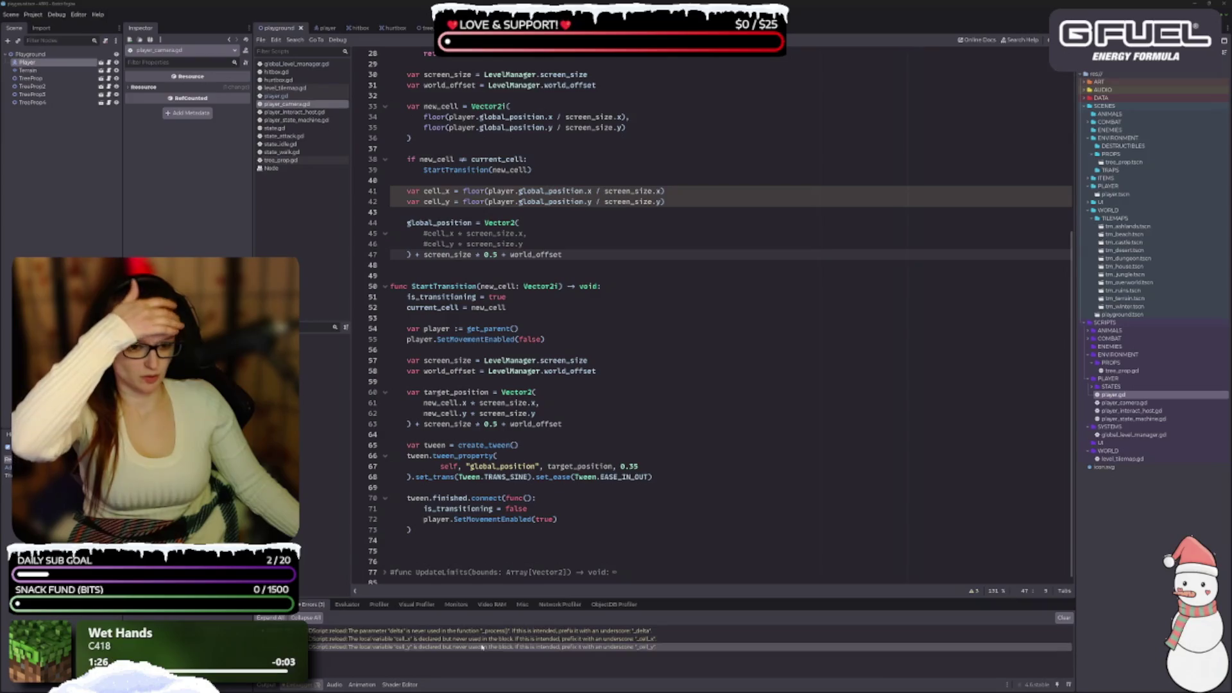
# Uncomment lines 45–46 (cell_x and cell_y) inside the global_position Vector2 assignment.
pyautogui.scroll(2, 523, 526)
pyautogui.scroll(1, 523, 528)
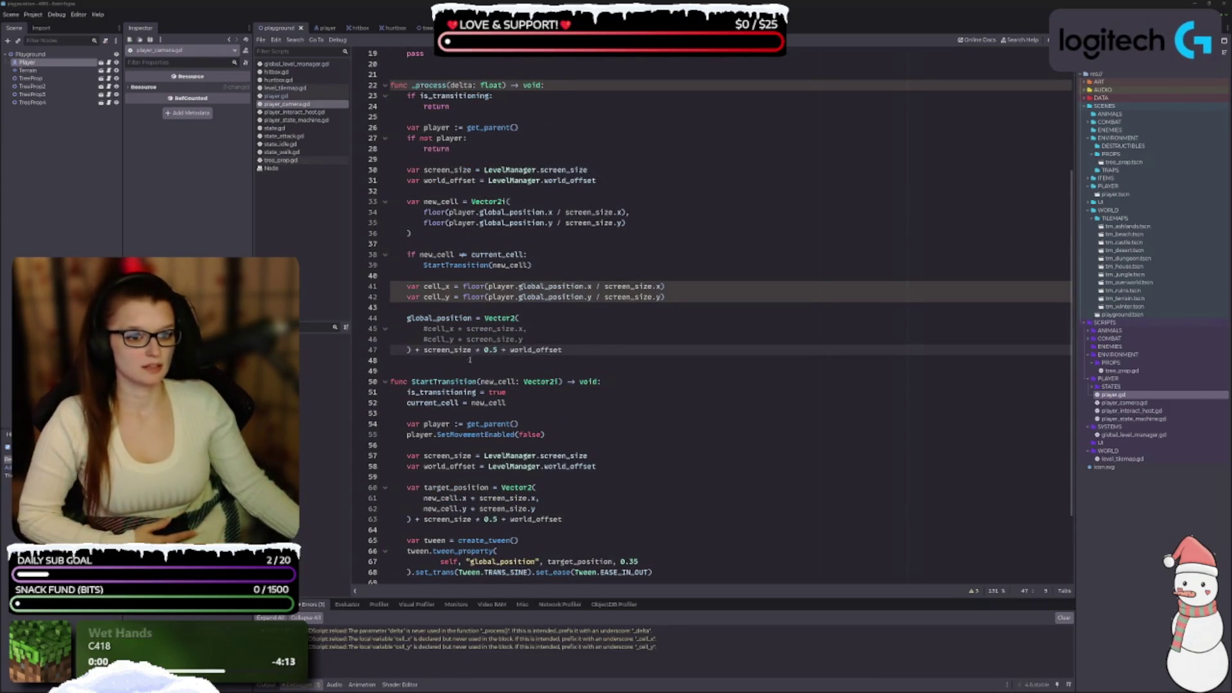
pyautogui.click(547, 329)
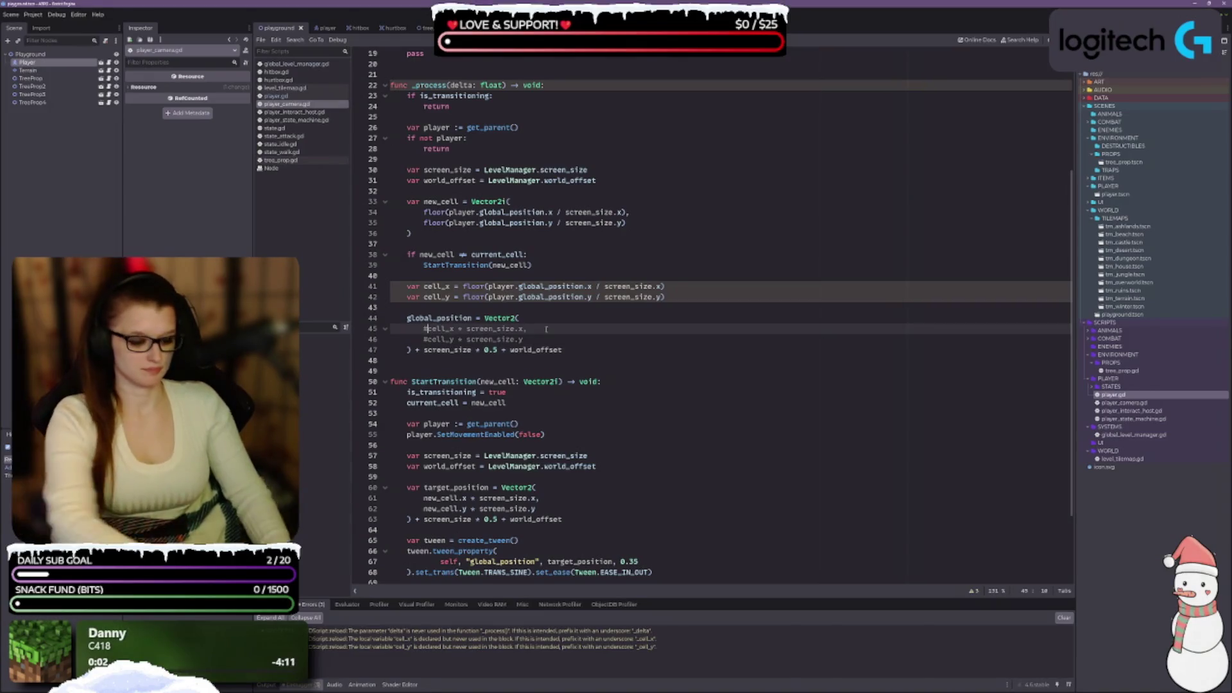
pyautogui.hotkey('ctrl', 'k')
pyautogui.press('Down')
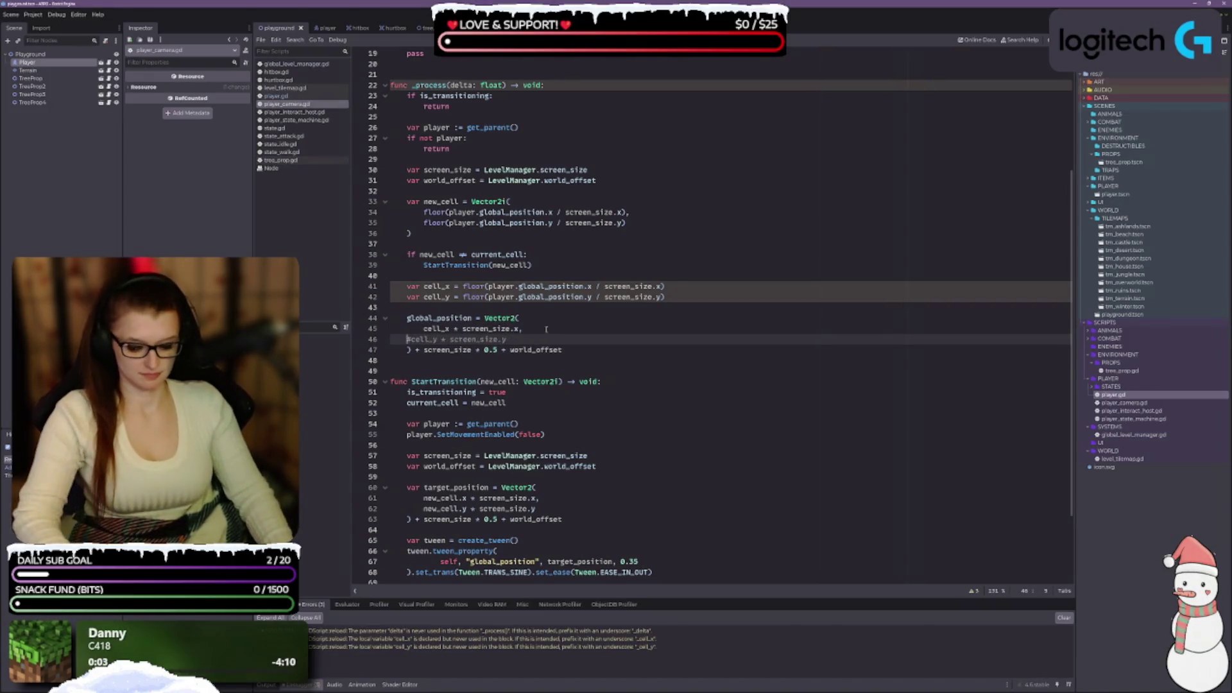
pyautogui.hotkey('ctrl', 'k')
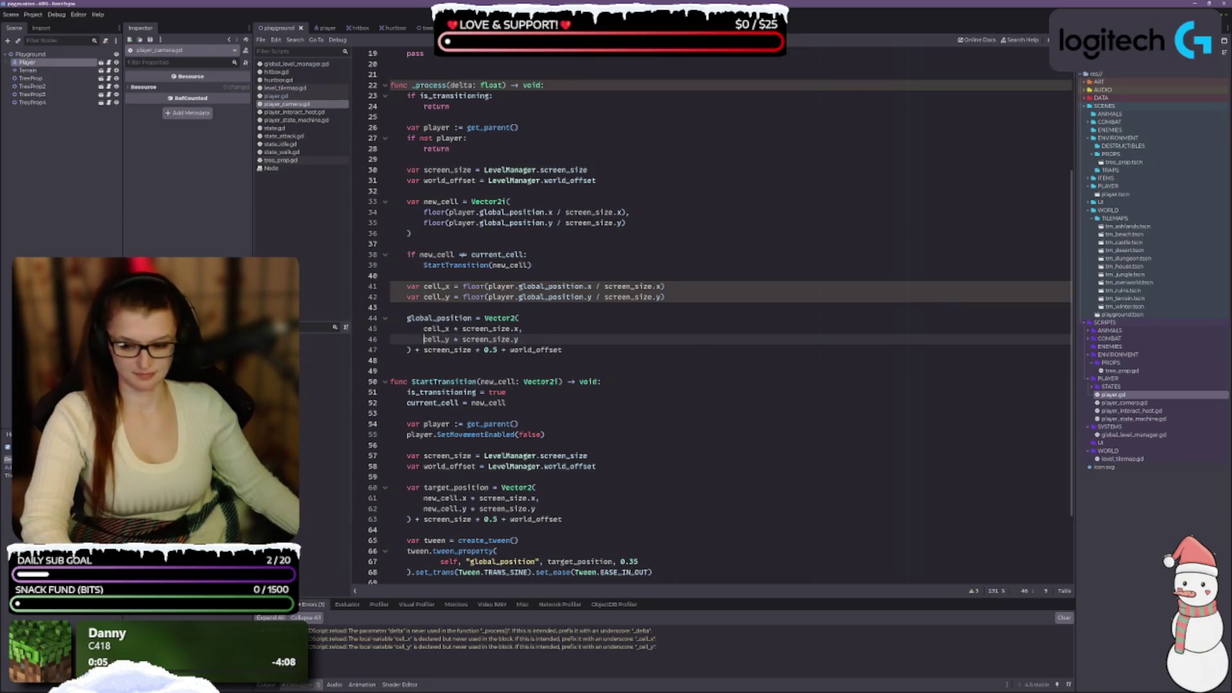
# Clear the warnings from the Output panel.
pyautogui.scroll(-3, 608, 328)
pyautogui.scroll(3, 608, 328)
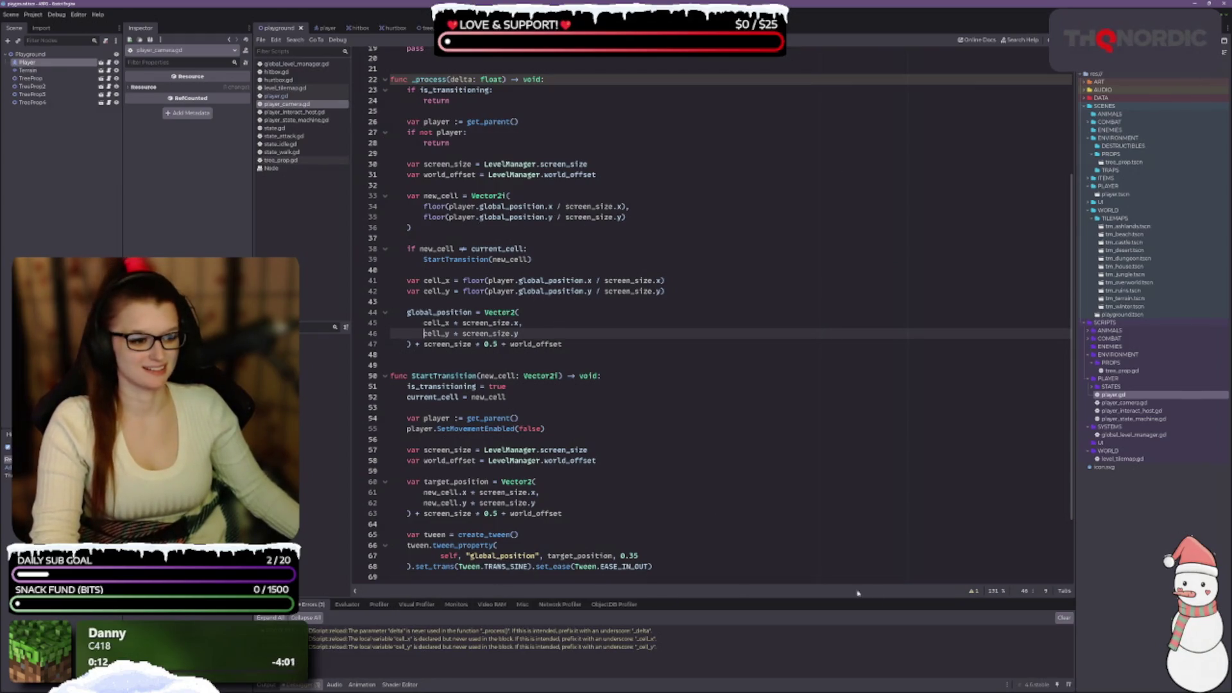
pyautogui.click(1064, 618)
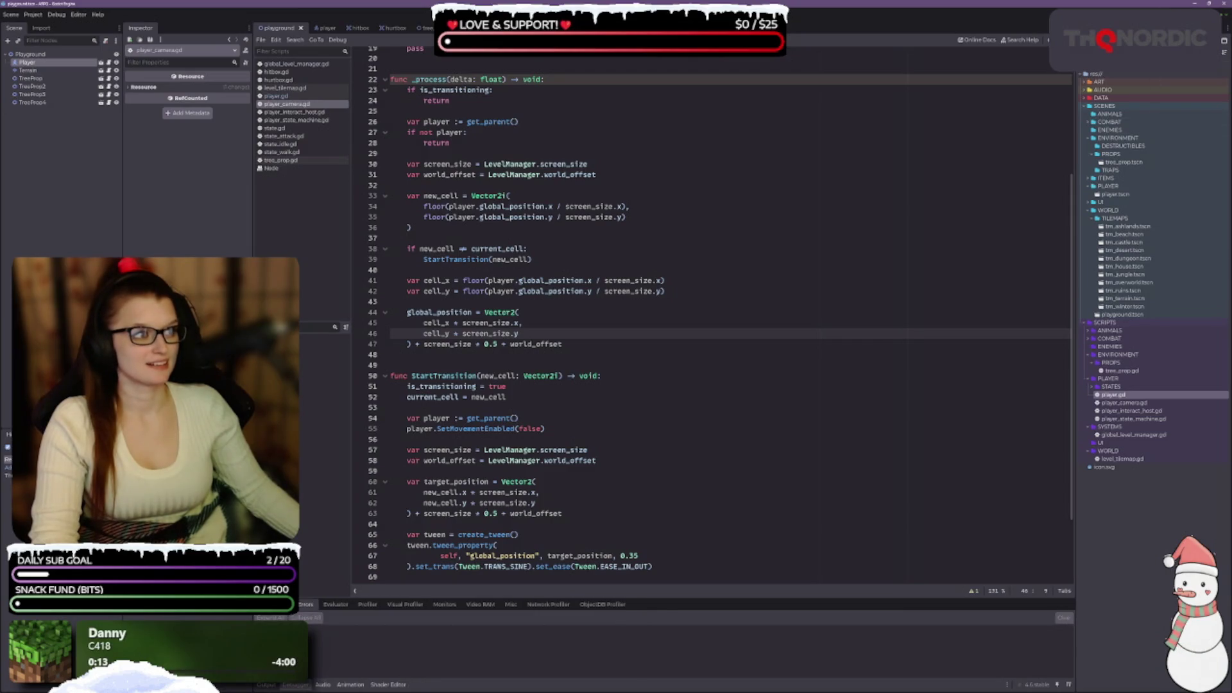
# Run the game and walk the player down-right across the grass into the desert cells.
pyautogui.press('F5')
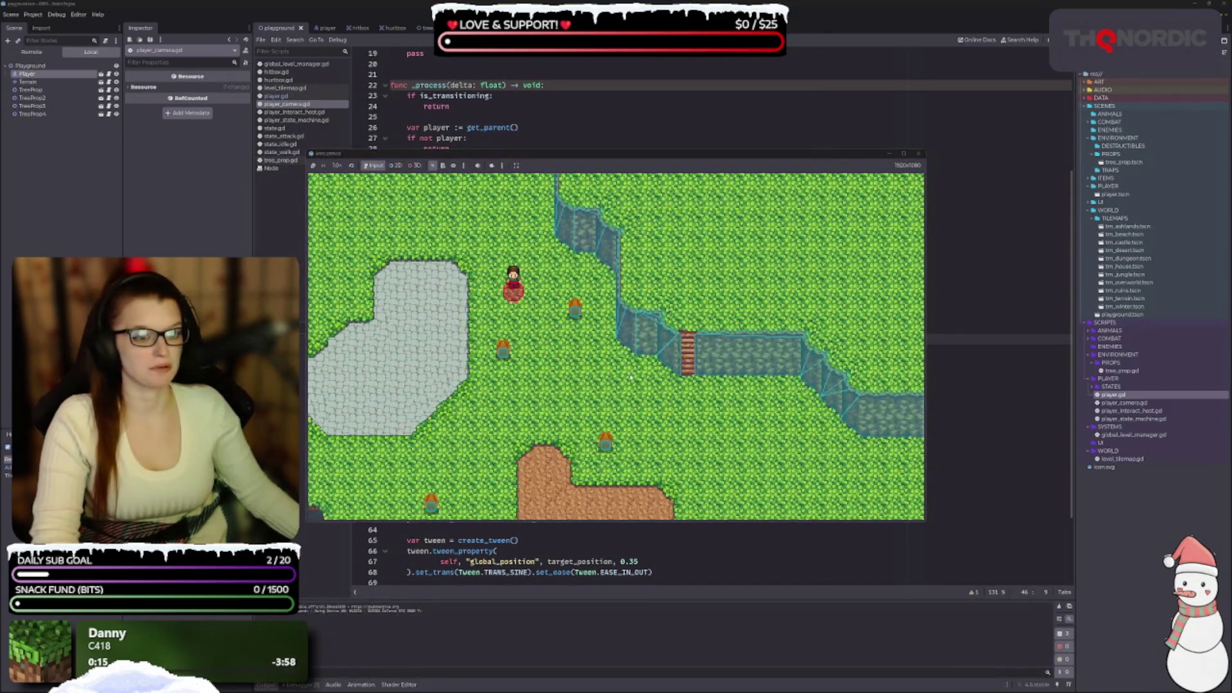
pyautogui.press('Right')
pyautogui.press('Down')
pyautogui.press('Right')
pyautogui.press('Down')
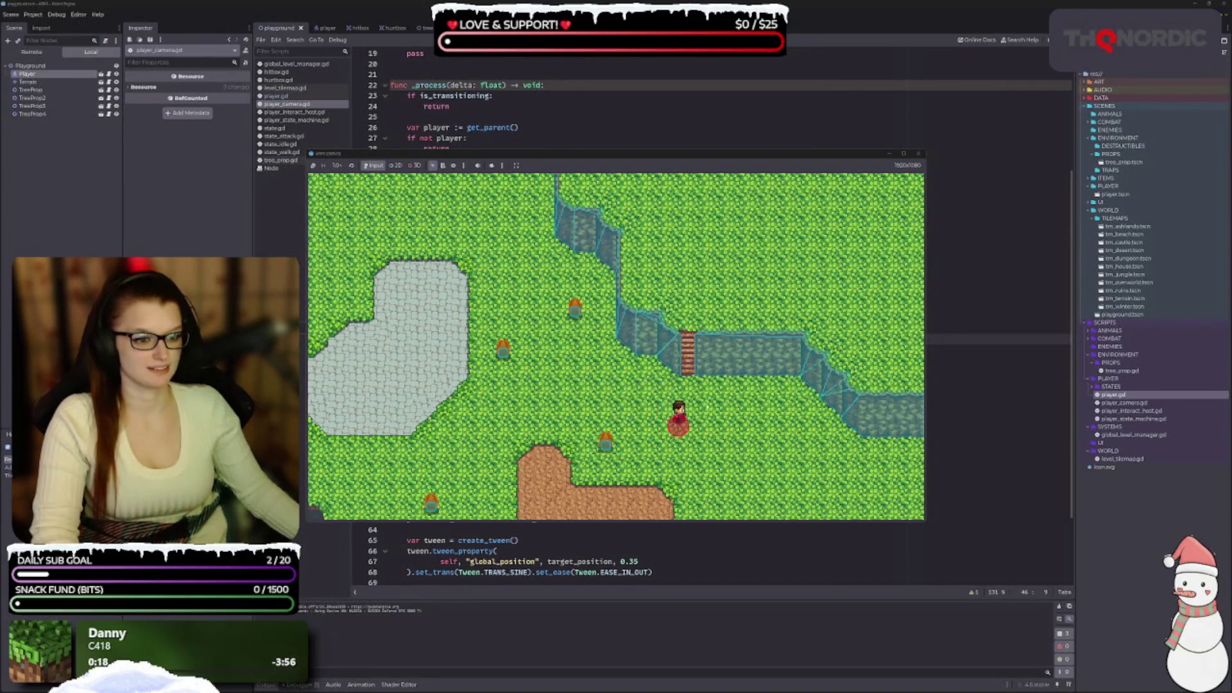
pyautogui.press('Right')
pyautogui.press('Down')
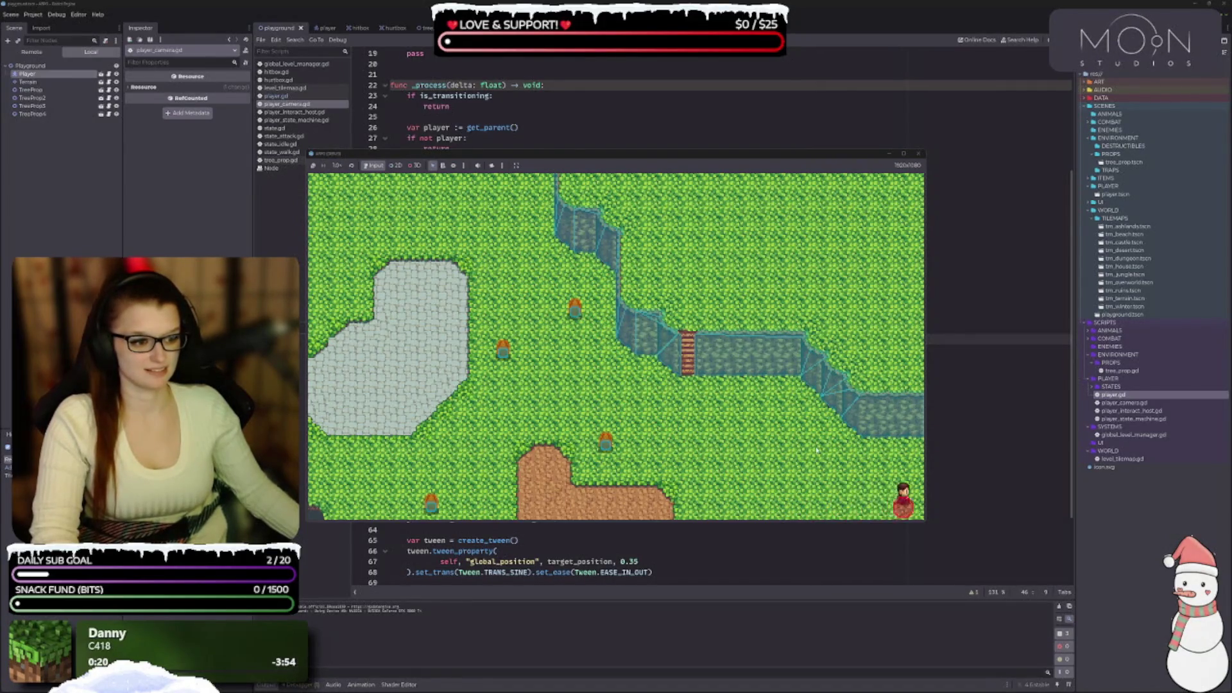
pyautogui.press('Right')
pyautogui.press('Up')
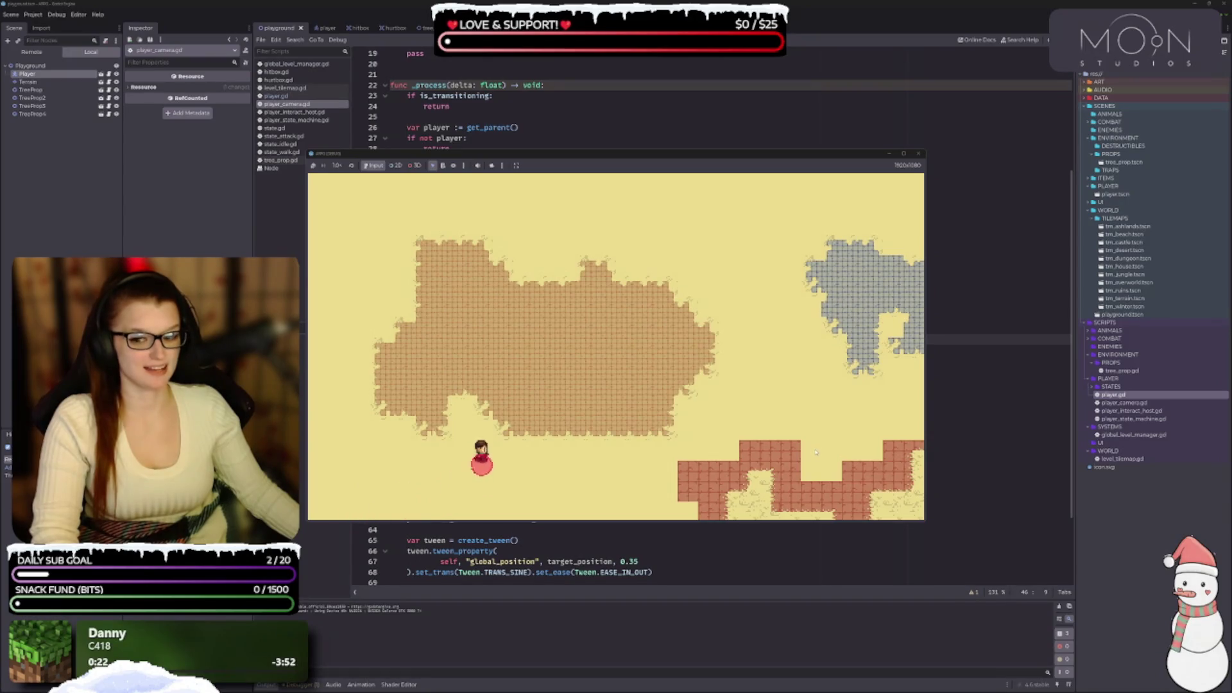
pyautogui.press('Right')
pyautogui.press('Up')
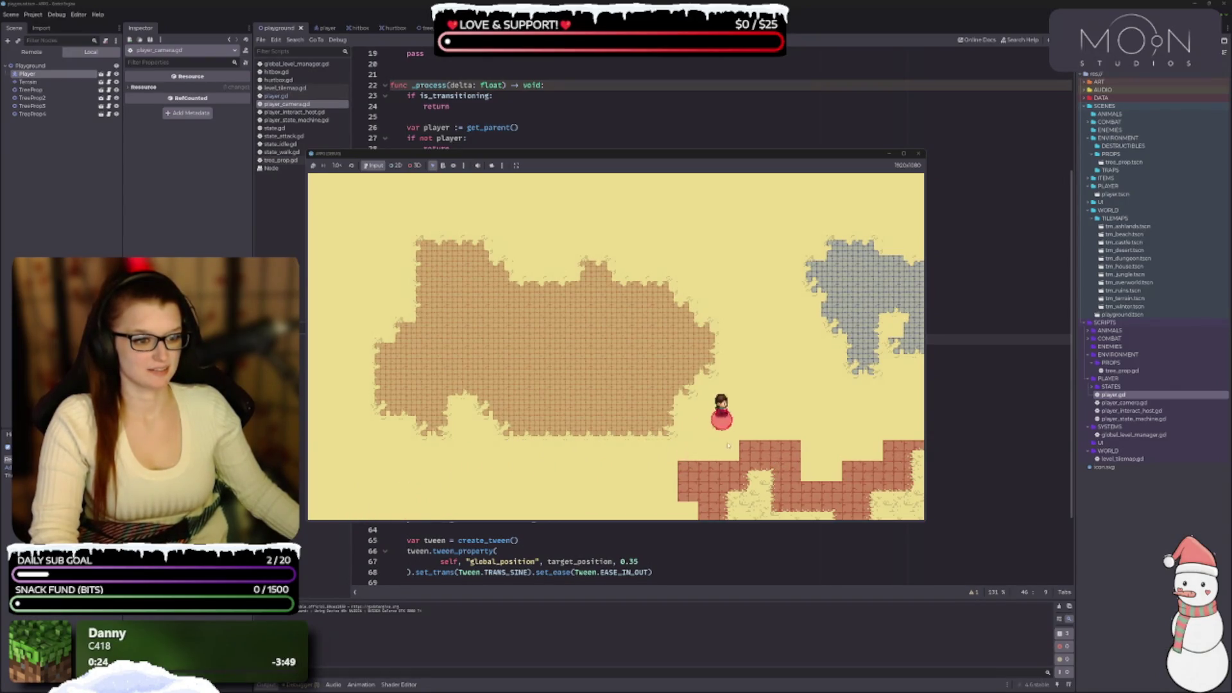
pyautogui.press('Right')
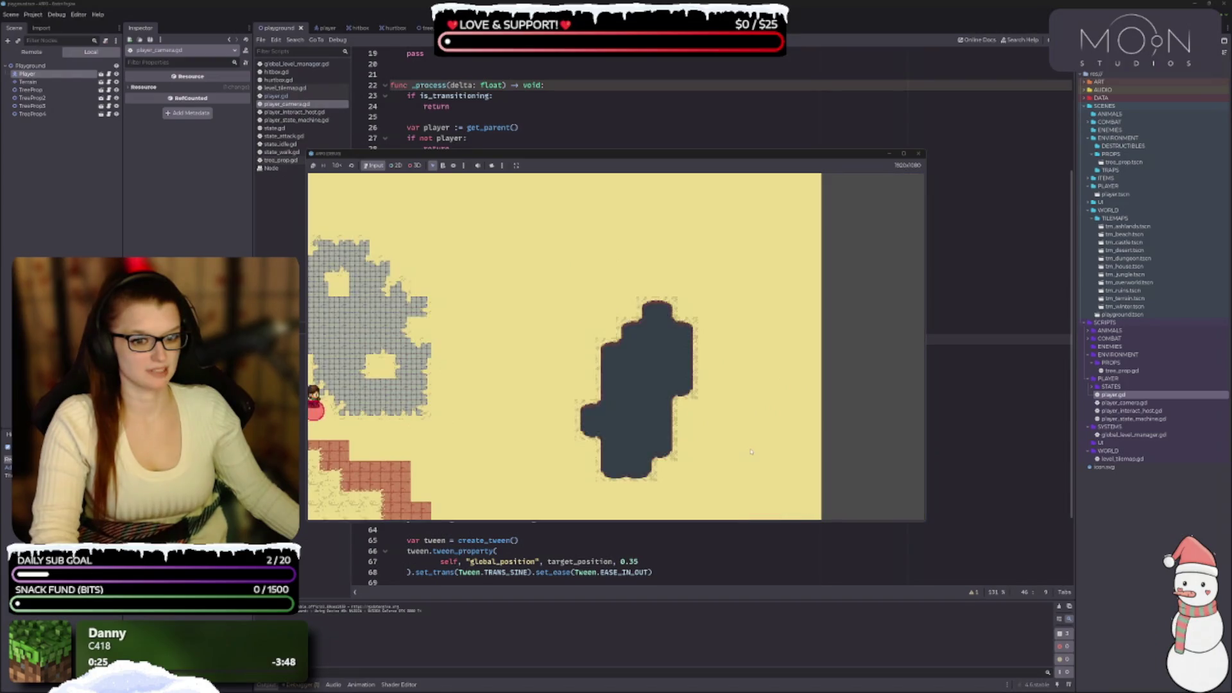
# Walk back left into the grass, then down through the water cell into desert, and stop the game.
pyautogui.press('Right')
pyautogui.press('Left')
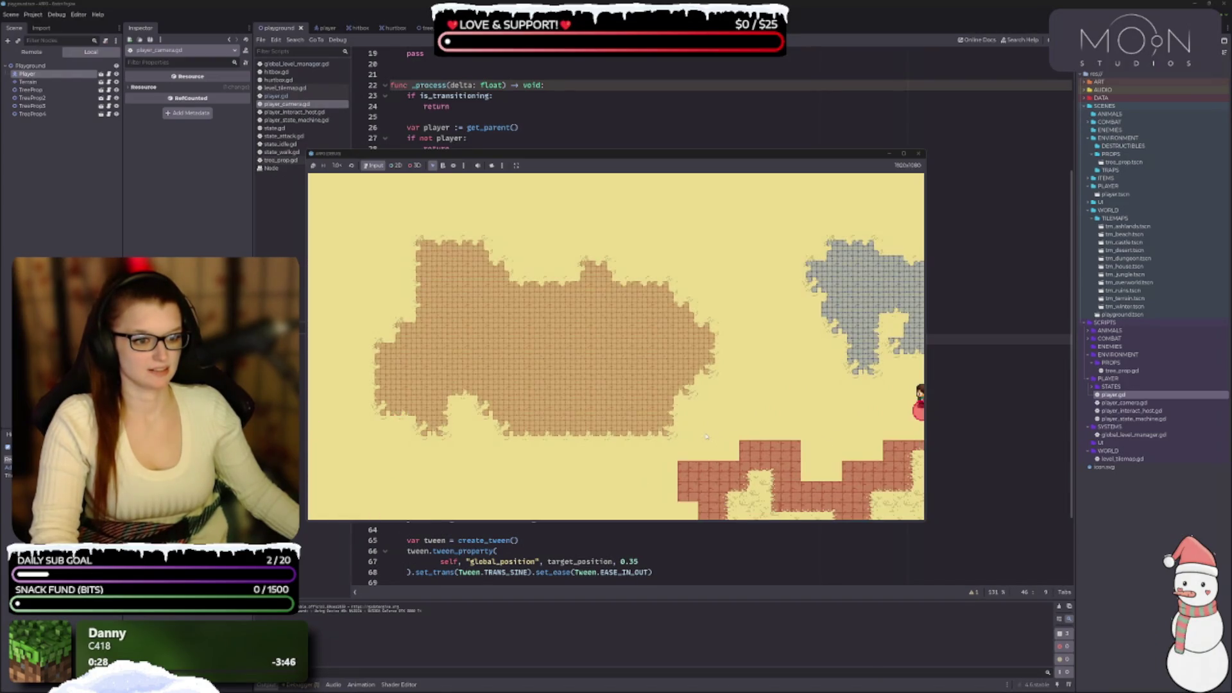
pyautogui.press('Down')
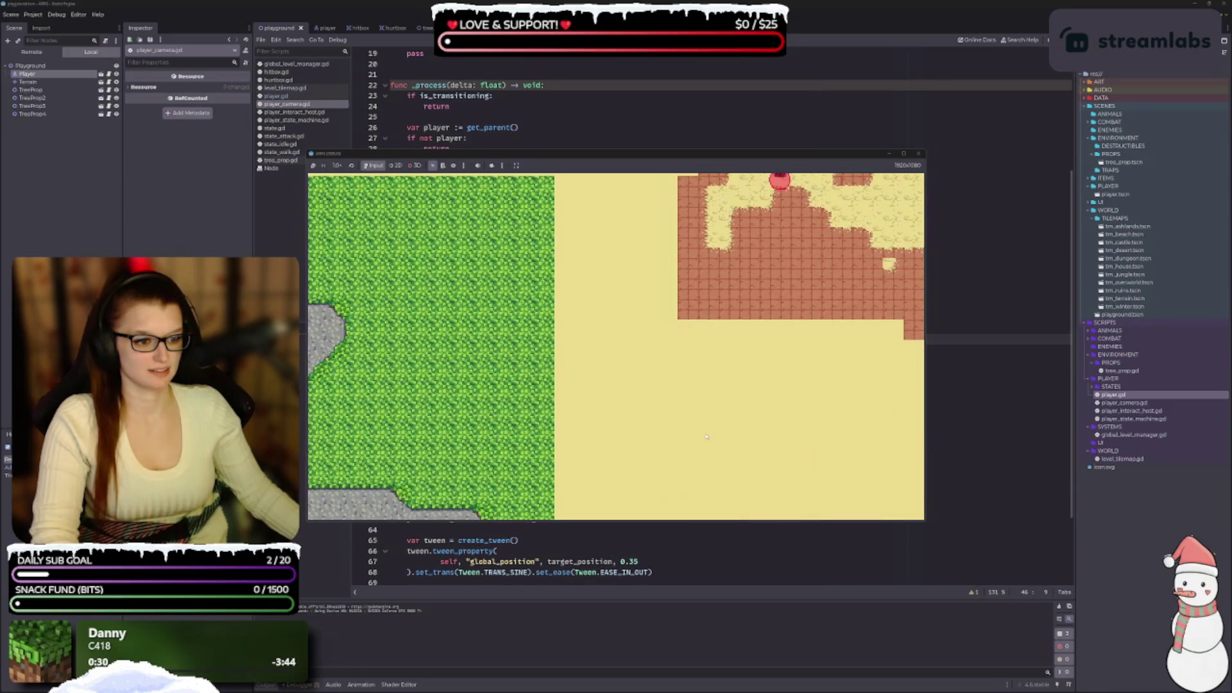
pyautogui.press('Up')
pyautogui.press('Left')
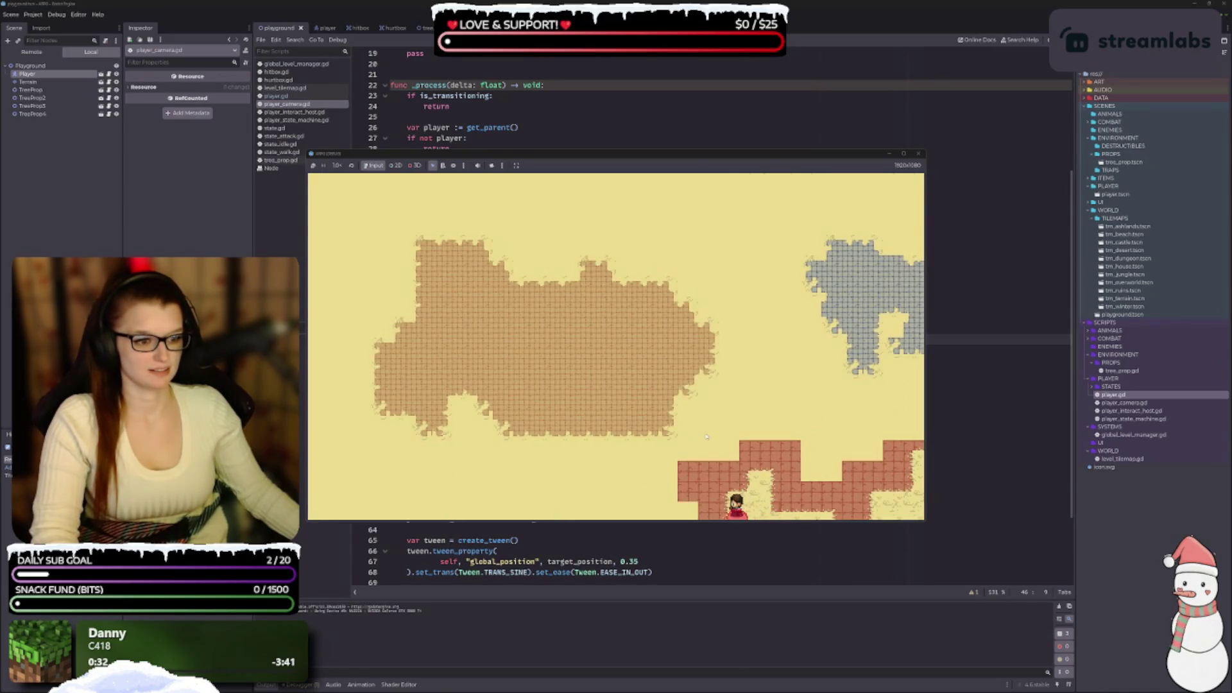
pyautogui.press('Up')
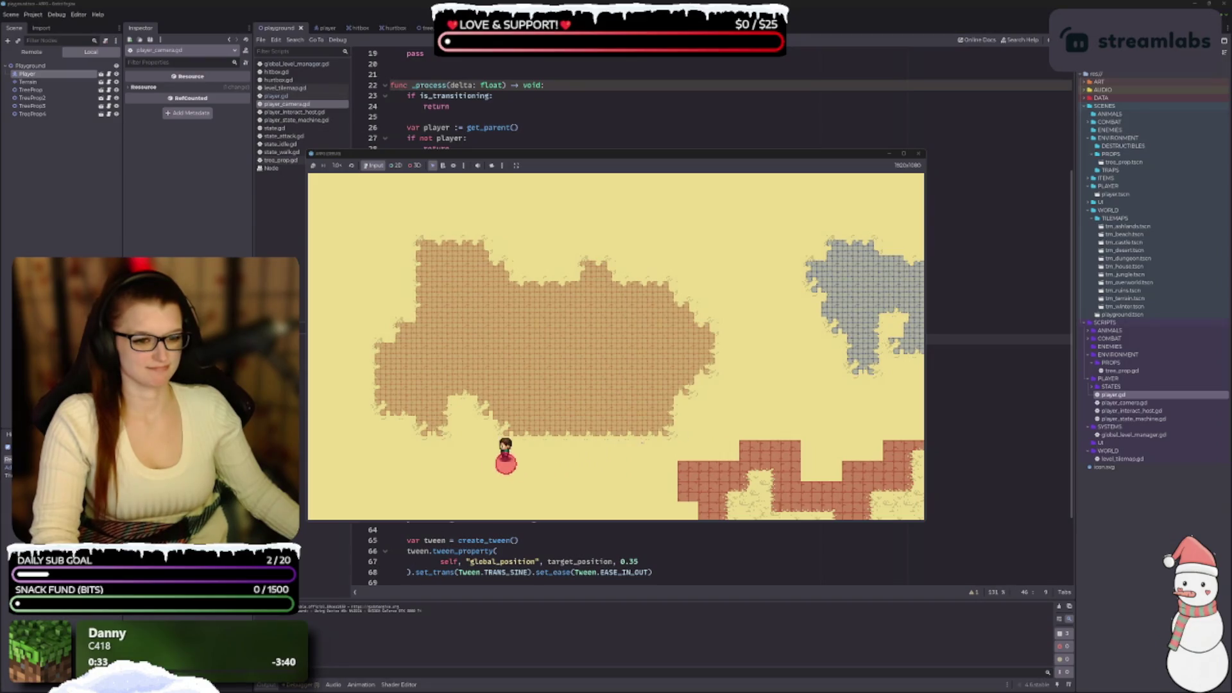
pyautogui.press('Left')
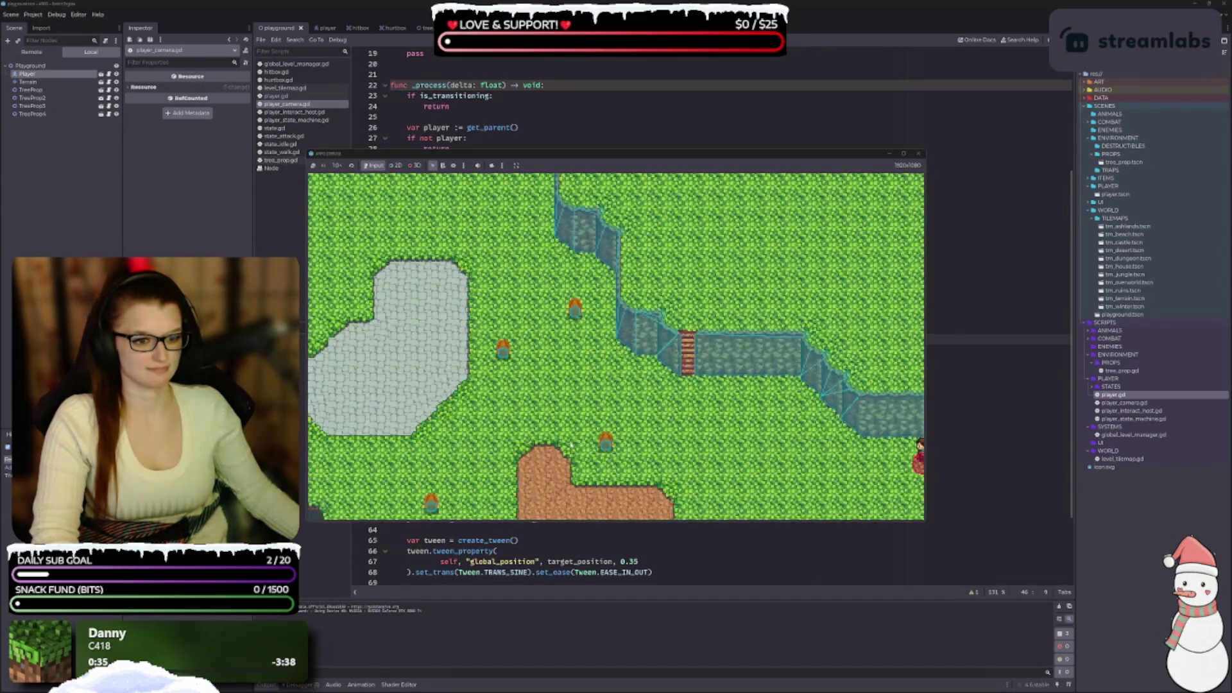
pyautogui.press('Left')
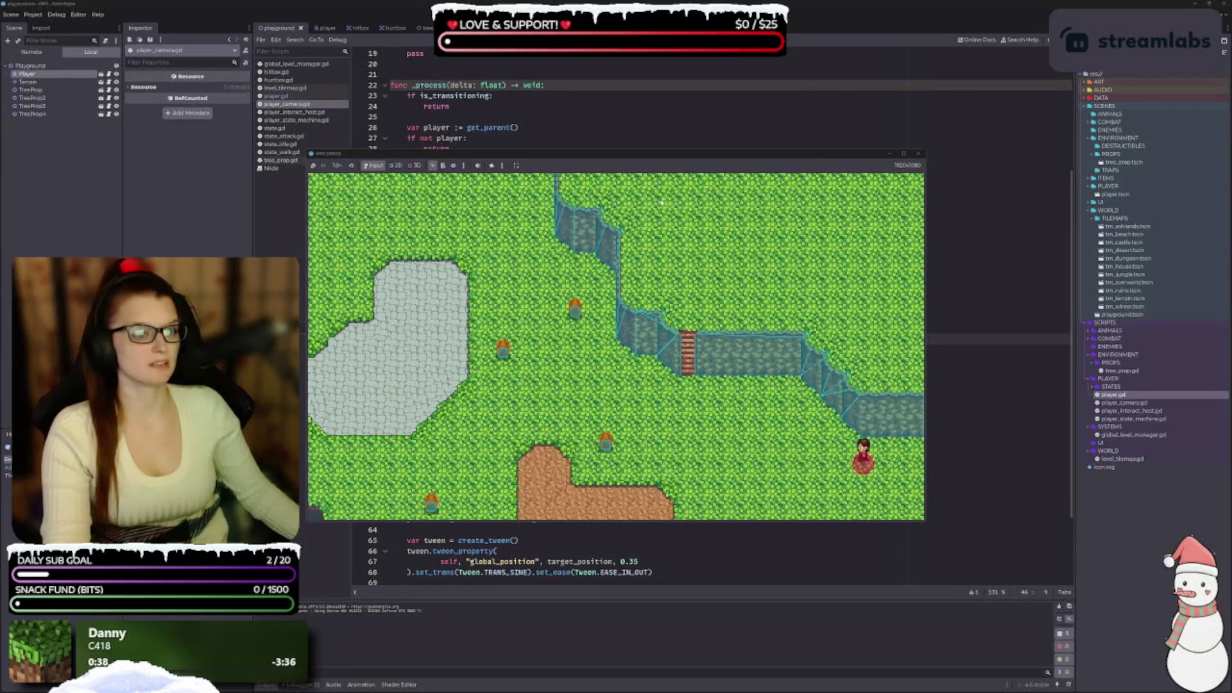
pyautogui.press('Down')
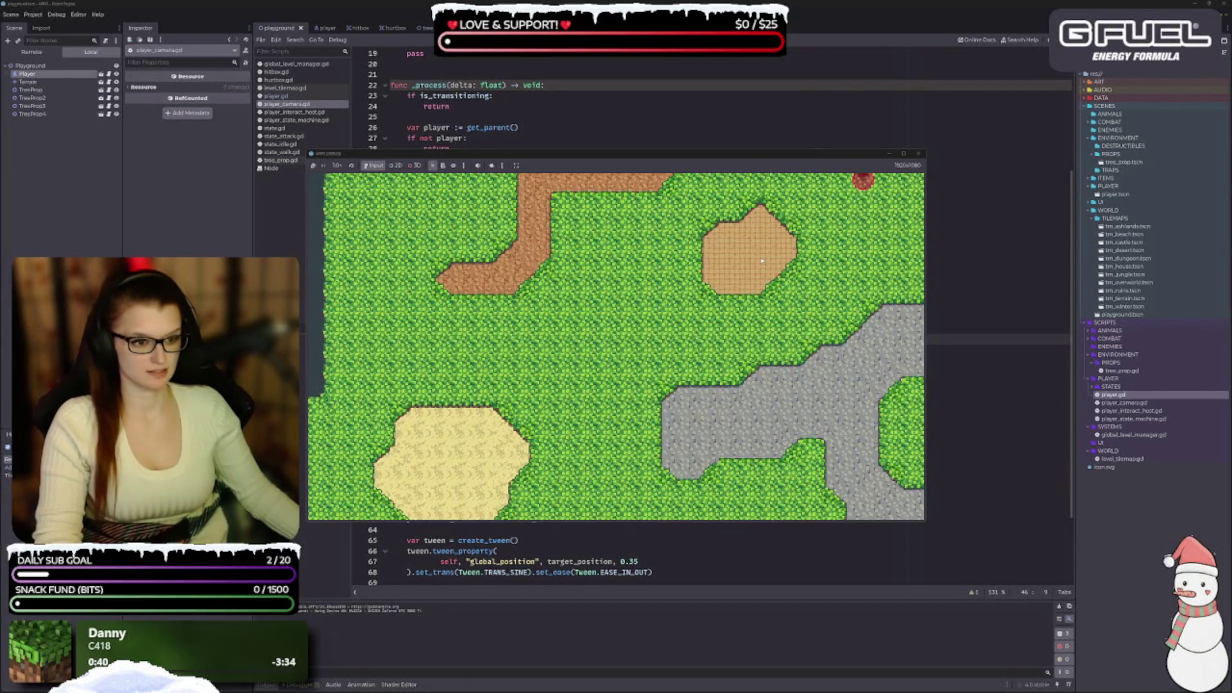
pyautogui.press('Right')
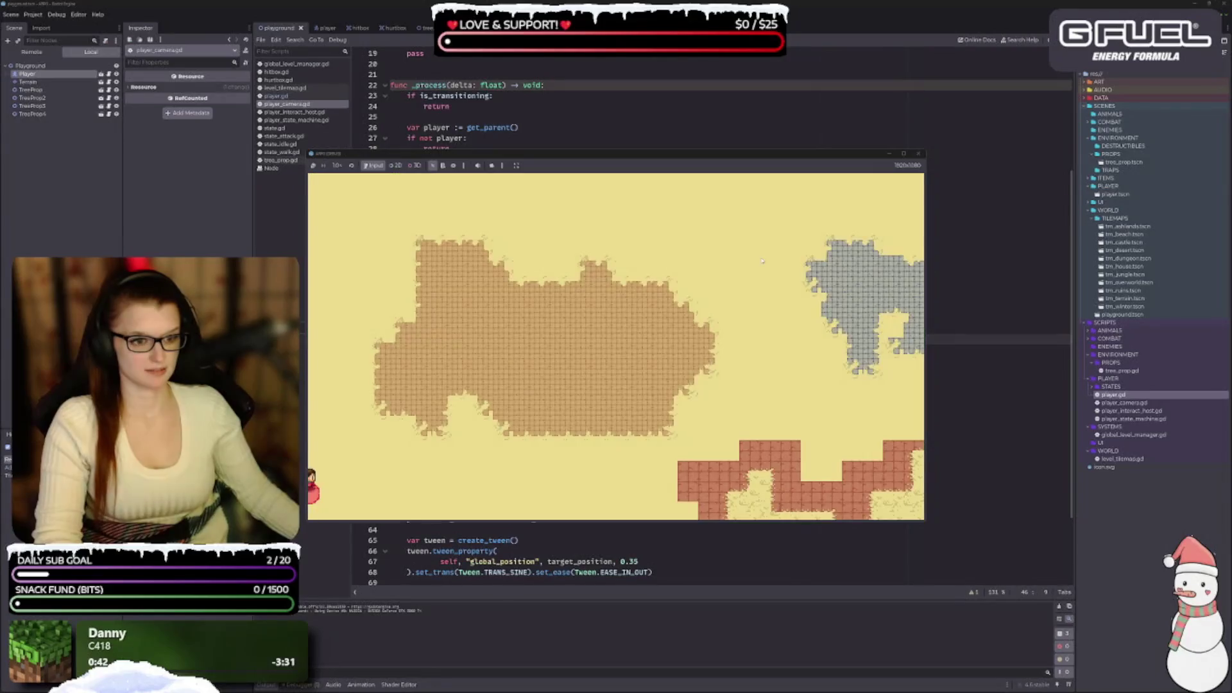
pyautogui.click(919, 154)
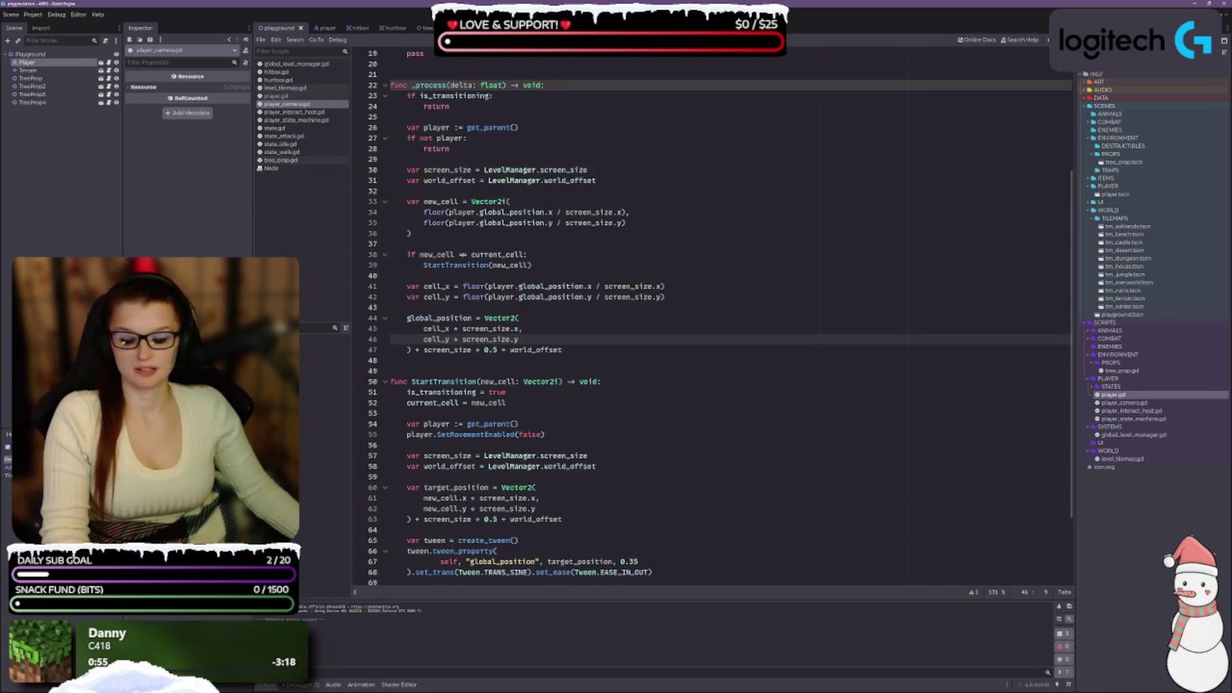
# Show the tween_property documentation tooltip over StartTransition's global_position tween.
pyautogui.scroll(-3, 602, 447)
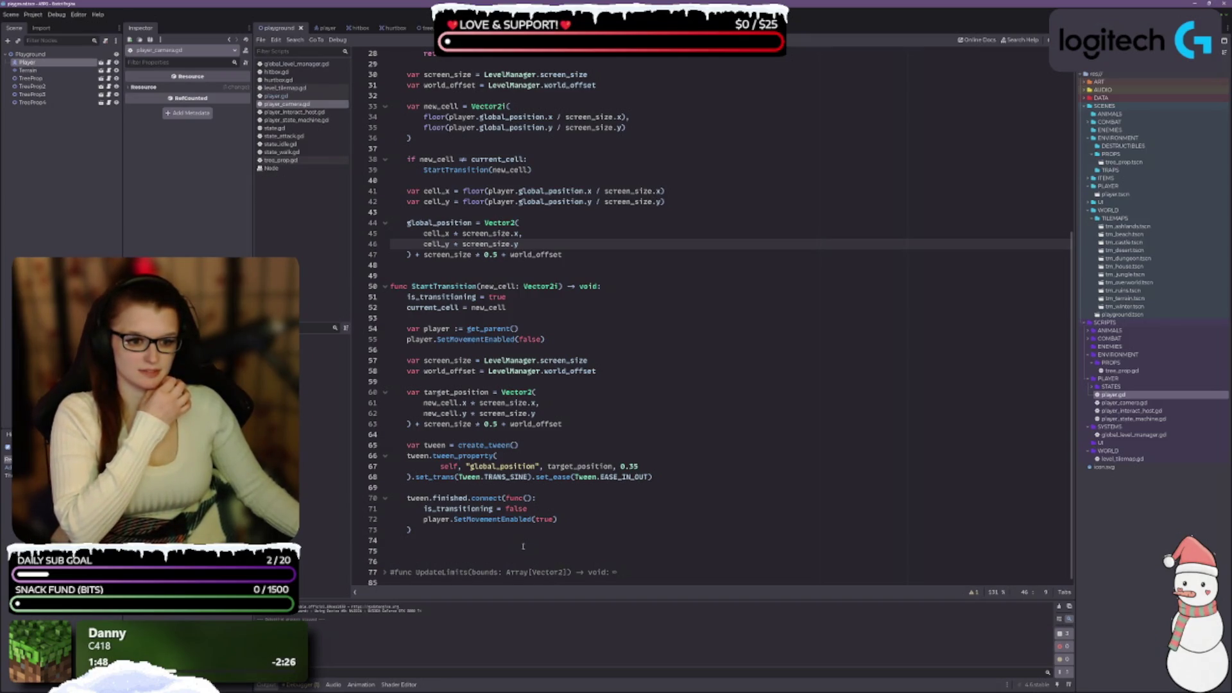
pyautogui.moveTo(477, 454)
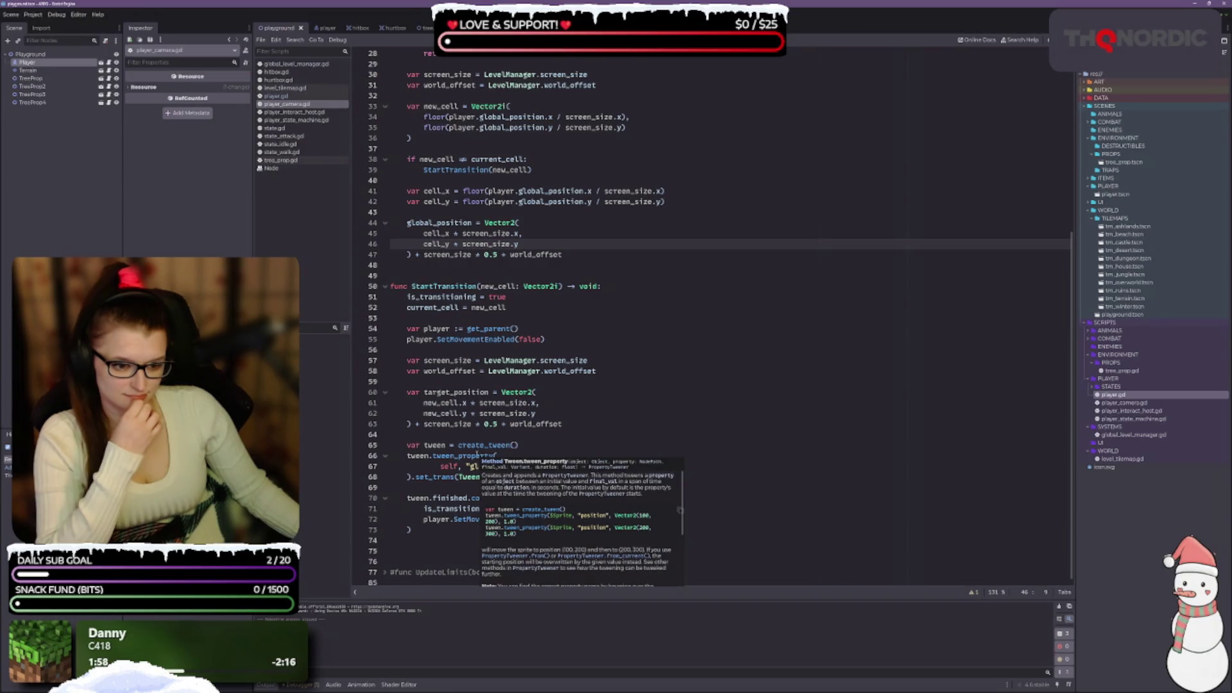
# Read through the tween_property tooltip, then dismiss it by clicking line 44.
pyautogui.scroll(-1, 514, 491)
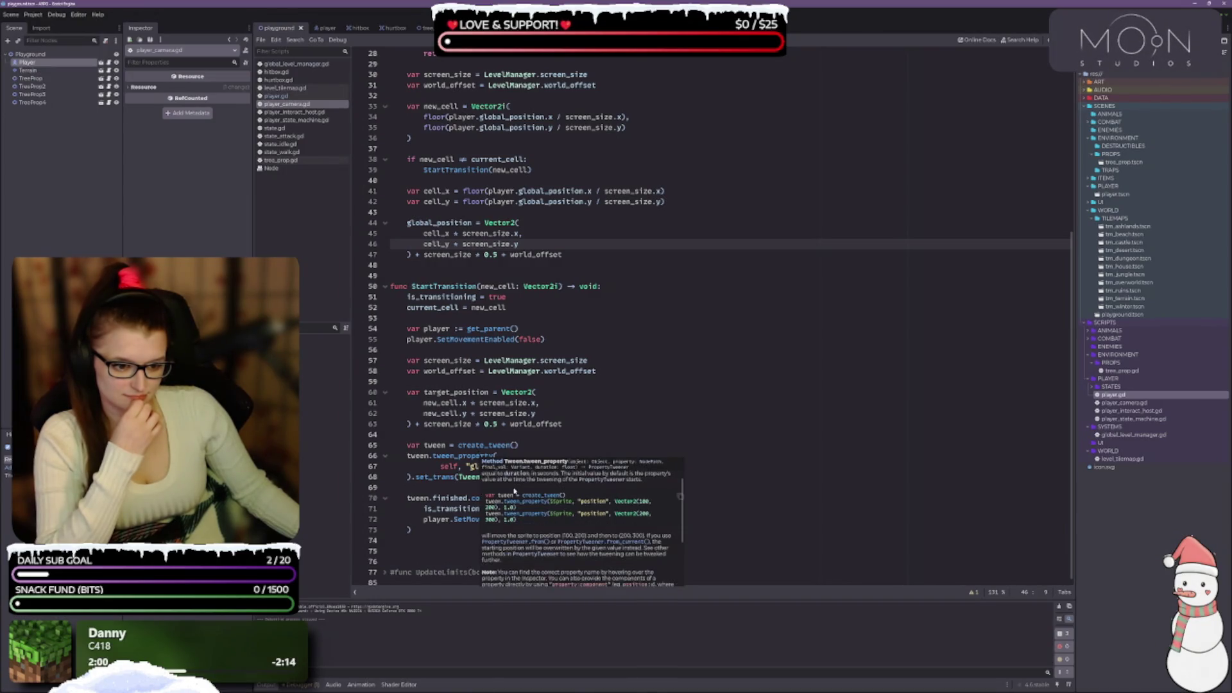
pyautogui.scroll(-1, 514, 491)
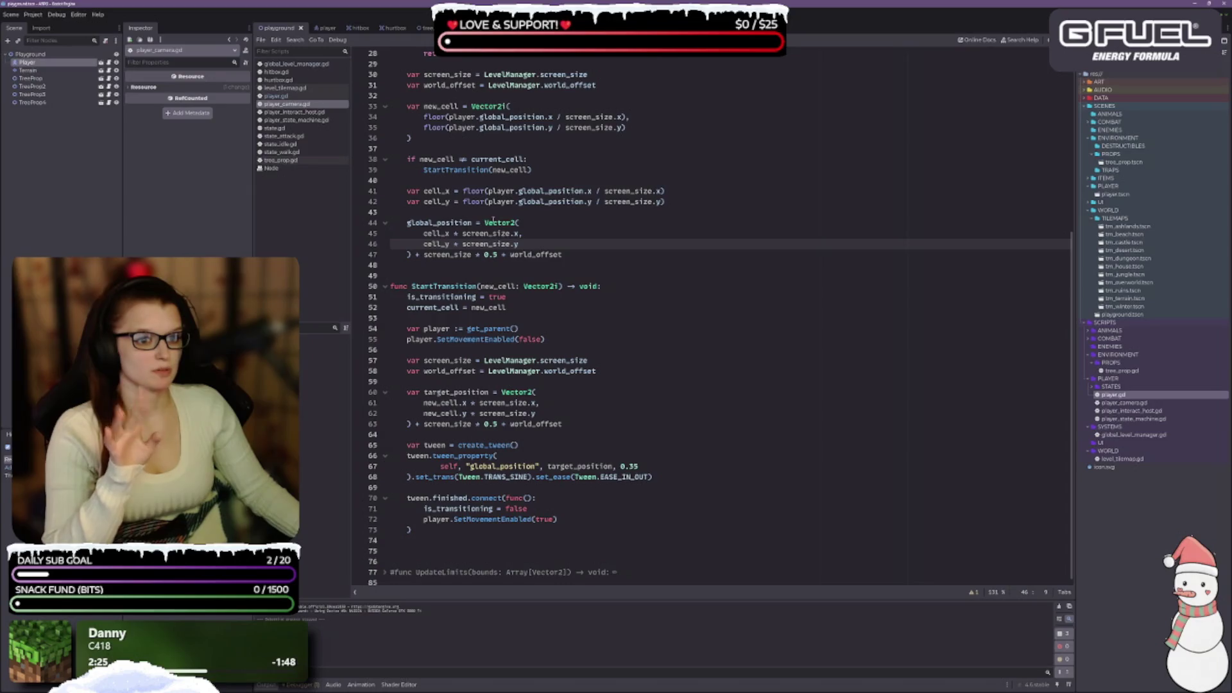
pyautogui.click(407, 223)
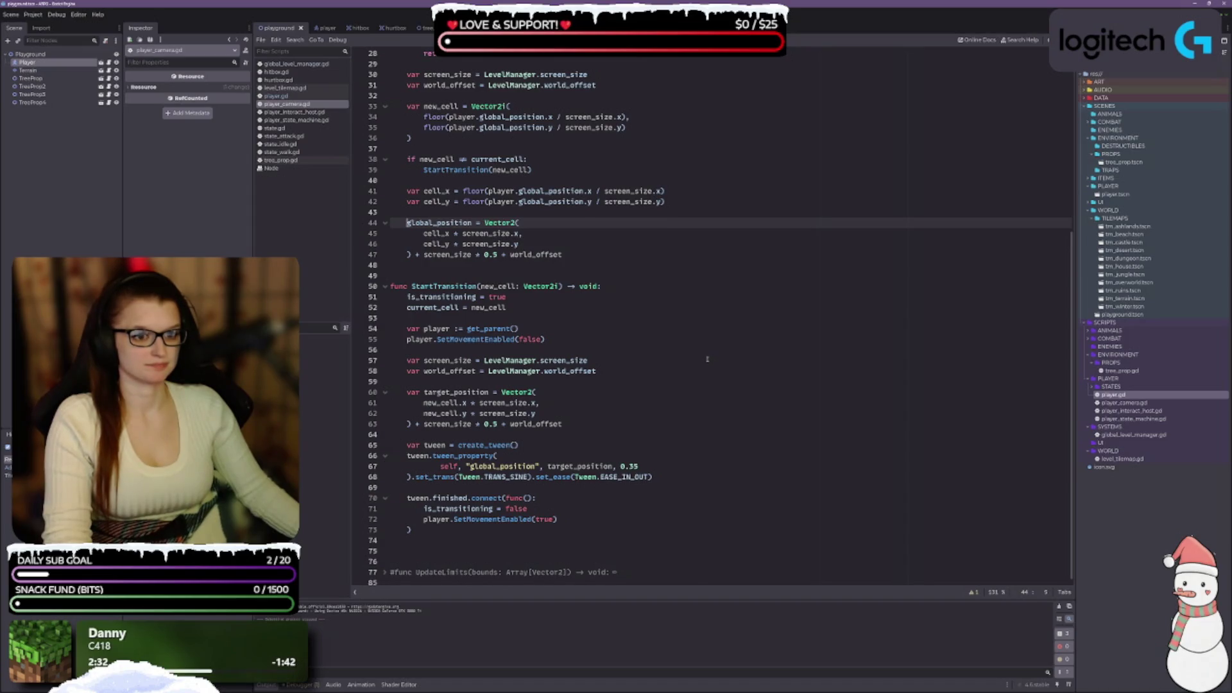
pyautogui.scroll(1, 541, 306)
pyautogui.click(408, 222)
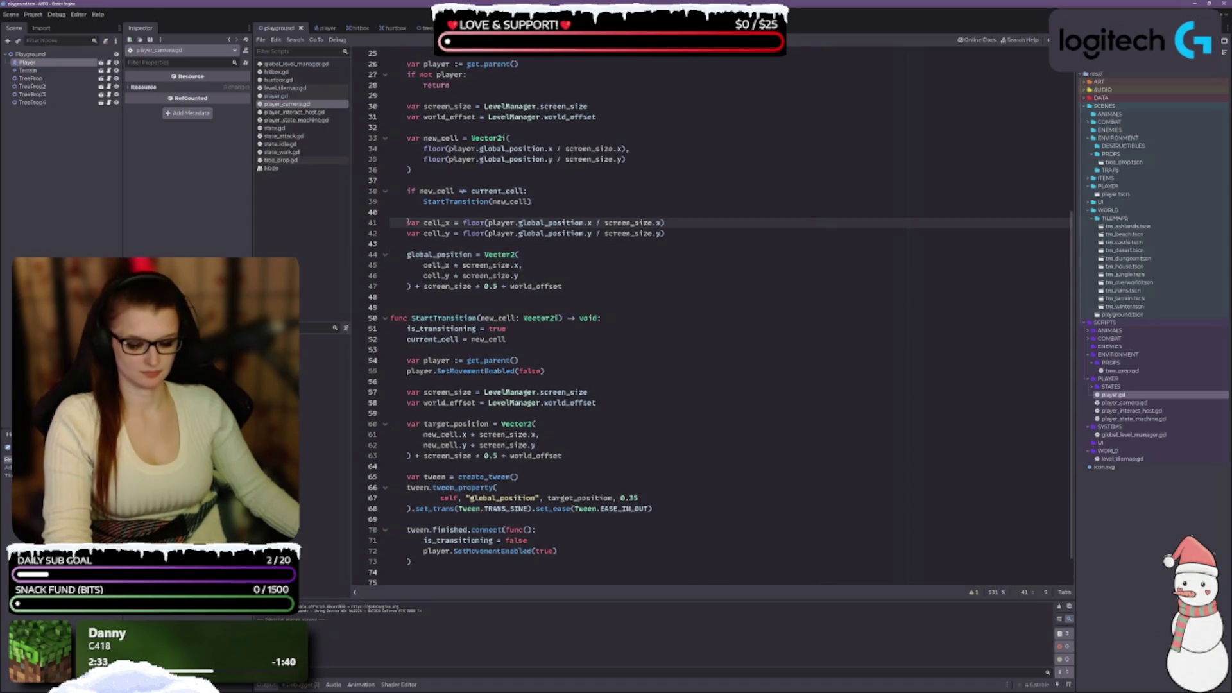
pyautogui.hotkey('ctrl', 'k')
pyautogui.click(407, 233)
pyautogui.hotkey('ctrl', 'k')
pyautogui.click(408, 254)
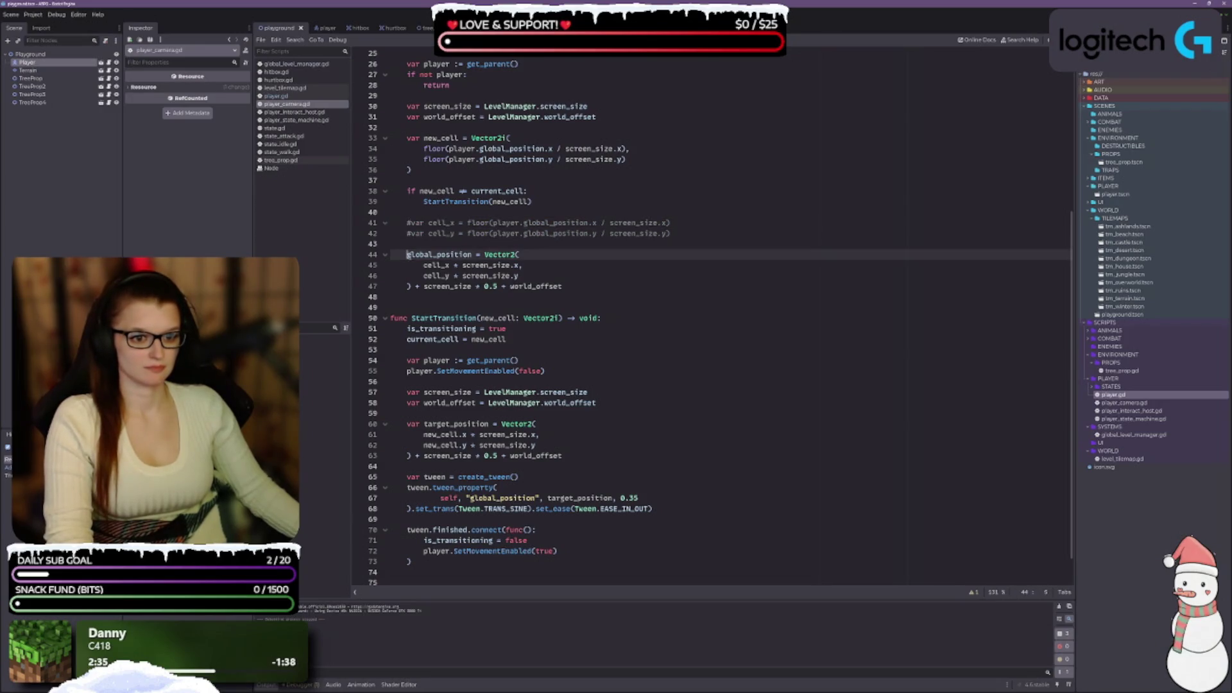
pyautogui.hotkey('ctrl', 'k')
pyautogui.click(425, 266)
pyautogui.hotkey('ctrl', 'k')
pyautogui.click(425, 275)
pyautogui.hotkey('ctrl', 'k')
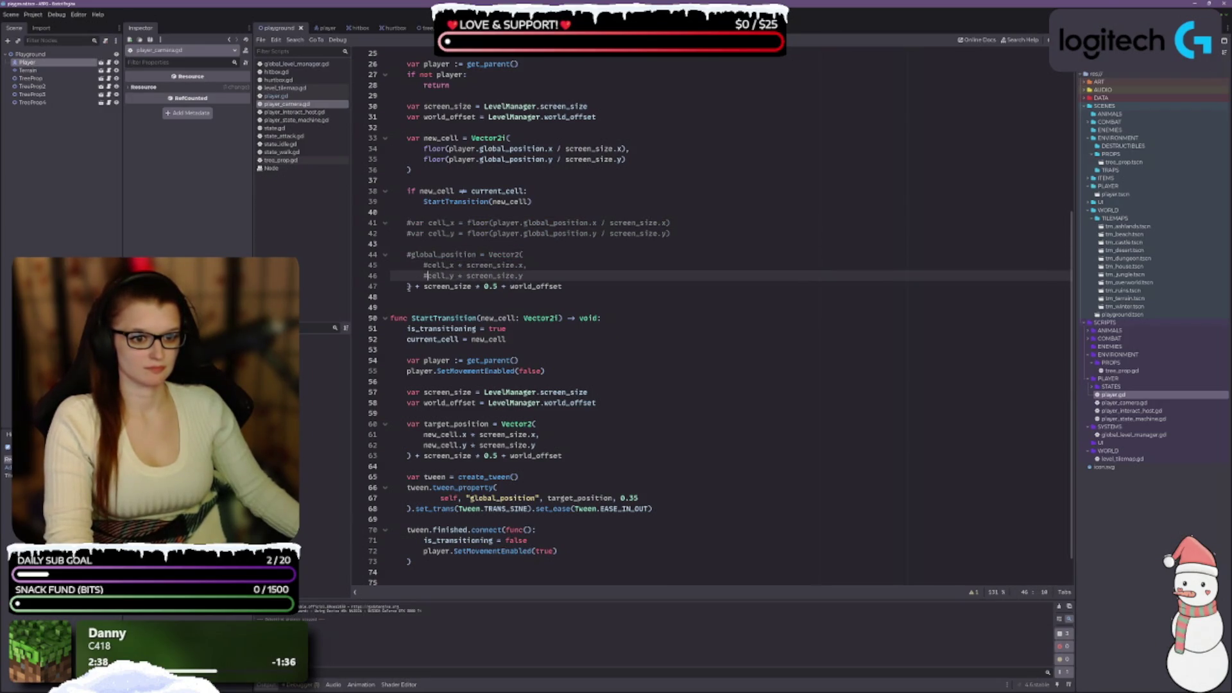
pyautogui.click(409, 287)
pyautogui.hotkey('ctrl', 'k')
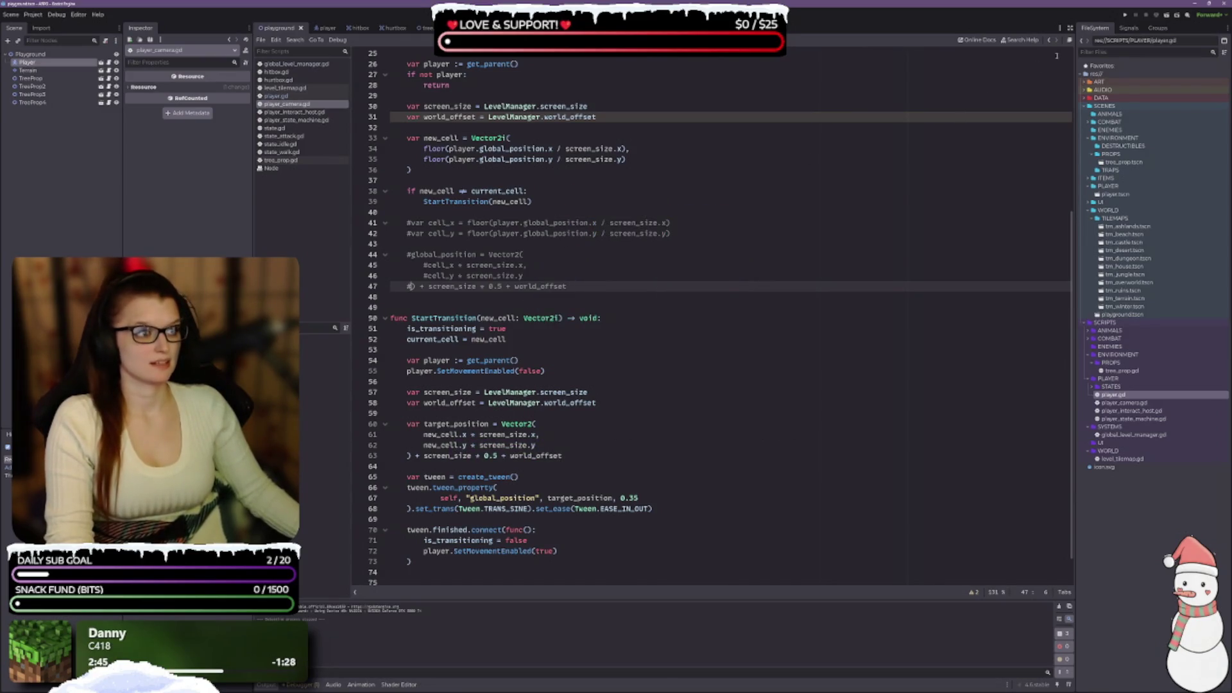
pyautogui.click(1165, 19)
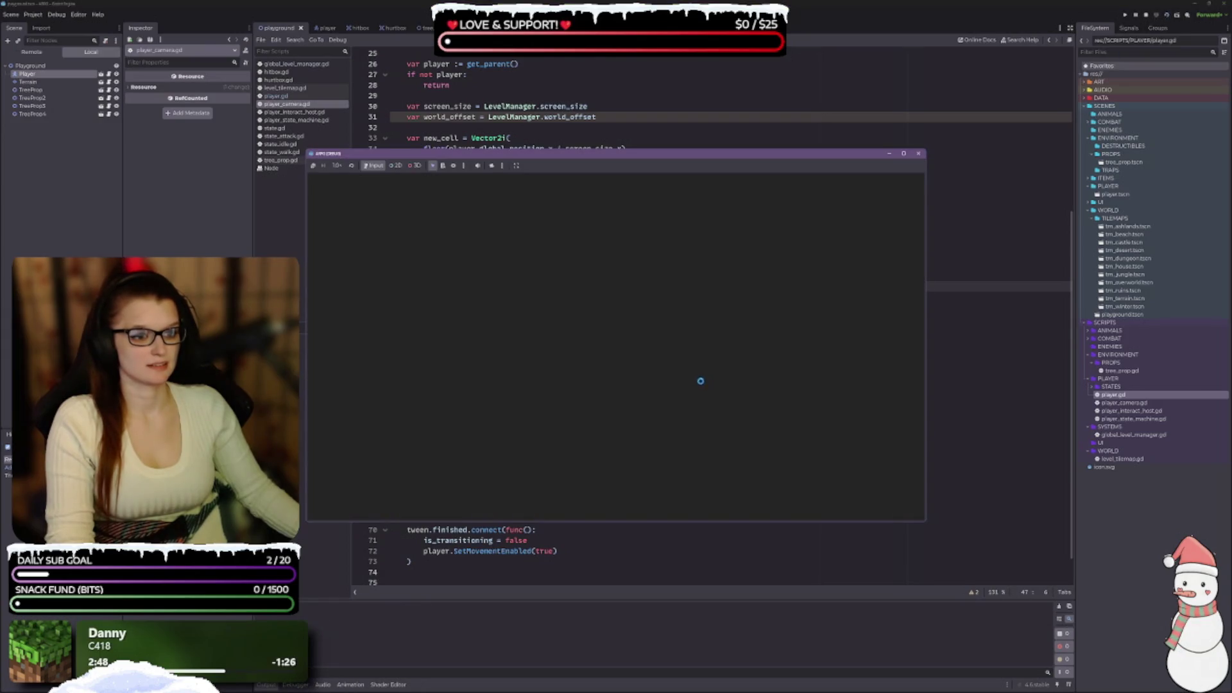
pyautogui.press('Right')
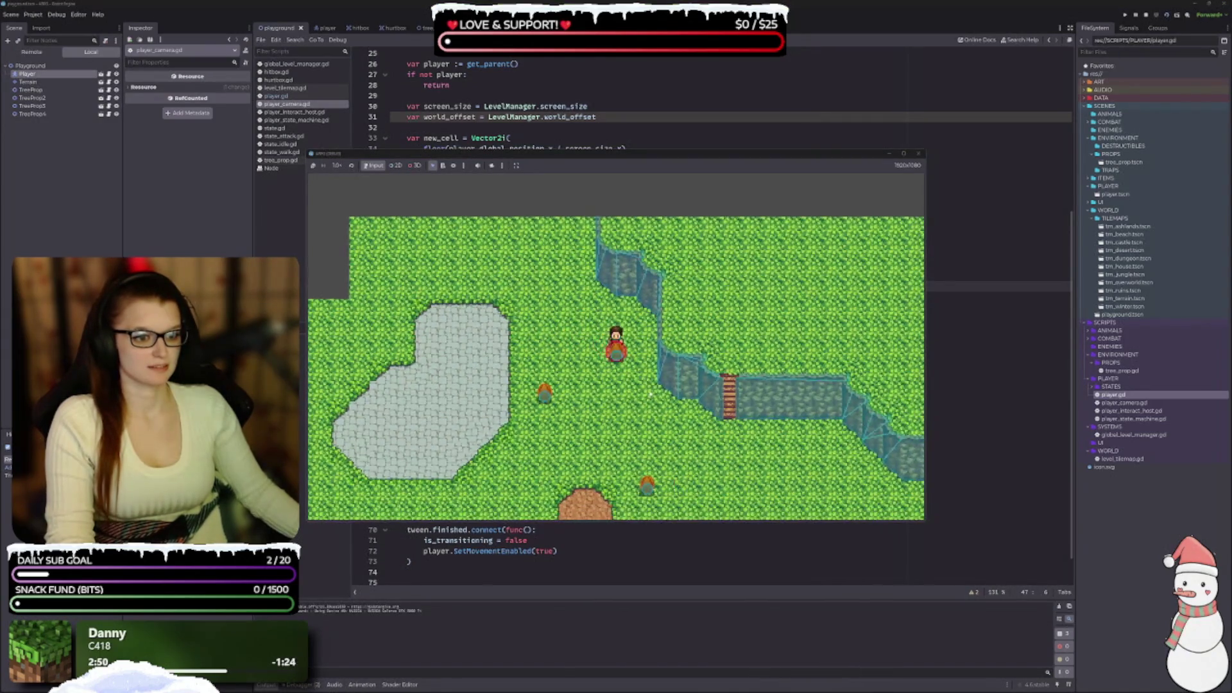
pyautogui.press('Down')
pyautogui.press('Right')
pyautogui.press('Down')
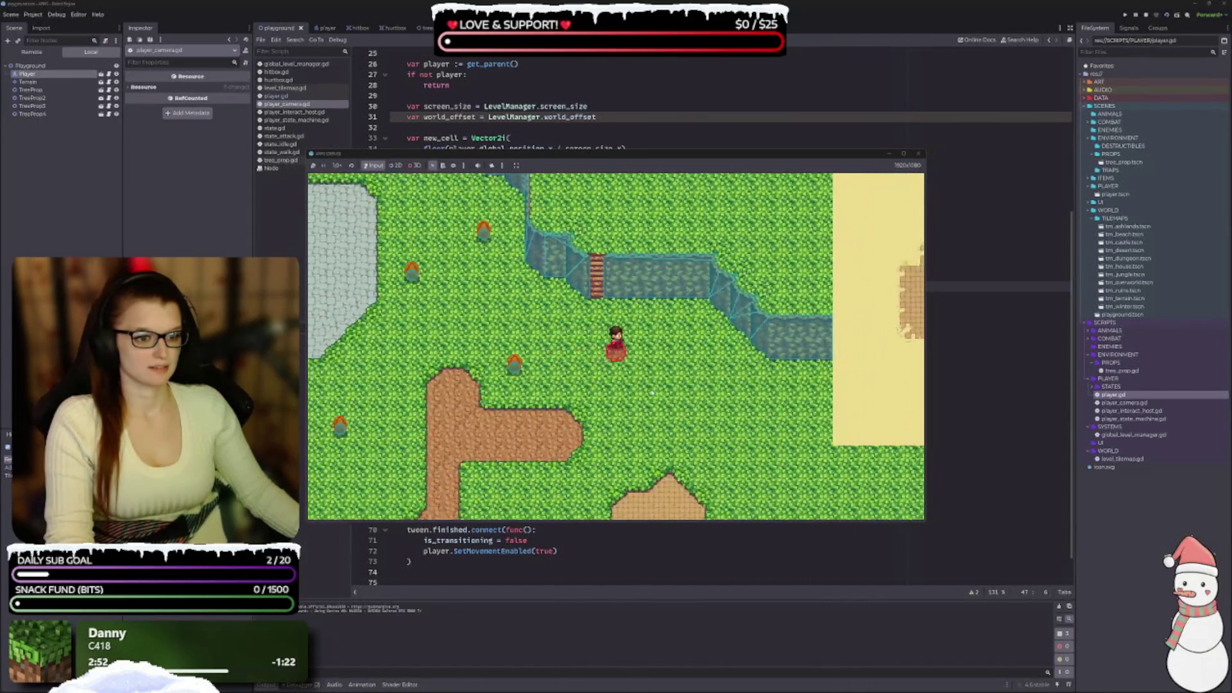
pyautogui.press('Right')
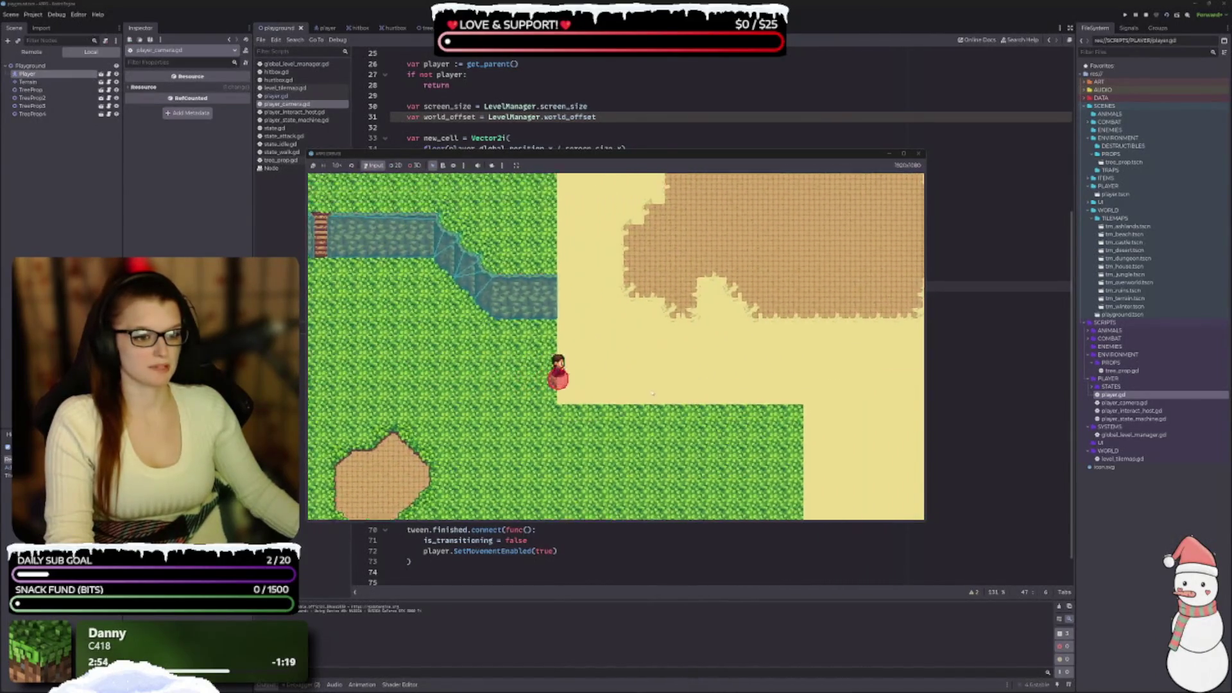
pyautogui.press('Left')
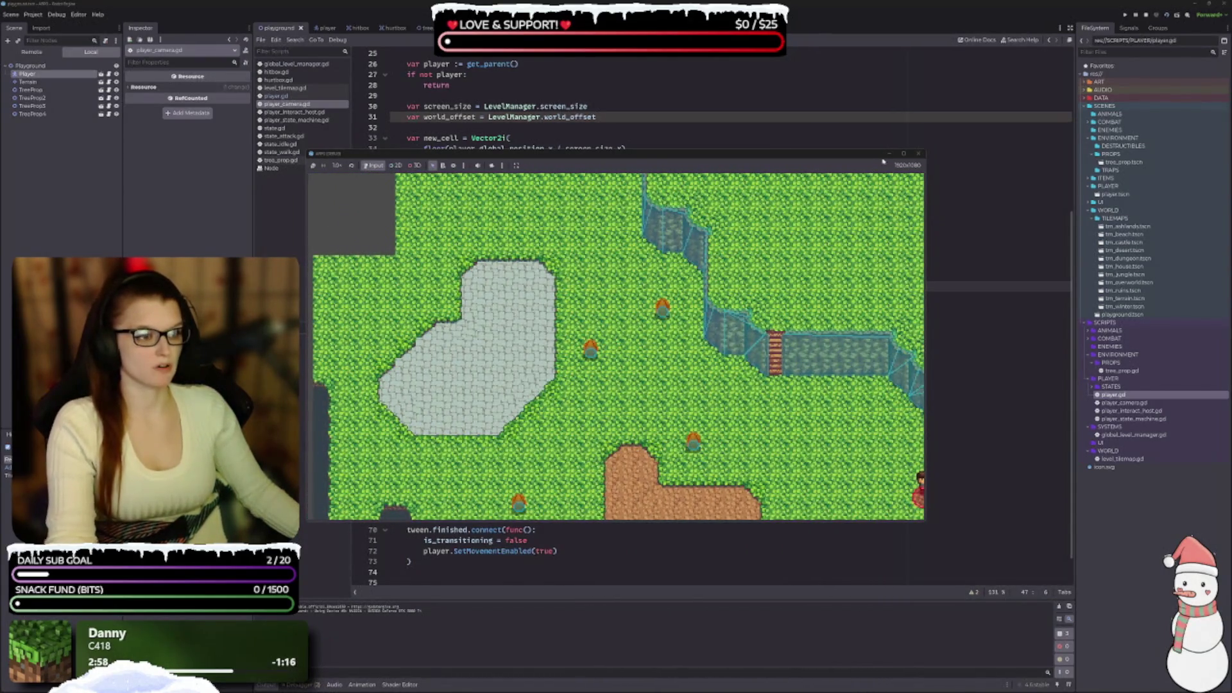
pyautogui.click(919, 153)
pyautogui.scroll(3, 581, 409)
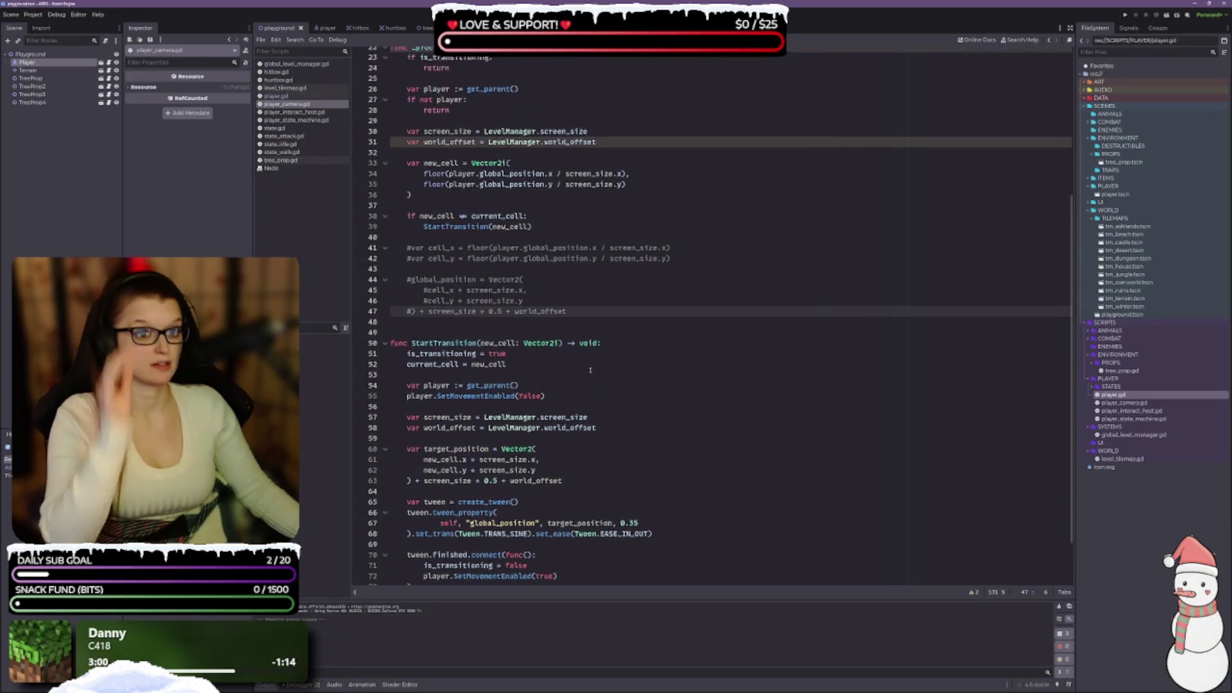
pyautogui.scroll(-4, 581, 409)
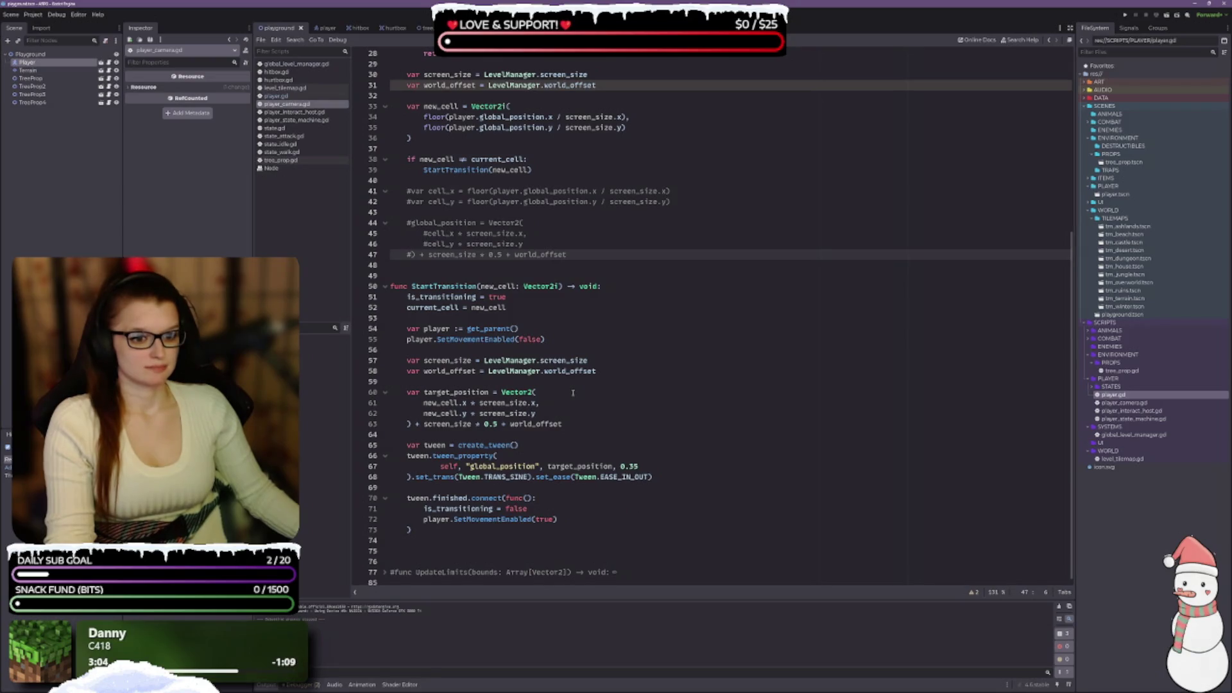
pyautogui.scroll(3, 574, 392)
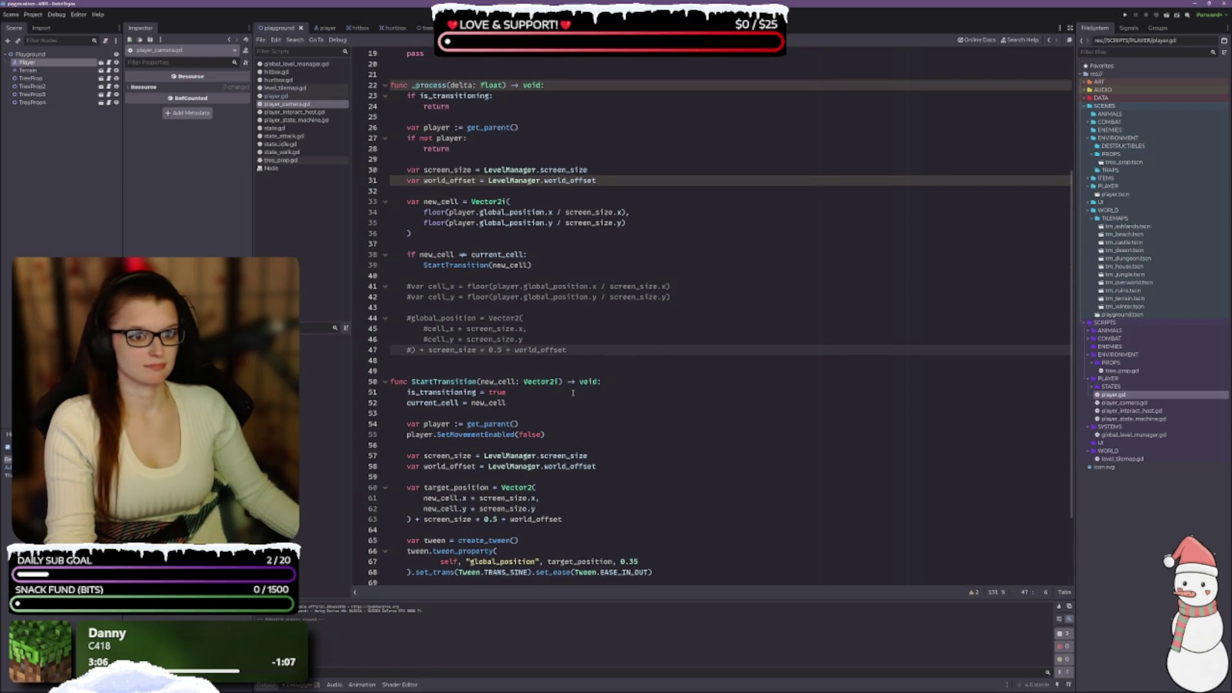
pyautogui.scroll(4, 573, 393)
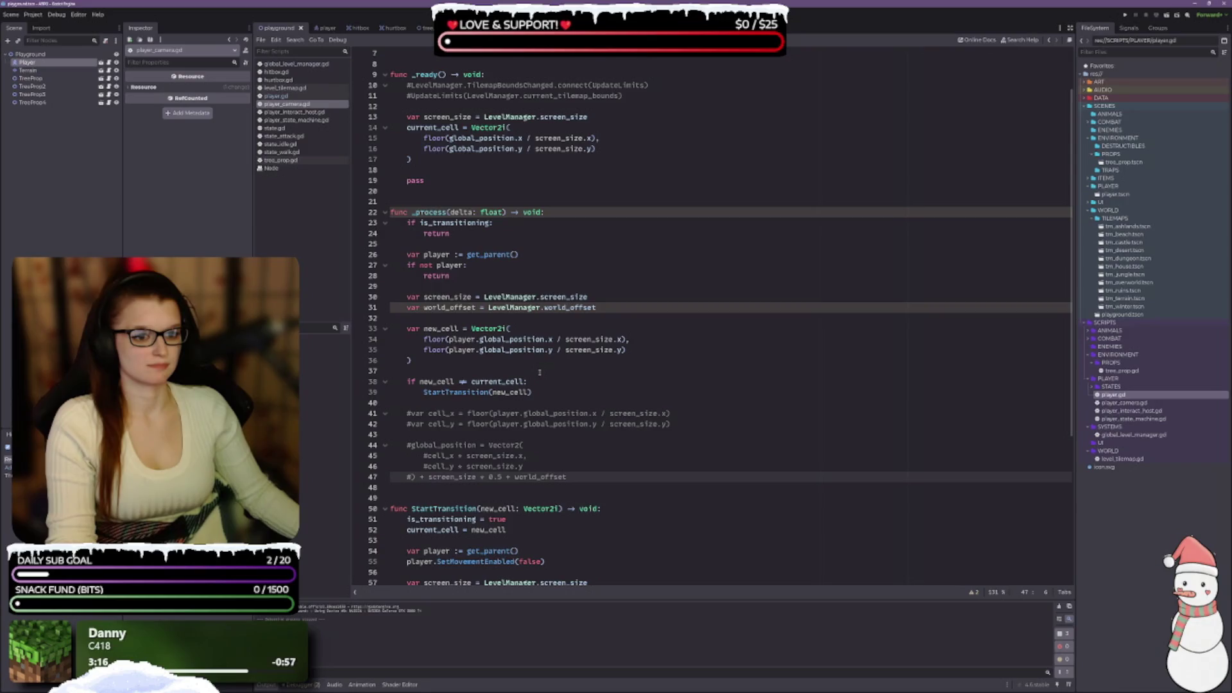
pyautogui.scroll(-2, 540, 372)
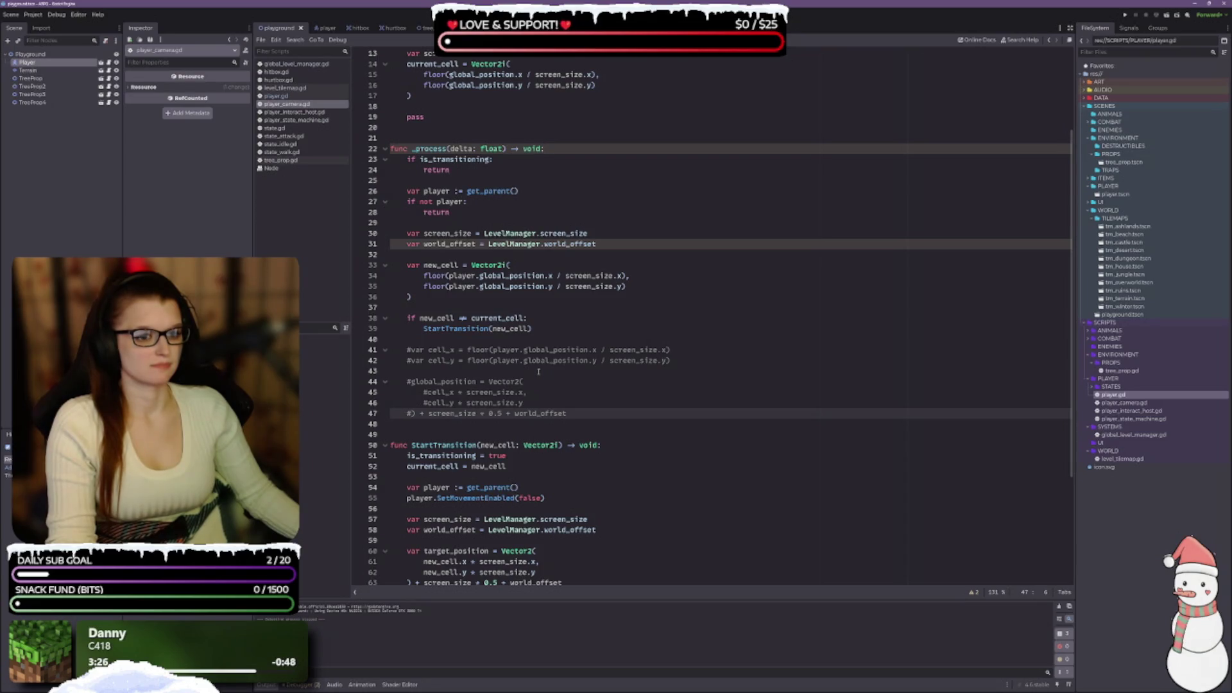
pyautogui.scroll(3, 539, 371)
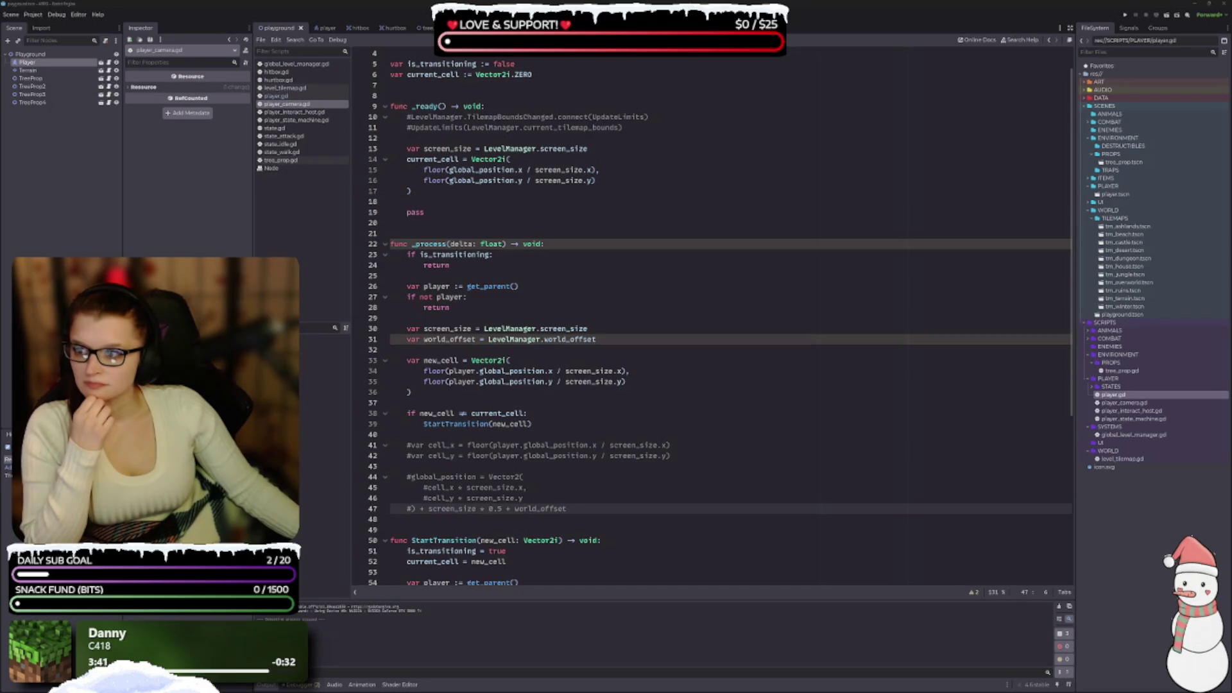
pyautogui.scroll(1, 501, 240)
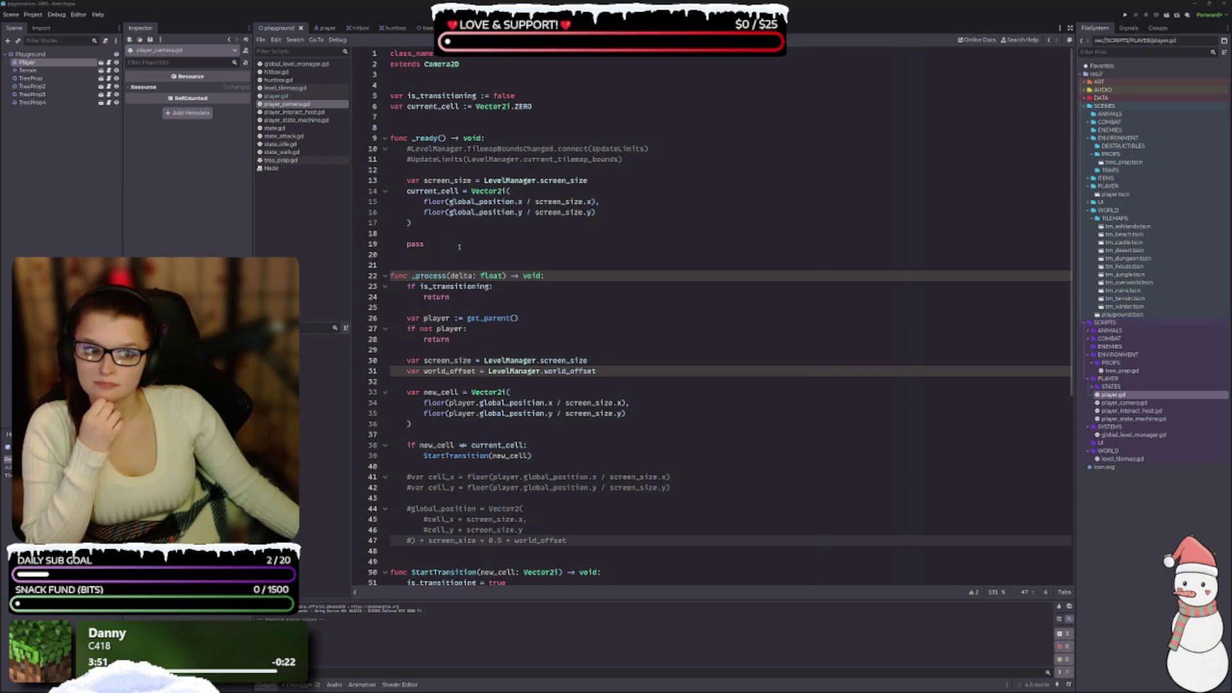
# Delete the leftover pass statement and the blank line after it from _ready.
pyautogui.moveTo(426, 244); pyautogui.dragTo(408, 233)
pyautogui.press('BackSpace')
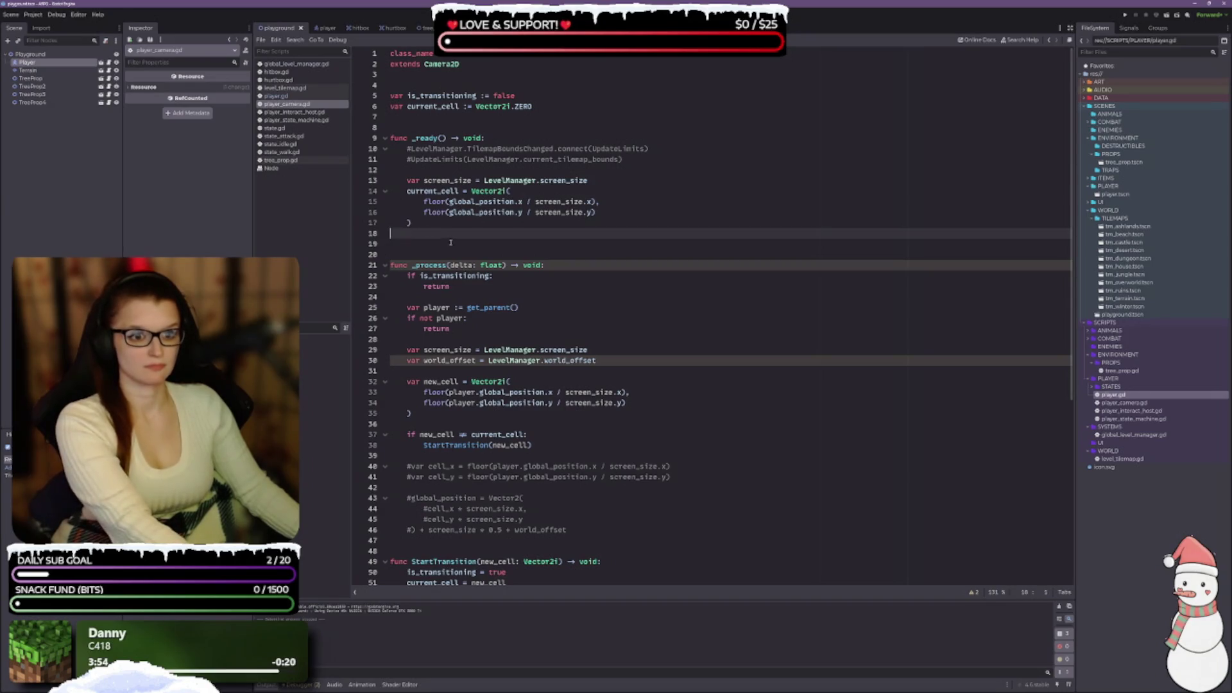
pyautogui.click(439, 243)
pyautogui.press('Delete')
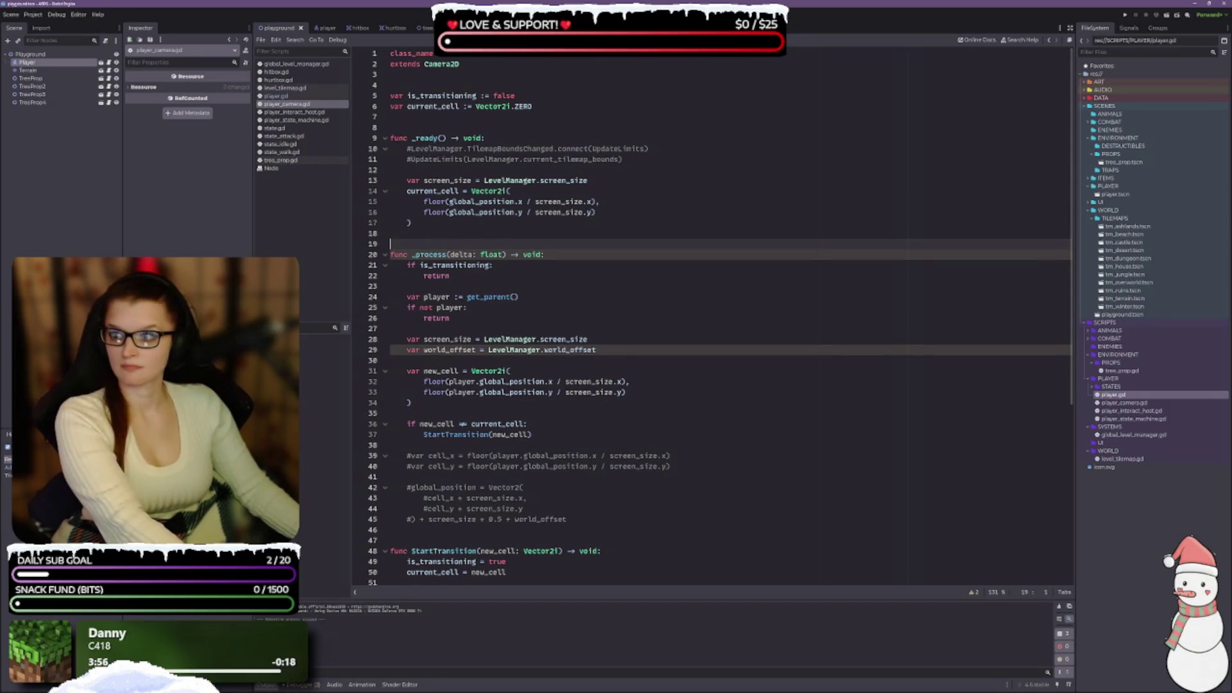
pyautogui.click(570, 269)
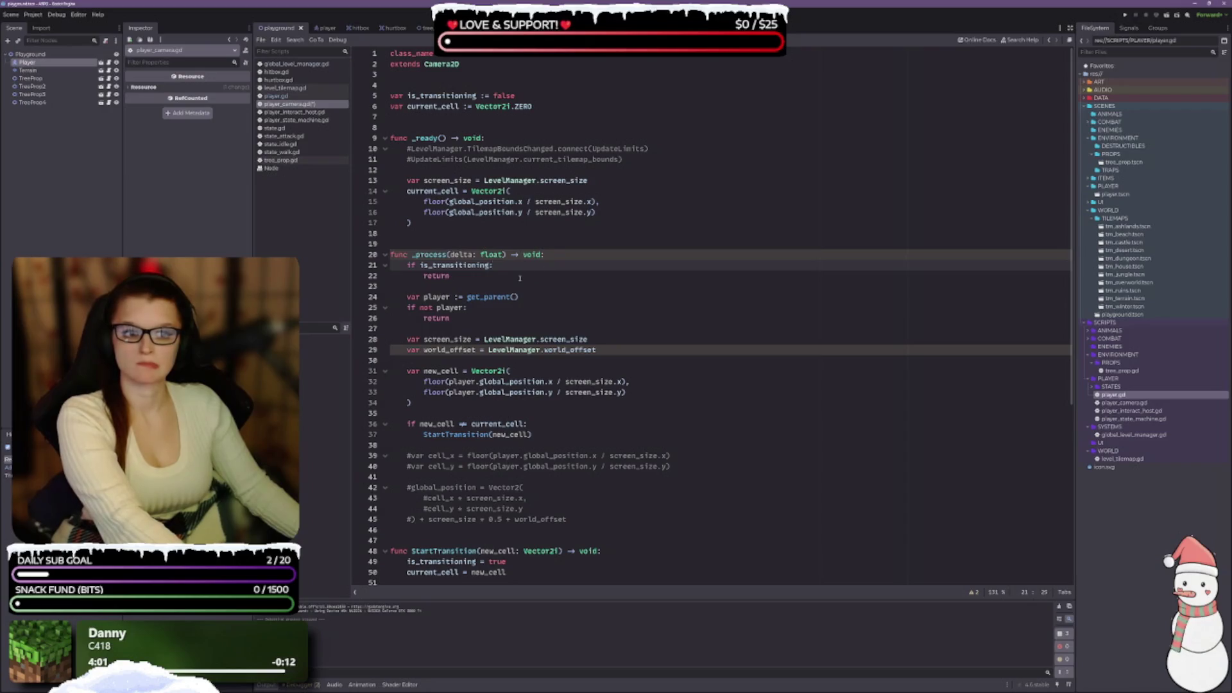
pyautogui.click(610, 280)
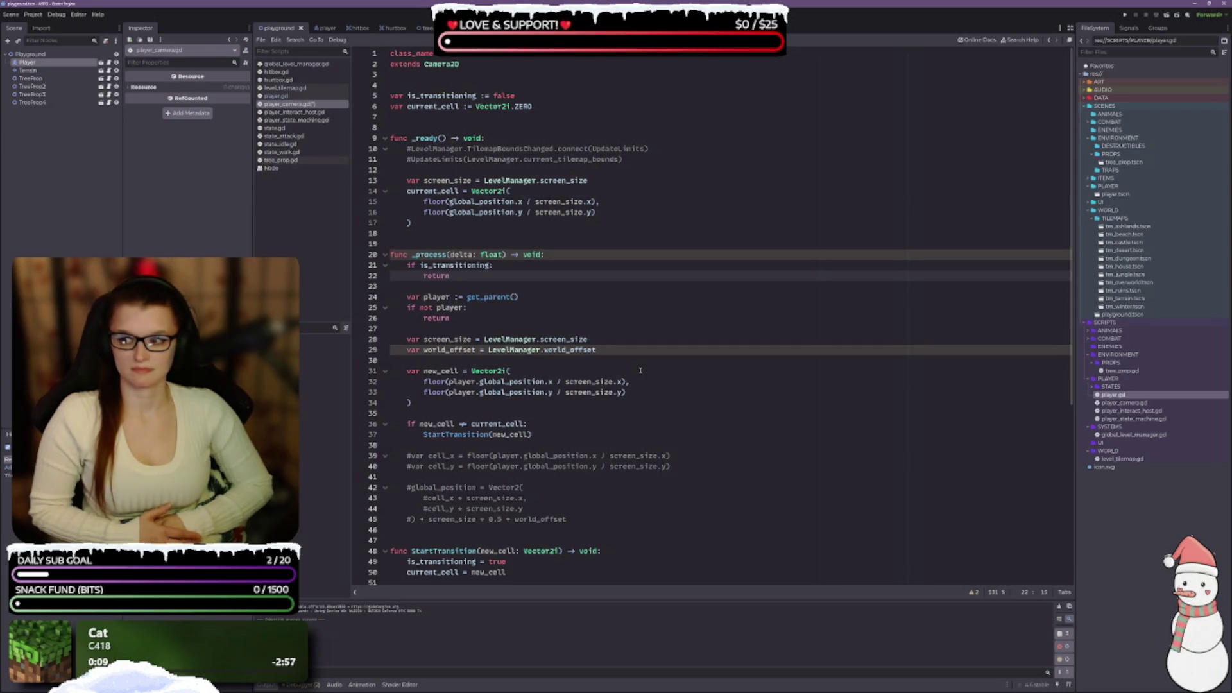
# Save player_camera.gd with Ctrl+S.
pyautogui.scroll(-4, 640, 370)
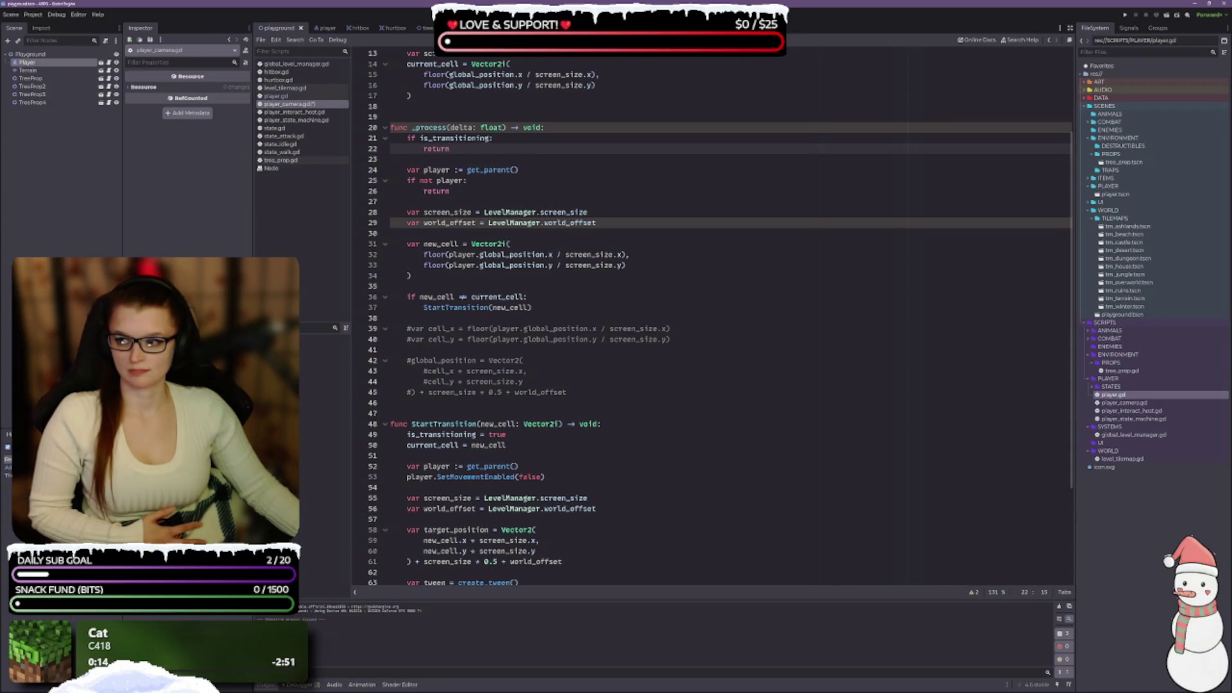
pyautogui.hotkey('ctrl', 's')
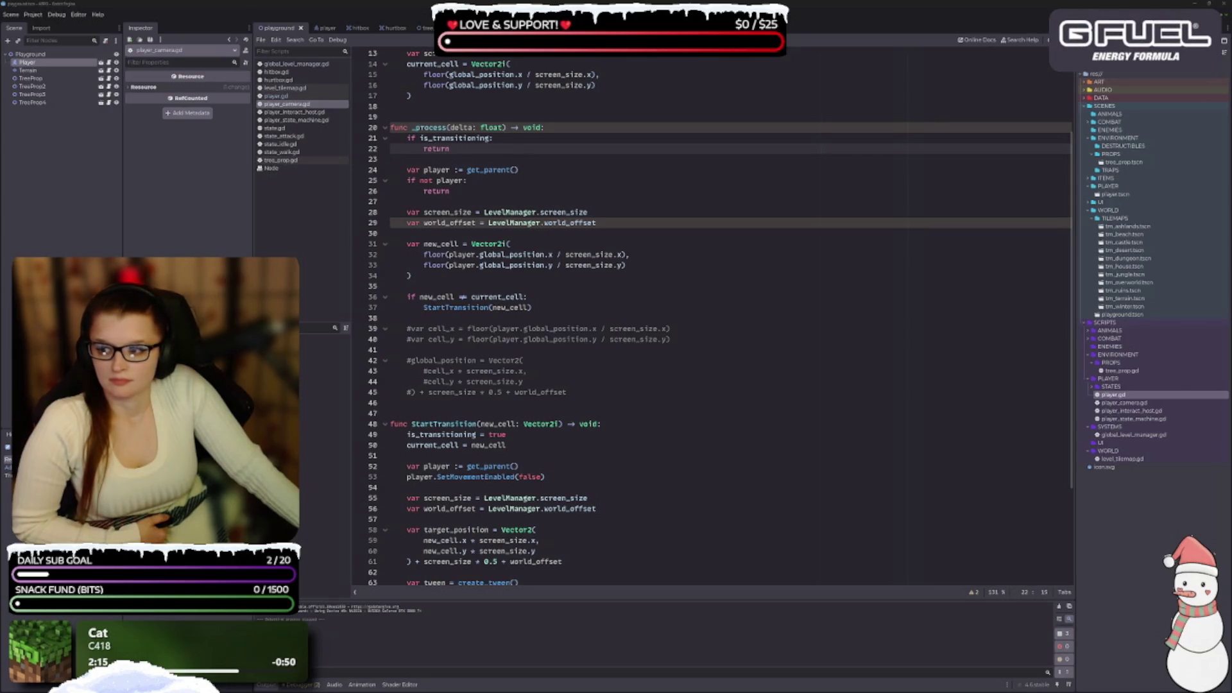
pyautogui.scroll(-4, 472, 412)
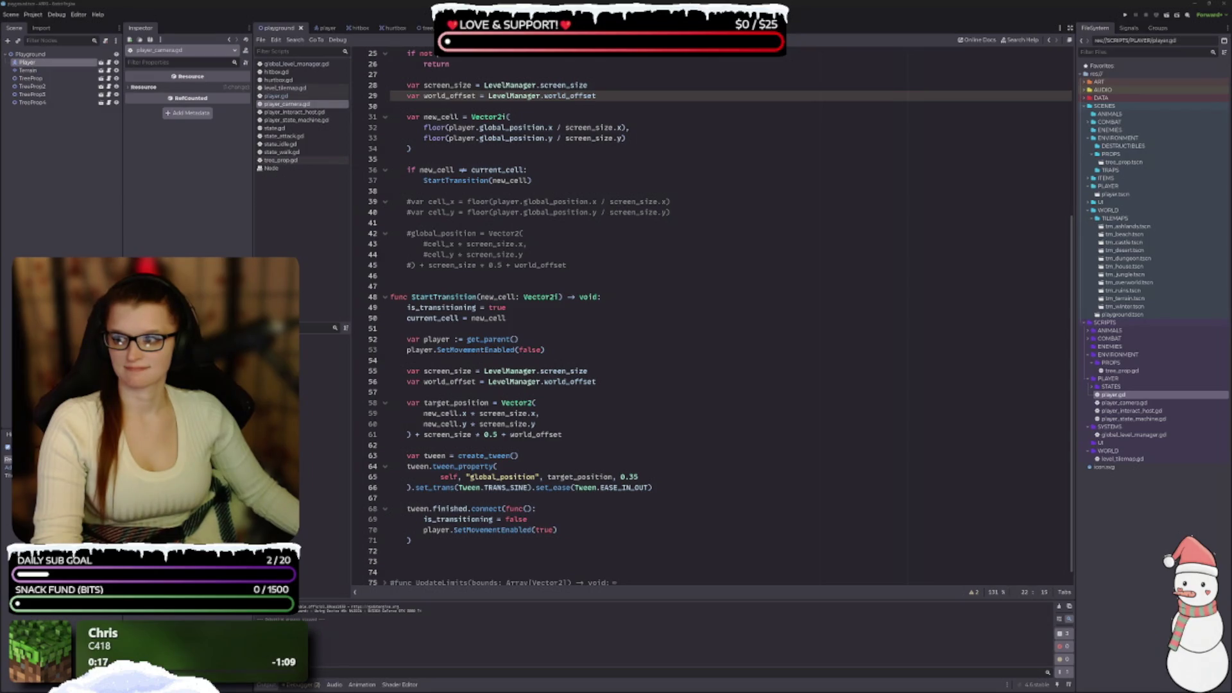
pyautogui.scroll(2, 467, 257)
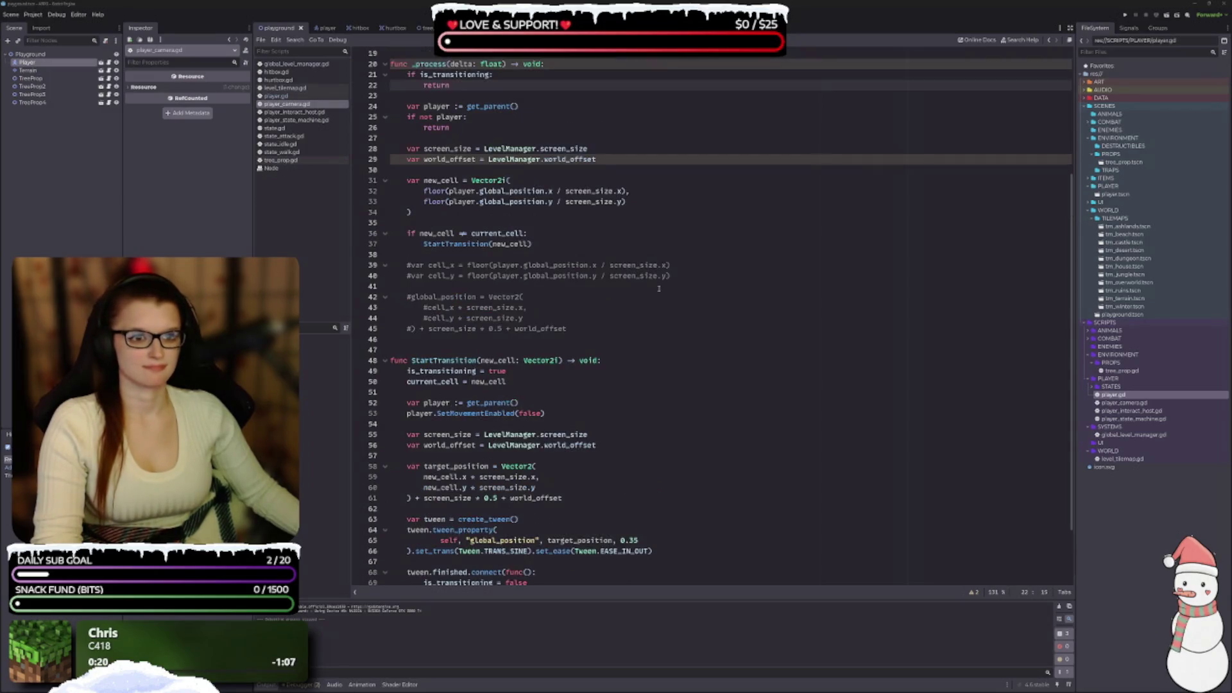
pyautogui.click(532, 244)
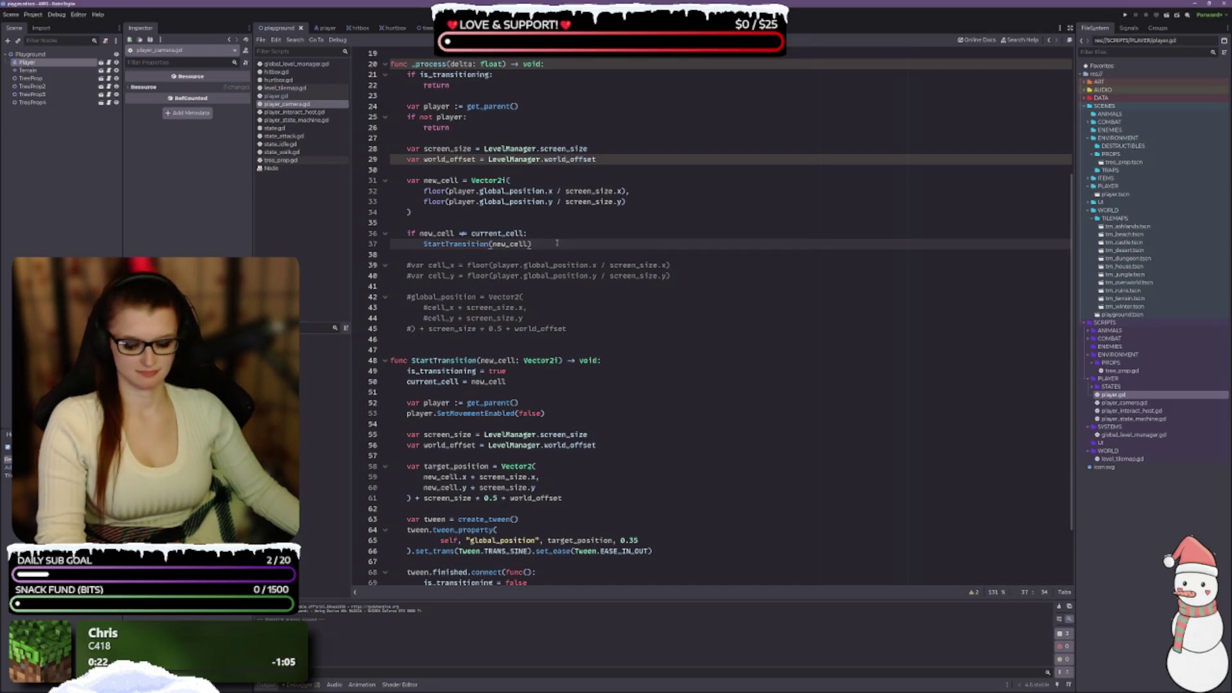
# Remove the empty line before move_and_slide() in player.gd, then return to player_camera.gd.
pyautogui.click(276, 95)
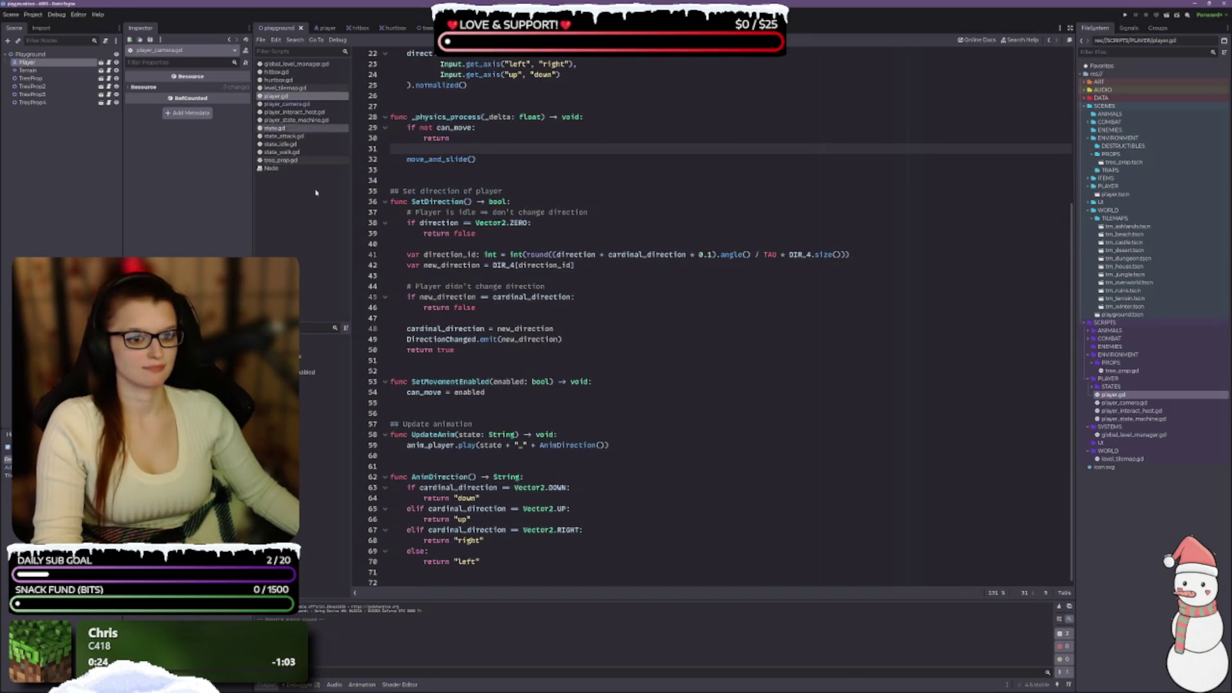
pyautogui.scroll(3, 610, 294)
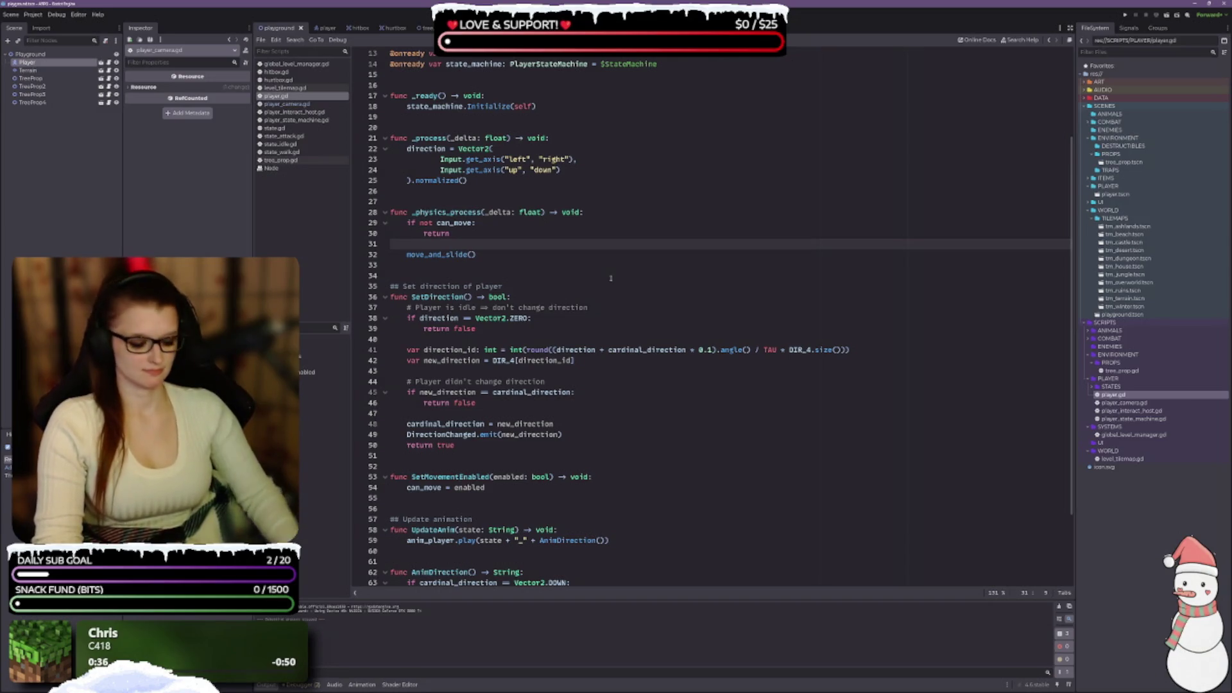
pyautogui.press('BackSpace')
pyautogui.press('BackSpace')
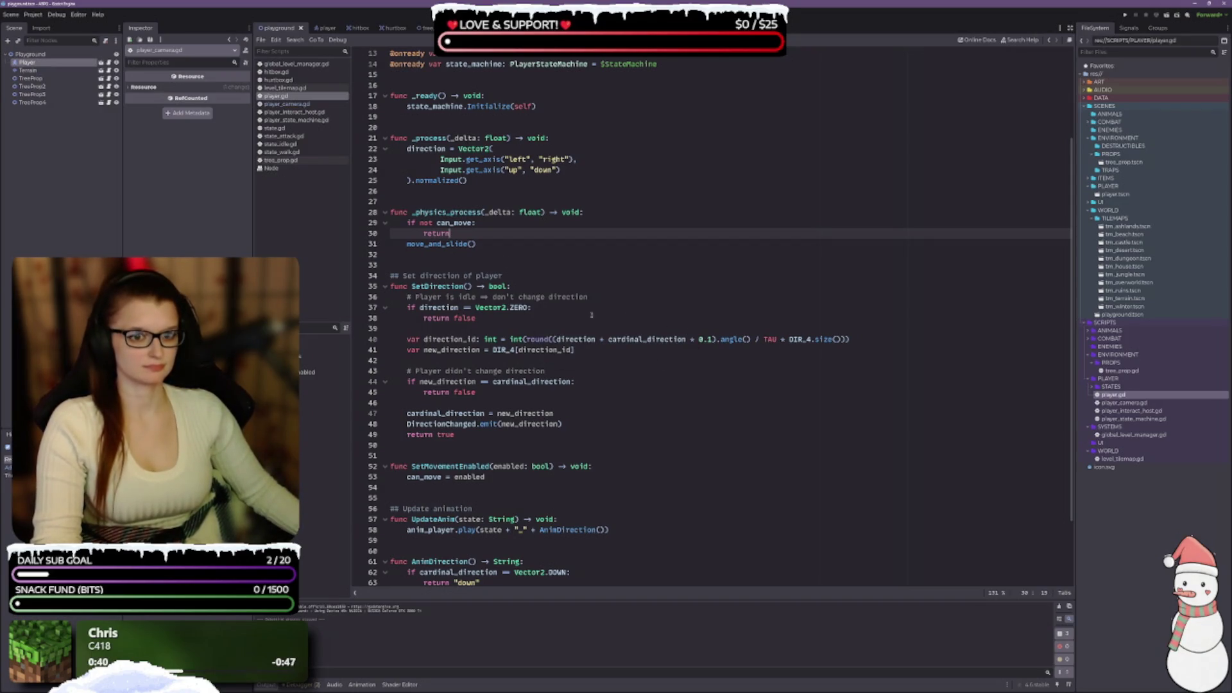
pyautogui.click(287, 103)
pyautogui.scroll(2, 758, 256)
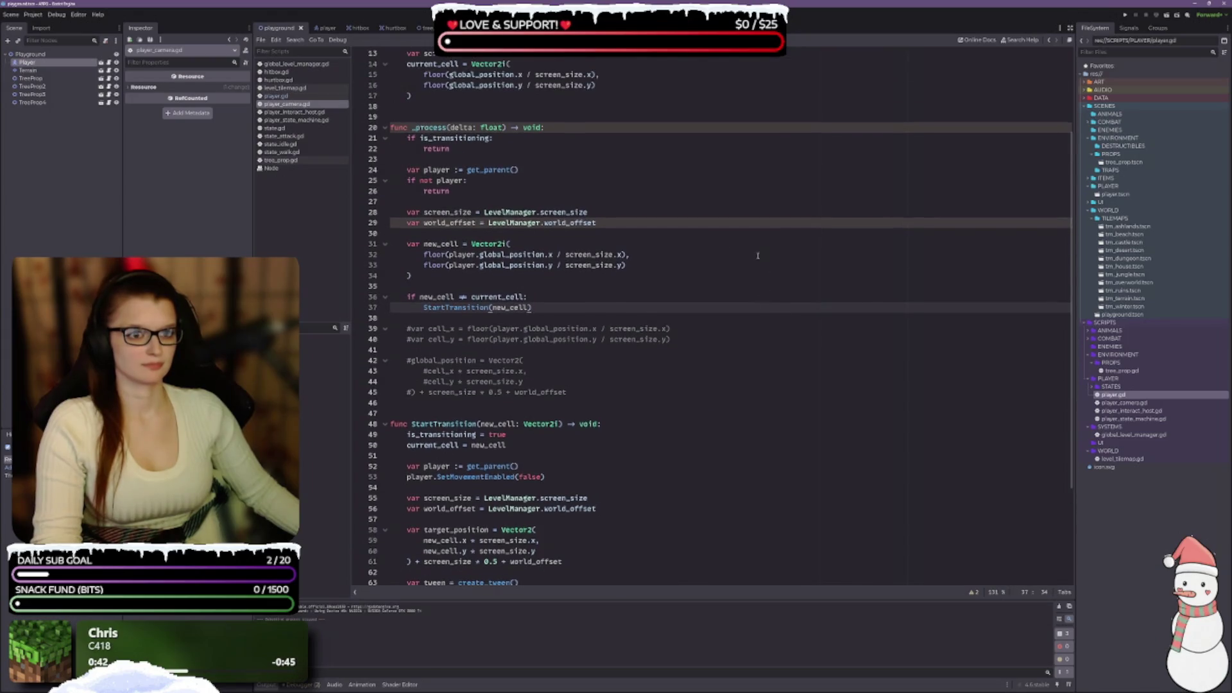
# Set current_cell in _ready to Vector2i of floored global_position / screen_size on x and y.
pyautogui.scroll(2, 744, 285)
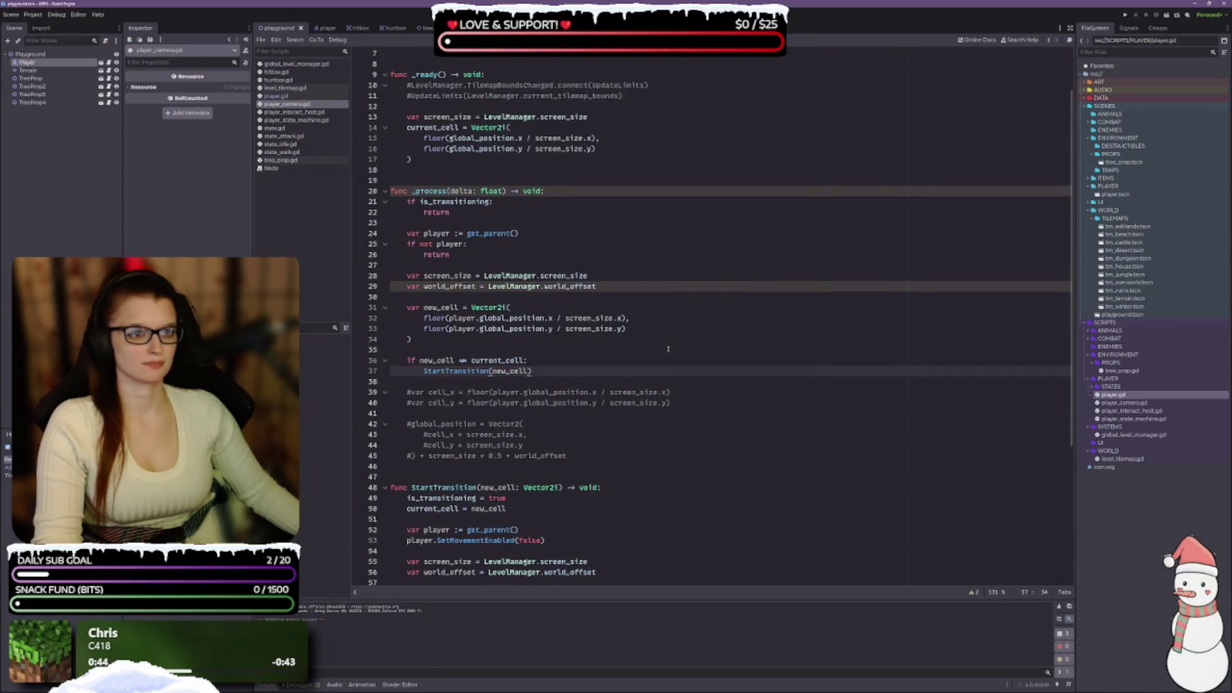
pyautogui.scroll(2, 642, 340)
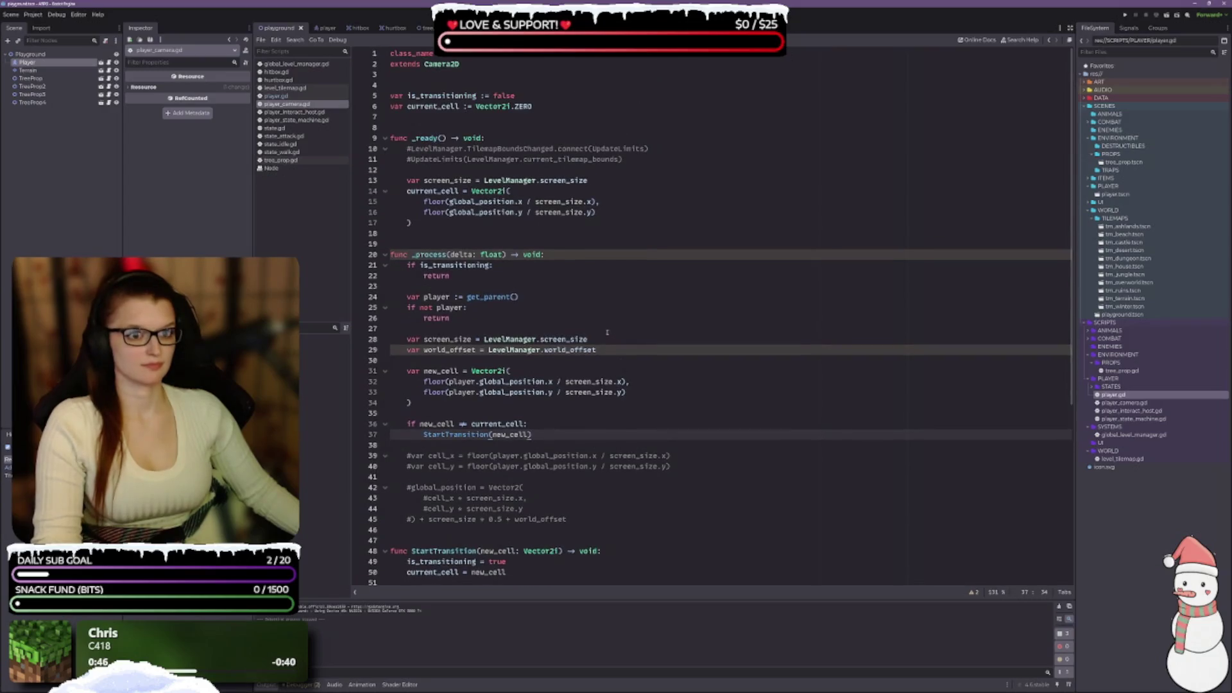
pyautogui.click(555, 95)
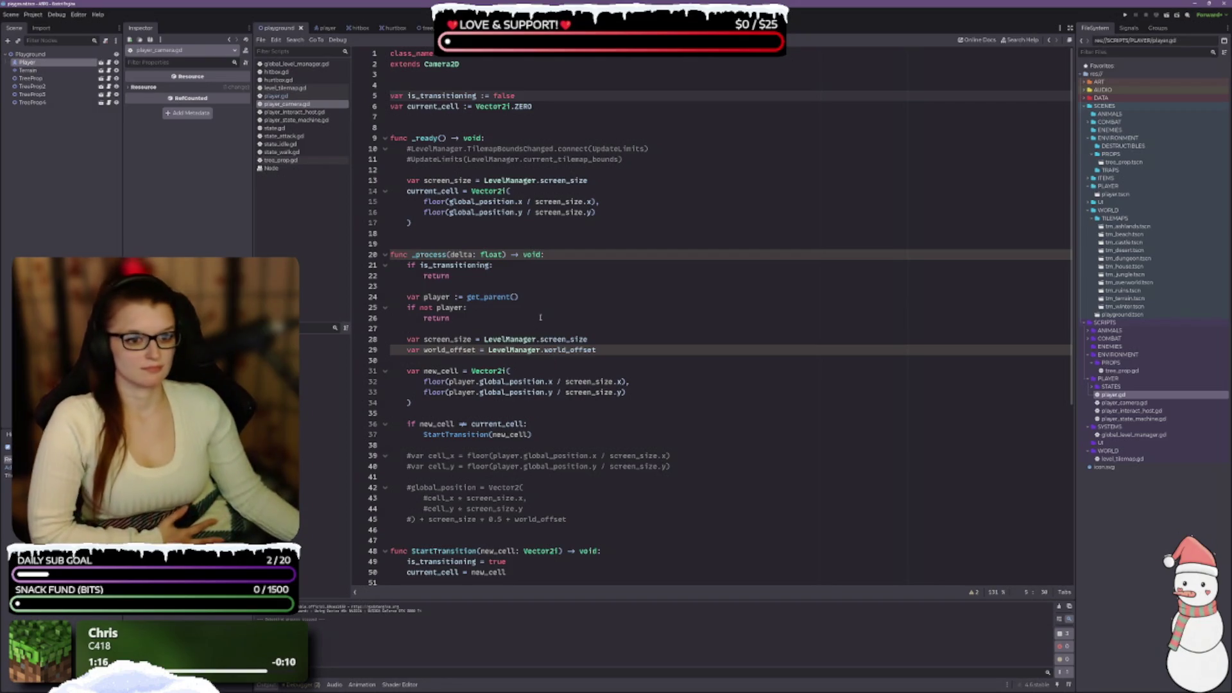
pyautogui.click(508, 266)
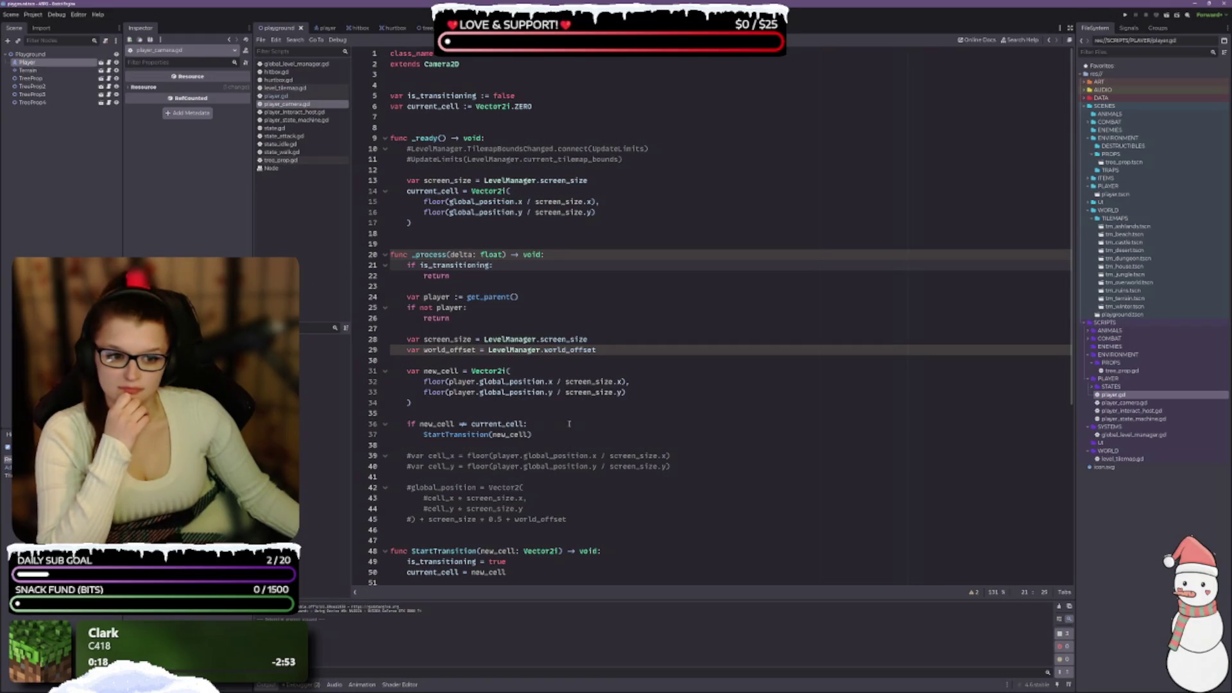
pyautogui.click(564, 424)
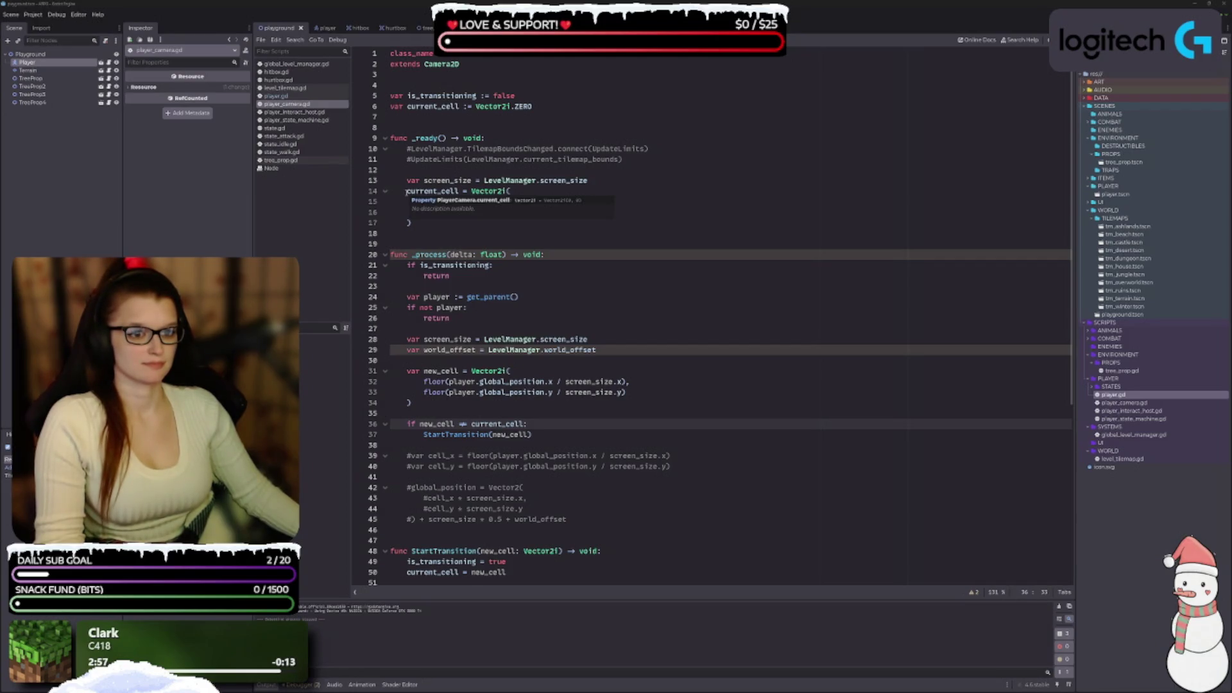
pyautogui.click(406, 191)
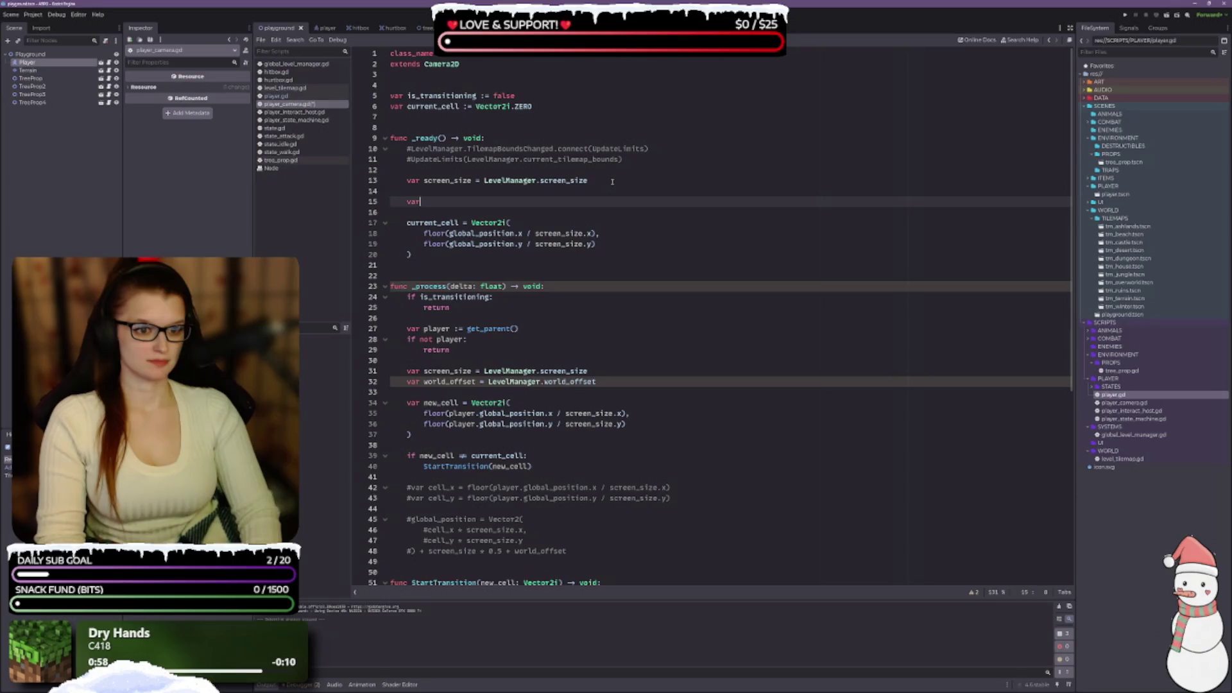
# Paste the commented cell_x and cell_y lines into _ready and uncomment them.
pyautogui.write('var')
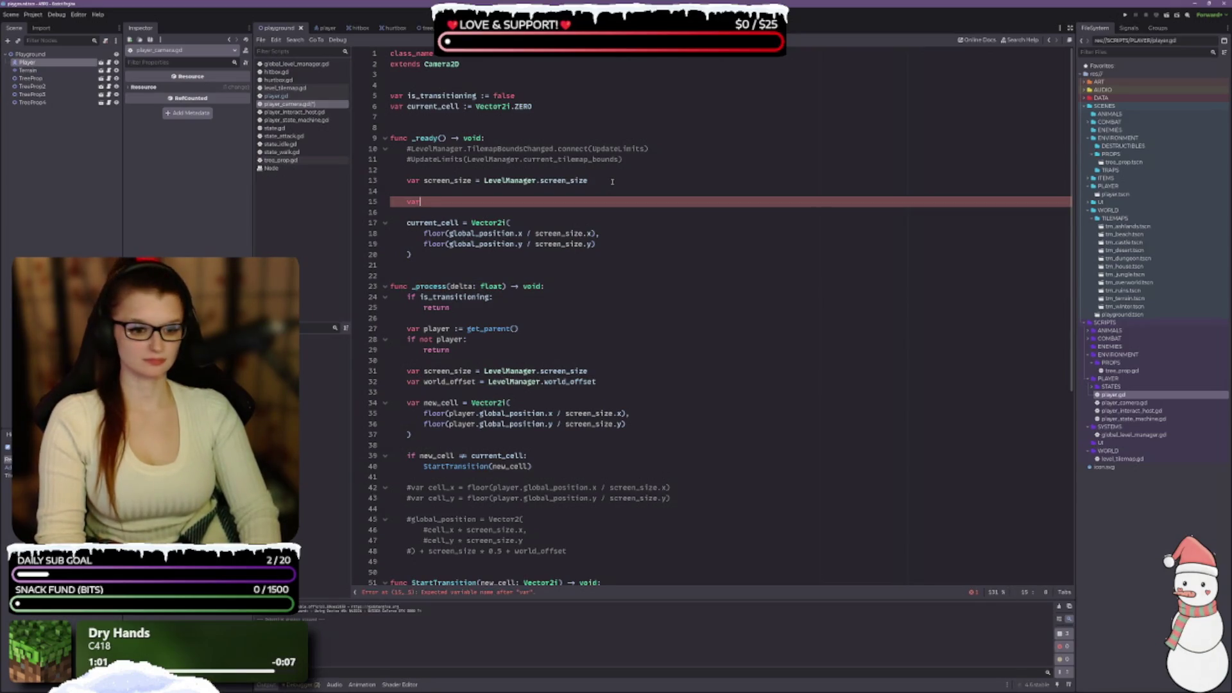
pyautogui.press('BackSpace')
pyautogui.press('BackSpace')
pyautogui.press('BackSpace')
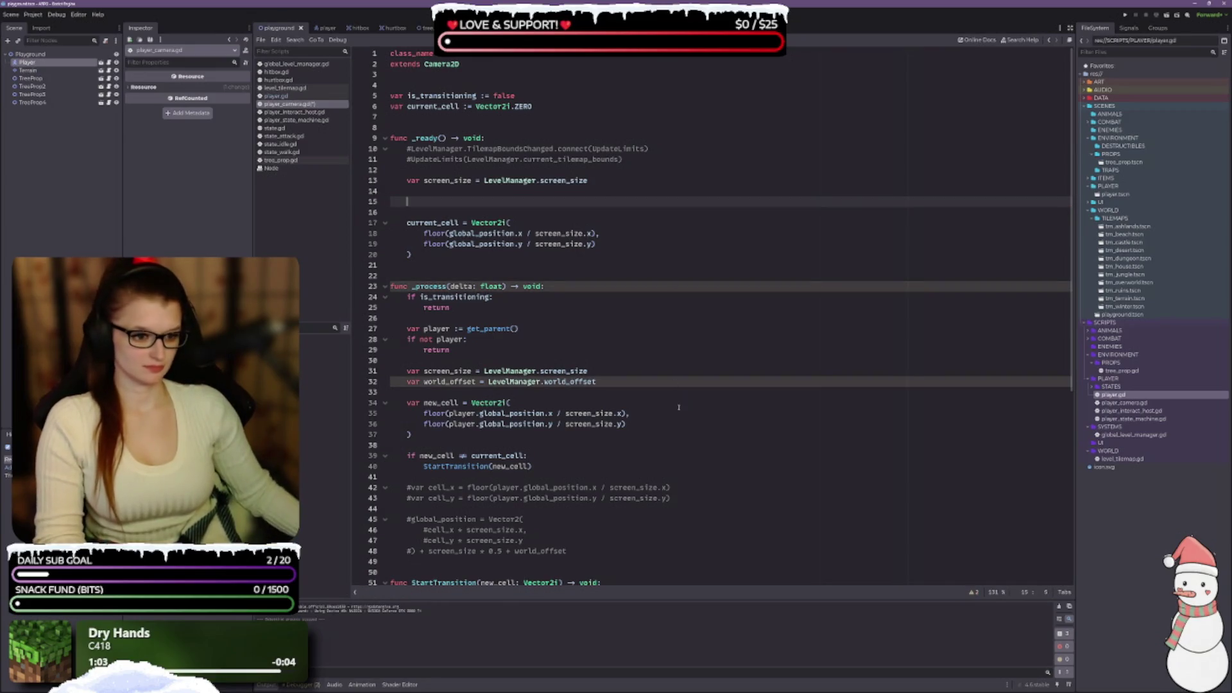
pyautogui.moveTo(671, 499); pyautogui.dragTo(403, 488)
pyautogui.hotkey('ctrl', 'c')
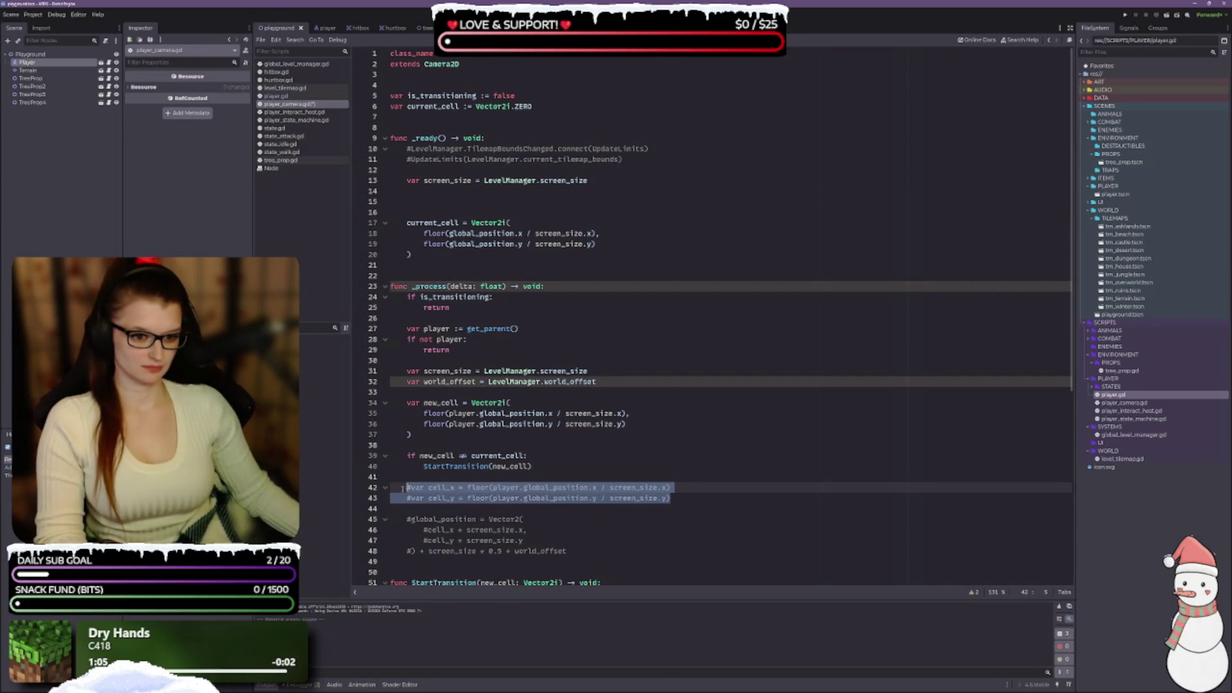
pyautogui.click(443, 198)
pyautogui.hotkey('ctrl', 'v')
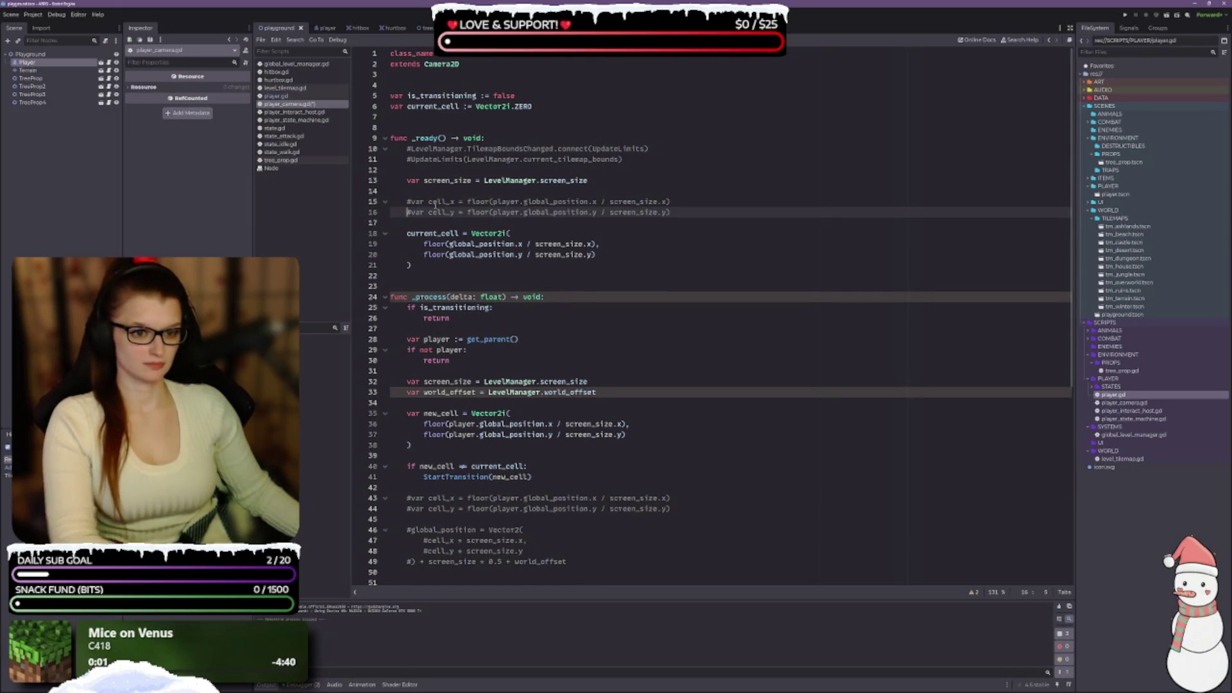
pyautogui.hotkey('ctrl', 'k')
pyautogui.press('Up')
pyautogui.hotkey('ctrl', 'k')
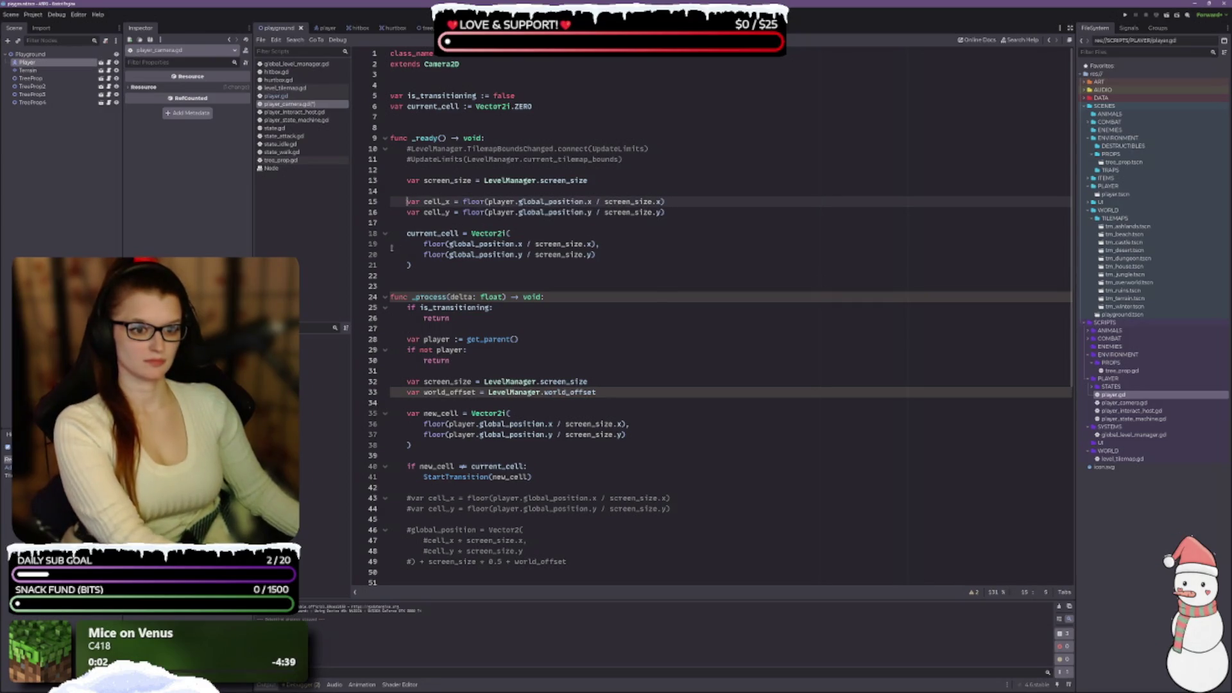
pyautogui.press('Down')
pyautogui.press('End')
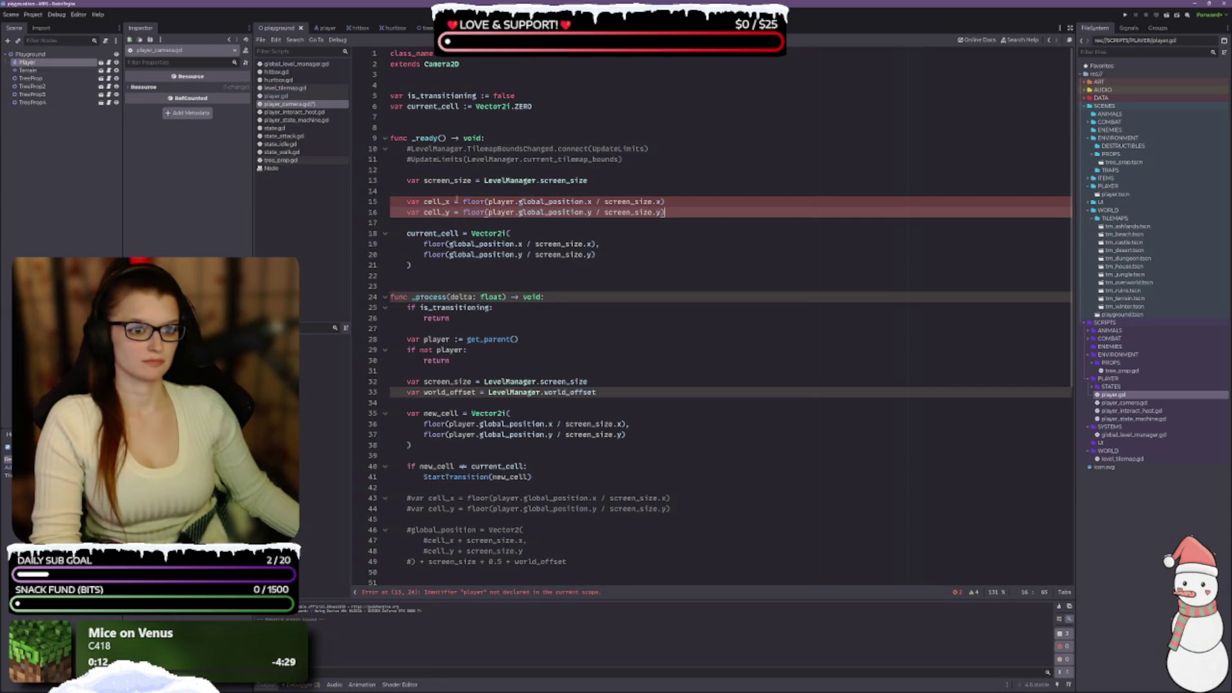
# Remove the blank line above cell_x and add one above screen_size.
pyautogui.click(453, 191)
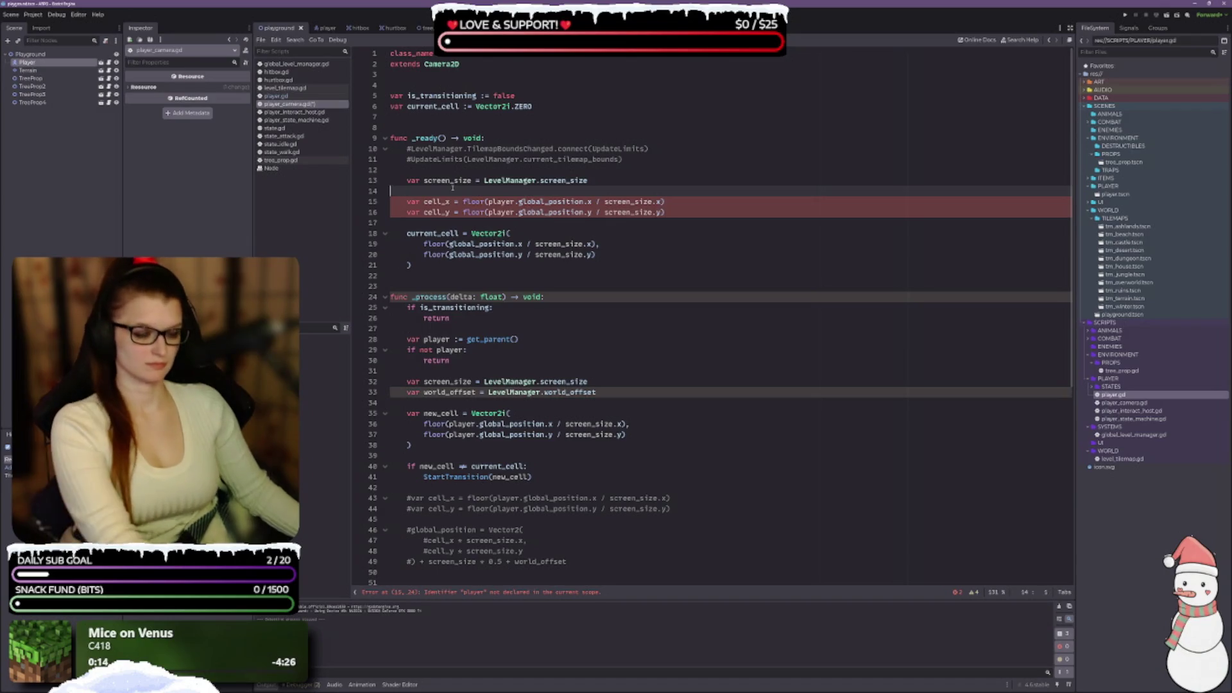
pyautogui.press('BackSpace')
pyautogui.click(463, 170)
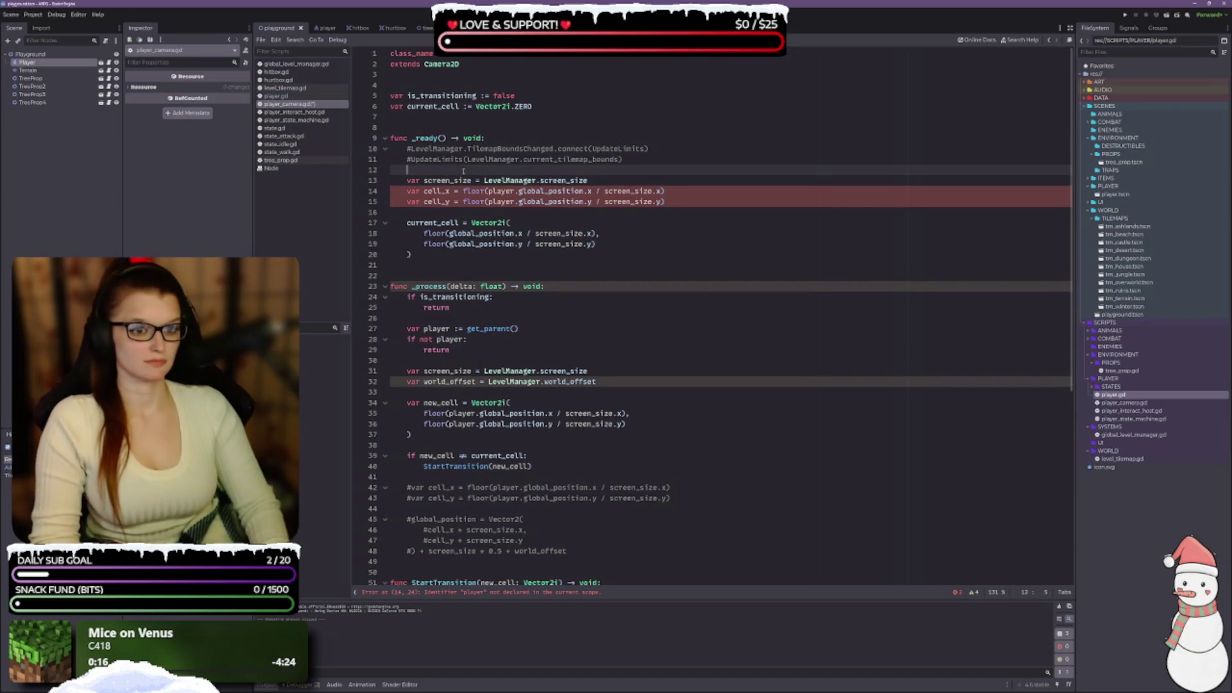
pyautogui.press('Return')
pyautogui.click(464, 171)
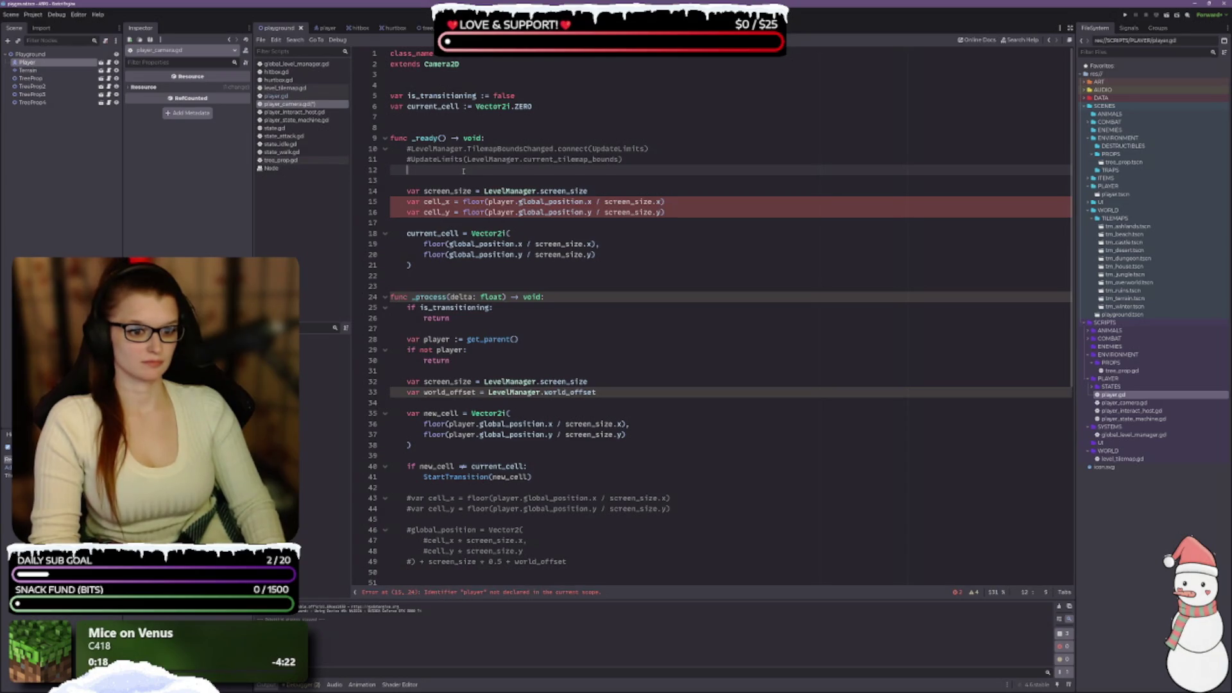
# Copy the player get_parent() declaration from _process into _ready.
pyautogui.moveTo(519, 339); pyautogui.dragTo(407, 339)
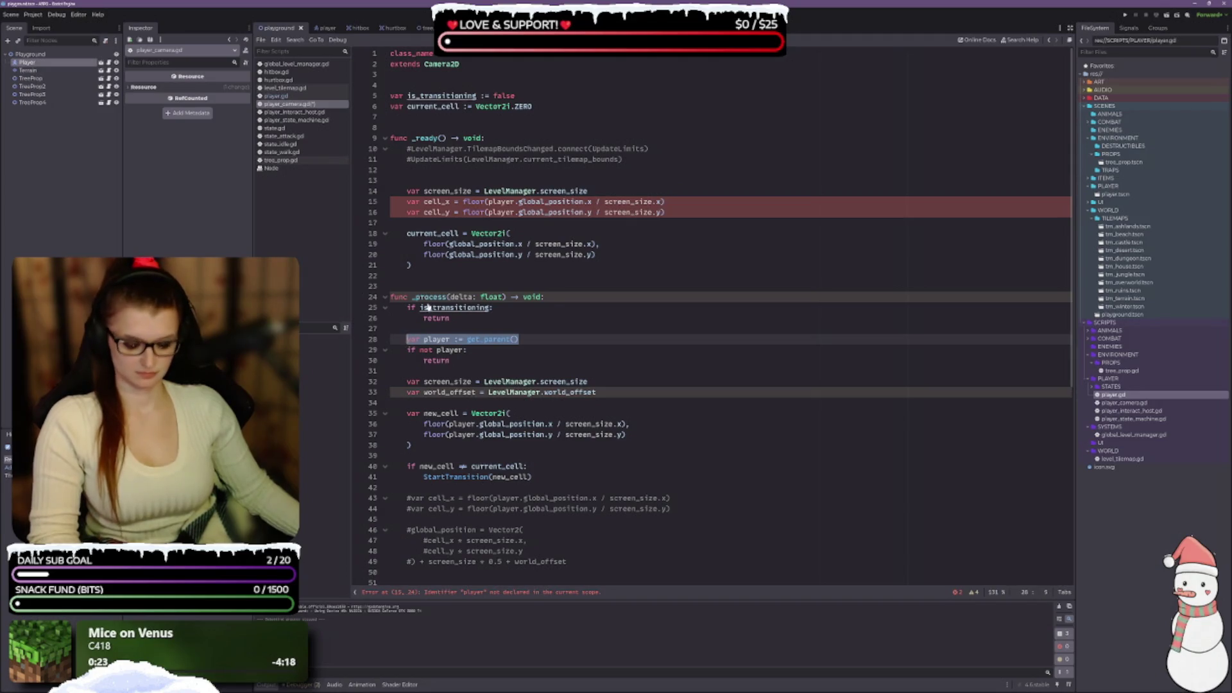
pyautogui.hotkey('ctrl', 'c')
pyautogui.click(431, 180)
pyautogui.hotkey('ctrl', 'v')
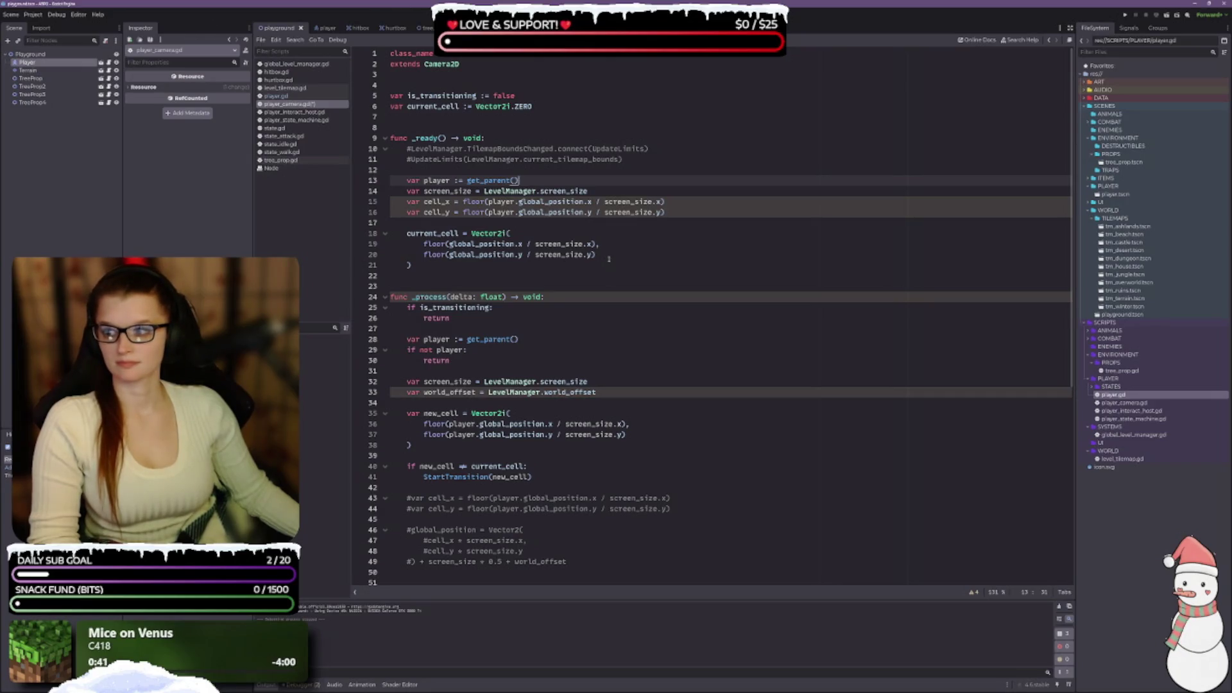
# Remove the floor arguments from current_cell's constructor and make current_cell default to Vector2.ZERO.
pyautogui.moveTo(607, 255)
pyautogui.mouseDown()
pyautogui.moveTo(410, 244)
pyautogui.moveTo(508, 234)
pyautogui.mouseUp()
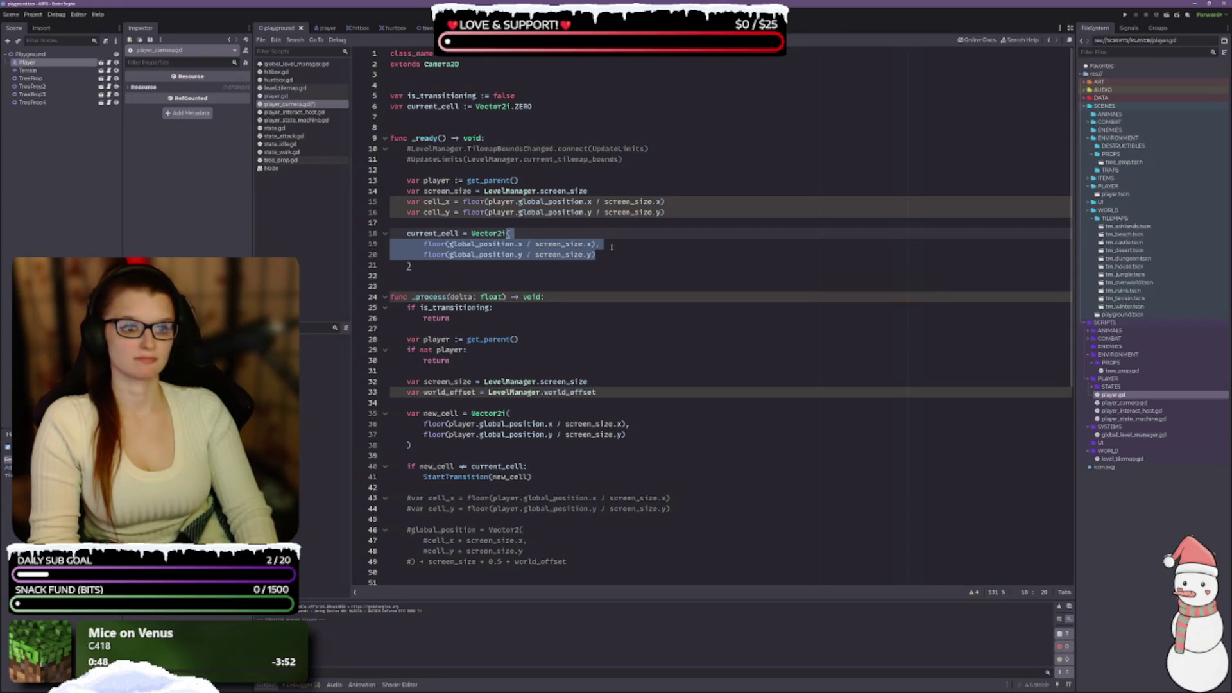
pyautogui.press('BackSpace')
pyautogui.press('BackSpace')
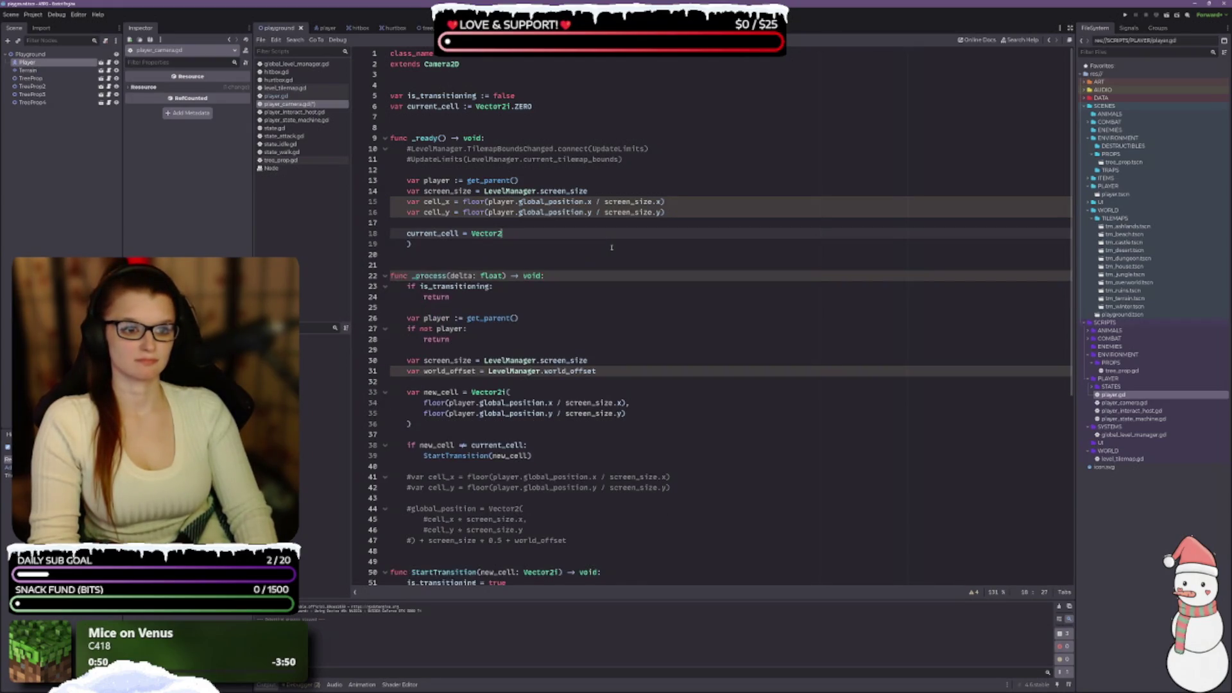
pyautogui.write('(')
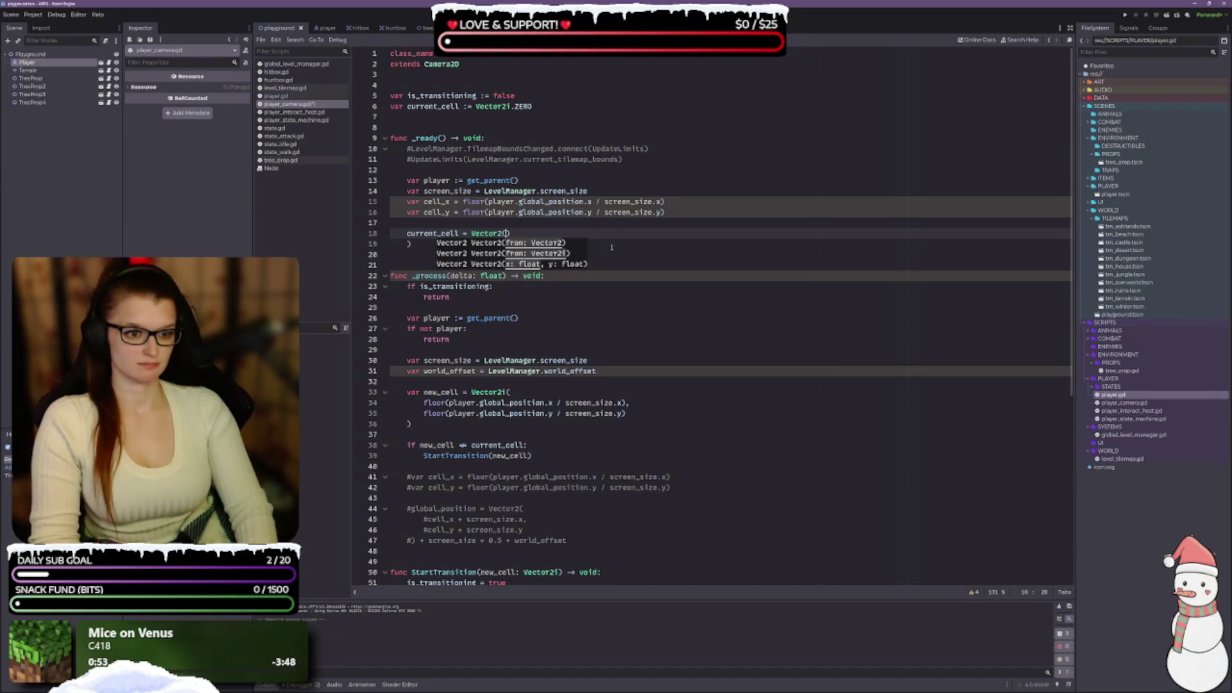
pyautogui.press('Delete')
pyautogui.press('Return')
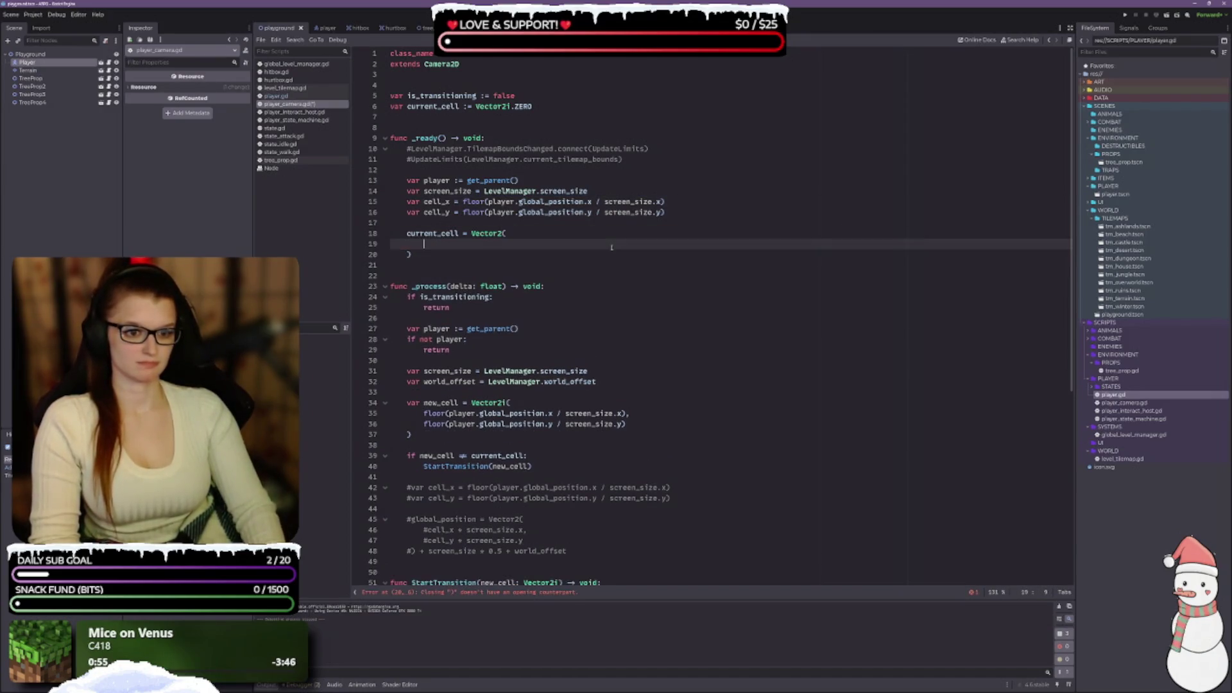
pyautogui.click(510, 106)
pyautogui.press('BackSpace')
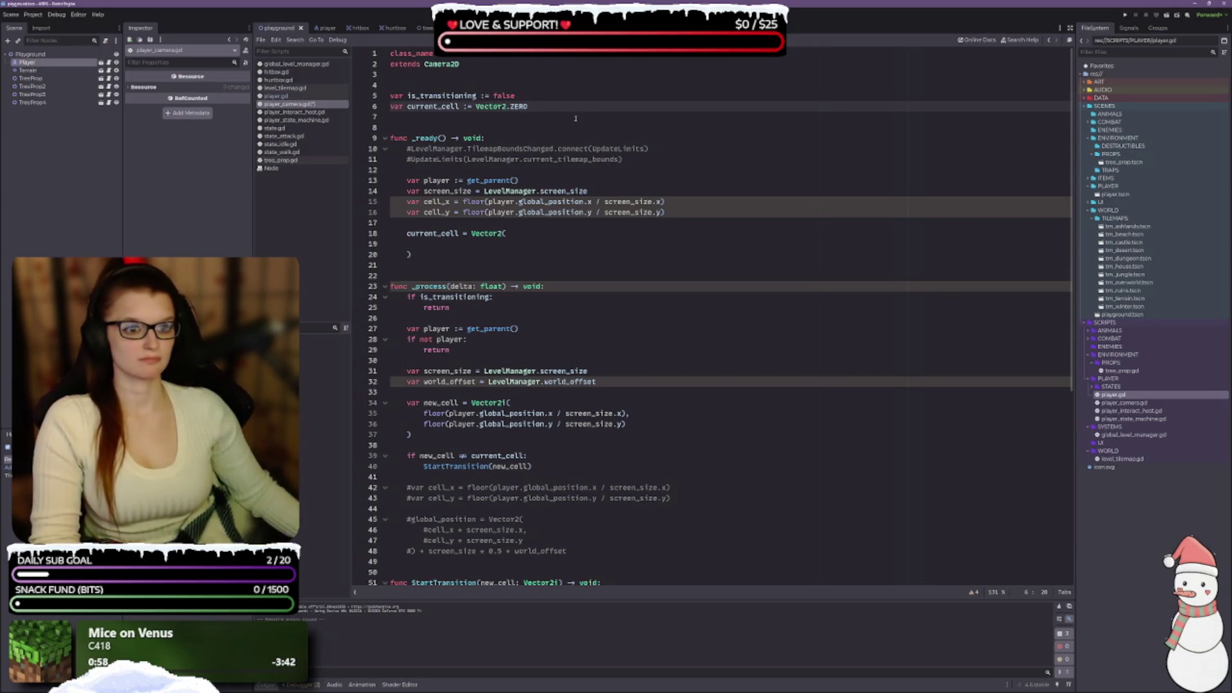
# Fill the constructor with cell_x * screen_size.x and cell_y * screen_size.y.
pyautogui.click(683, 247)
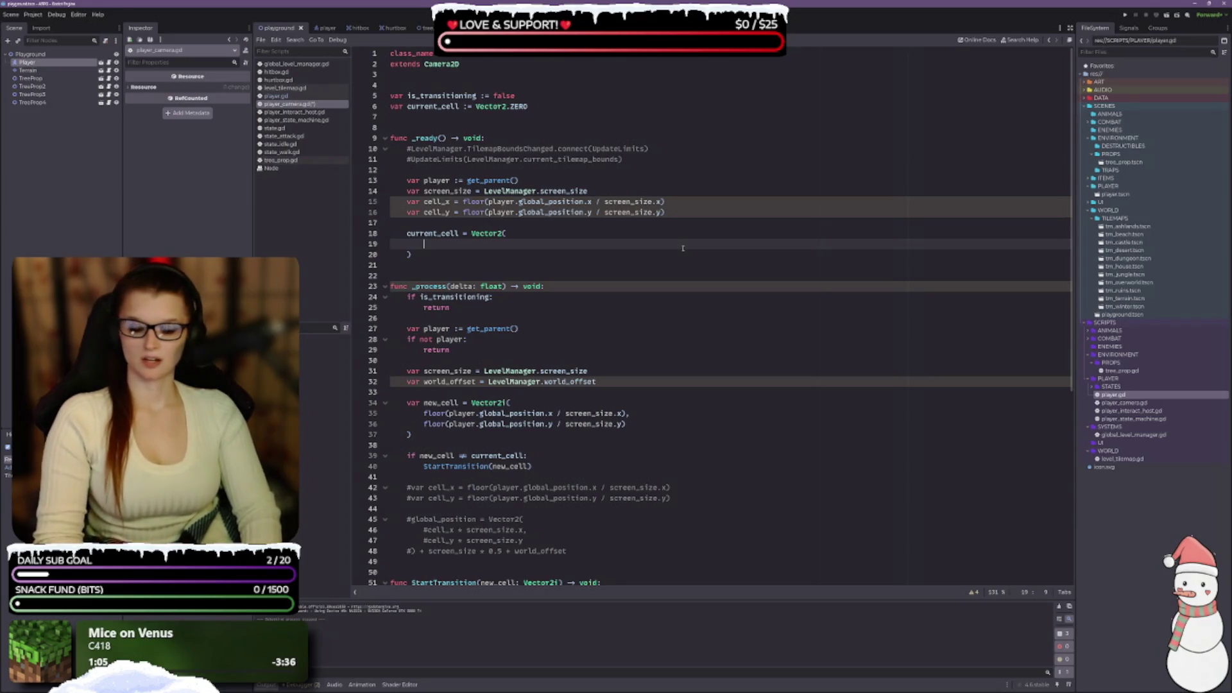
pyautogui.write('cell_x')
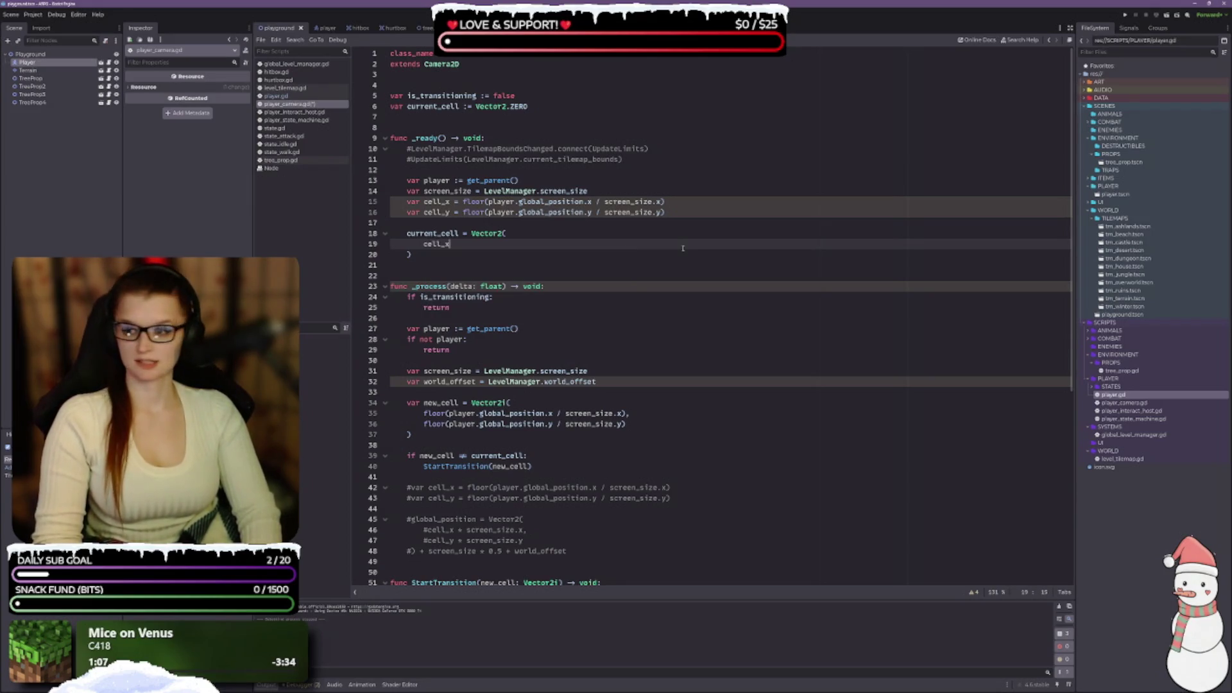
pyautogui.write(' * scre')
pyautogui.press('Return')
pyautogui.write('.')
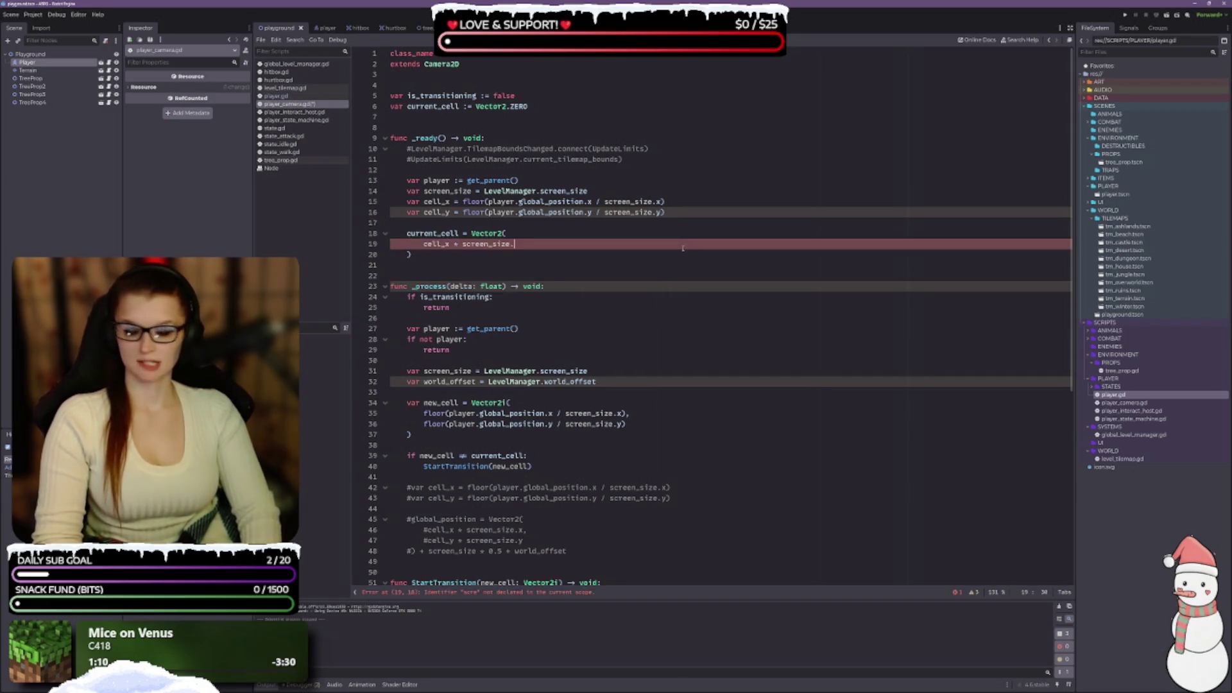
pyautogui.write('x')
pyautogui.write(',')
pyautogui.press('Return')
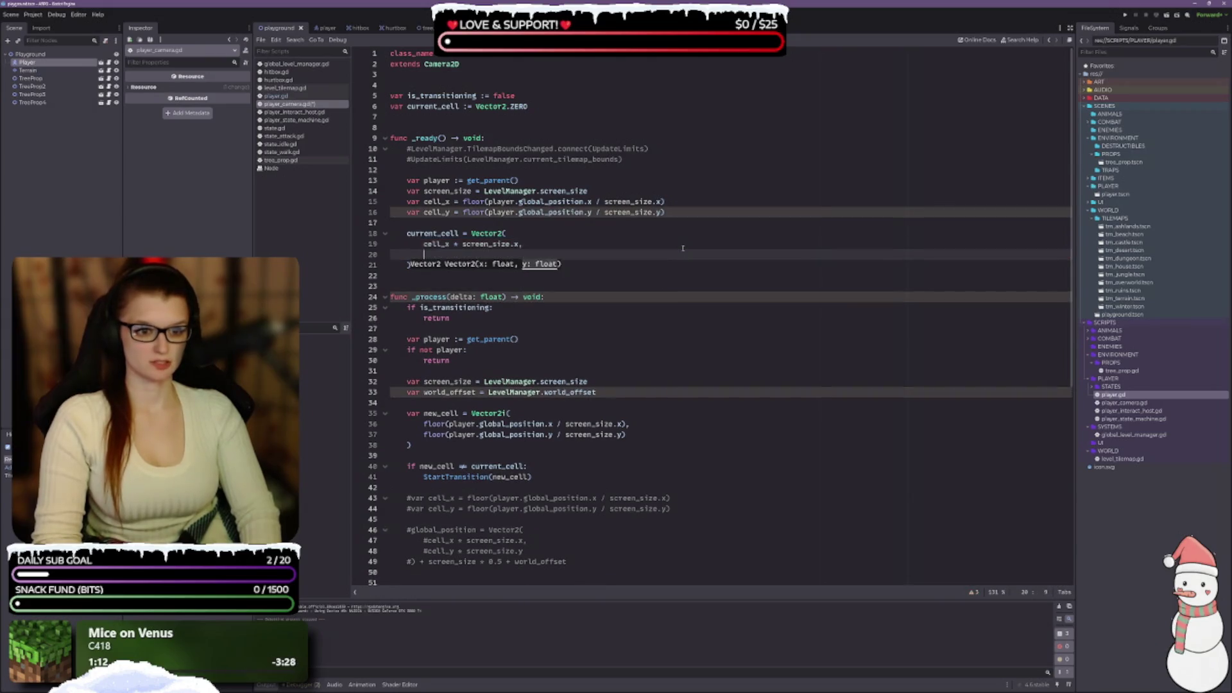
pyautogui.write('cell_y')
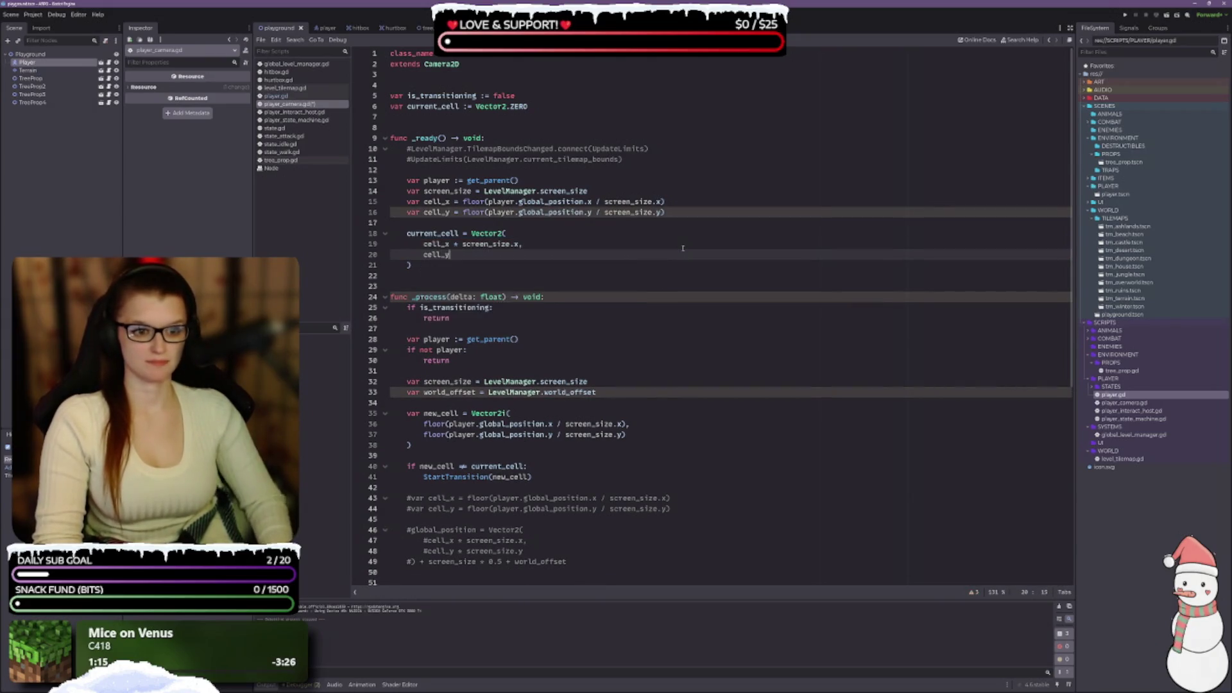
pyautogui.write(' * scre')
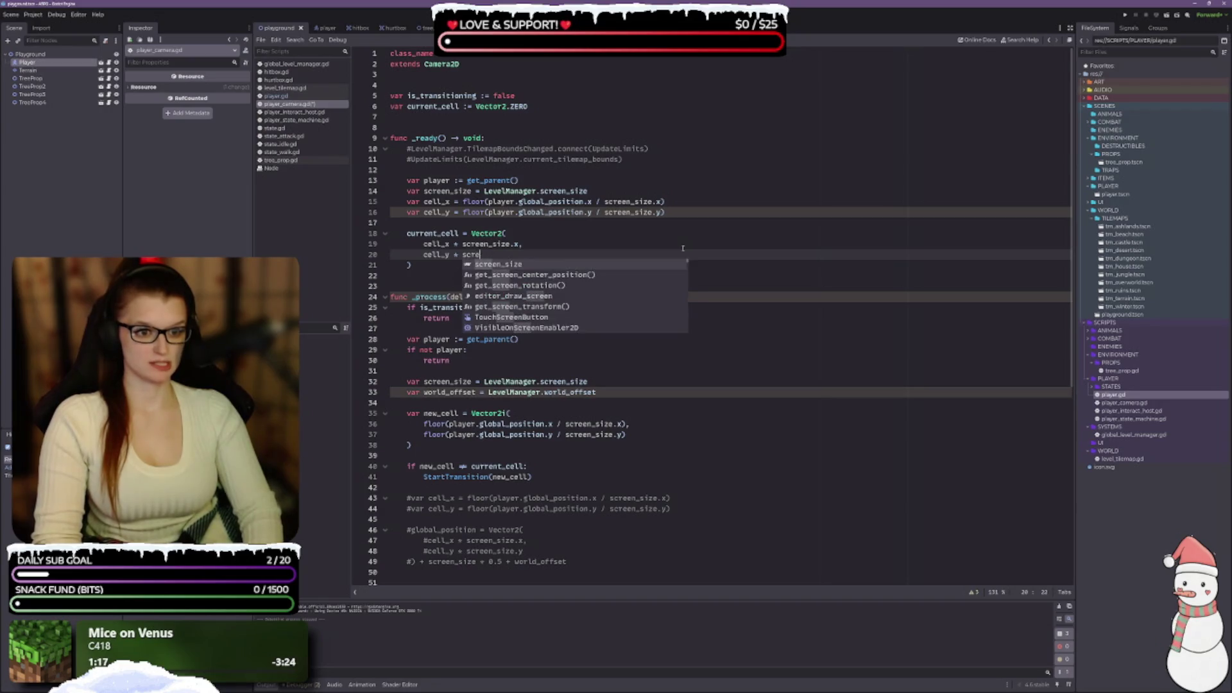
pyautogui.write('en_size.y')
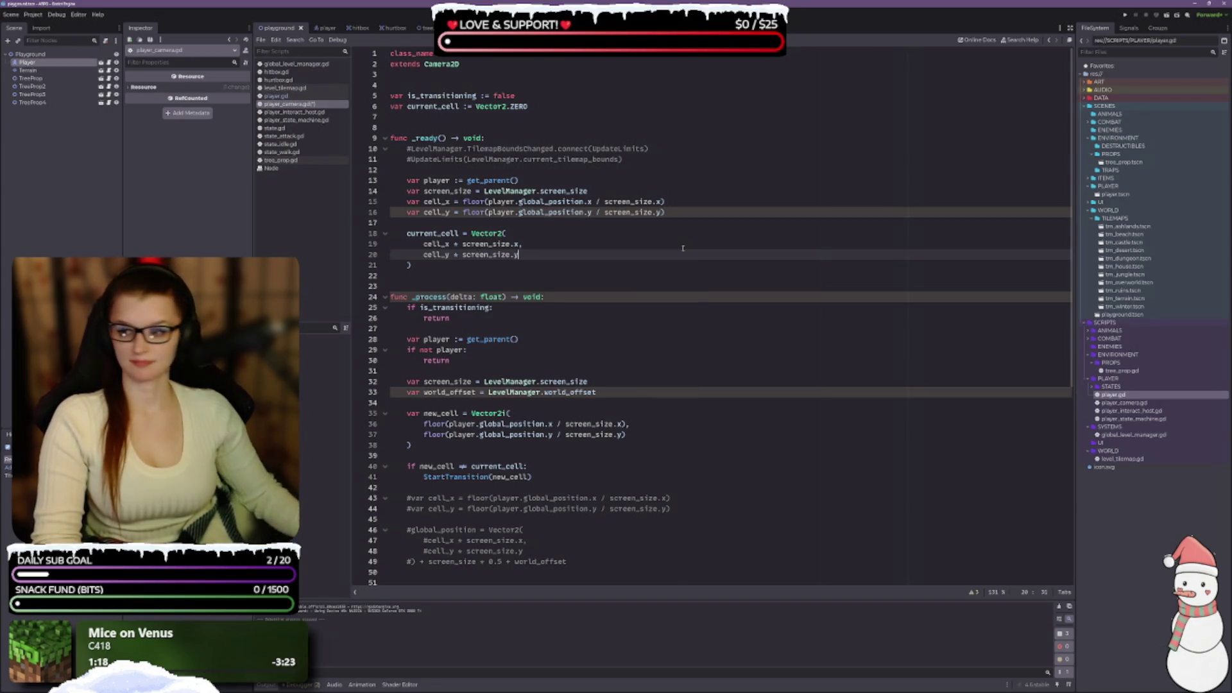
# Add the half screen_size offset plus world_offset after the constructor's closing parenthesis.
pyautogui.click(486, 261)
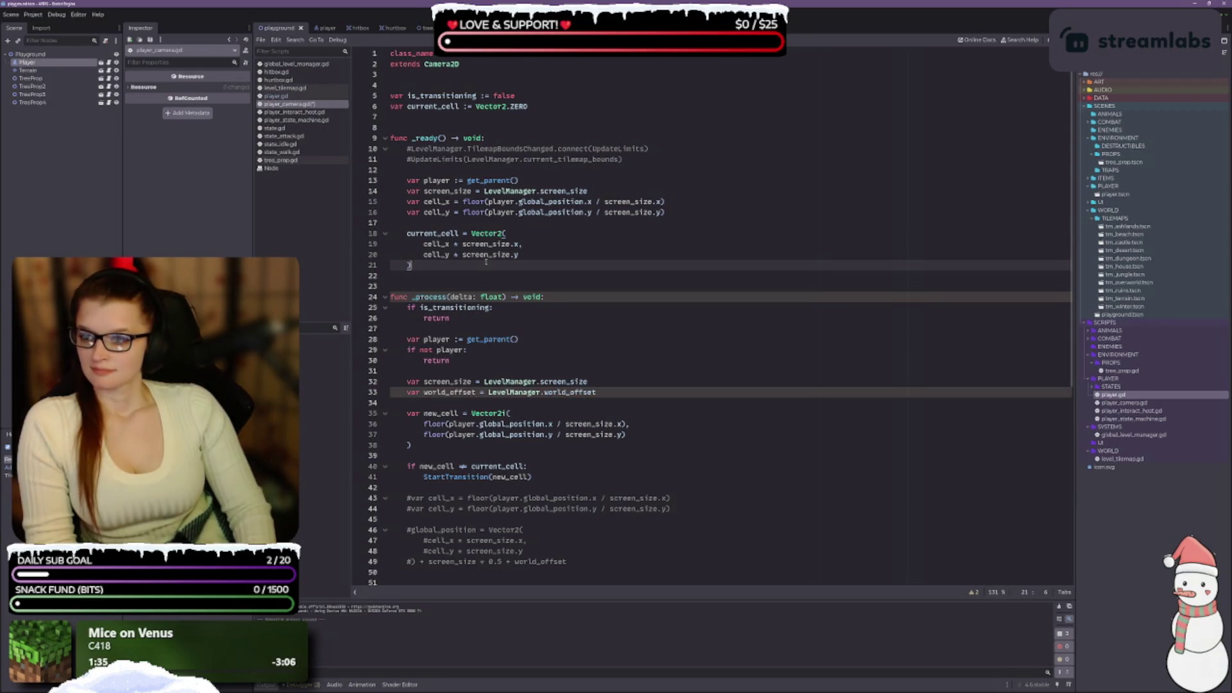
pyautogui.click(486, 261)
pyautogui.write('cre')
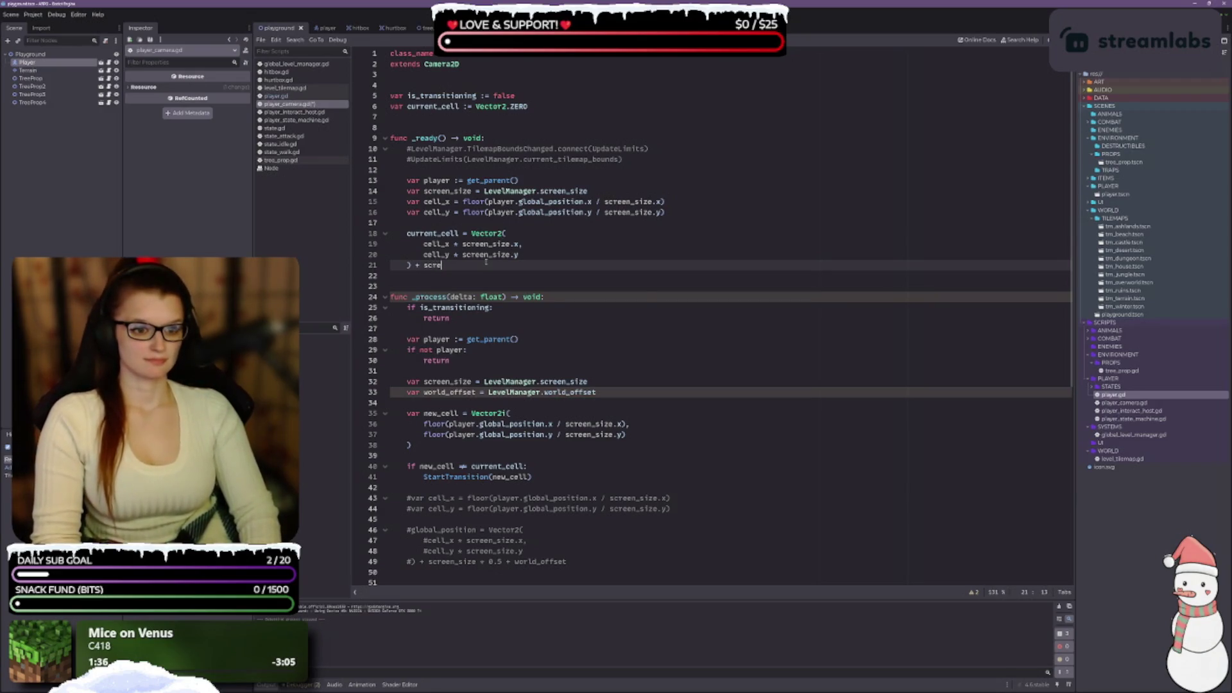
pyautogui.press('Return')
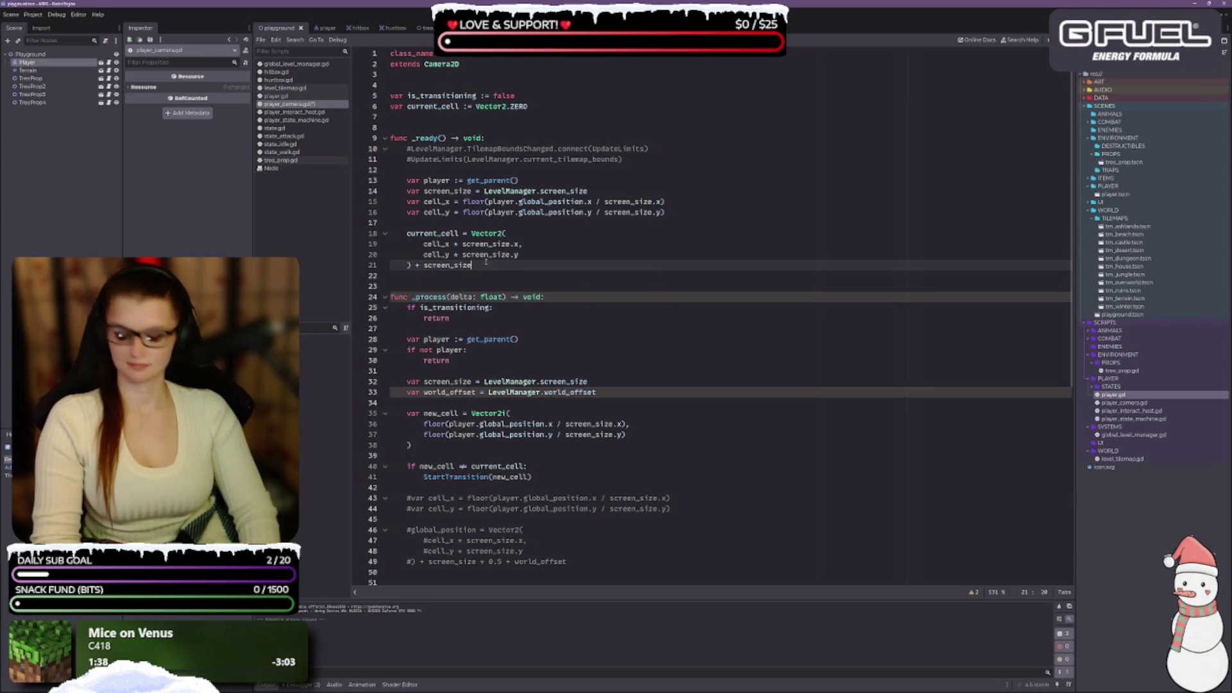
pyautogui.write(' * 0.5')
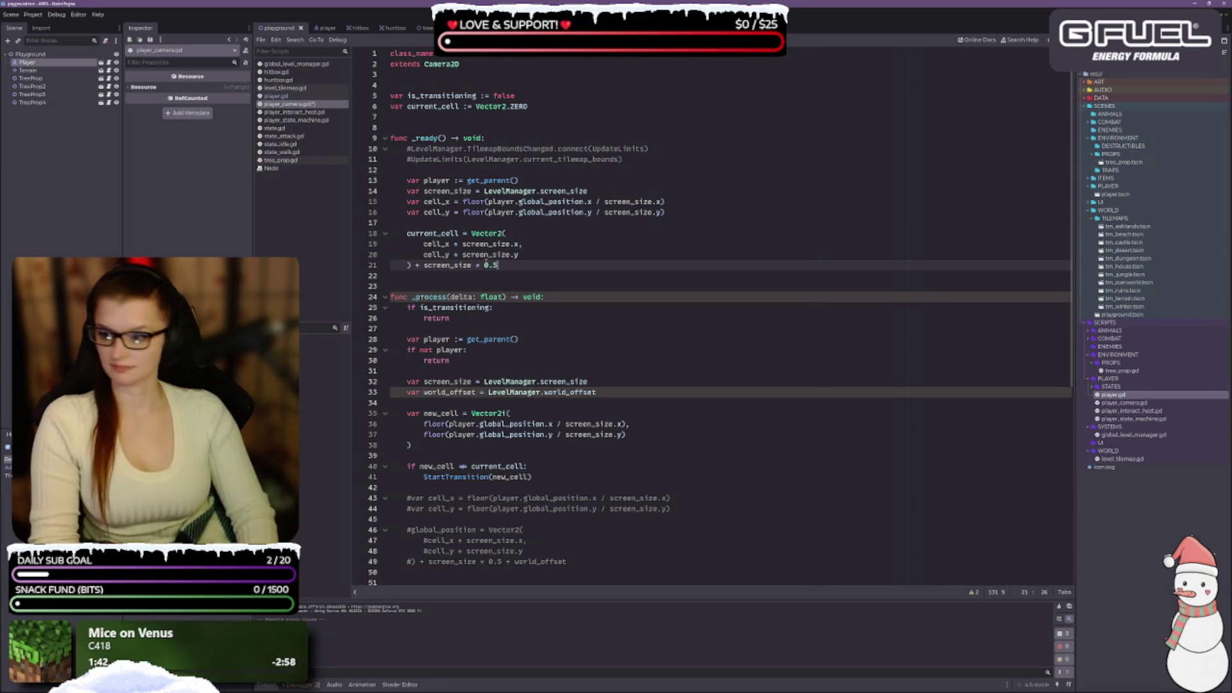
pyautogui.write(' + worl')
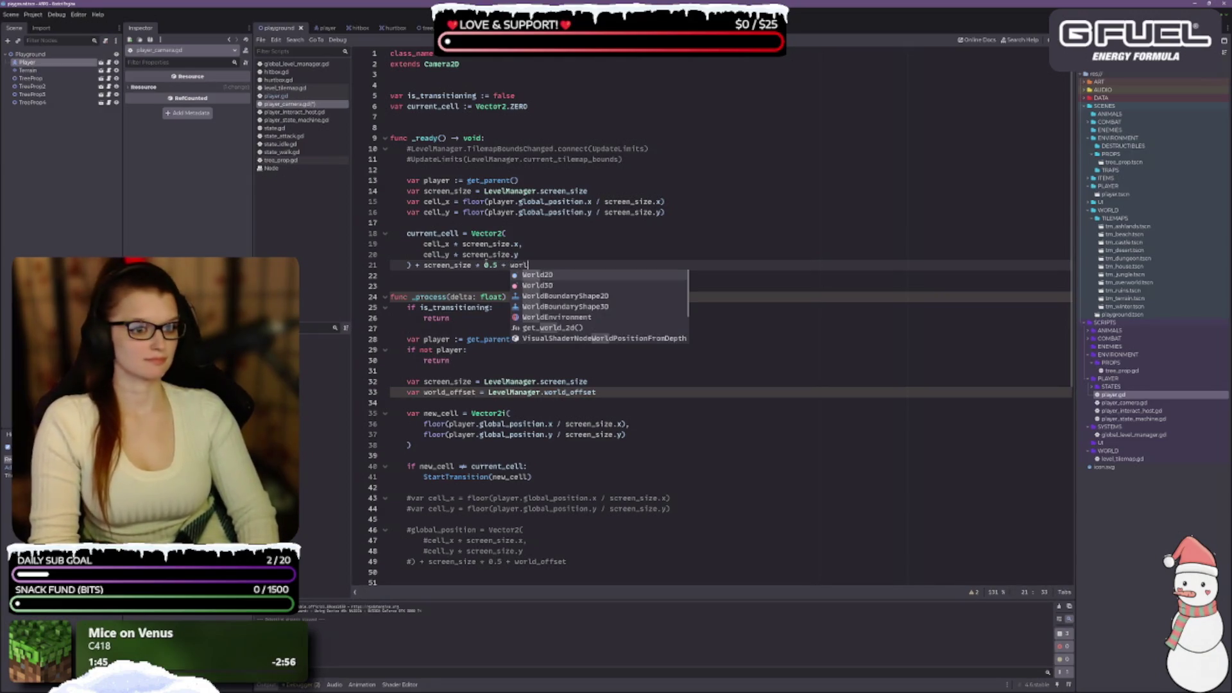
pyautogui.write('d')
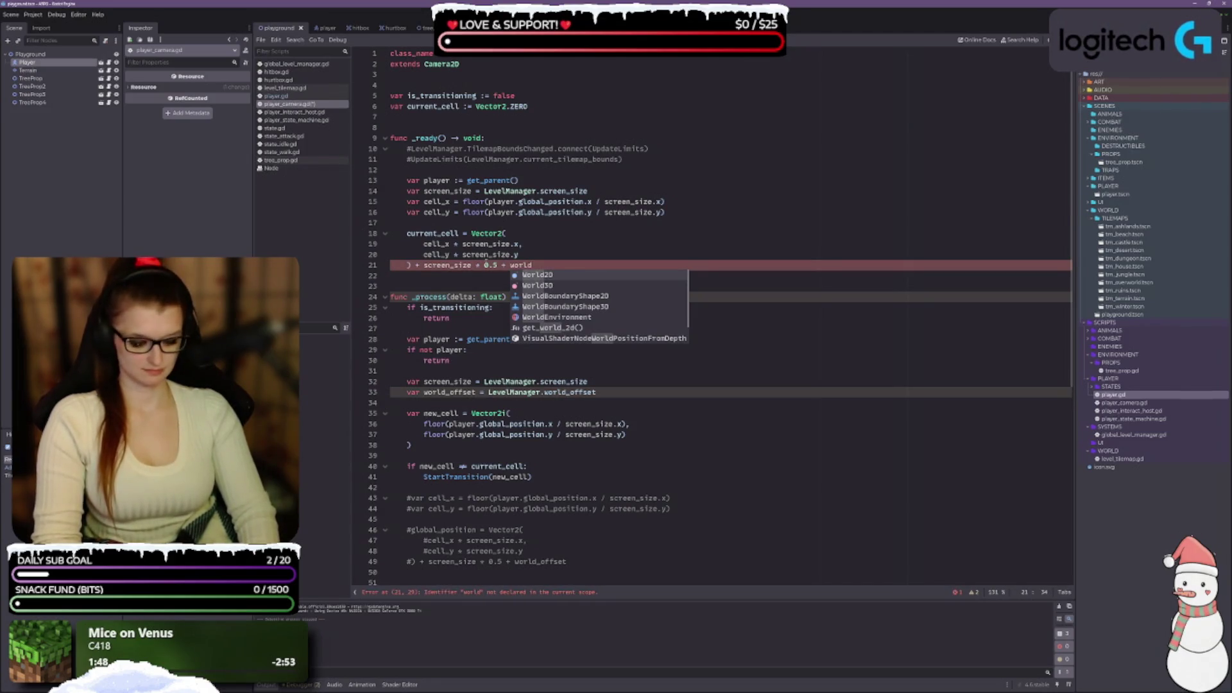
pyautogui.write('_offset')
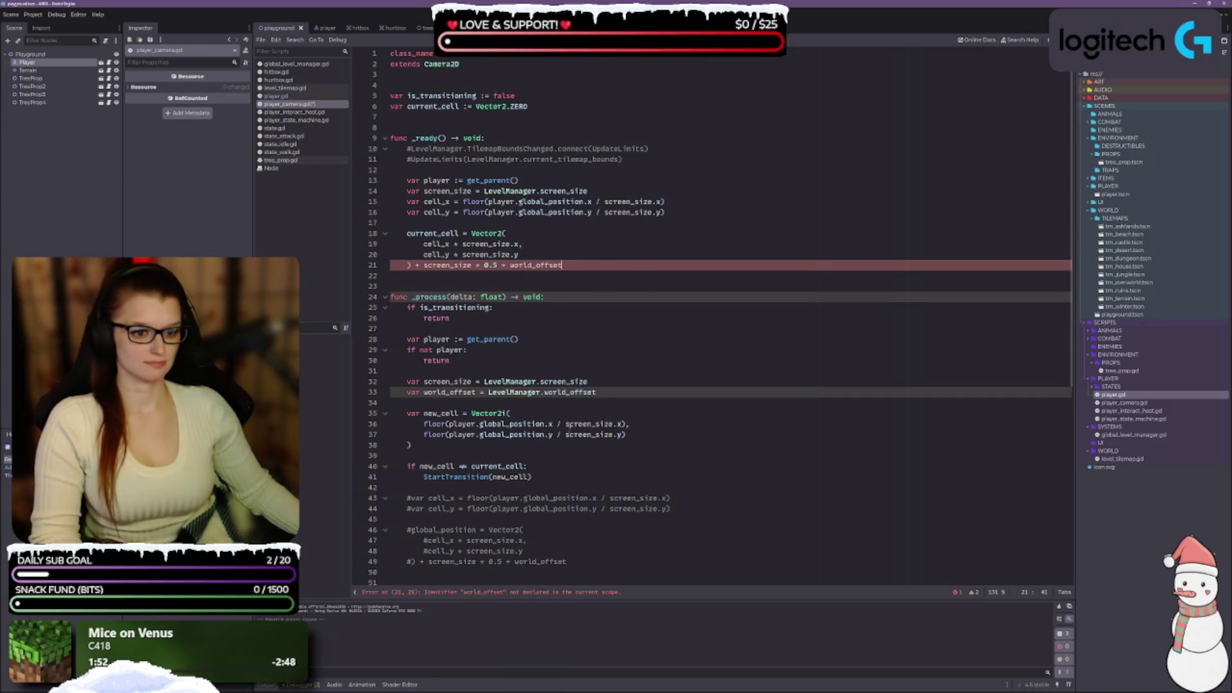
pyautogui.moveTo(605, 392); pyautogui.dragTo(407, 392)
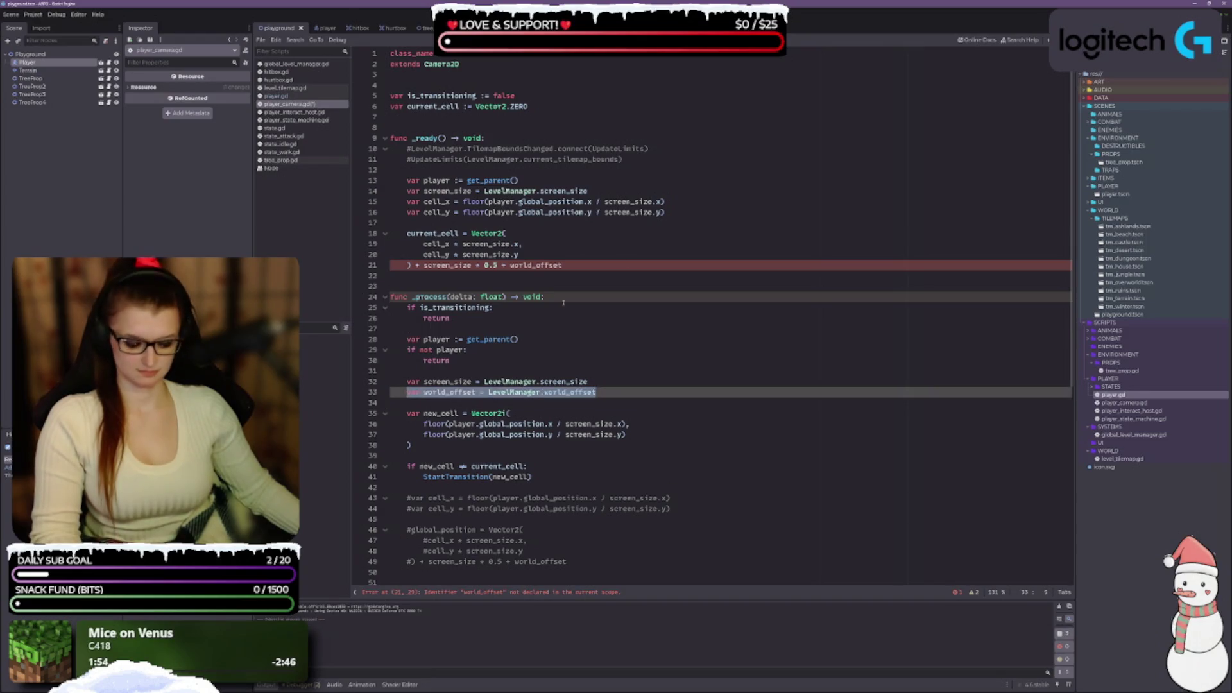
# Copy the world_offset declaration into _ready() on a new line below screen_size.
pyautogui.hotkey('ctrl', 'c')
pyautogui.click(588, 191)
pyautogui.press('Return')
pyautogui.hotkey('ctrl', 'v')
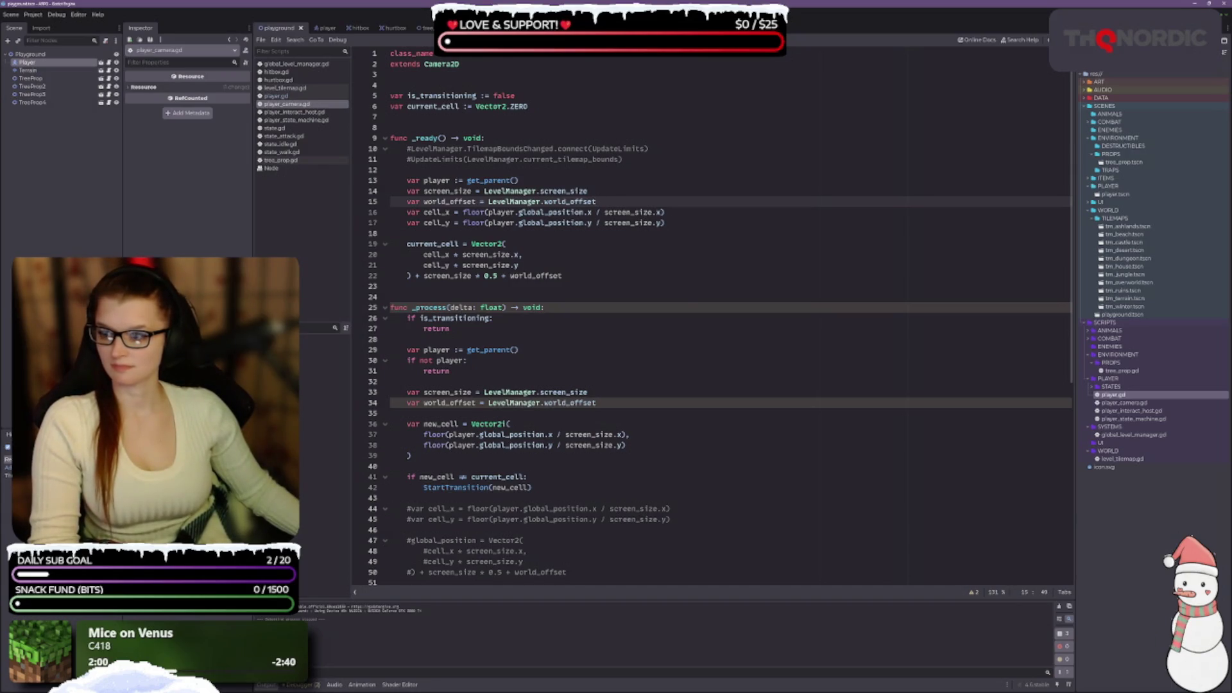
# Review the _ready() lines and start selecting the old current_cell assignment block.
pyautogui.click(598, 273)
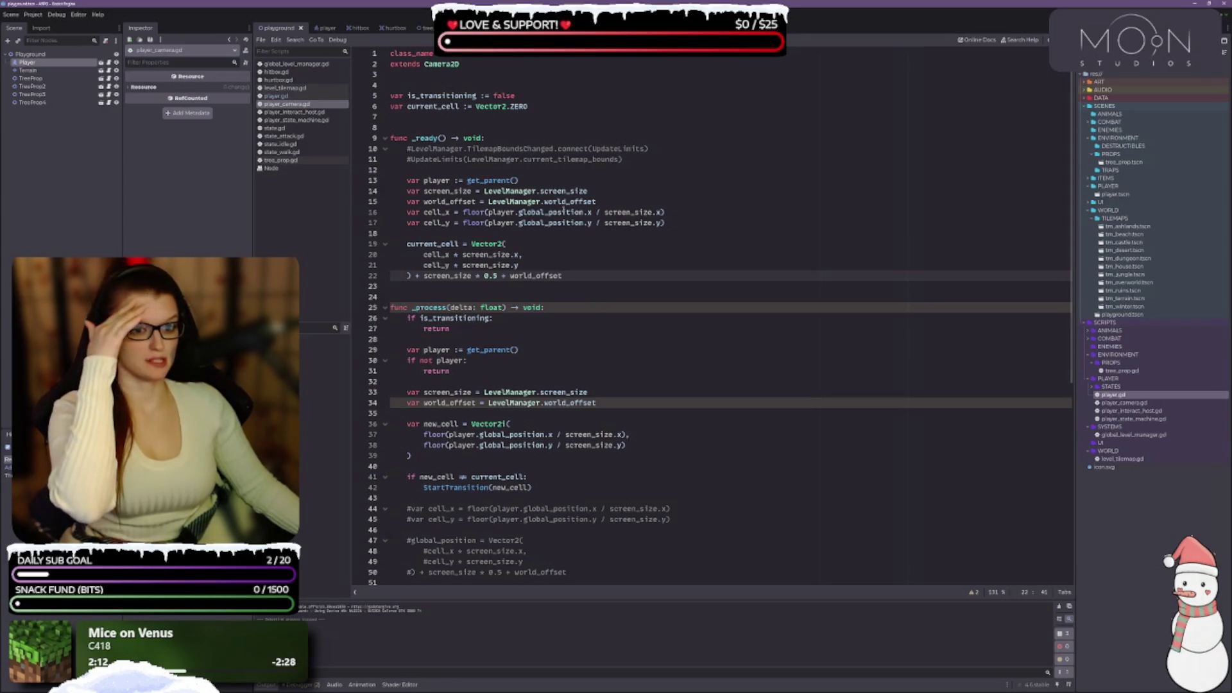
pyautogui.click(637, 202)
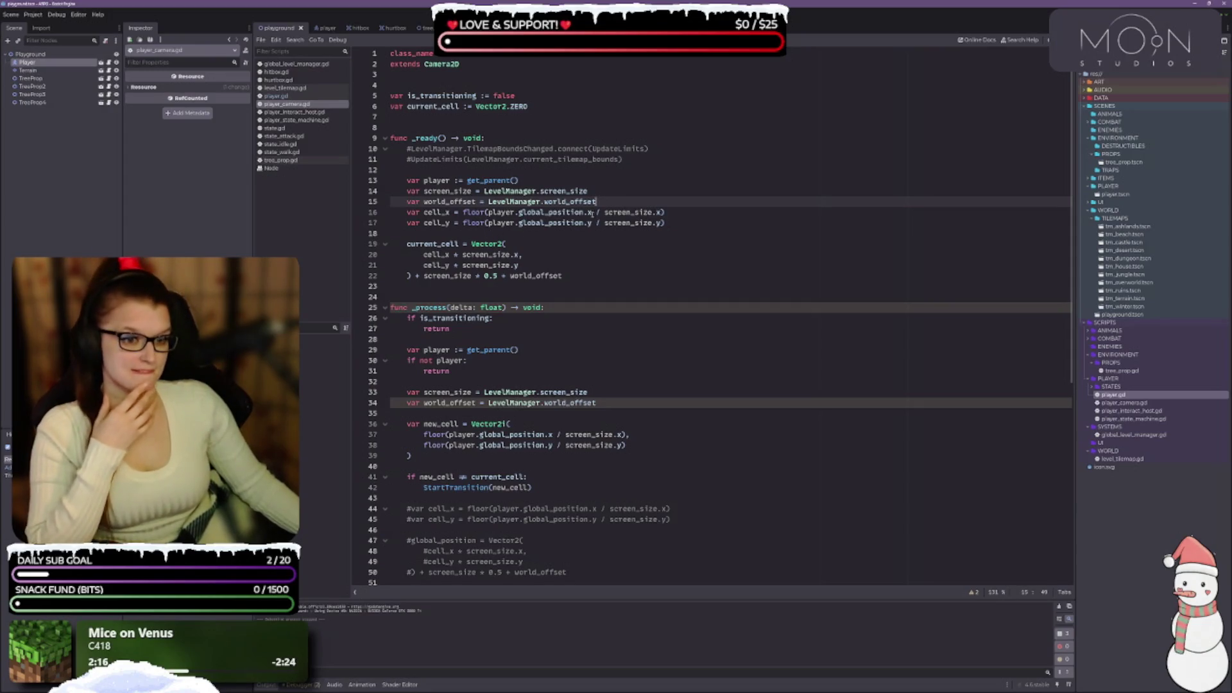
pyautogui.click(699, 224)
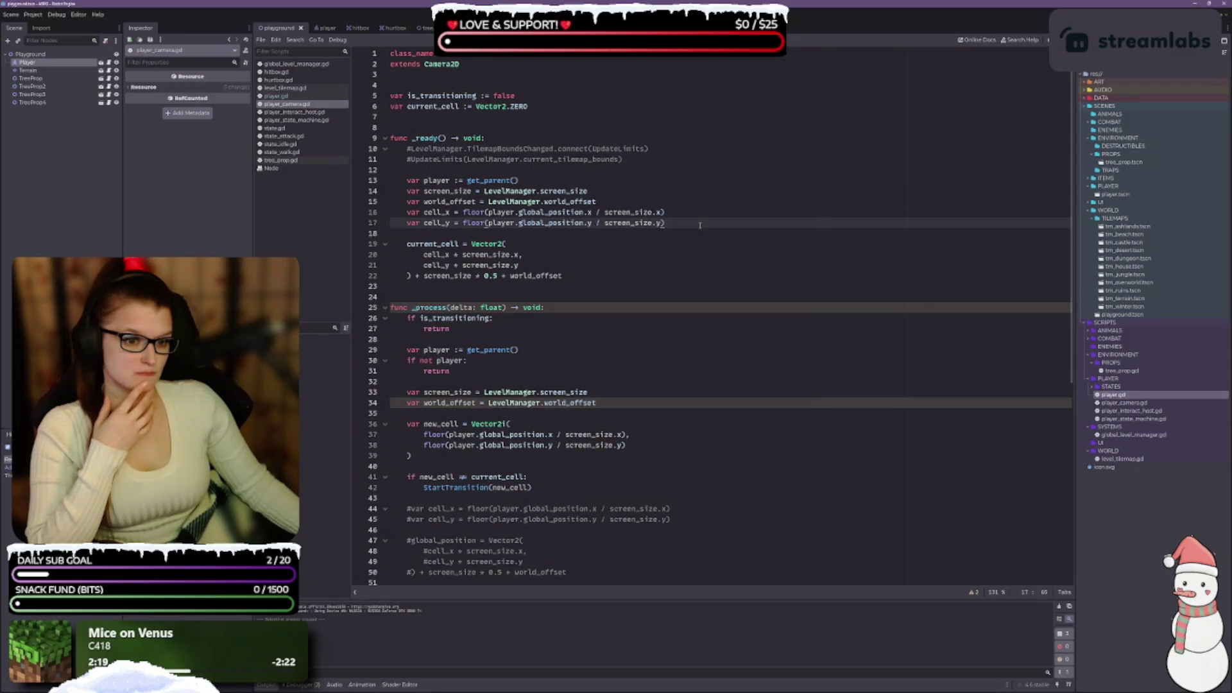
pyautogui.click(458, 244)
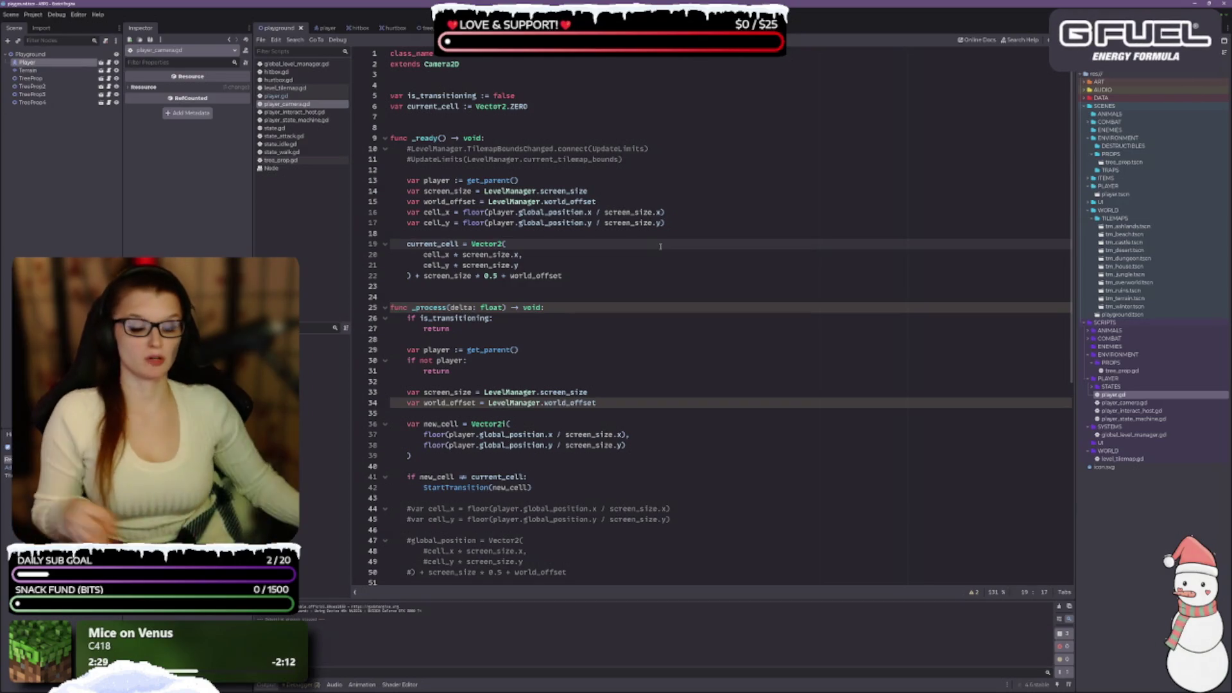
pyautogui.click(565, 276)
pyautogui.hotkey('shift', 'Up')
pyautogui.hotkey('shift', 'Up')
pyautogui.hotkey('shift', 'Up')
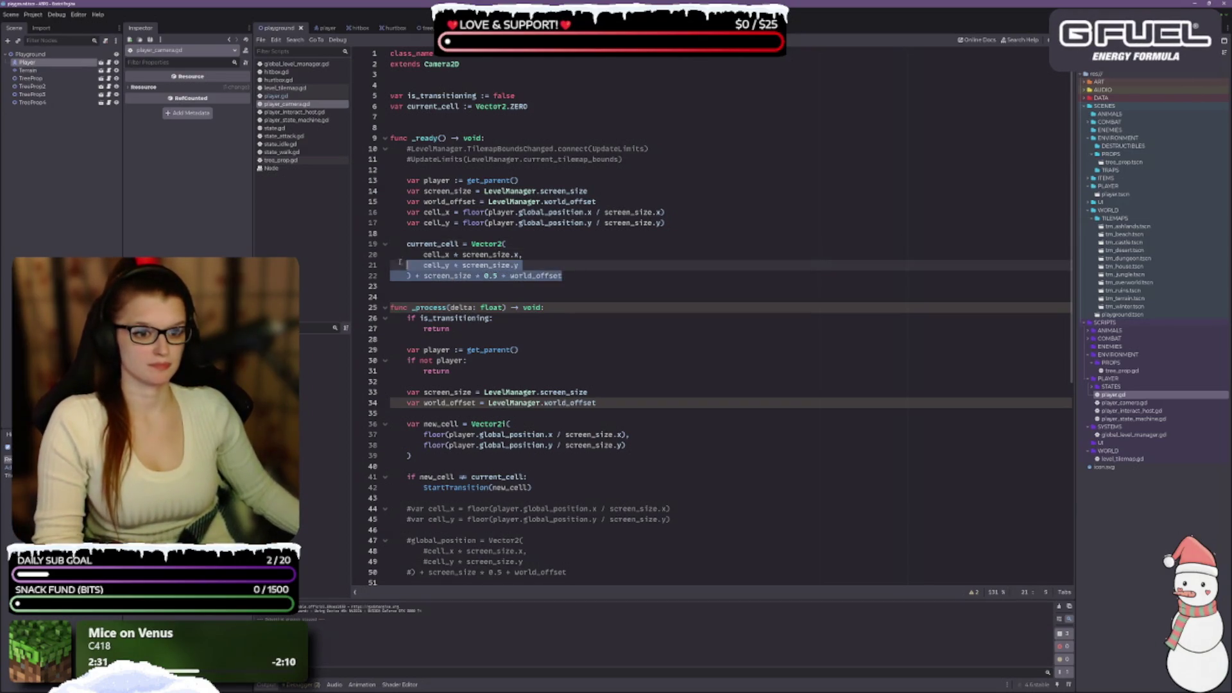
# Delete the multi-line current_cell calculation and open a new line after cell_y.
pyautogui.hotkey('shift', 'Home')
pyautogui.press('Delete')
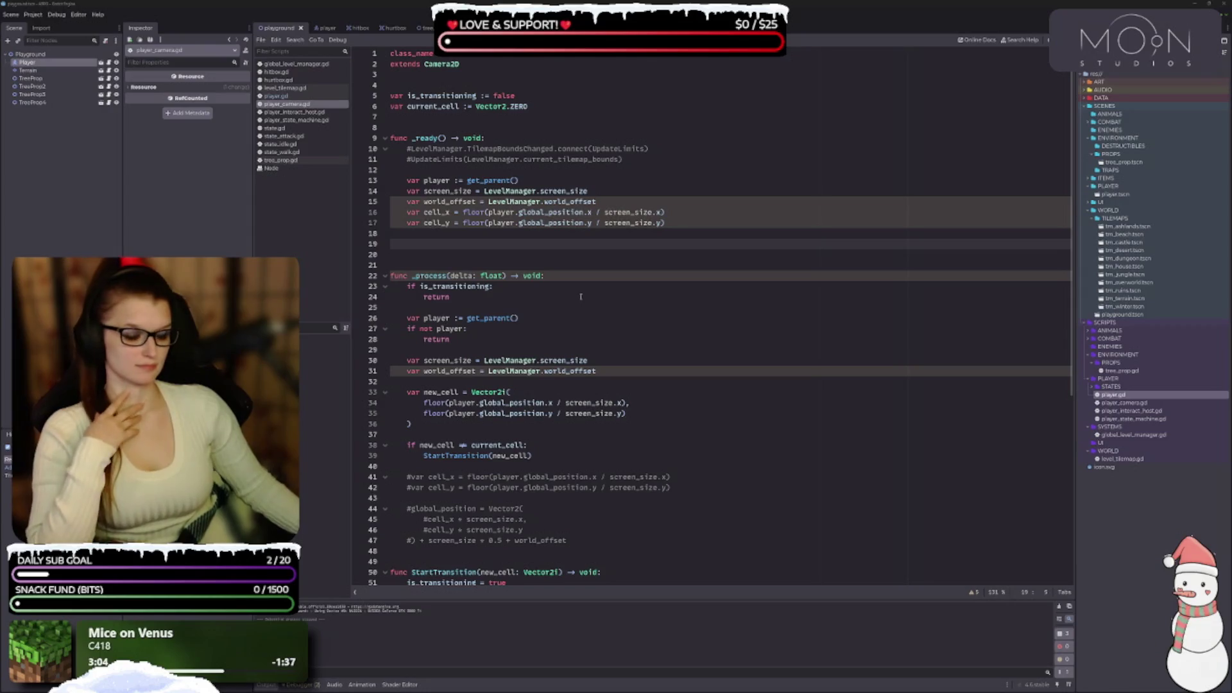
pyautogui.scroll(-1, 584, 273)
pyautogui.scroll(1, 569, 264)
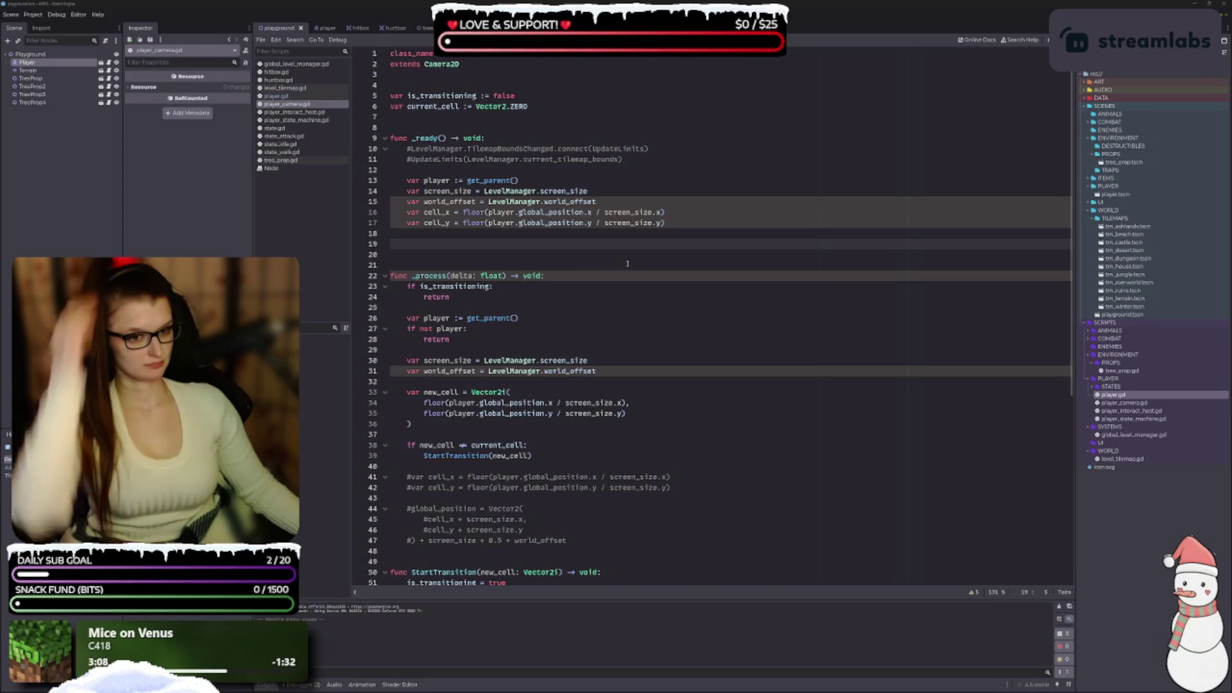
pyautogui.click(688, 222)
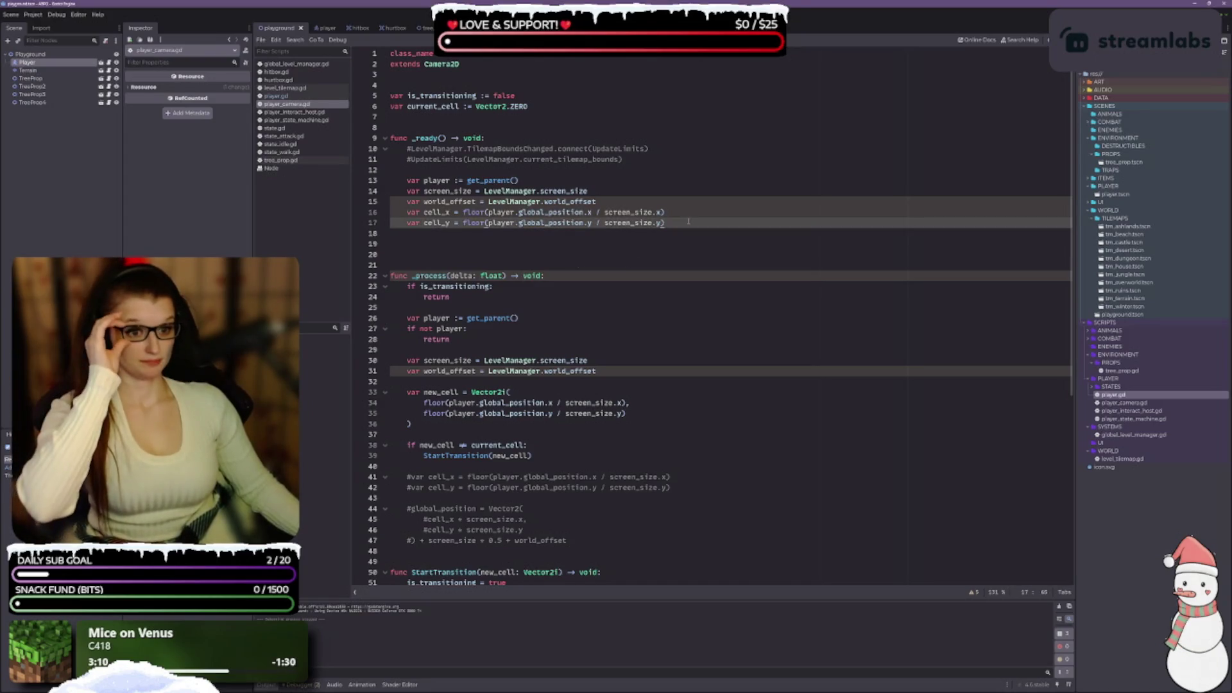
pyautogui.press('Return')
pyautogui.press('Return')
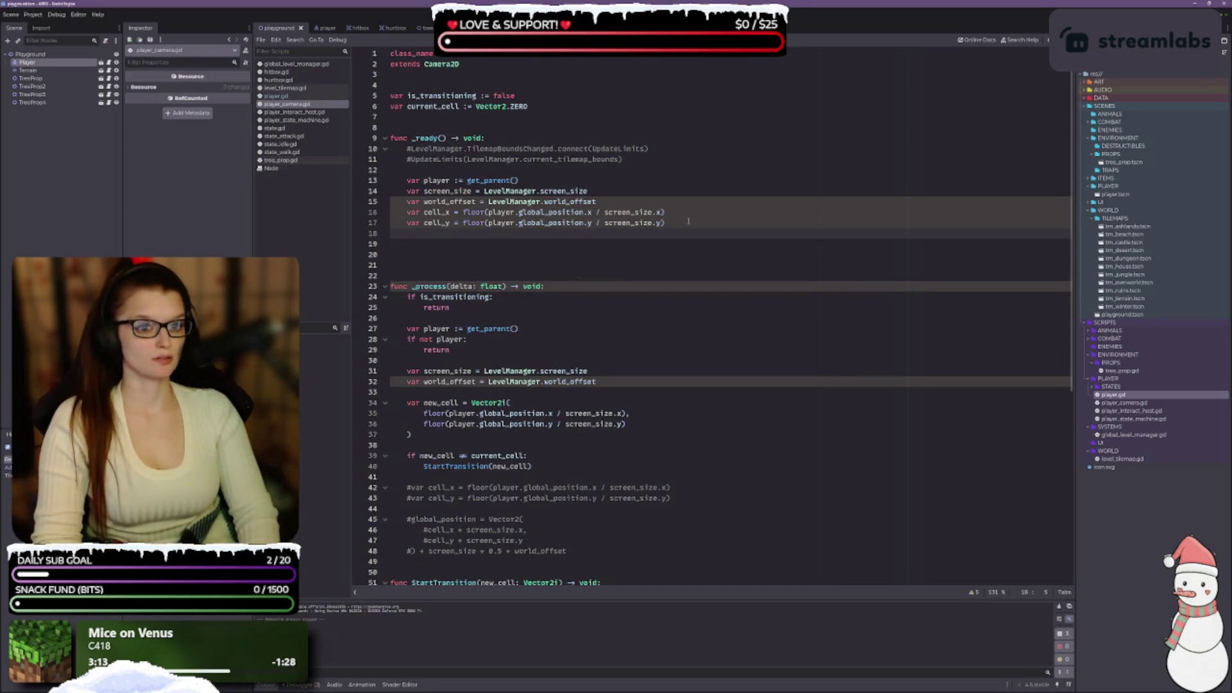
# Add current_cell = Vector2(cell_x, cell_y) below the cell_y line using autocomplete.
pyautogui.write('current')
pyautogui.press('Return')
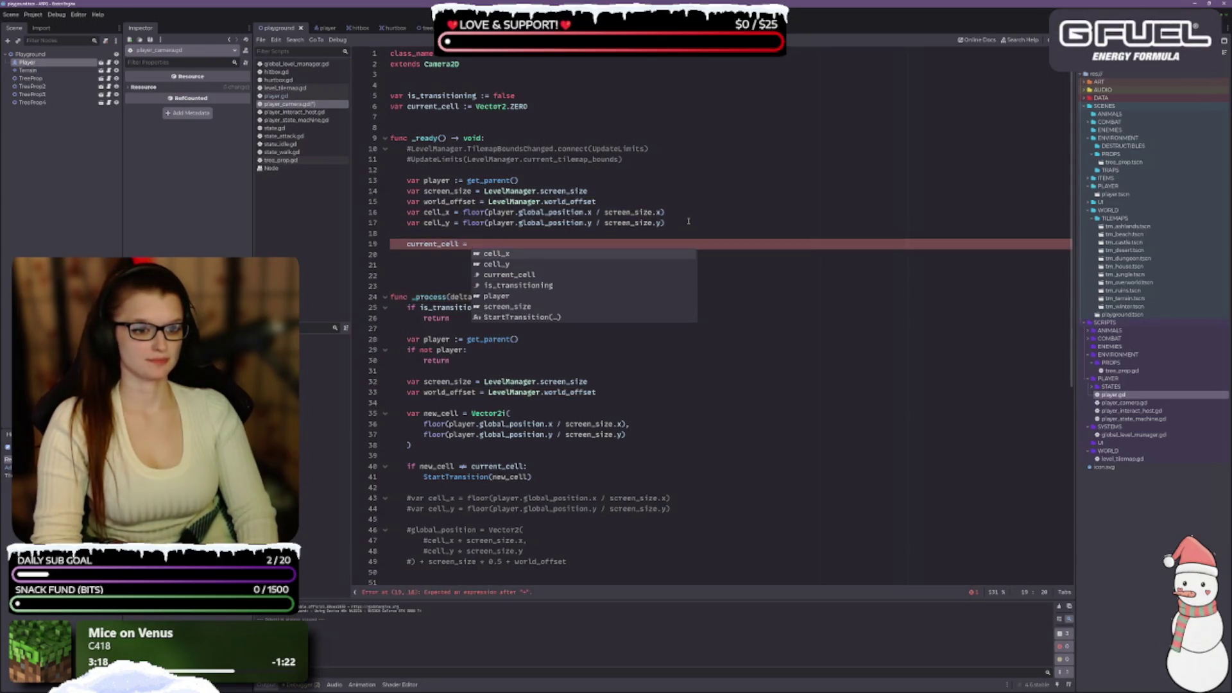
pyautogui.write('Vector2')
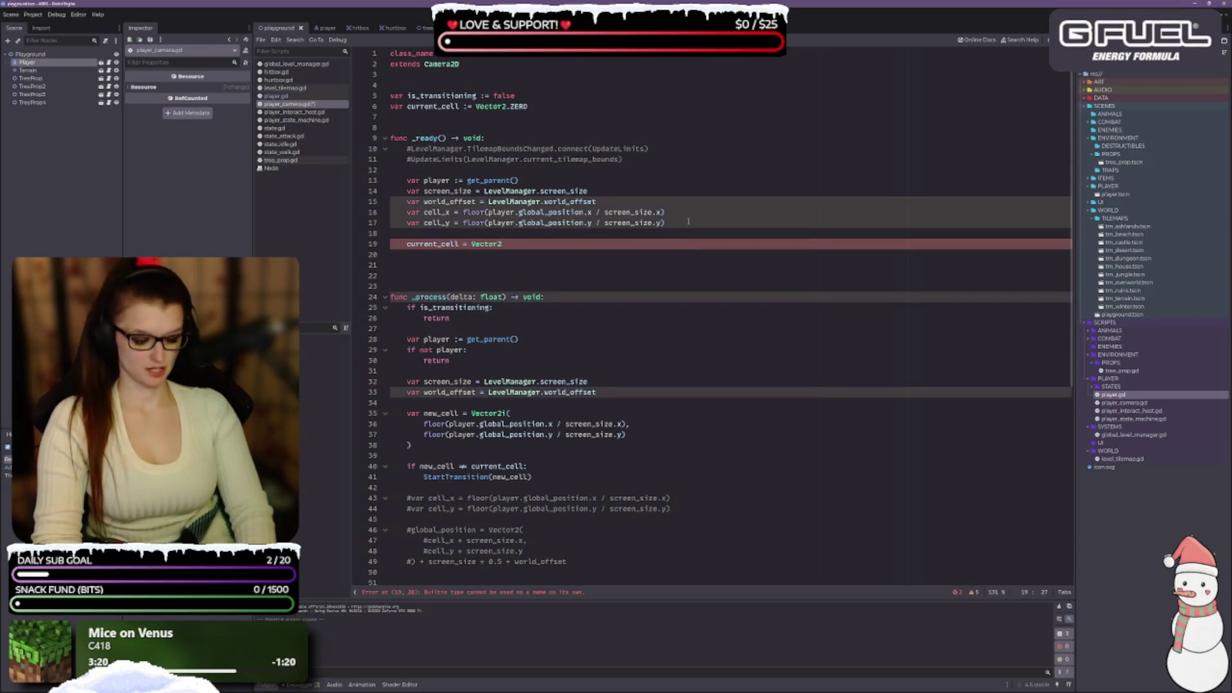
pyautogui.write('(cell_x, cell')
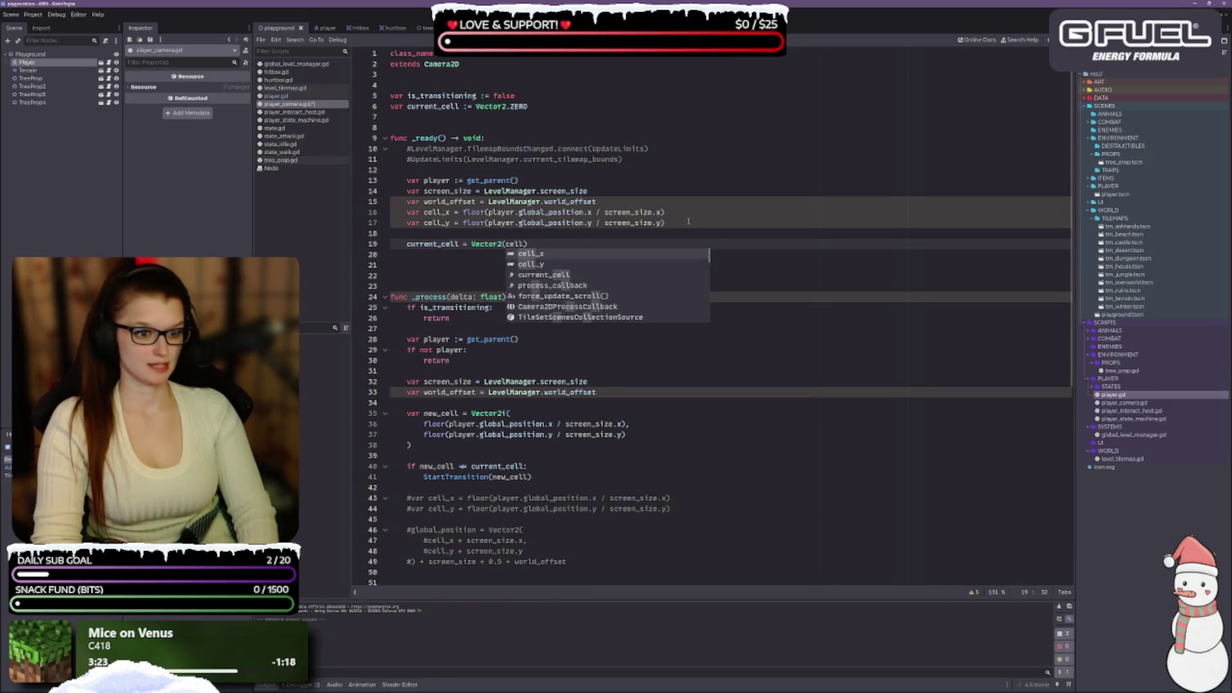
pyautogui.write('_y')
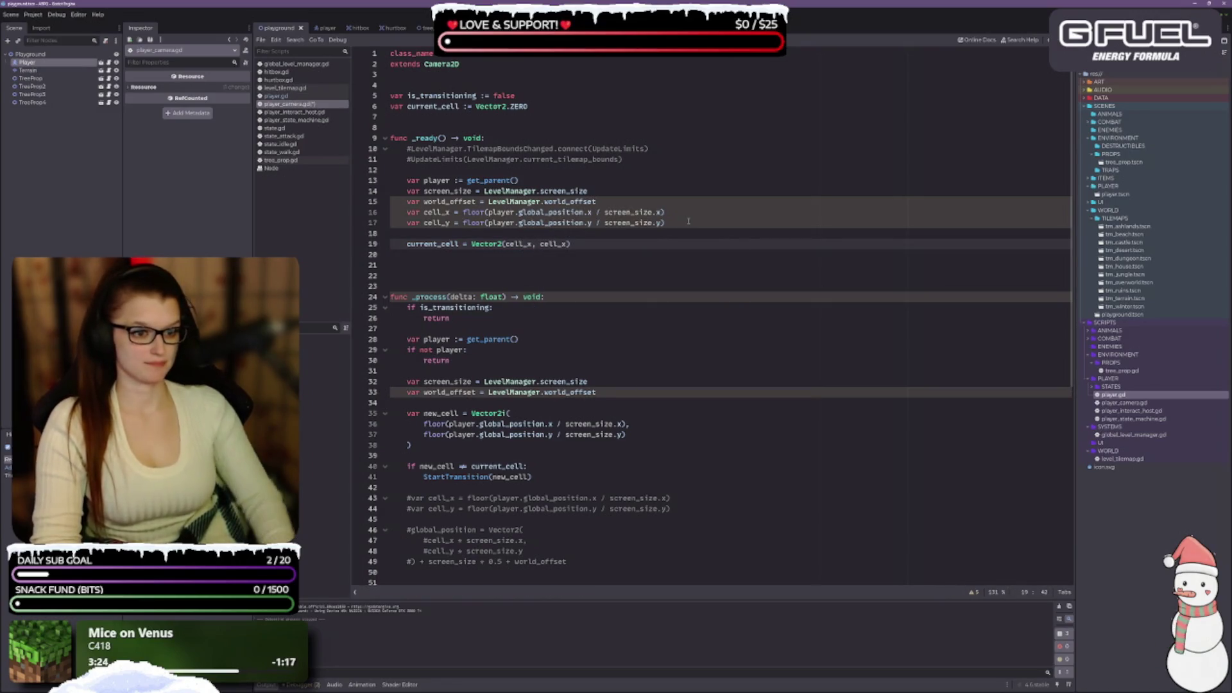
pyautogui.press('End')
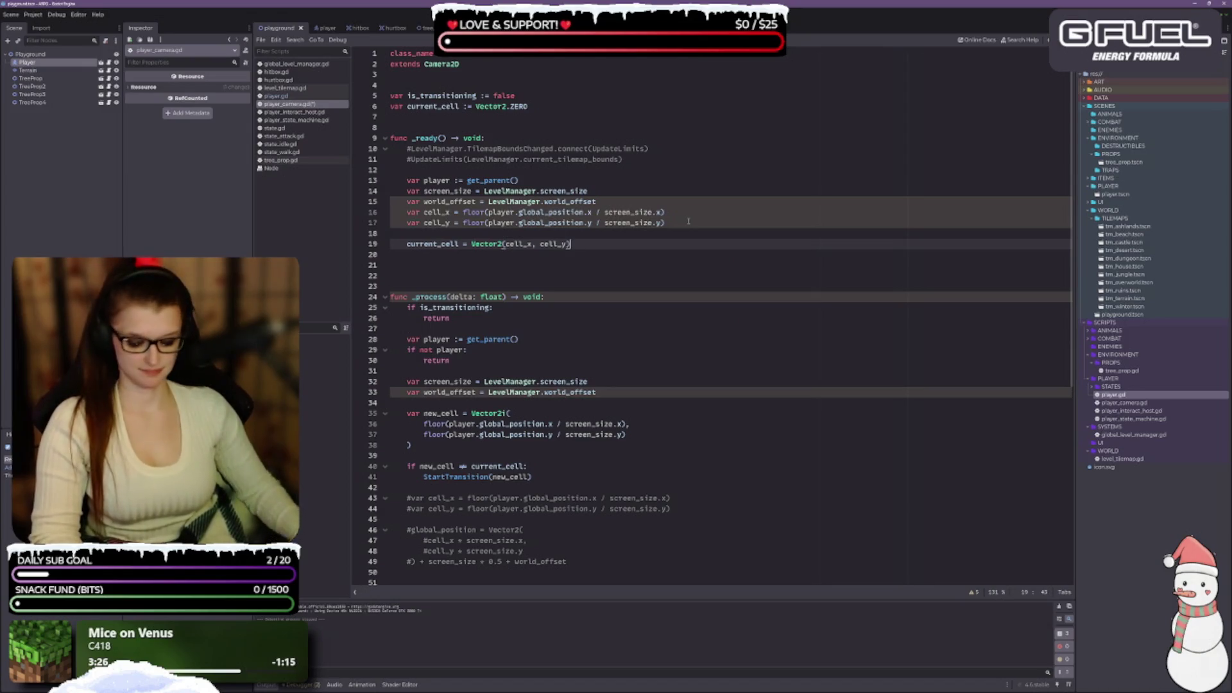
pyautogui.click(455, 274)
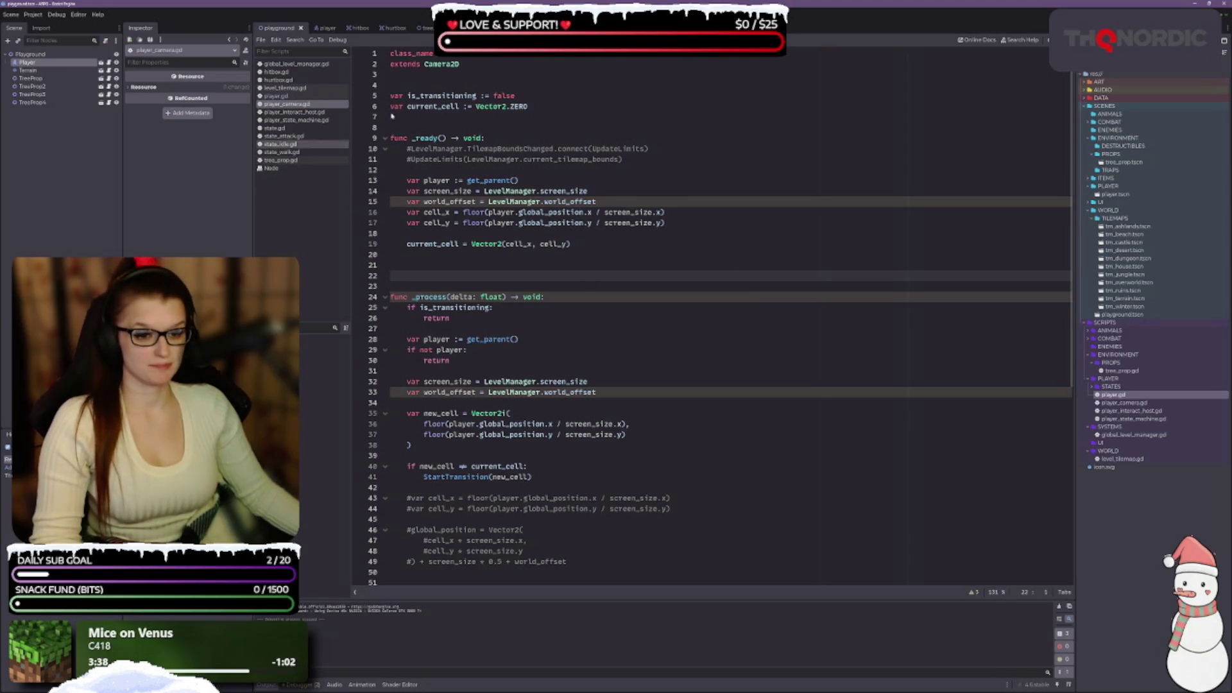
# Step through the return statements in _process(), including the one after the player check.
pyautogui.click(494, 318)
pyautogui.scroll(-2, 499, 292)
pyautogui.click(489, 296)
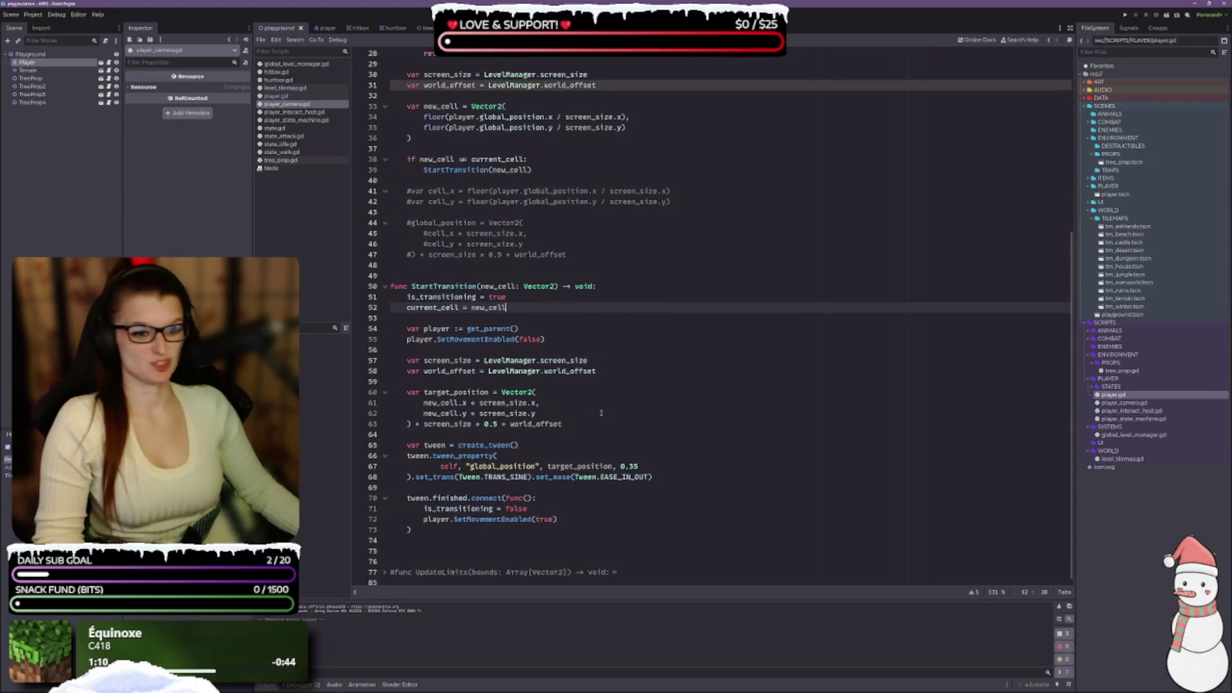
pyautogui.click(1167, 16)
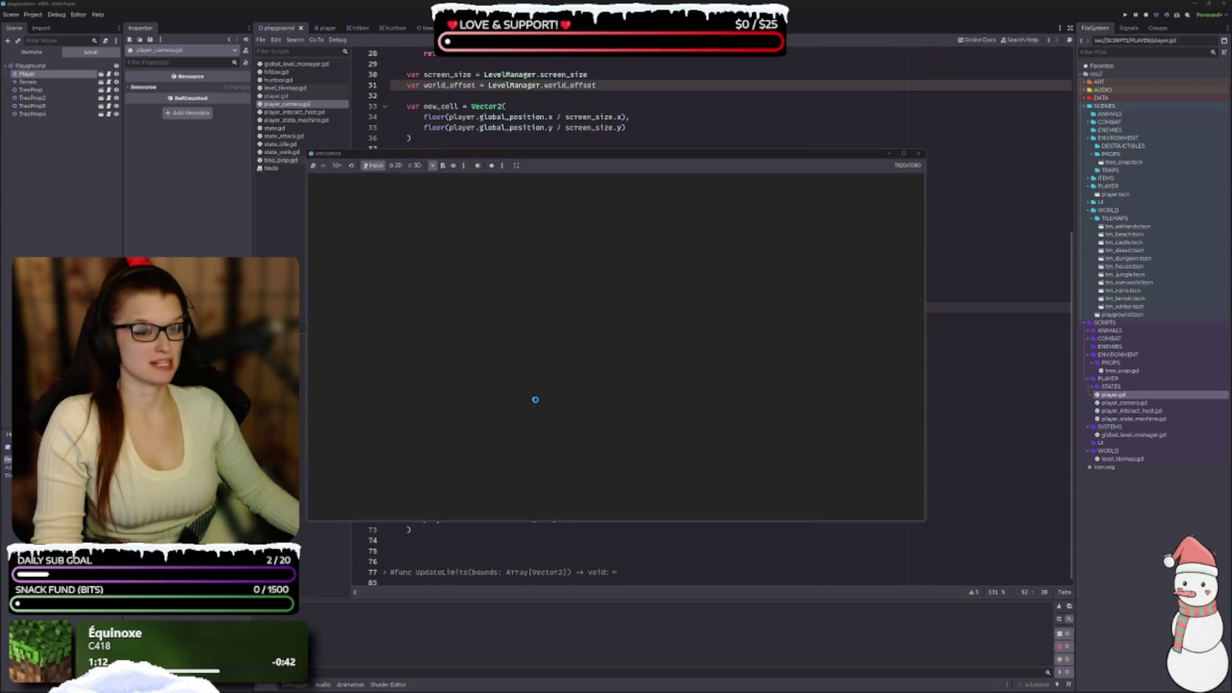
pyautogui.press('Down')
pyautogui.press('Down')
pyautogui.press('Right')
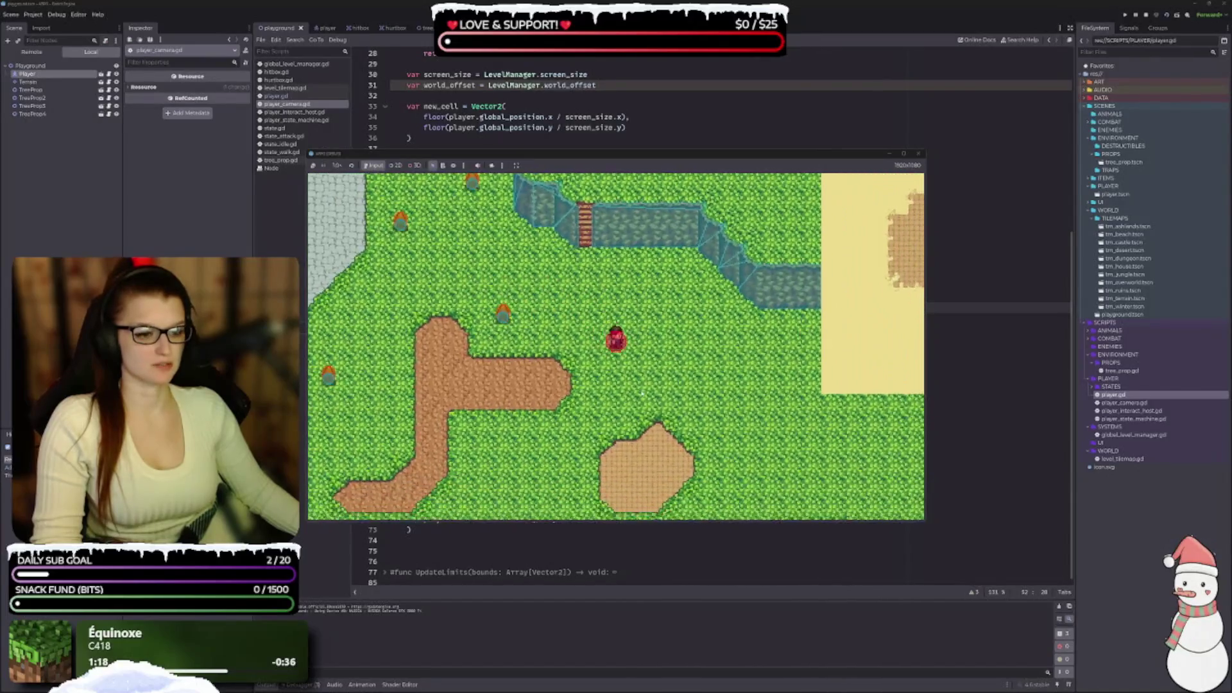
pyautogui.press('Right')
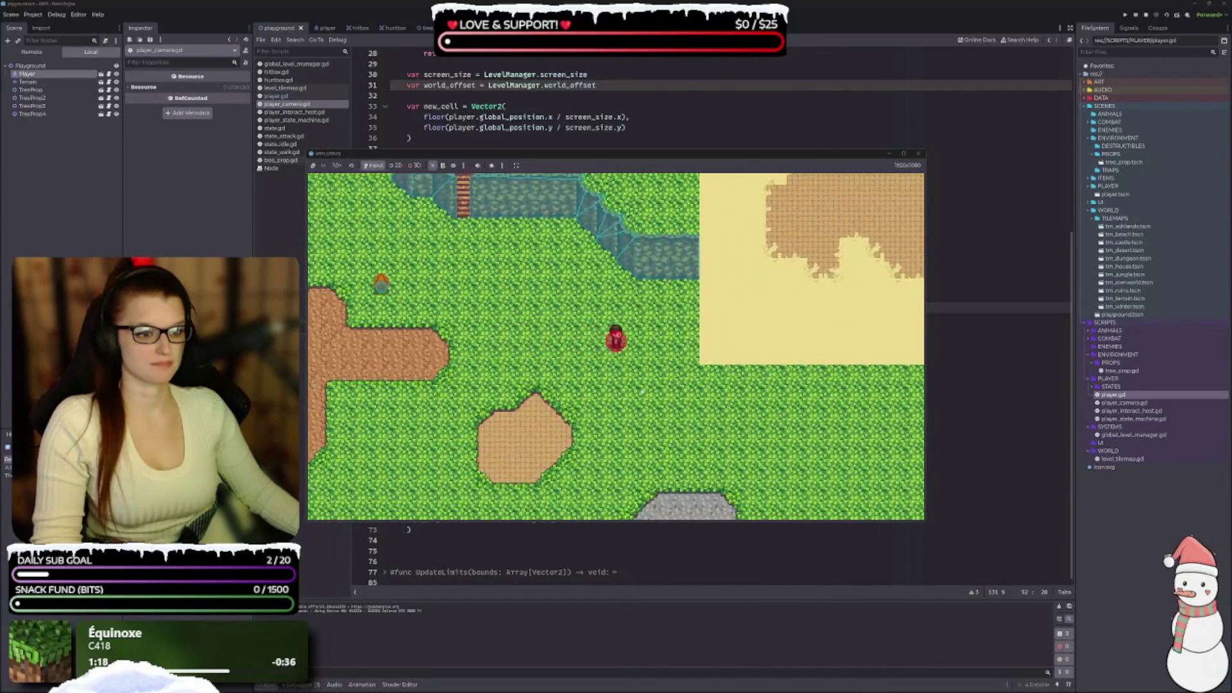
pyautogui.press('Right')
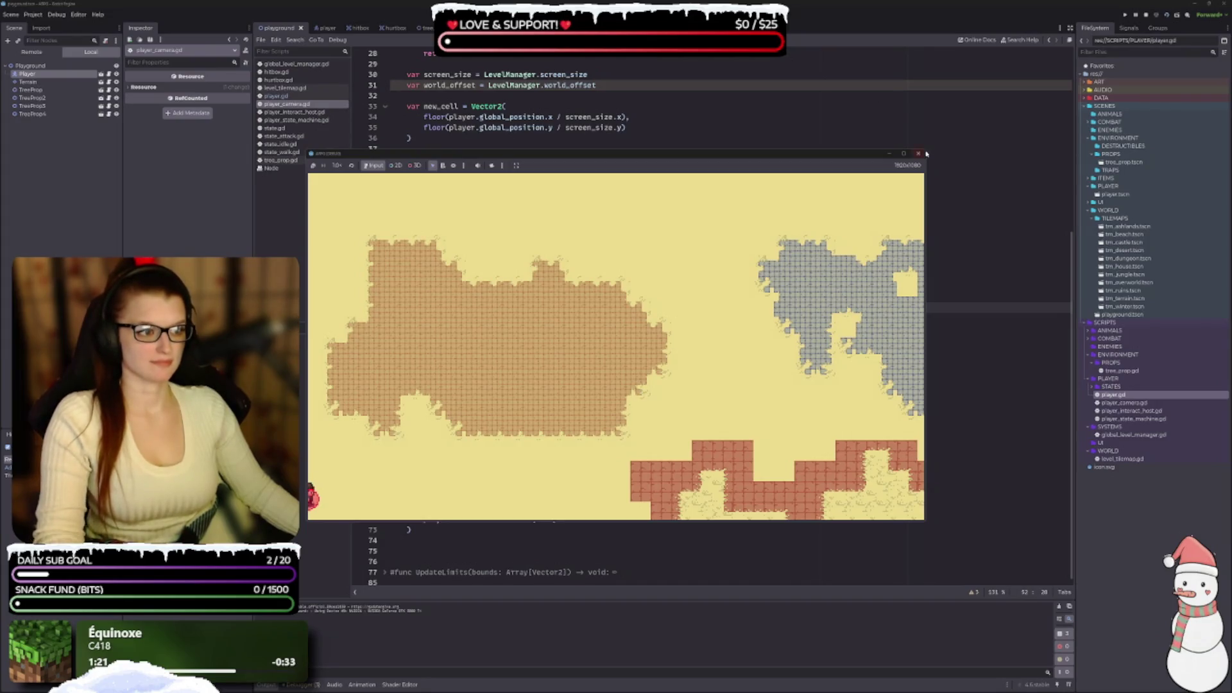
pyautogui.click(919, 154)
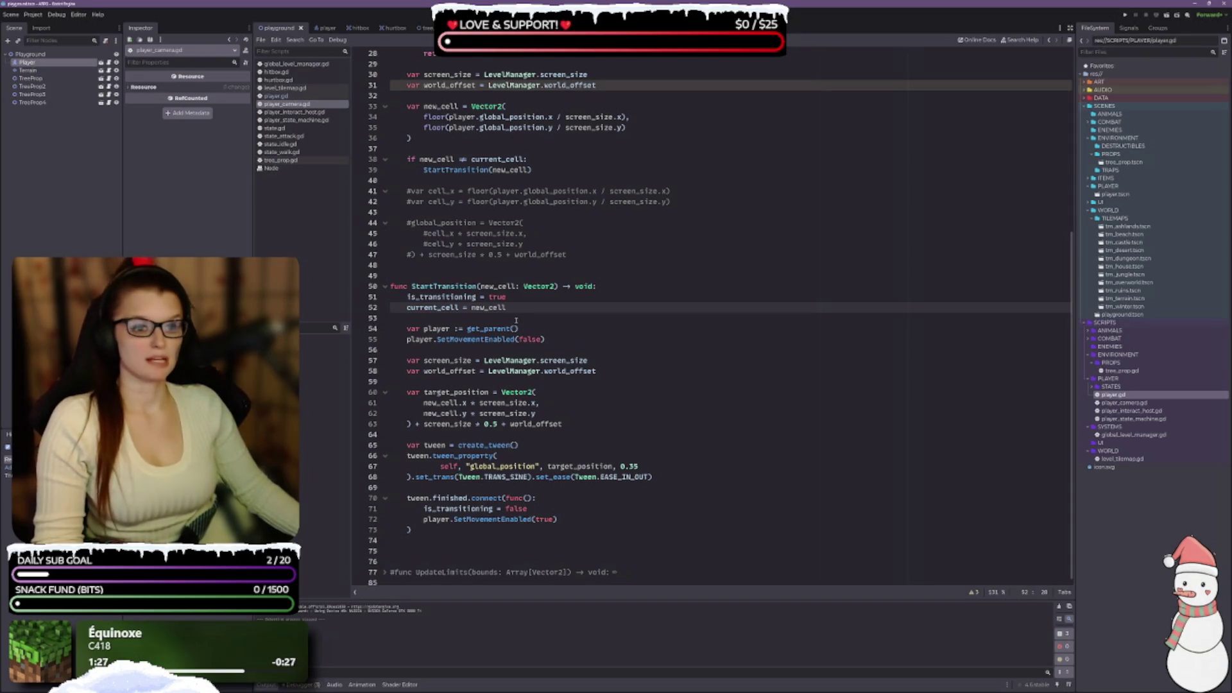
pyautogui.scroll(6, 565, 339)
pyautogui.click(488, 191)
pyautogui.click(482, 201)
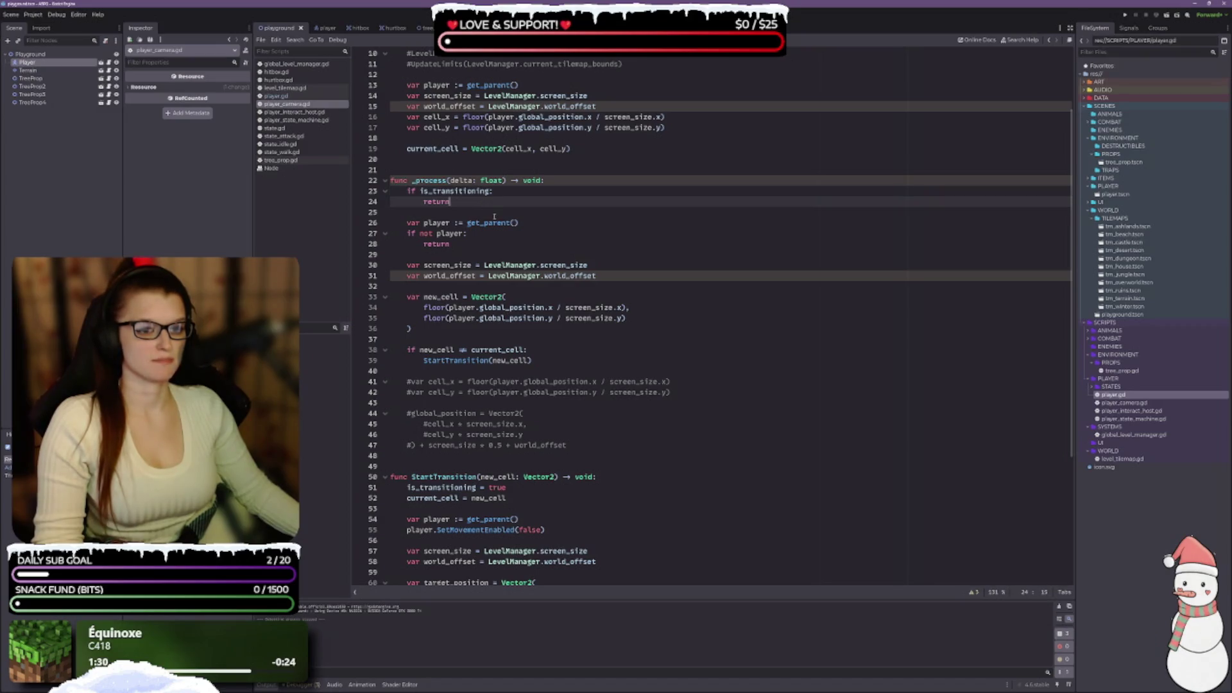
pyautogui.scroll(3, 494, 217)
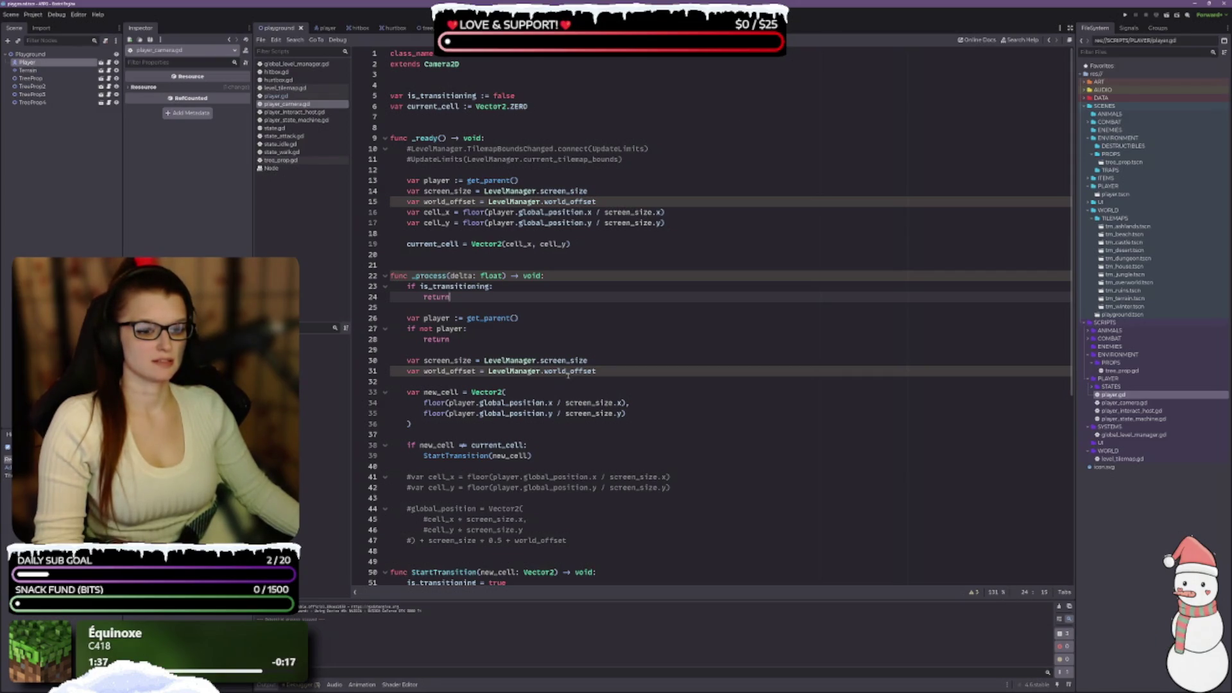
pyautogui.moveTo(567, 377)
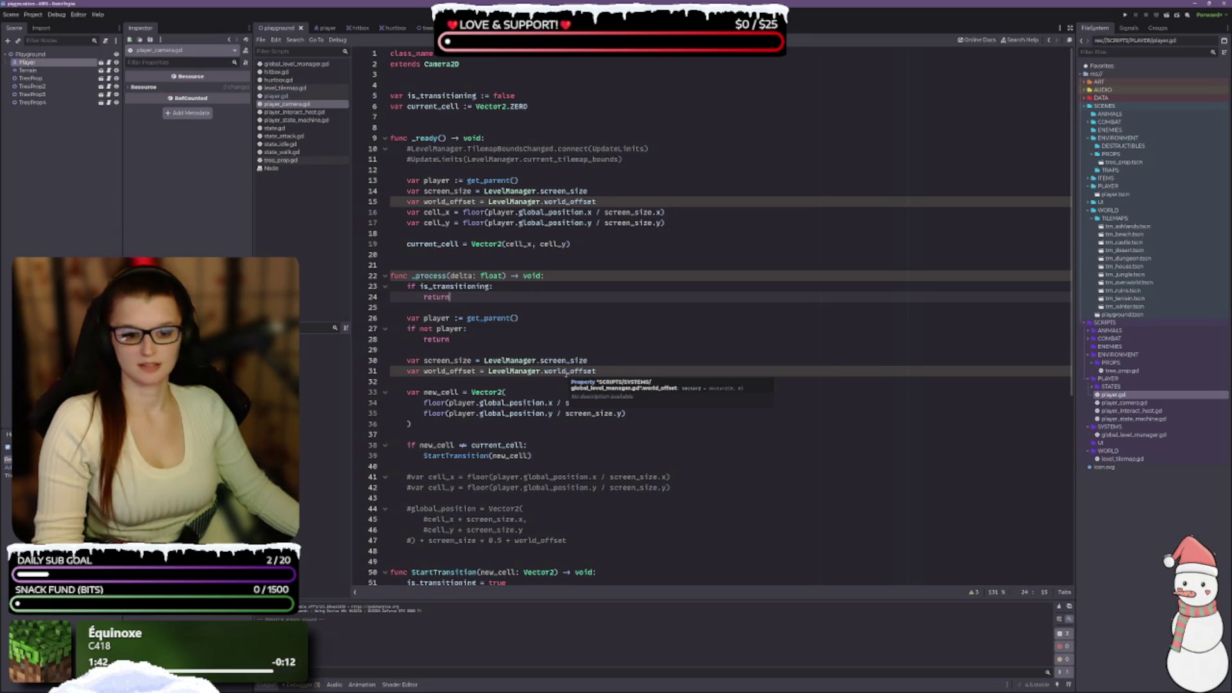
pyautogui.scroll(-4, 496, 362)
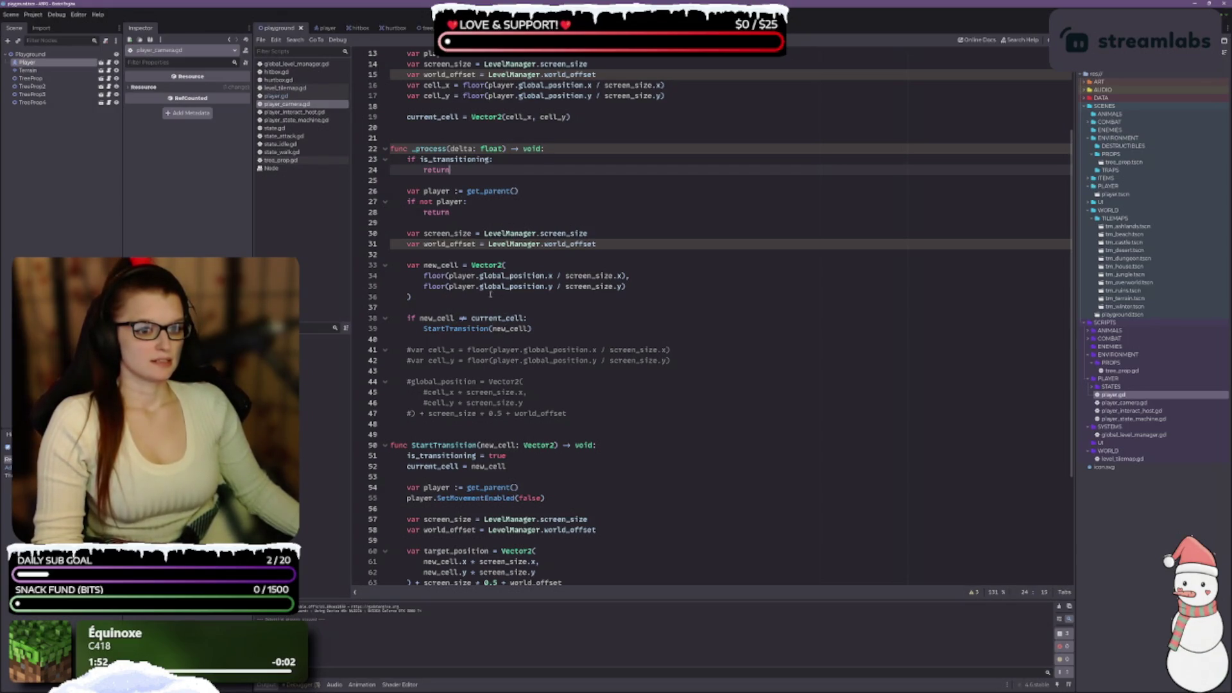
pyautogui.scroll(-1, 546, 264)
pyautogui.click(647, 254)
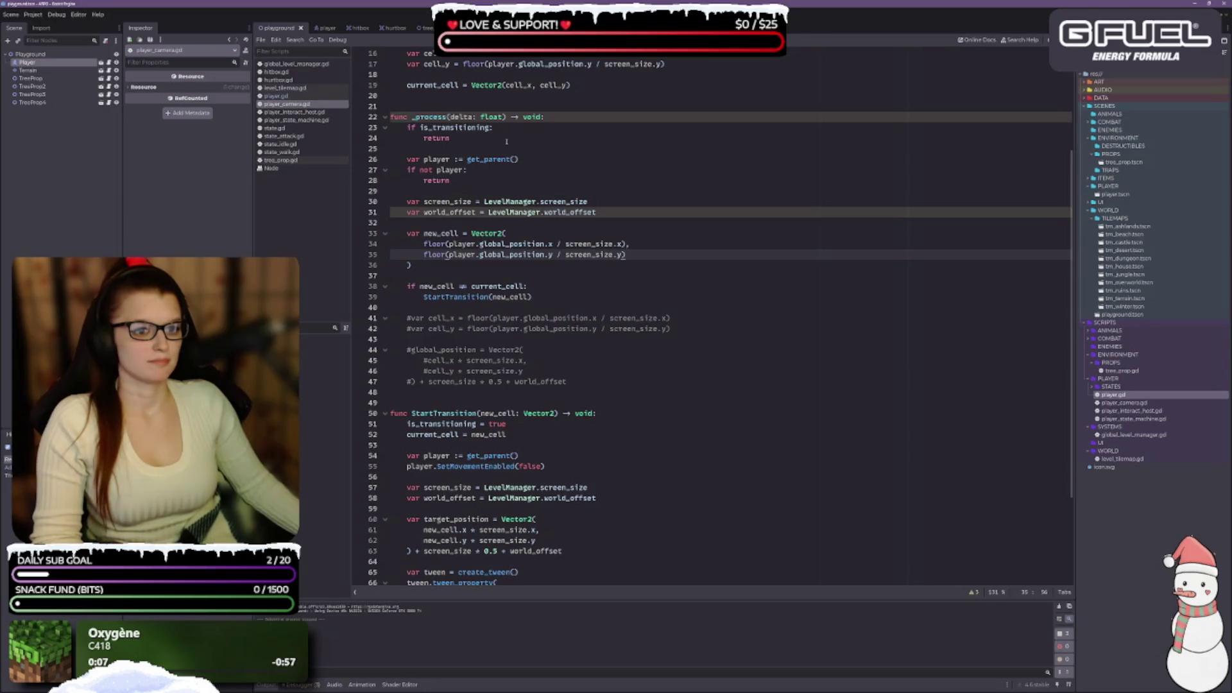
pyautogui.scroll(3, 532, 271)
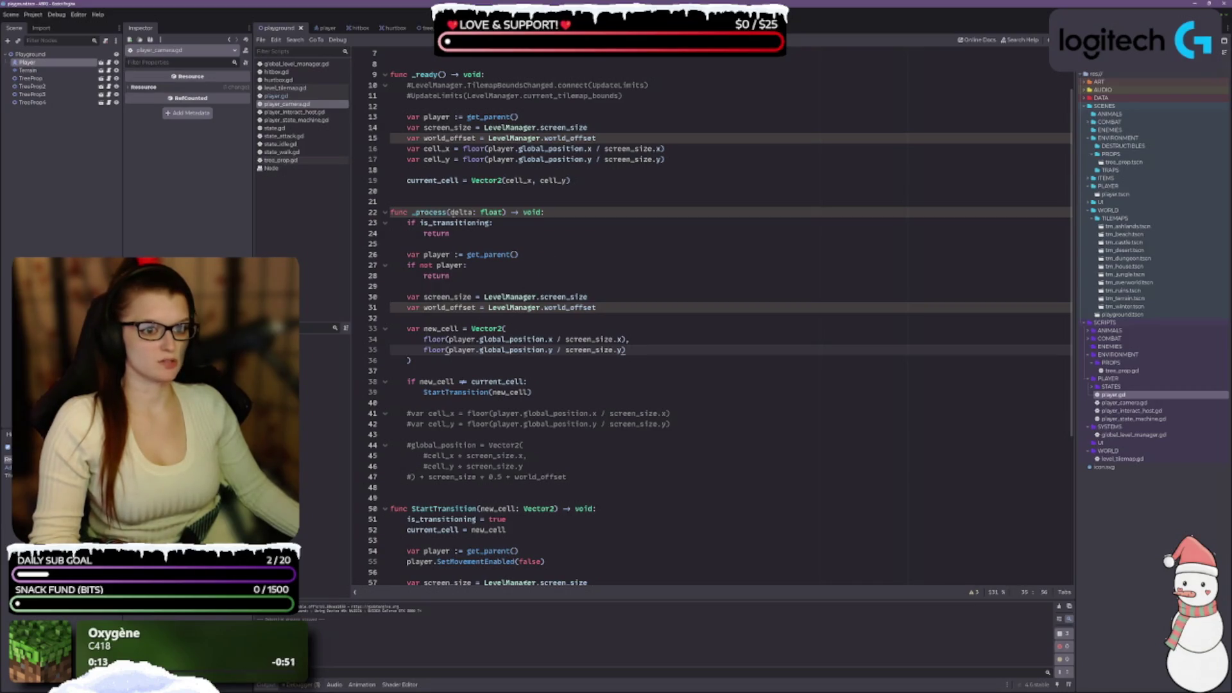
pyautogui.click(599, 184)
pyautogui.click(544, 385)
pyautogui.click(561, 361)
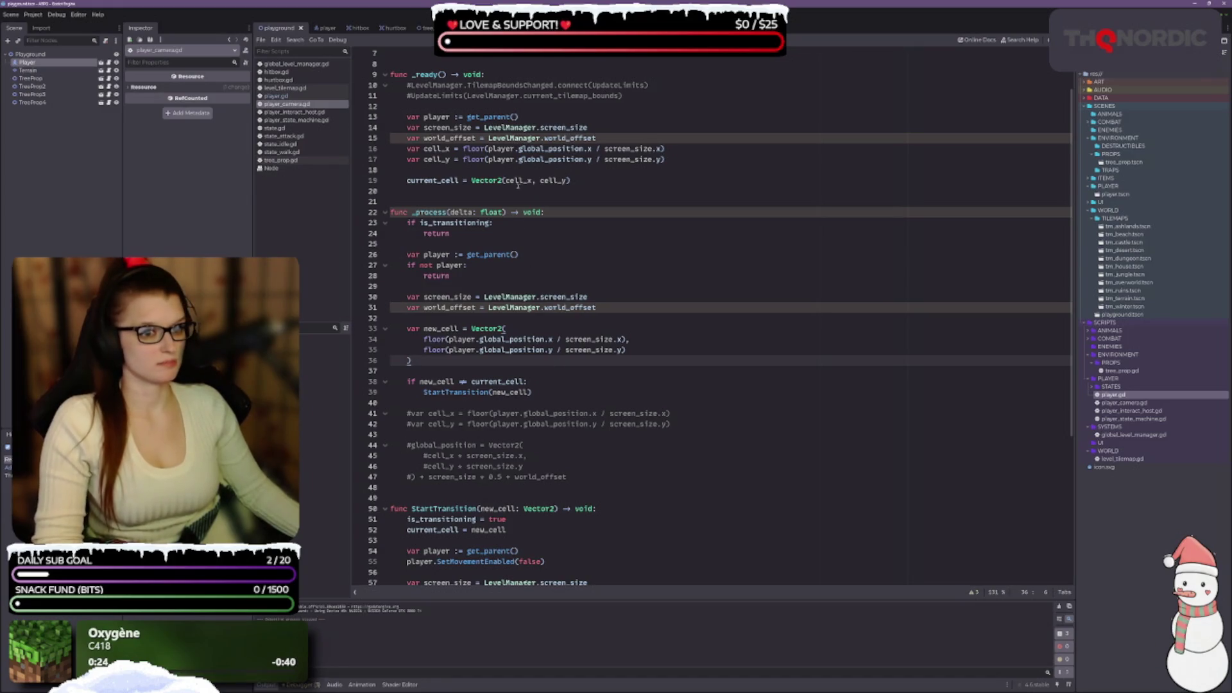
pyautogui.click(665, 140)
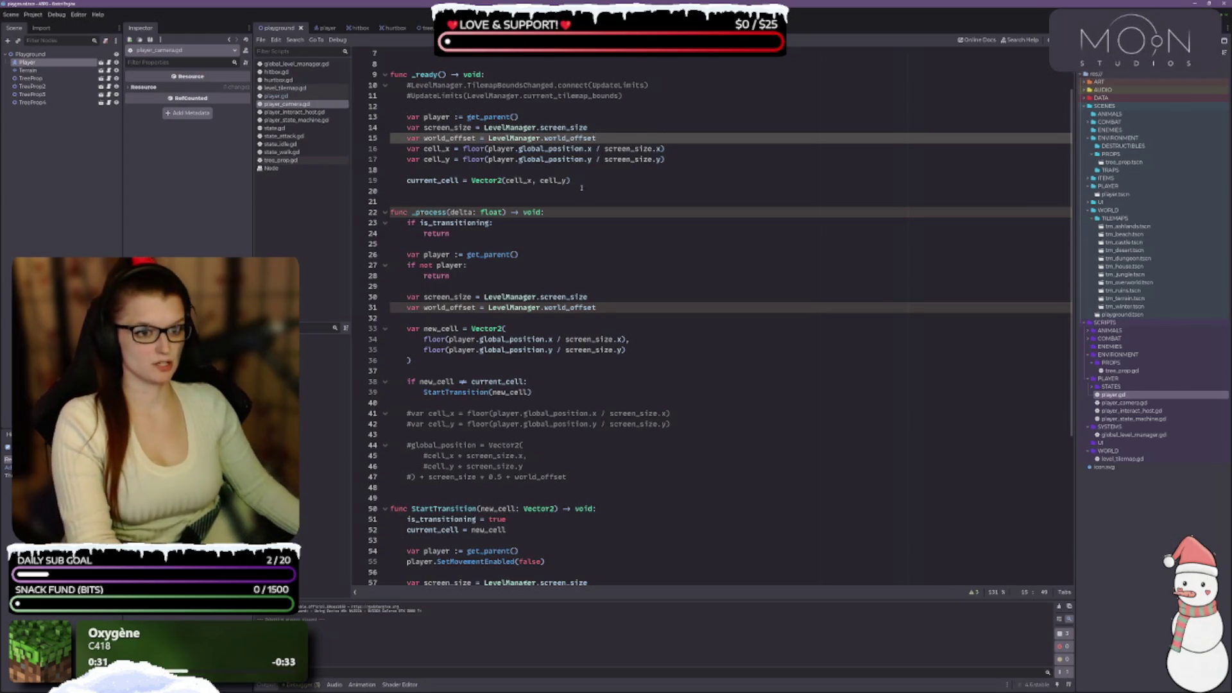
pyautogui.scroll(2, 582, 187)
# Change current_cell's starting value, its _ready() assignment and new_cell to Vector2i.
pyautogui.click(508, 105)
pyautogui.write('i.ZERO')
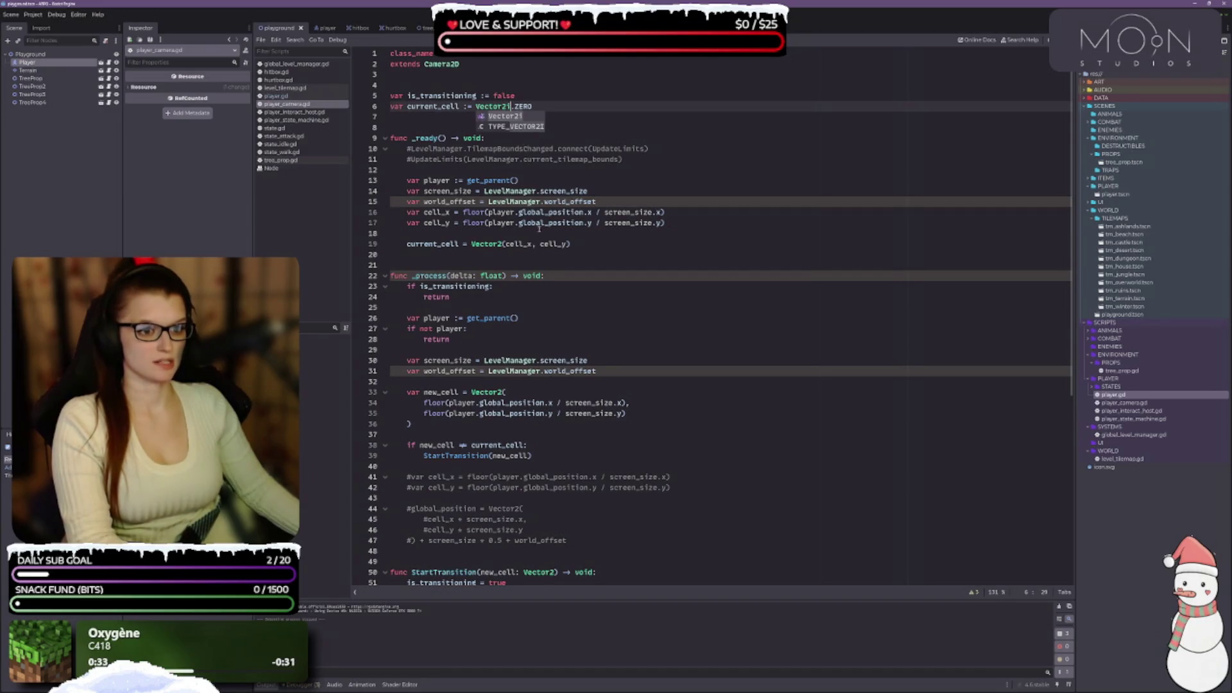
pyautogui.click(503, 244)
pyautogui.write('i')
pyautogui.scroll(-2, 510, 246)
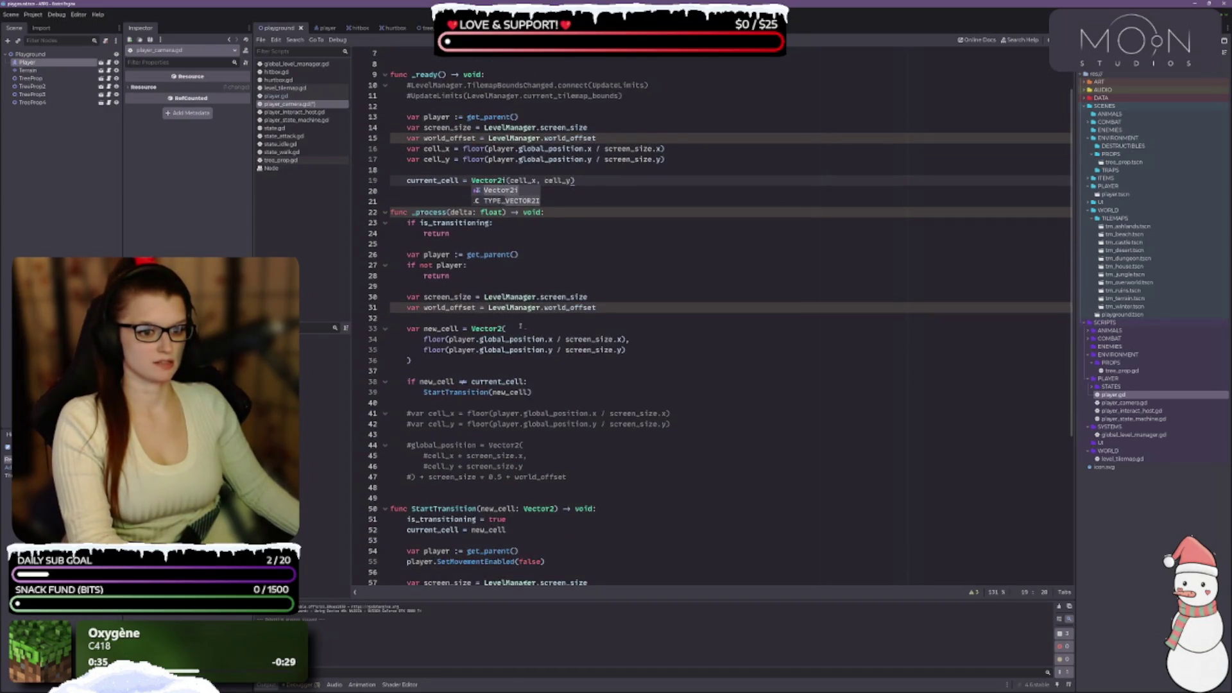
pyautogui.click(506, 329)
pyautogui.scroll(-2, 506, 329)
pyautogui.write('i')
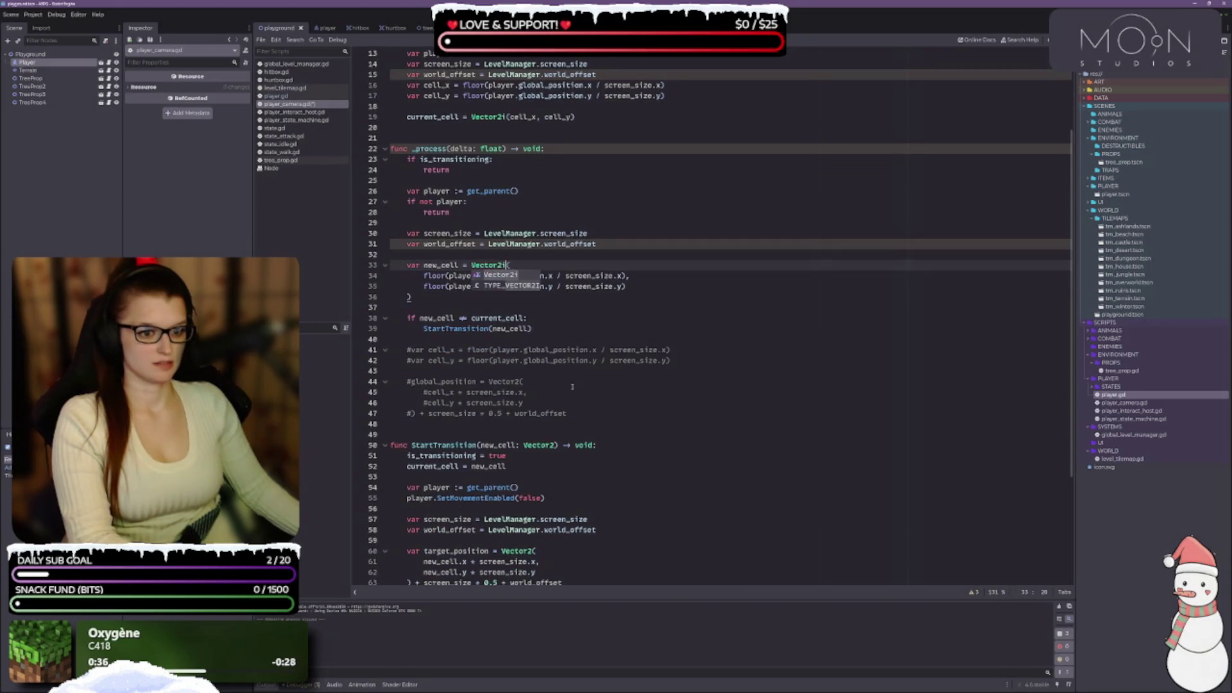
pyautogui.click(688, 289)
# Make StartTransition's cell parameter Vector2i, save player_camera.gd and run the game.
pyautogui.scroll(-2, 567, 334)
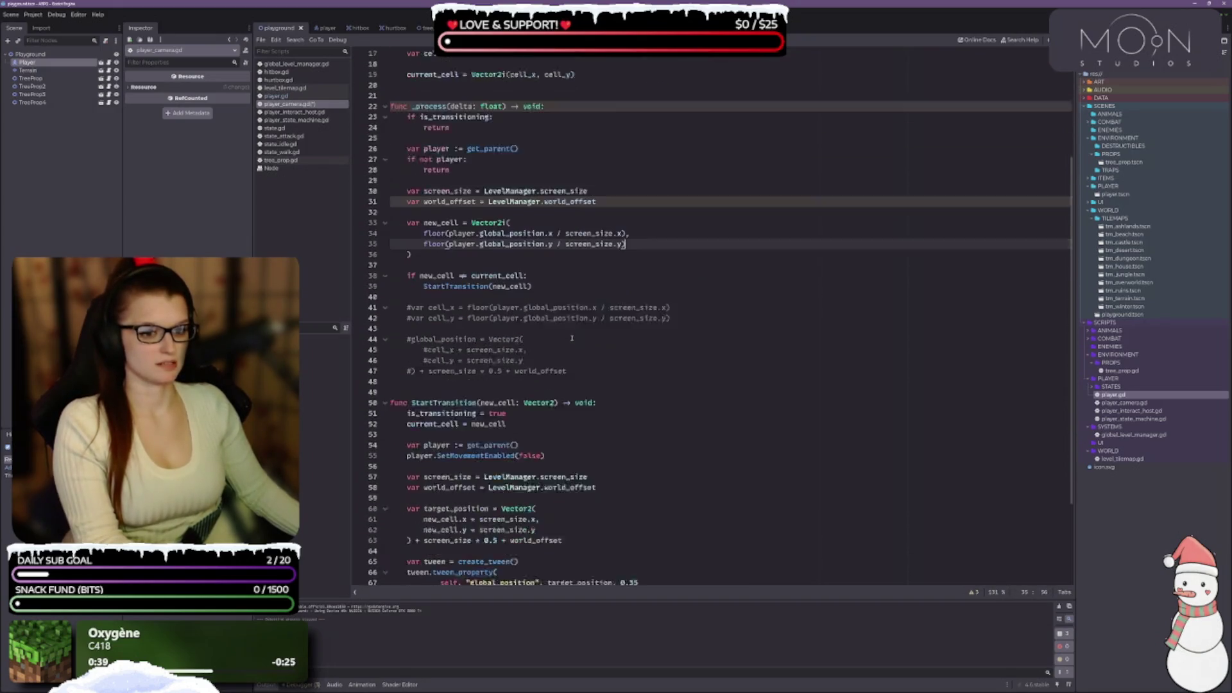
pyautogui.scroll(-2, 568, 333)
pyautogui.click(555, 318)
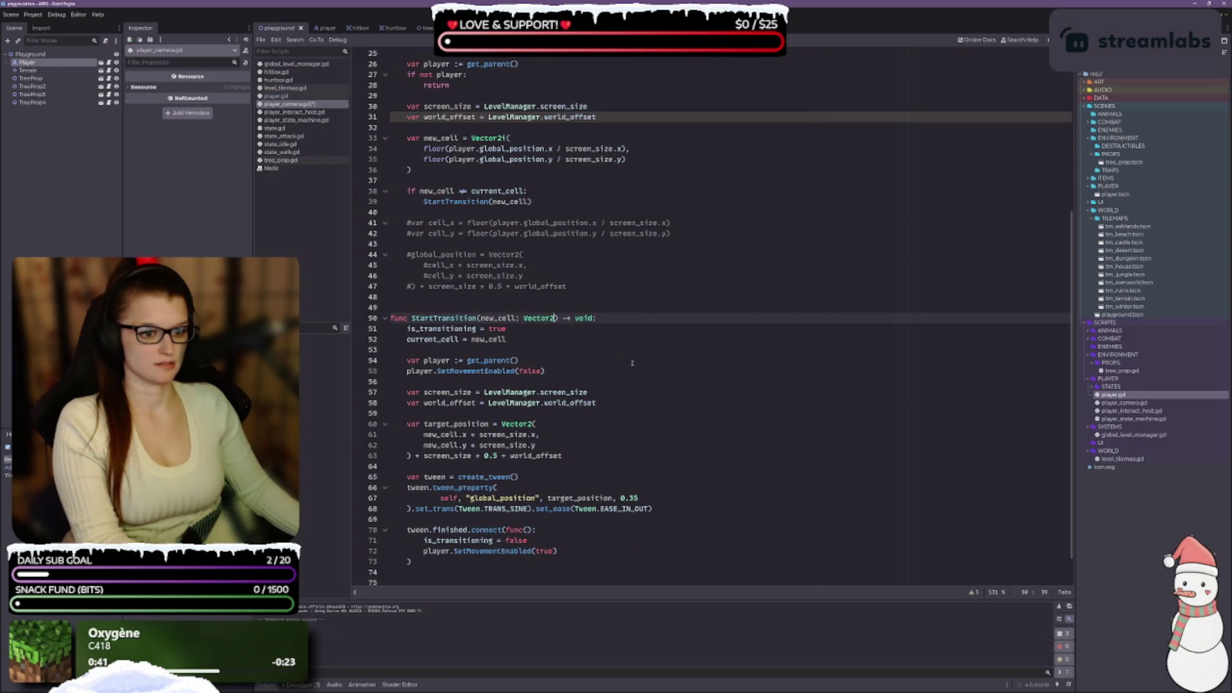
pyautogui.write('i')
pyautogui.scroll(-1, 614, 359)
pyautogui.click(617, 392)
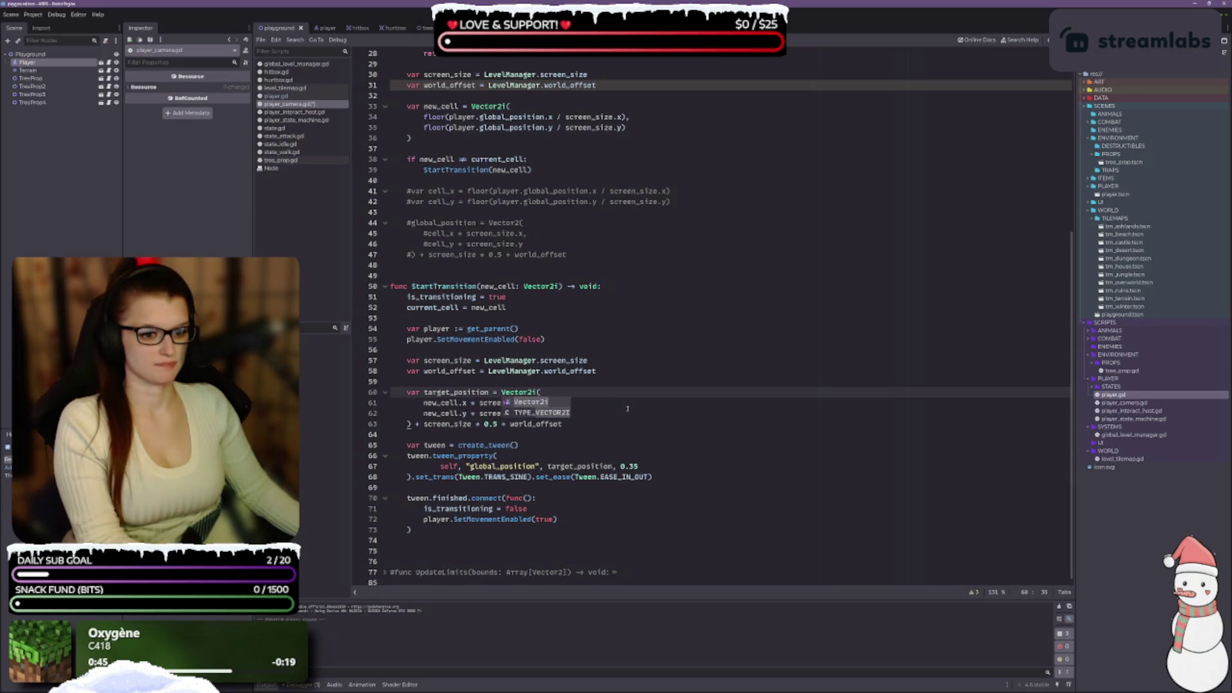
pyautogui.tripleClick(673, 440)
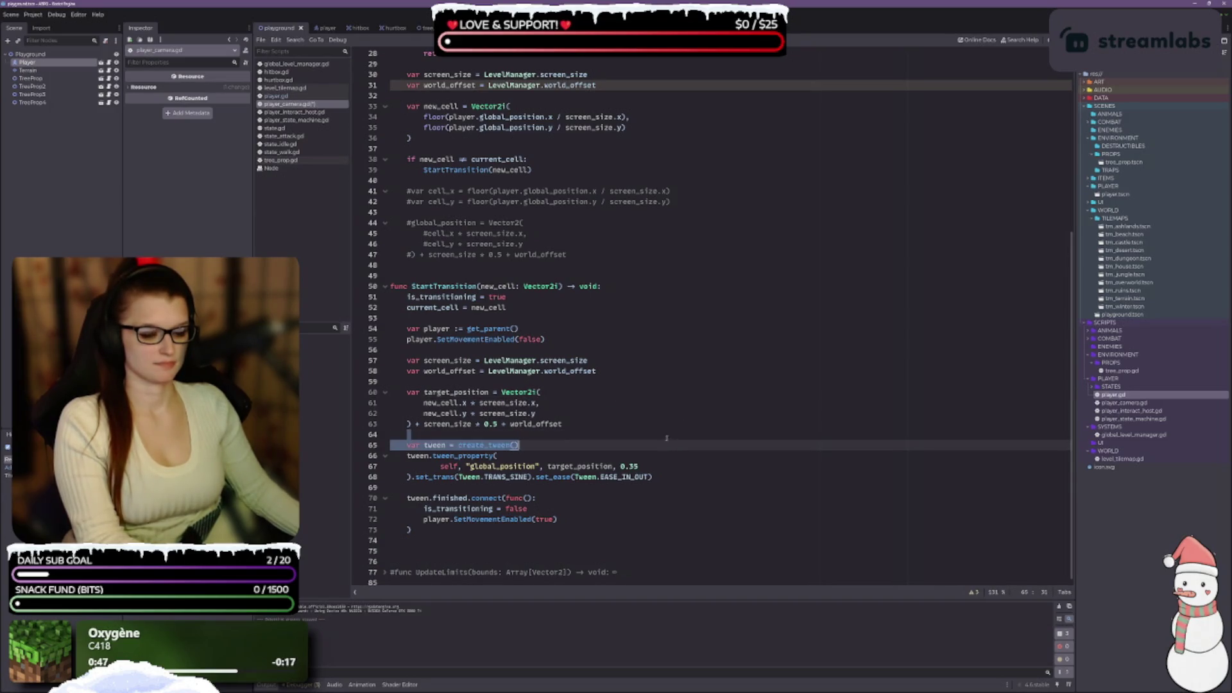
pyautogui.click(637, 417)
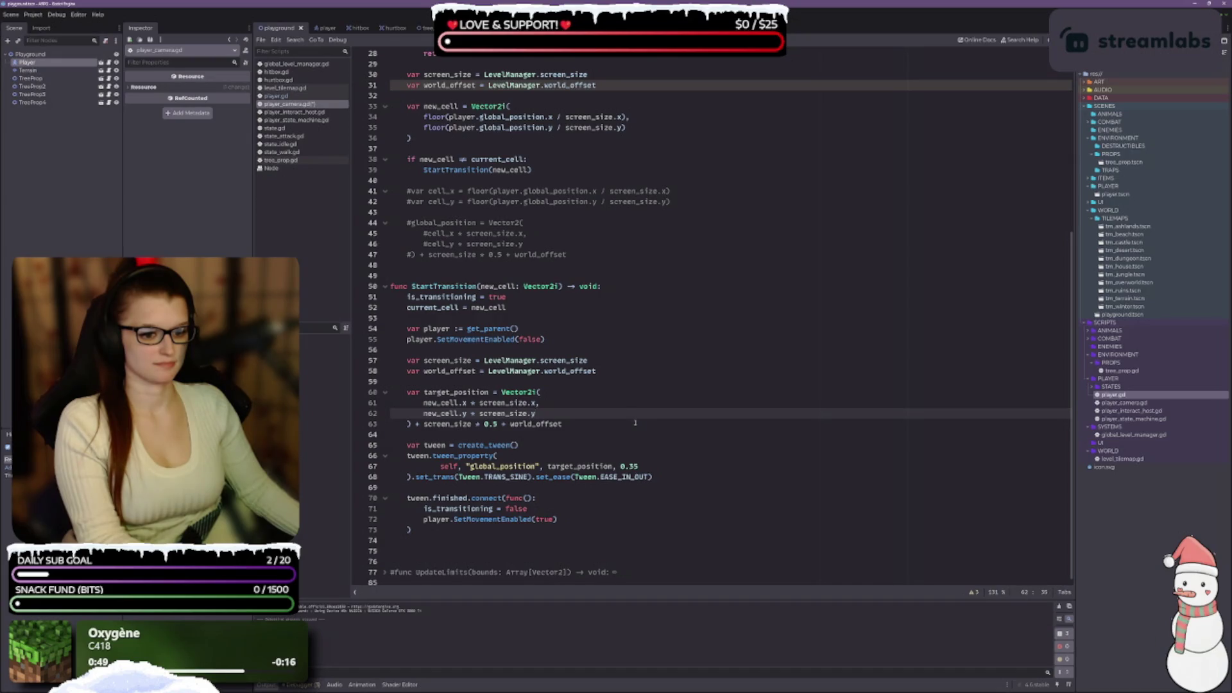
pyautogui.scroll(4, 635, 423)
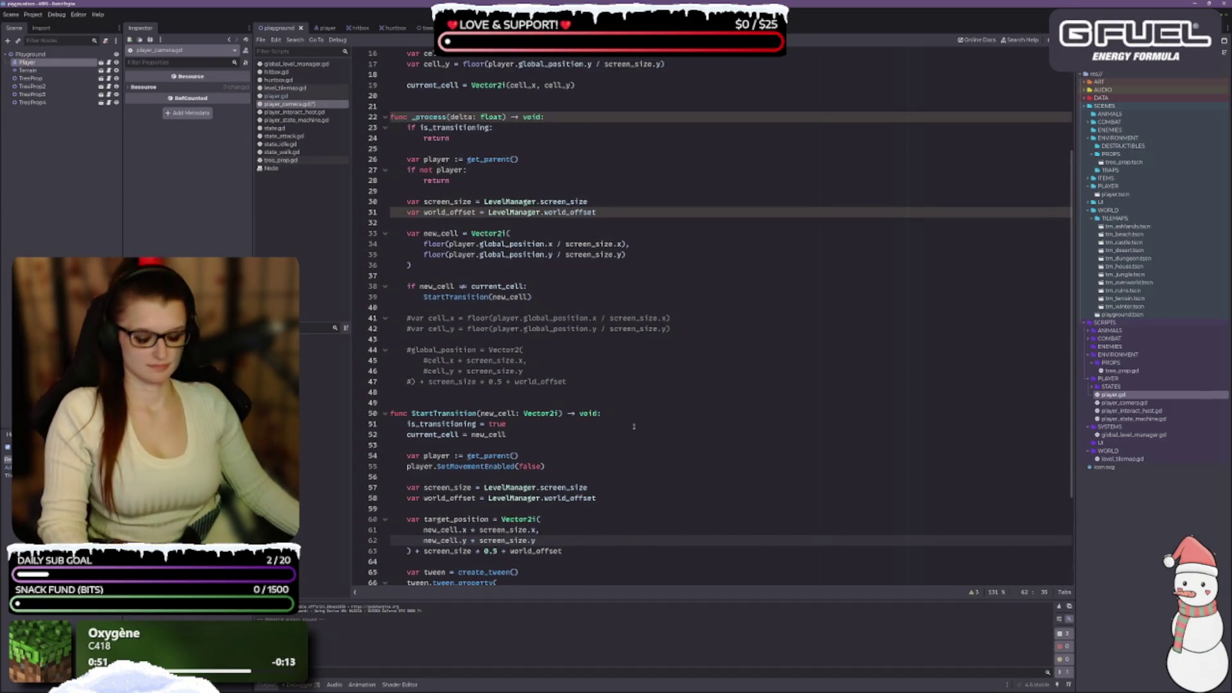
pyautogui.hotkey('ctrl', 's')
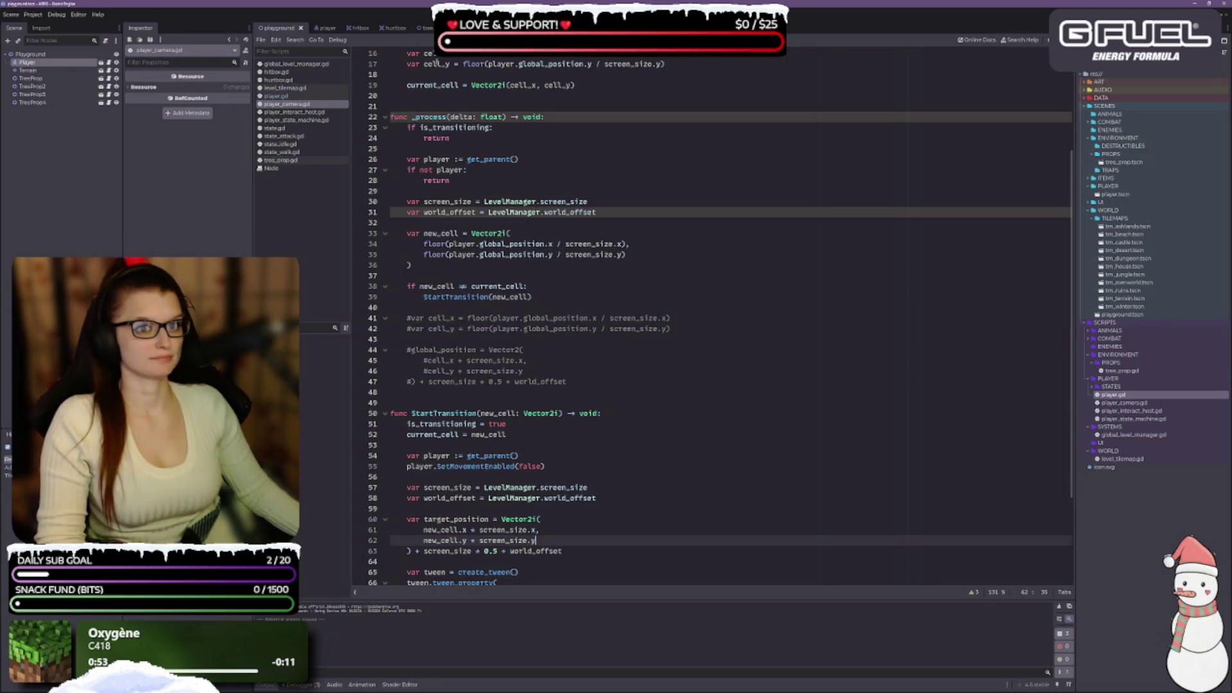
pyautogui.press('F5')
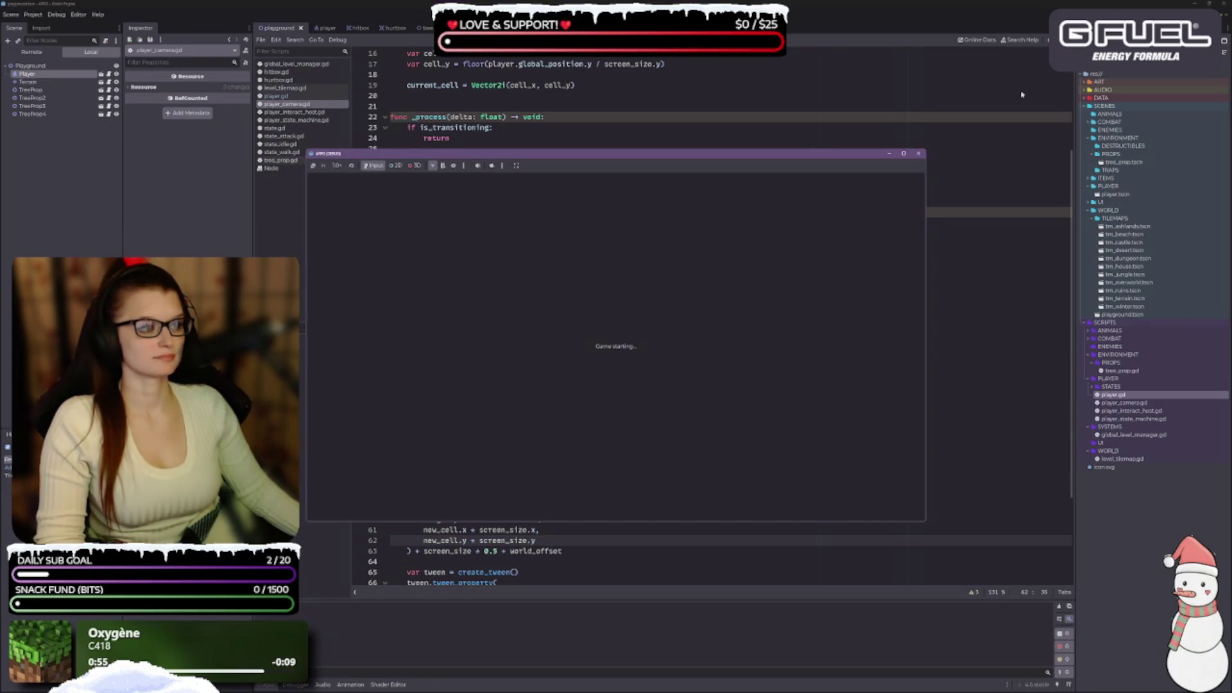
# Walk the player down and right, then stop the game after the target_position operand error.
pyautogui.press('Down')
pyautogui.press('Right')
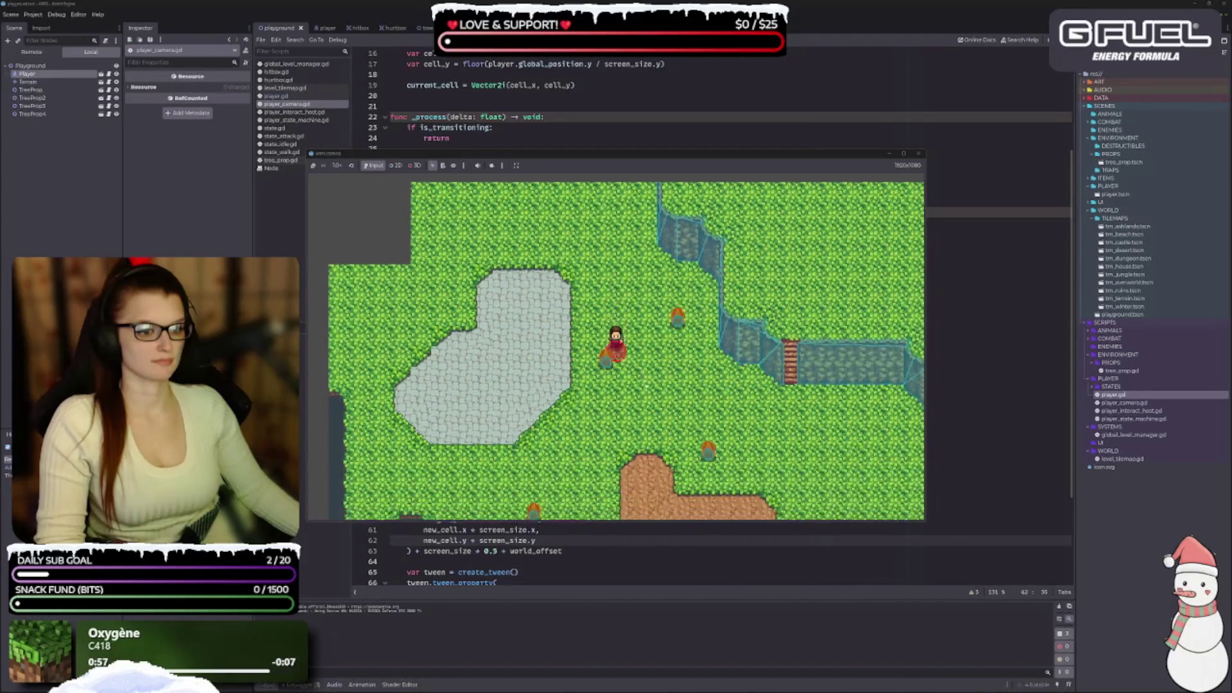
pyautogui.press('Right')
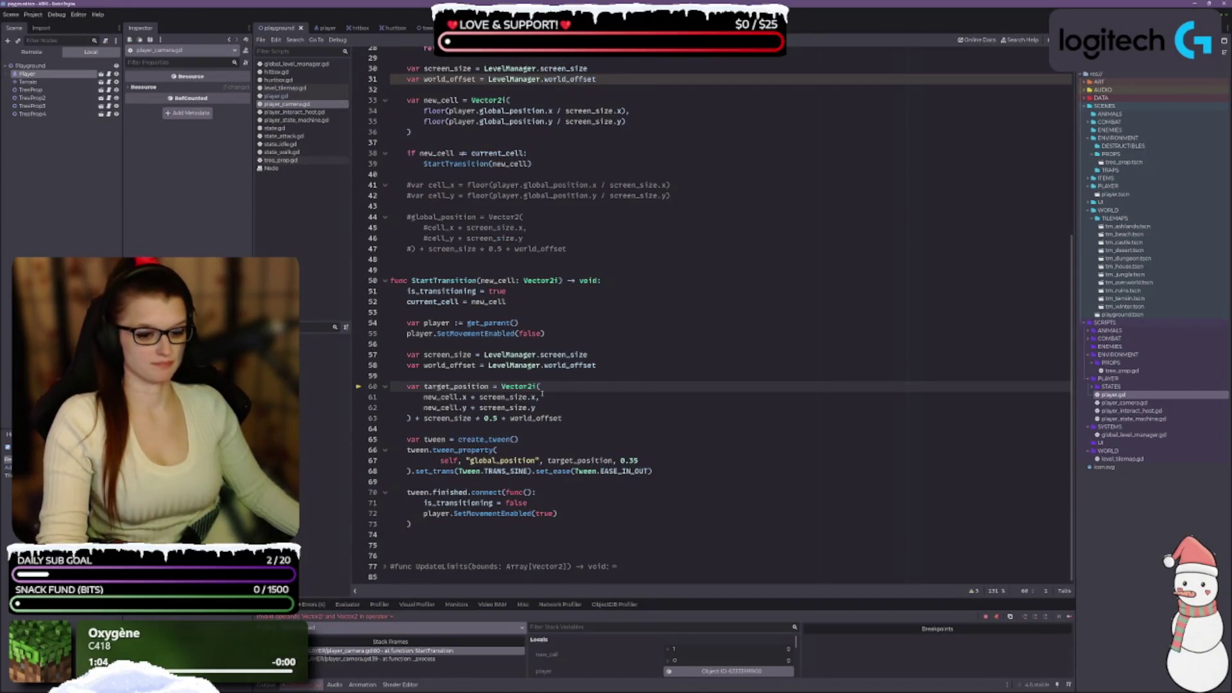
pyautogui.press('F8')
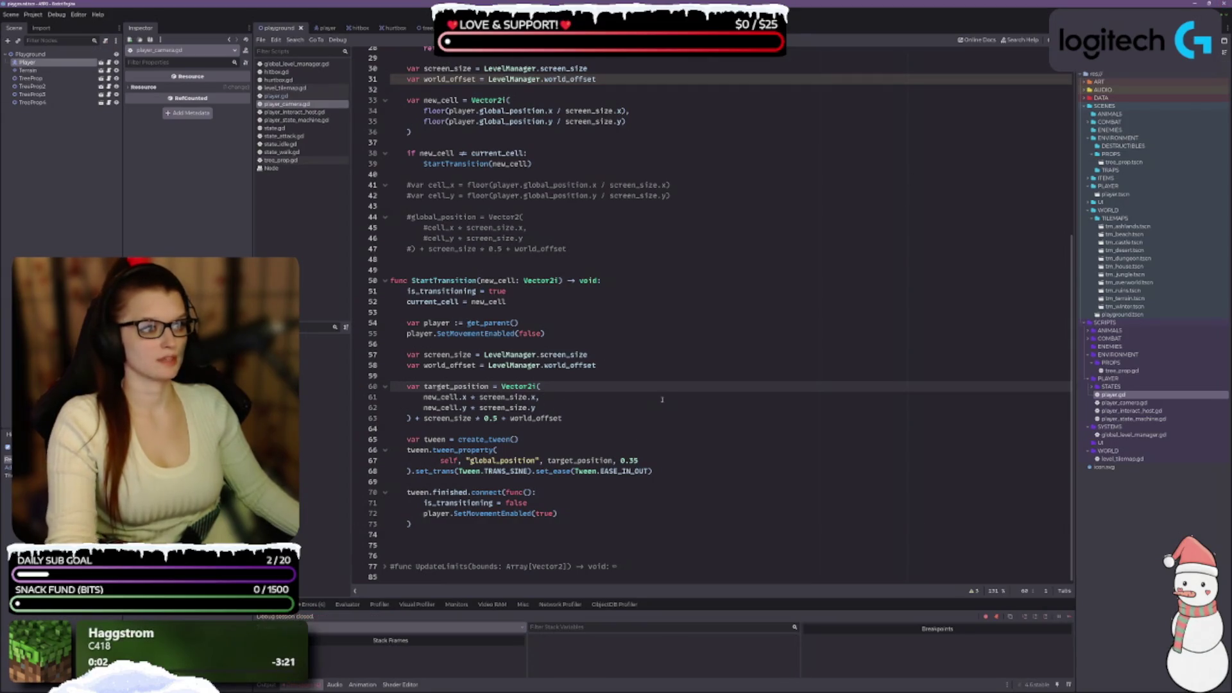
# Change target_position on line 60 back from Vector2i to Vector2.
pyautogui.click(537, 386)
pyautogui.press('BackSpace')
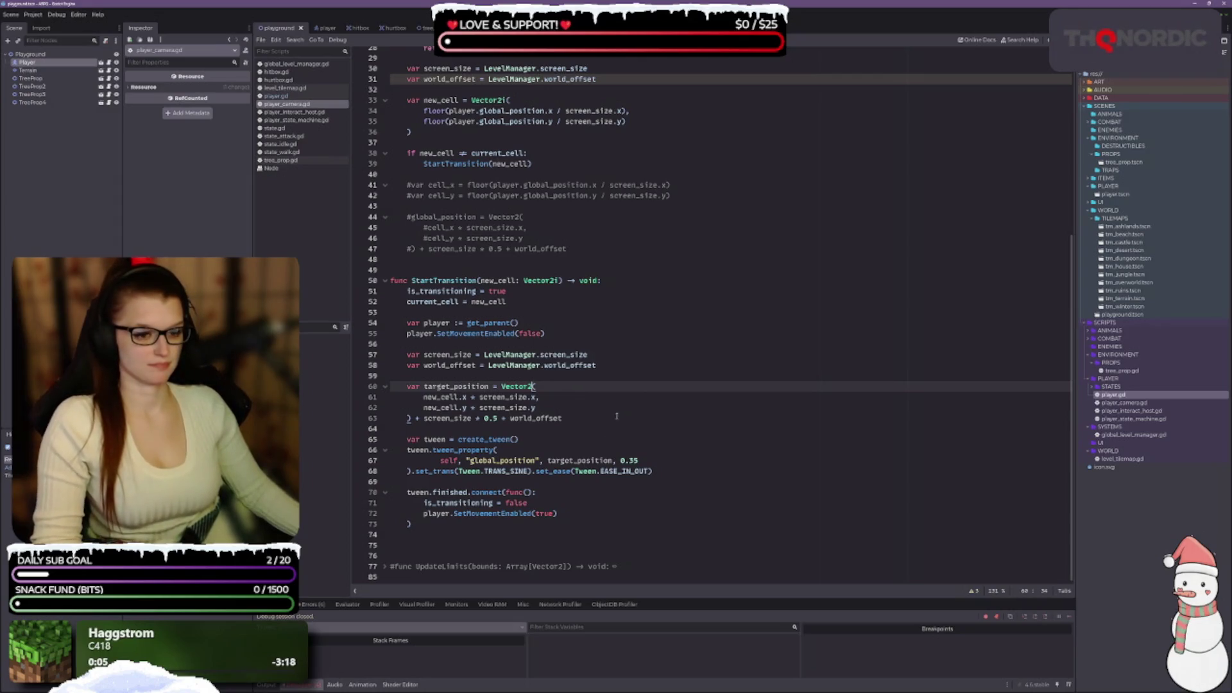
pyautogui.scroll(8, 601, 433)
pyautogui.scroll(2, 599, 448)
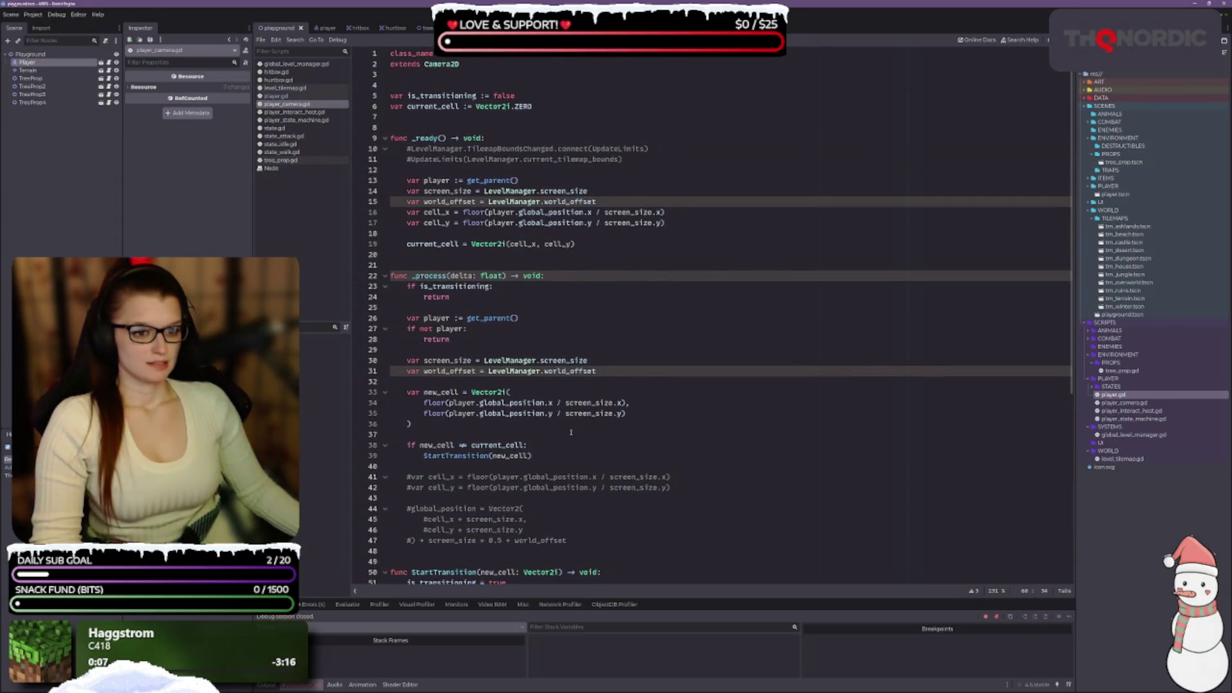
# Check player.gd, then return to player_camera.gd at empty line 37 after new_cell.
pyautogui.click(291, 97)
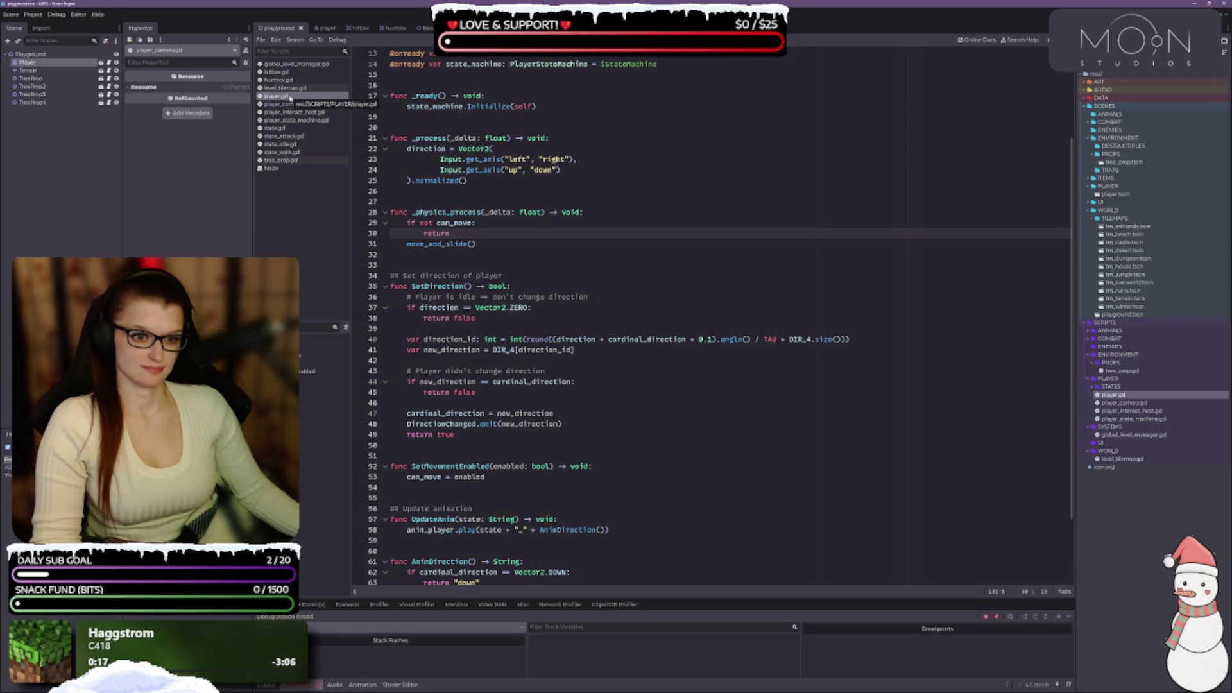
pyautogui.click(288, 104)
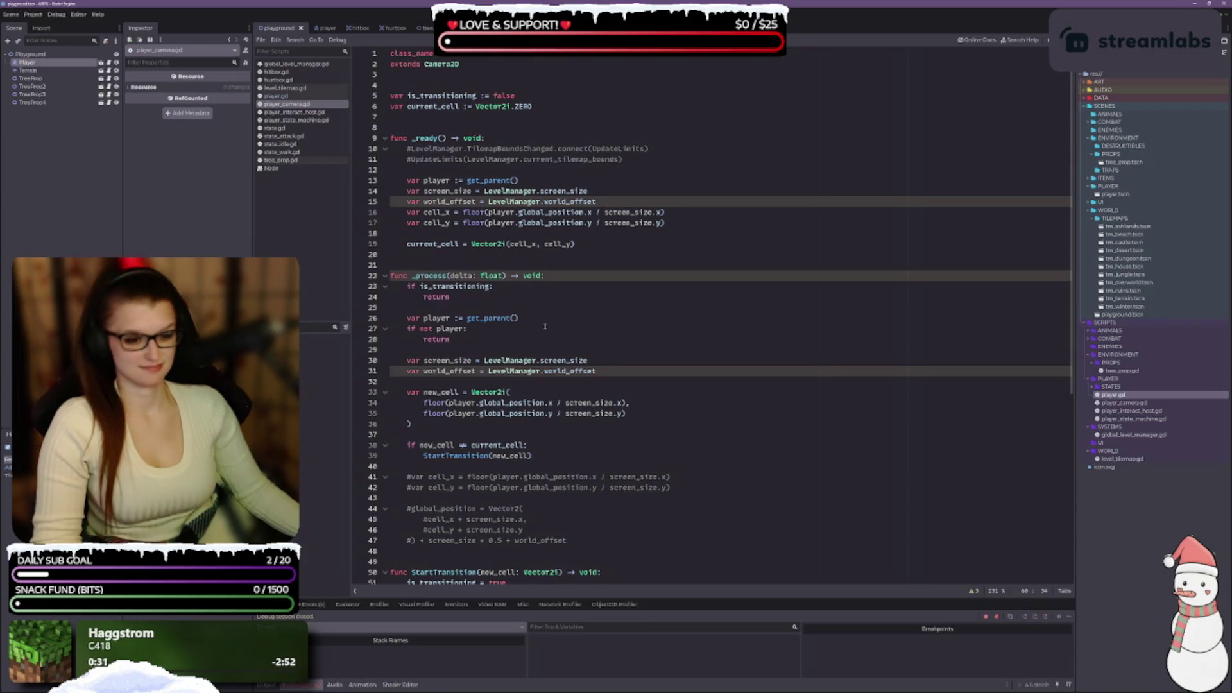
pyautogui.scroll(-2, 545, 327)
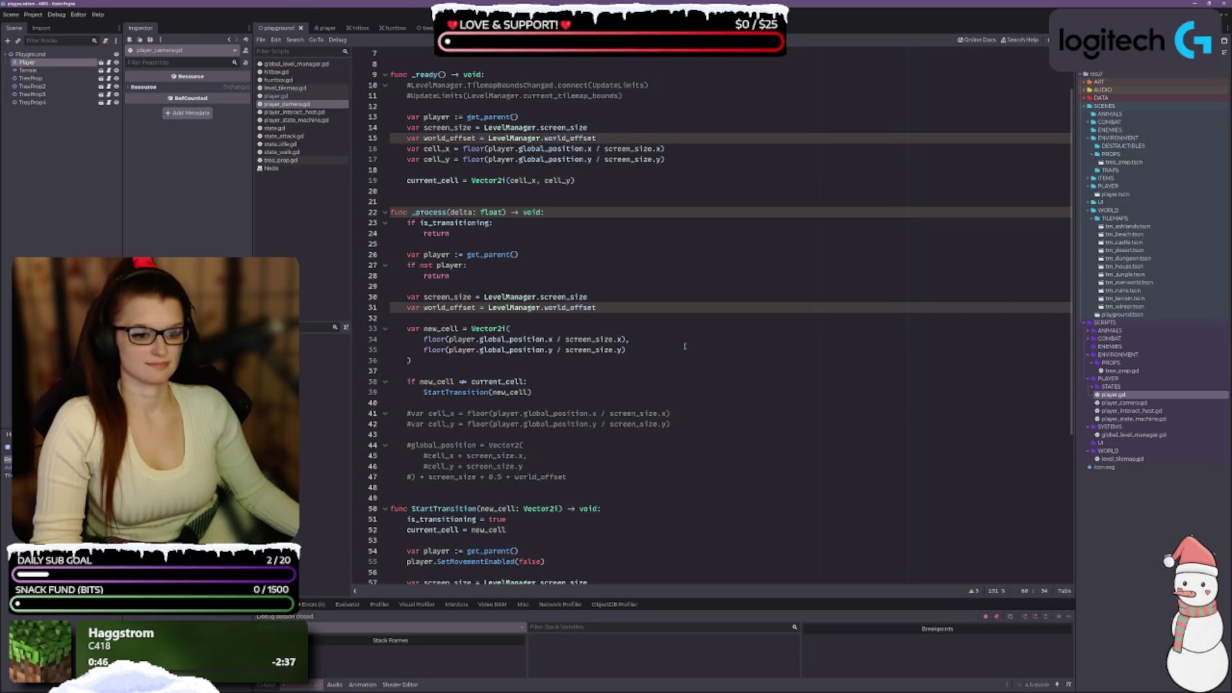
pyautogui.click(466, 372)
# Insert 'if (new_cell == current_cell):' with an indented 'return' before the transition check.
pyautogui.press('Return')
pyautogui.press('Return')
pyautogui.press('Up')
pyautogui.write('if ')
pyautogui.write('(new_cell')
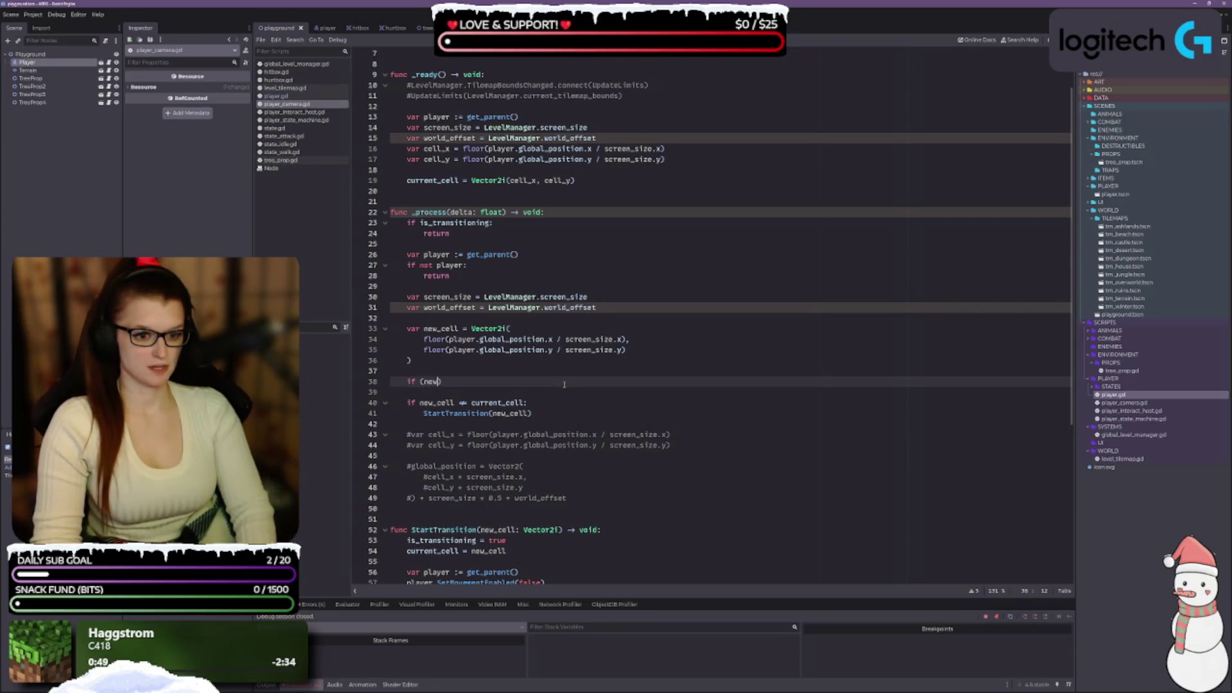
pyautogui.write(' == current_cell')
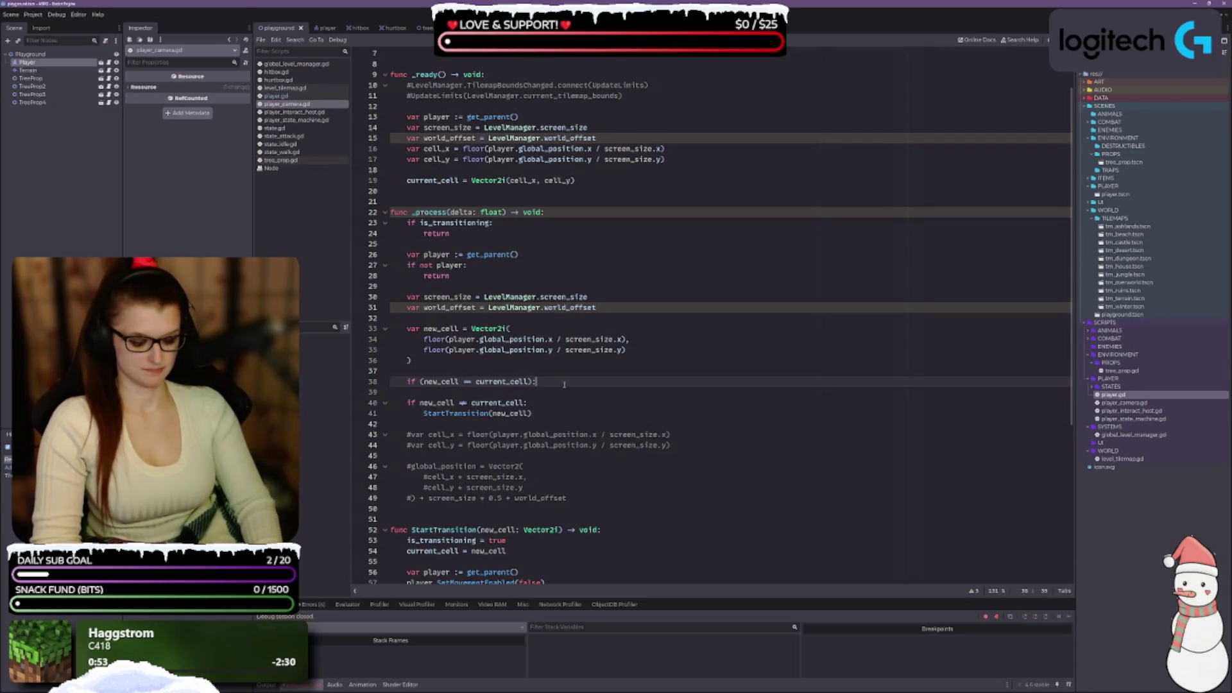
pyautogui.write('):')
pyautogui.press('Return')
pyautogui.write('return')
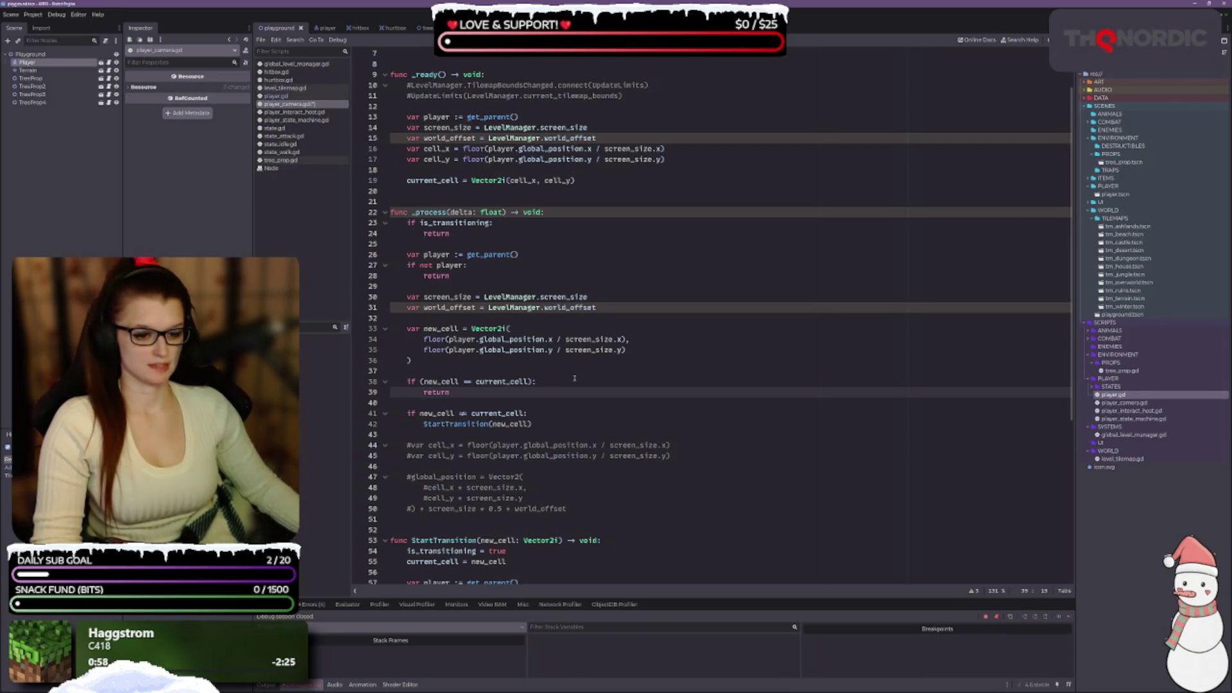
pyautogui.scroll(-3, 572, 392)
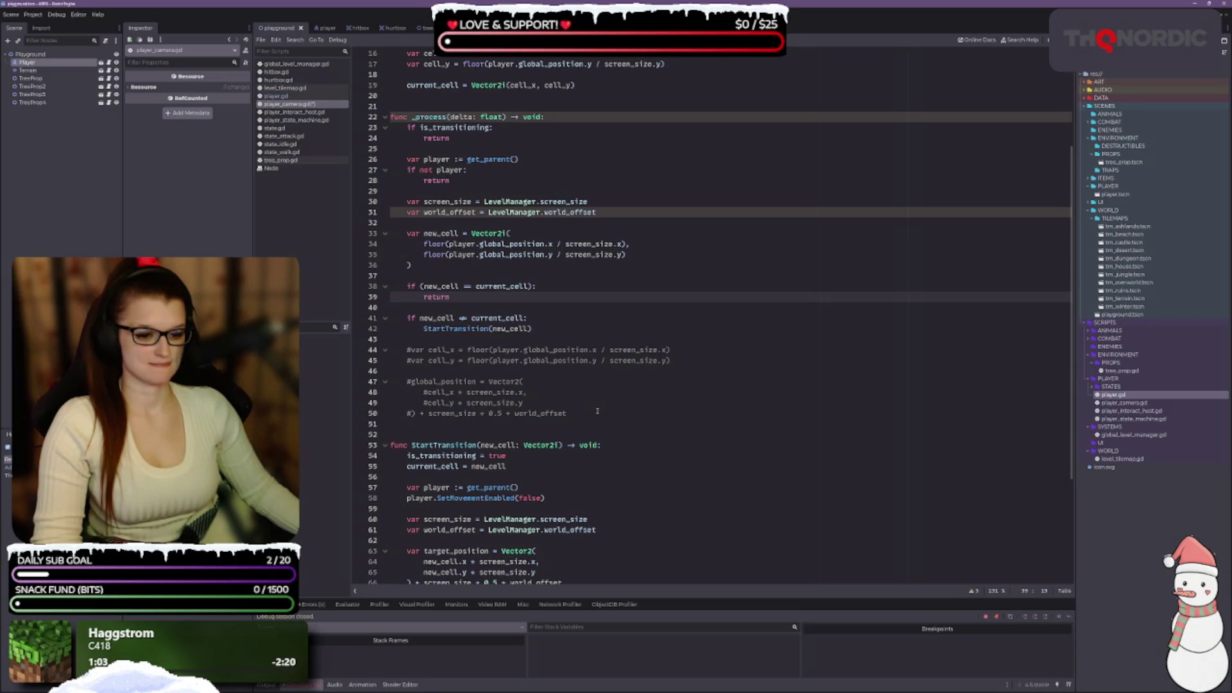
pyautogui.scroll(-2, 597, 411)
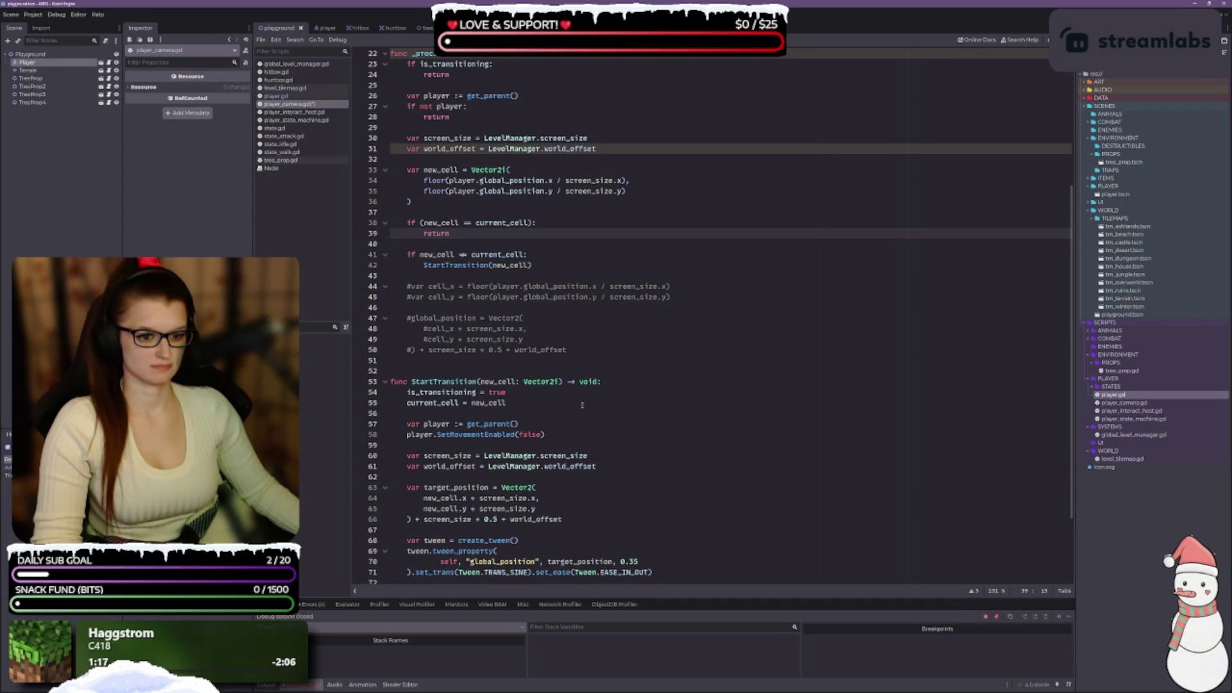
pyautogui.scroll(-1, 582, 405)
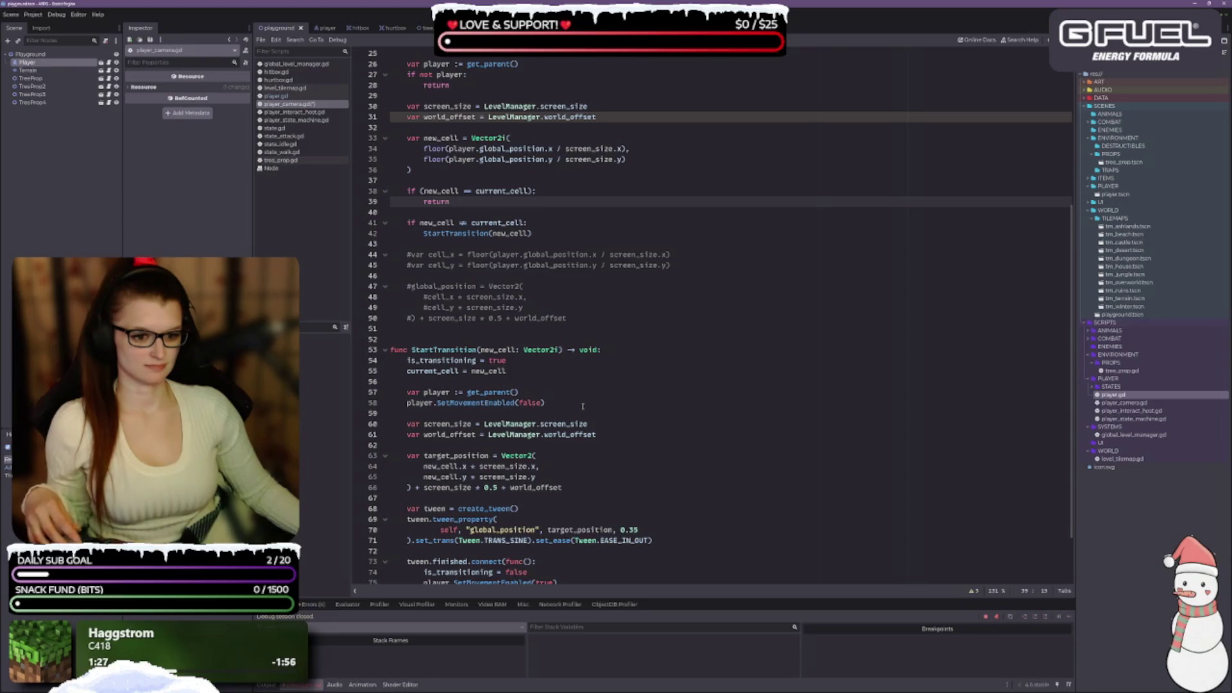
pyautogui.scroll(-2, 583, 406)
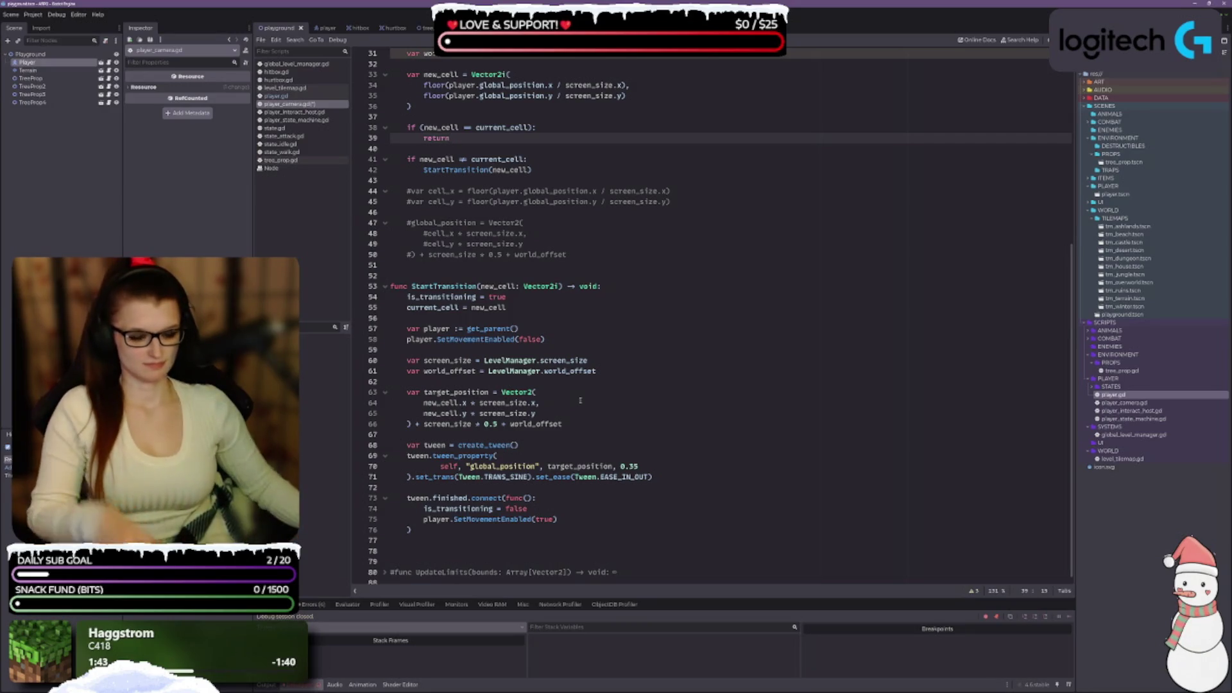
pyautogui.scroll(2, 578, 411)
pyautogui.scroll(-2, 576, 418)
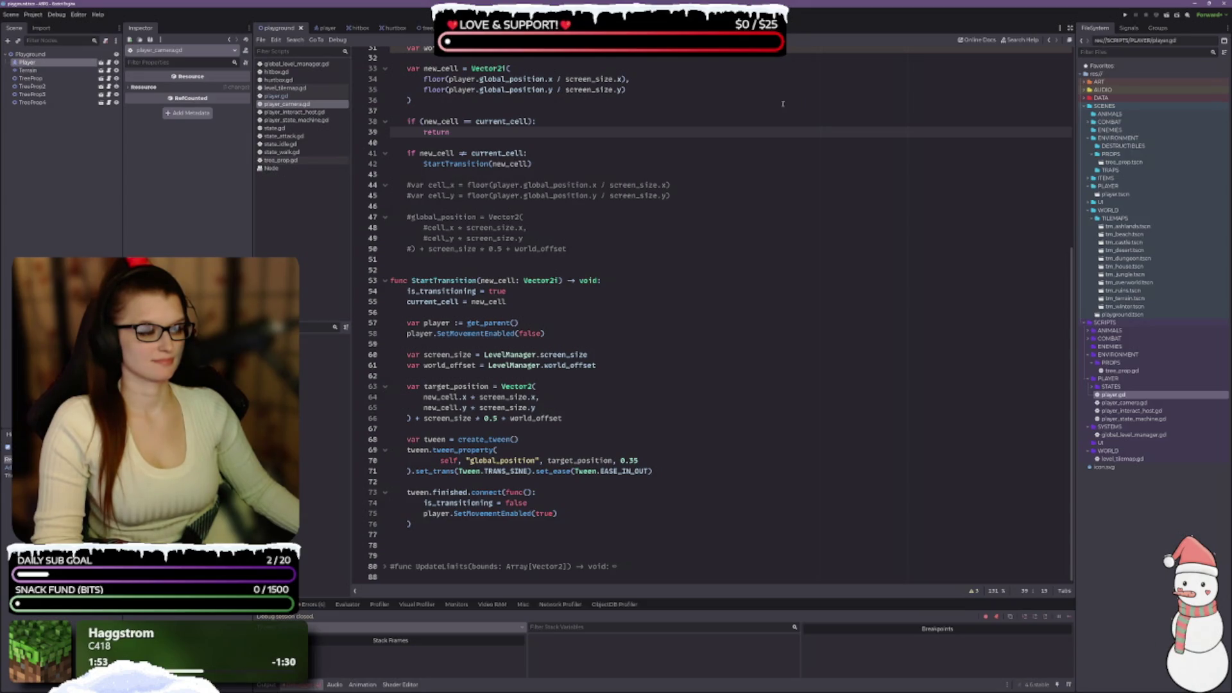
# Run the game, walk the player right and down into the sandy desert cell, then close it.
pyautogui.click(1167, 14)
pyautogui.press('Right')
pyautogui.press('Down')
pyautogui.press('Down')
pyautogui.press('Right')
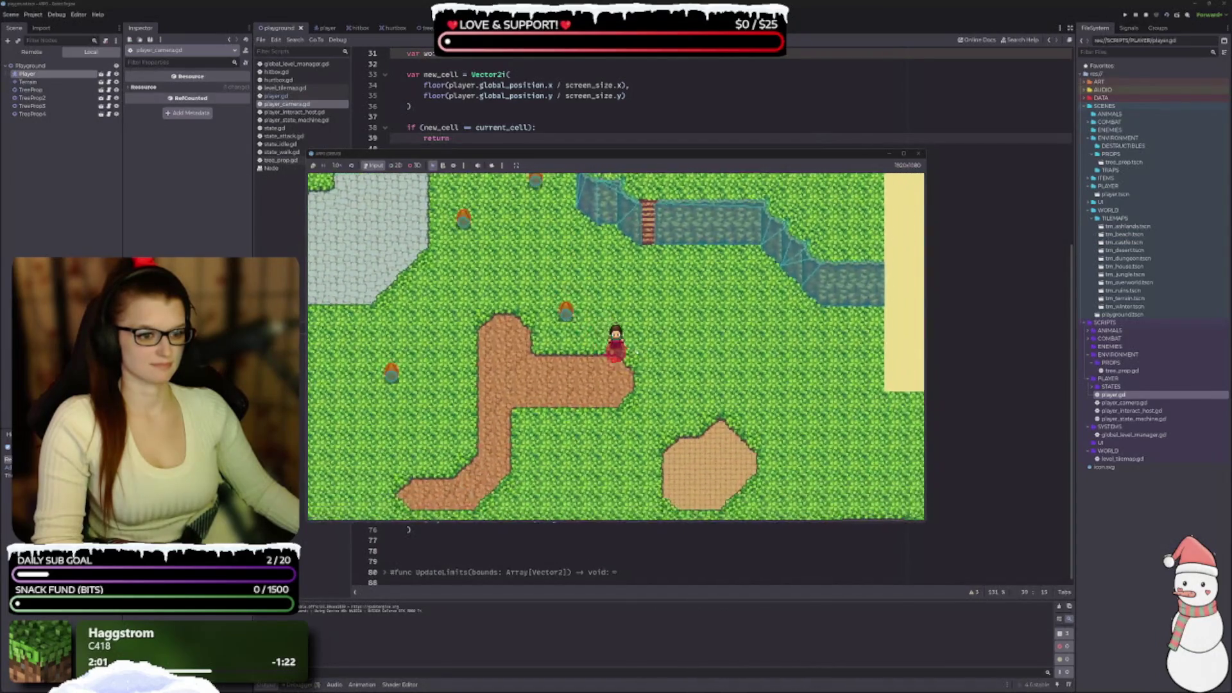
pyautogui.press('Right')
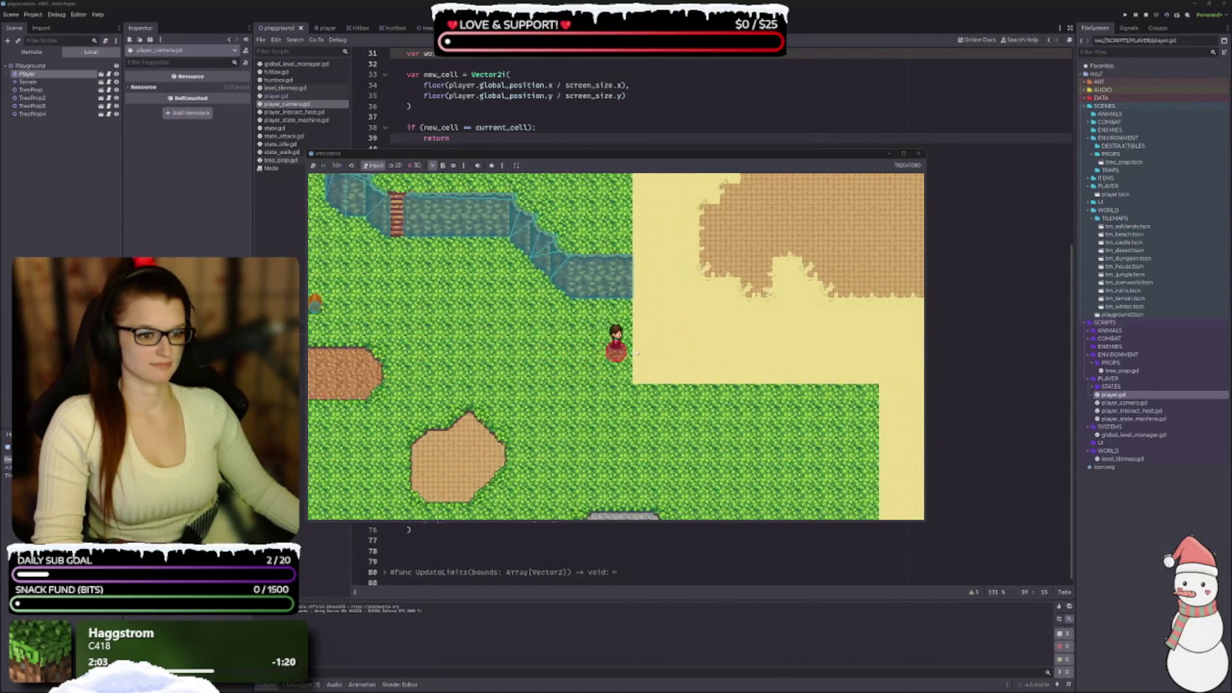
pyautogui.press('Right')
pyautogui.press('Right')
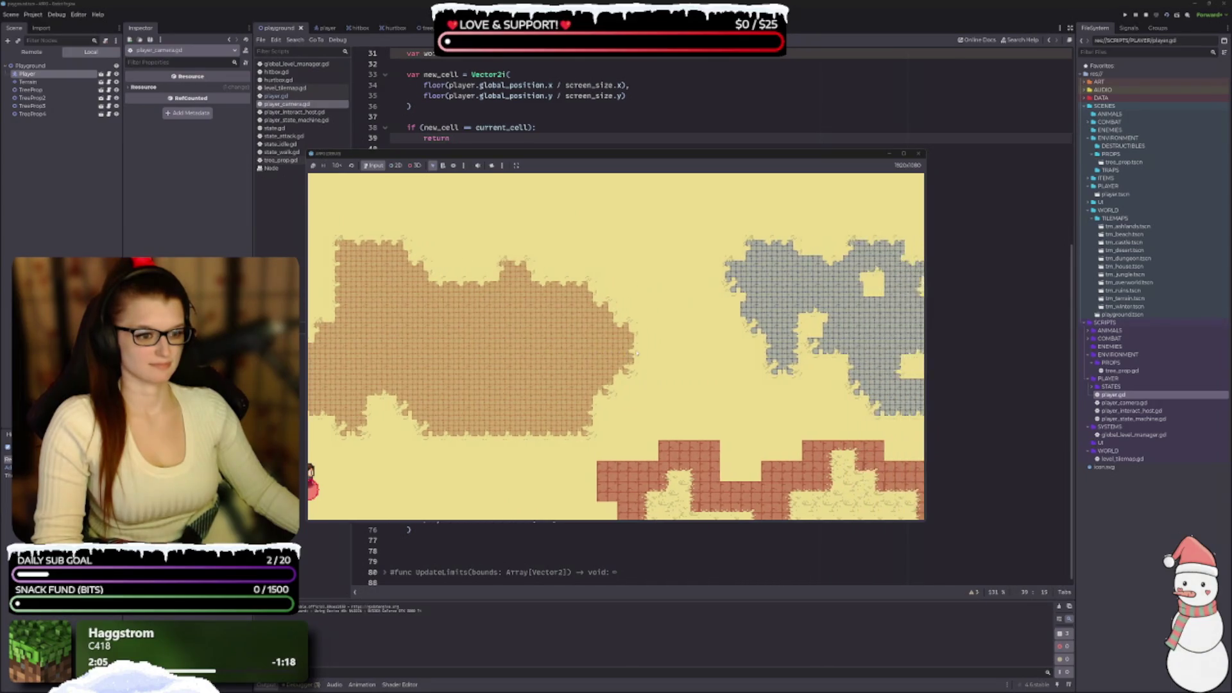
pyautogui.click(924, 153)
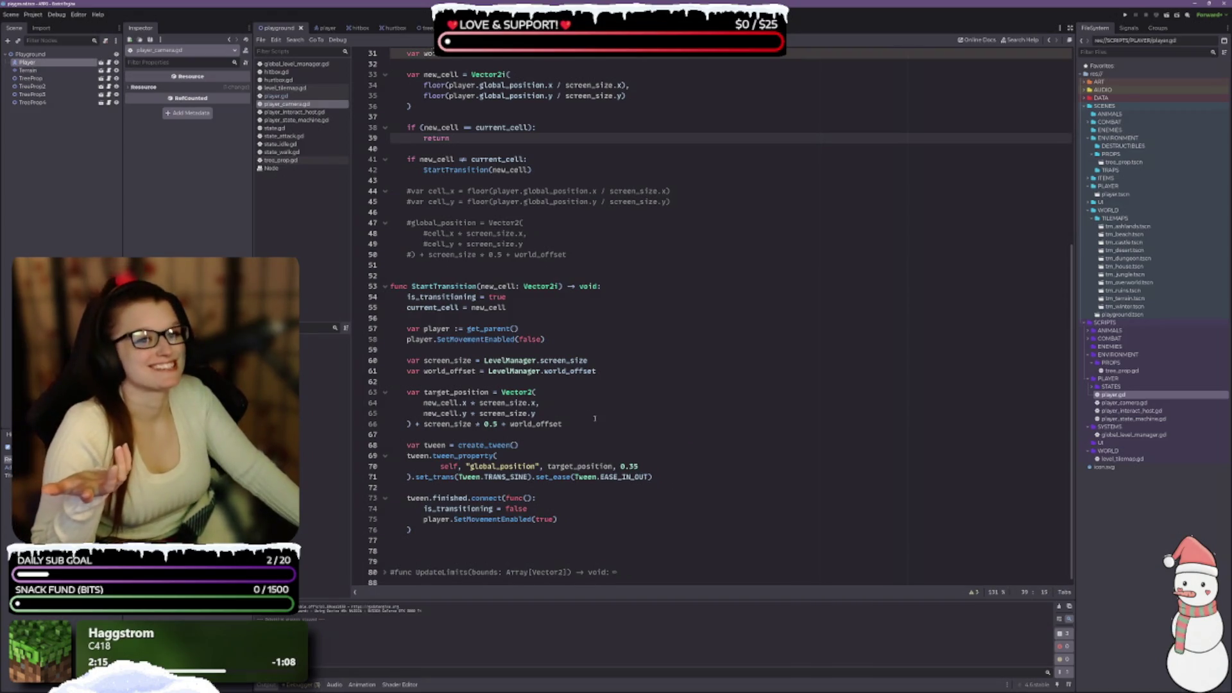
pyautogui.scroll(7, 595, 418)
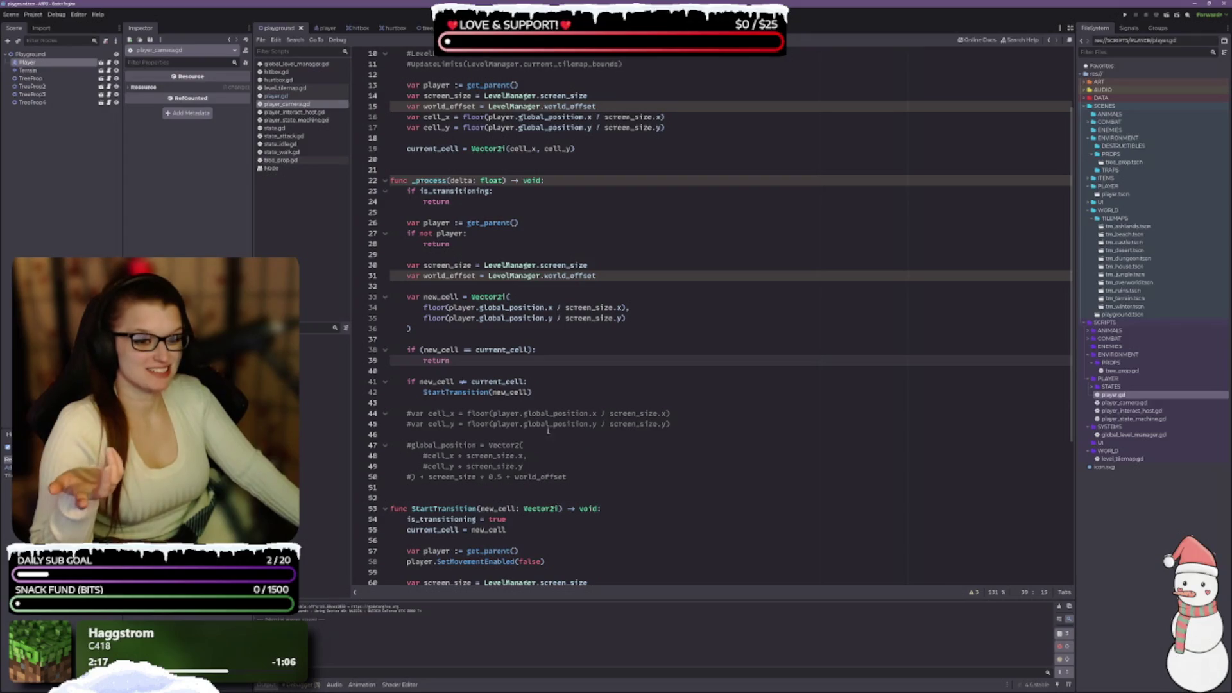
pyautogui.scroll(1, 533, 404)
pyautogui.scroll(-1, 500, 347)
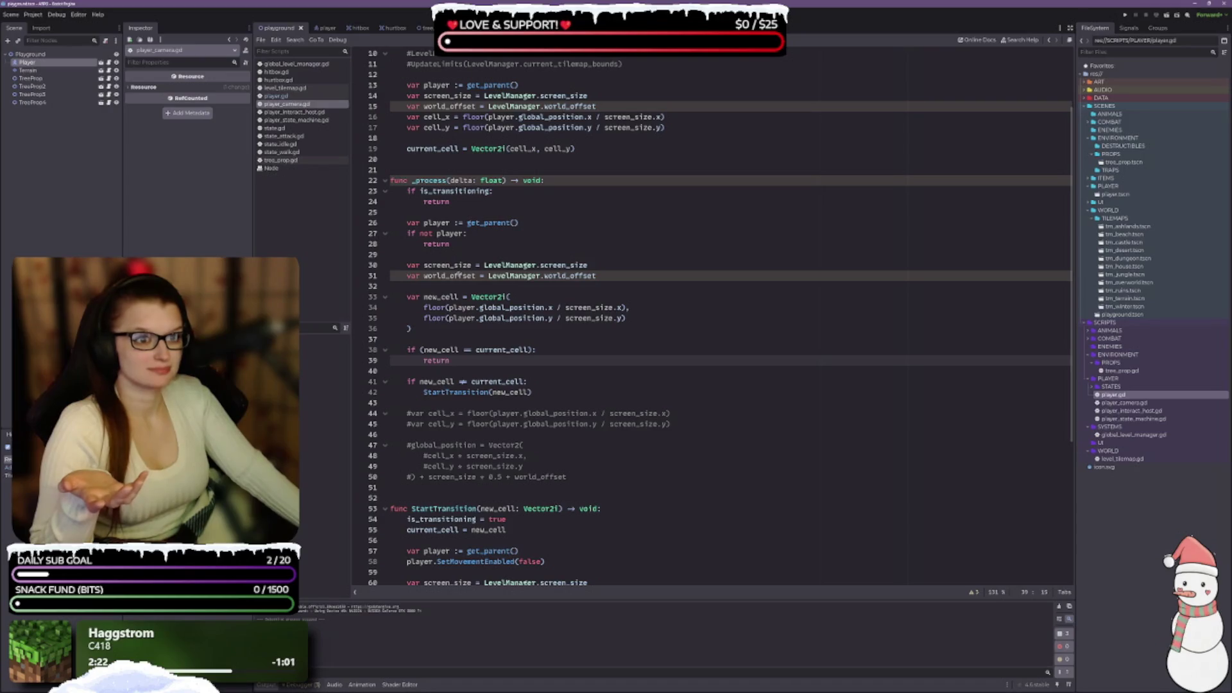
pyautogui.scroll(1, 455, 286)
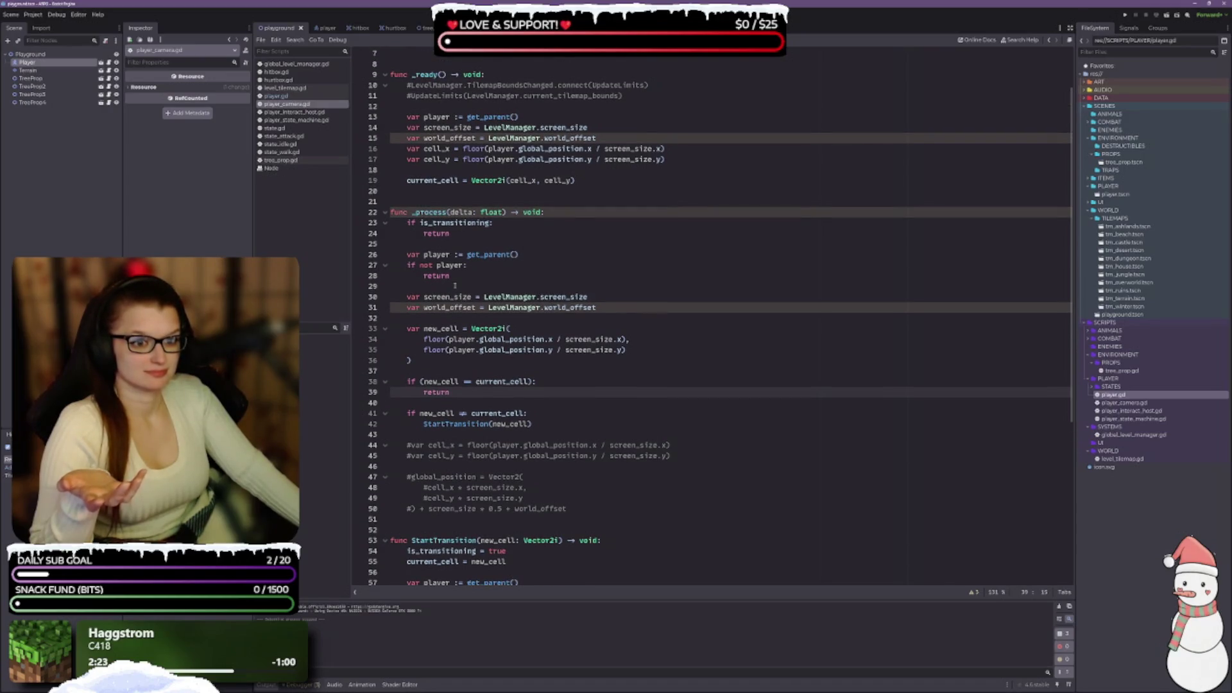
pyautogui.click(462, 243)
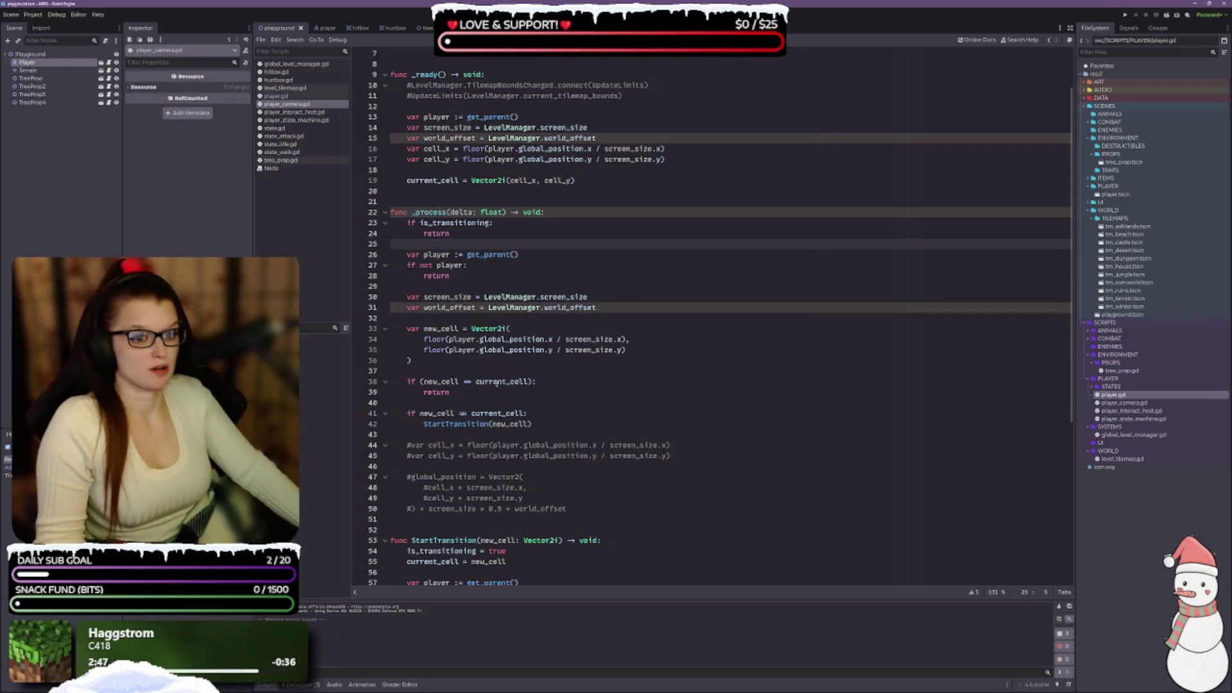
pyautogui.click(434, 371)
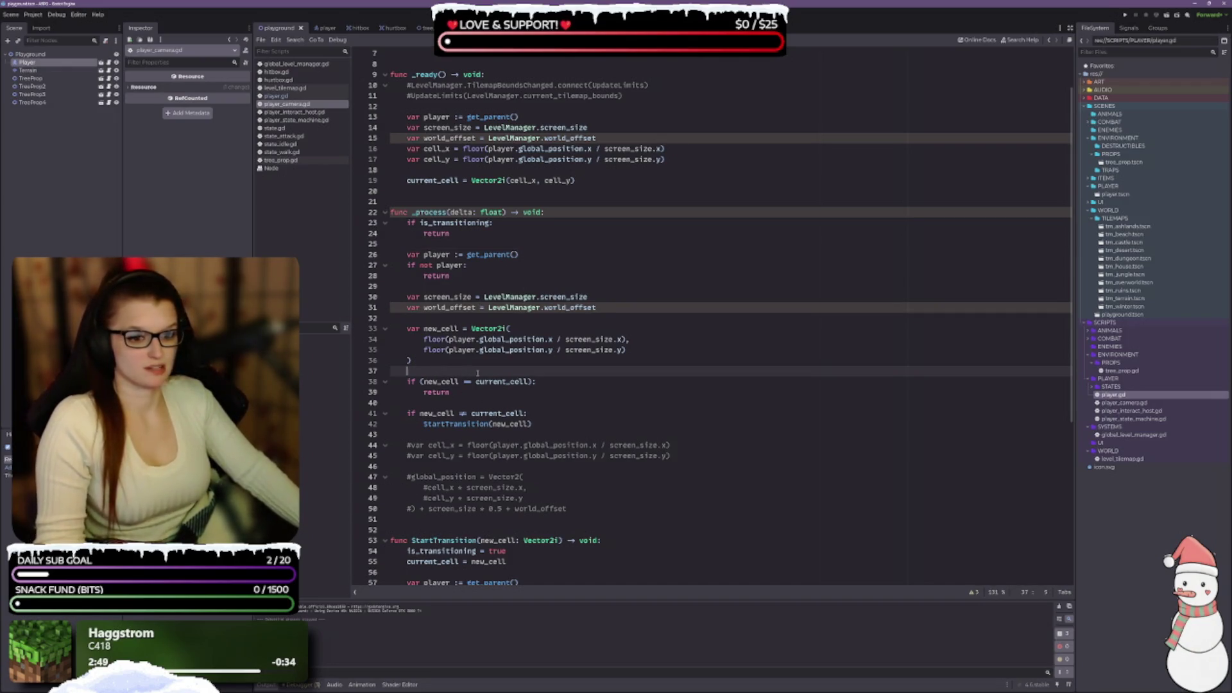
# Add print(current_cell) and print(new_cell) above the cell comparison and run the game with F5.
pyautogui.press('Return')
pyautogui.press('Return')
pyautogui.press('Up')
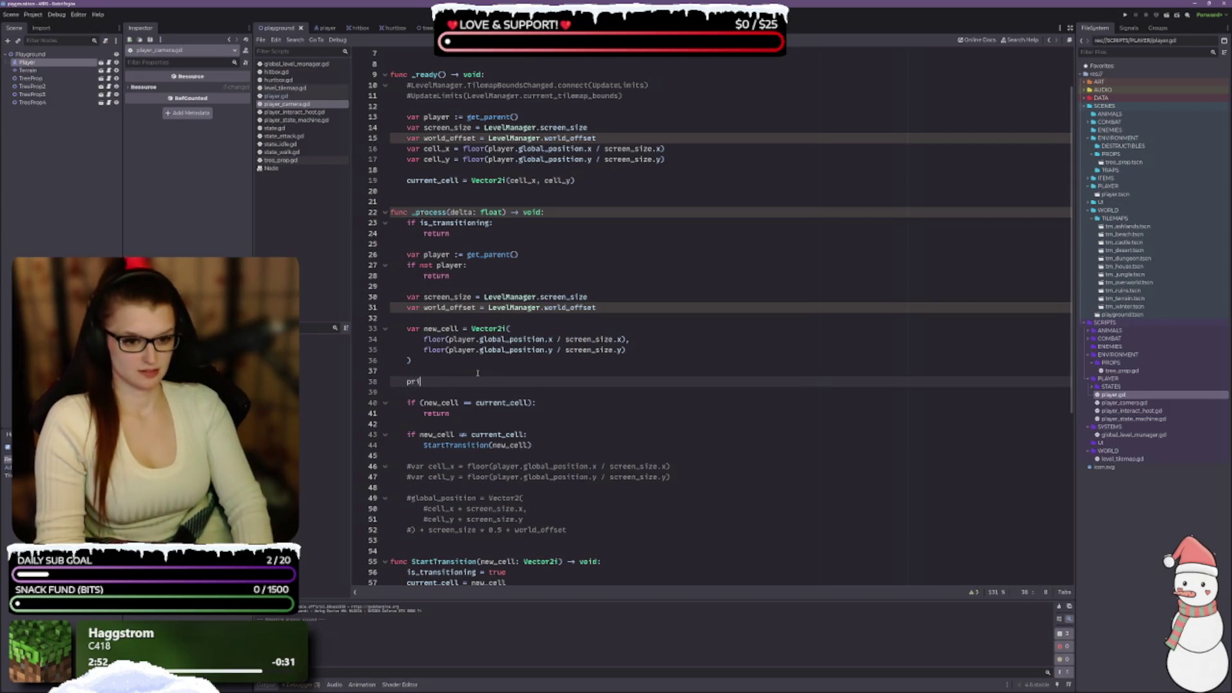
pyautogui.write('print')
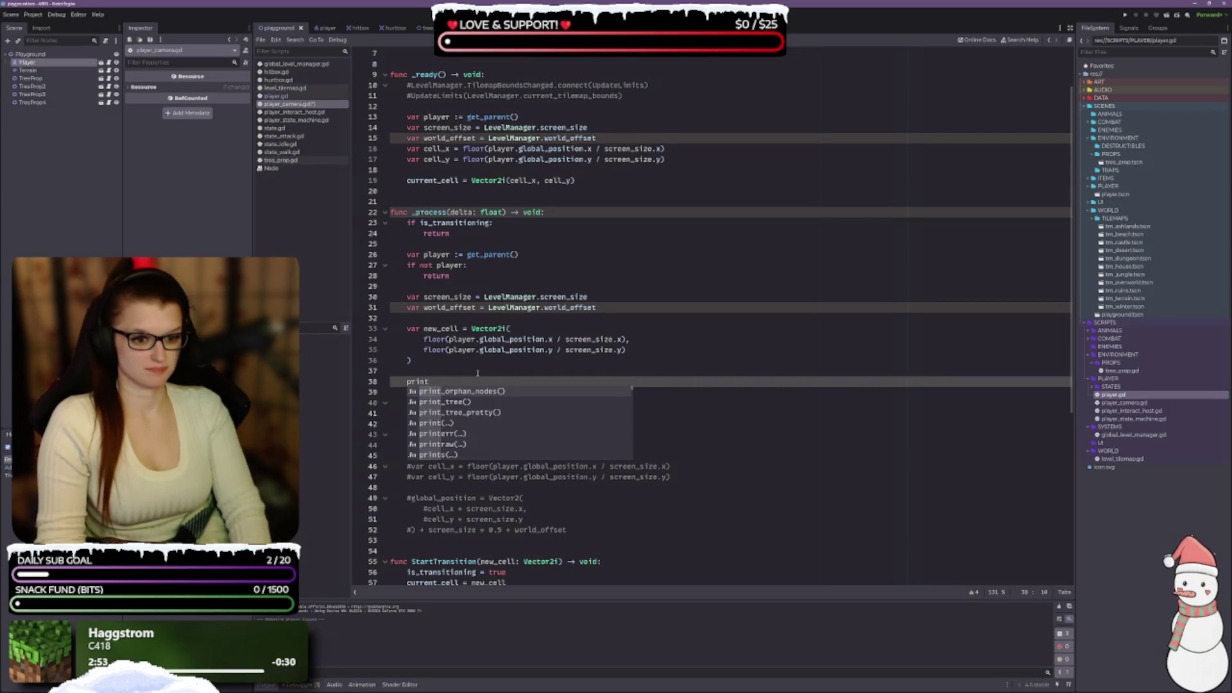
pyautogui.write('(')
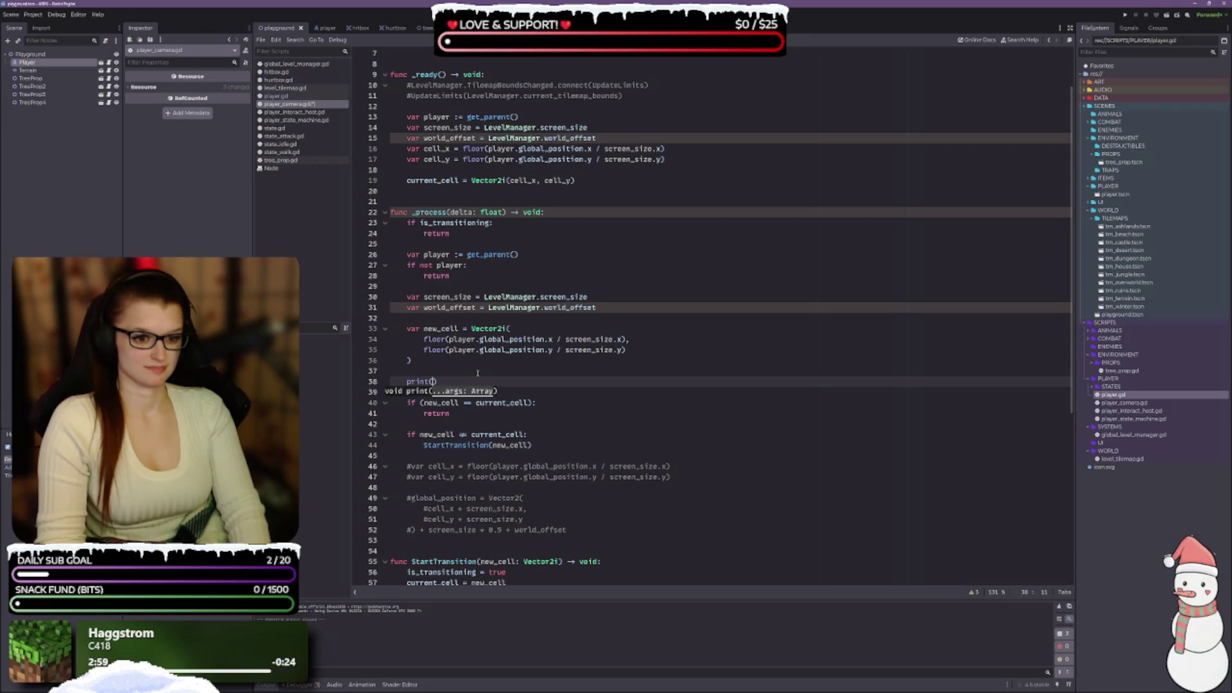
pyautogui.write('current_cell')
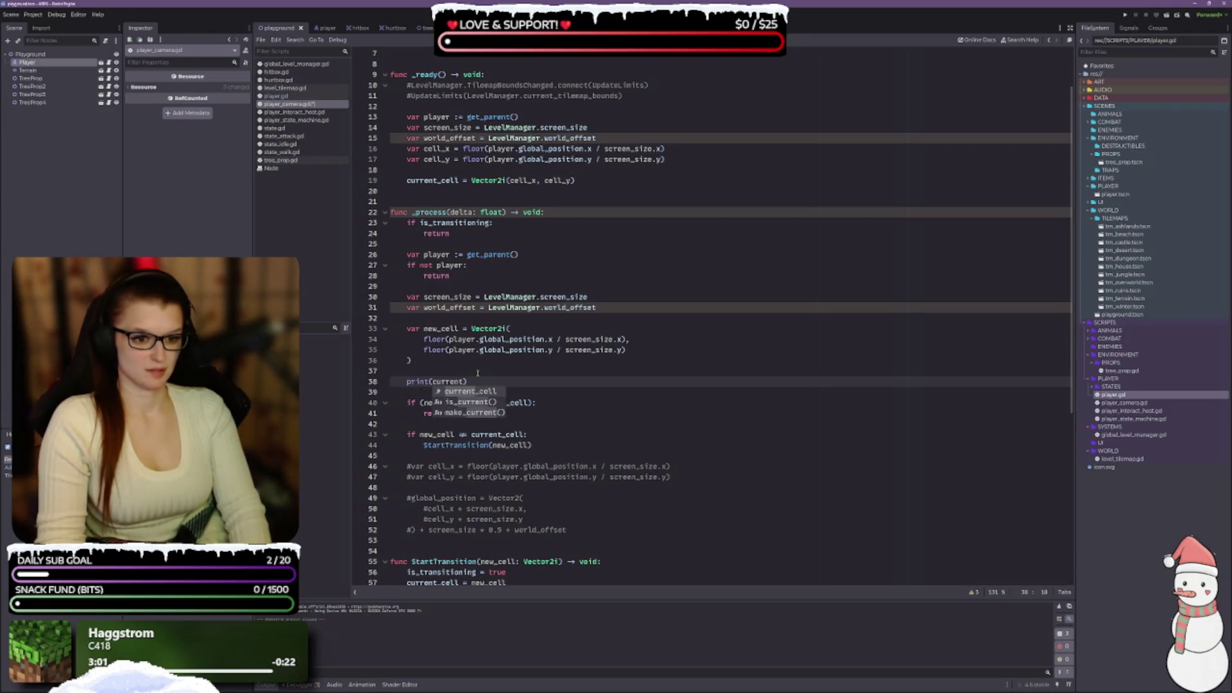
pyautogui.write(')')
pyautogui.press('Return')
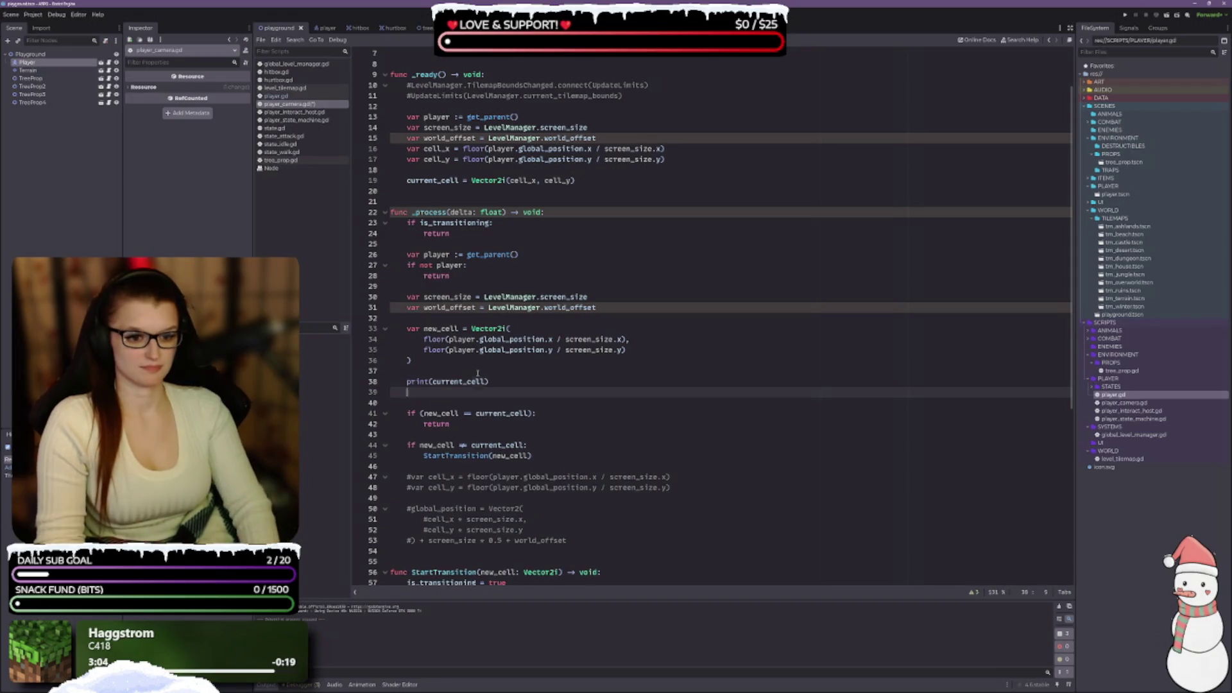
pyautogui.write('print(new')
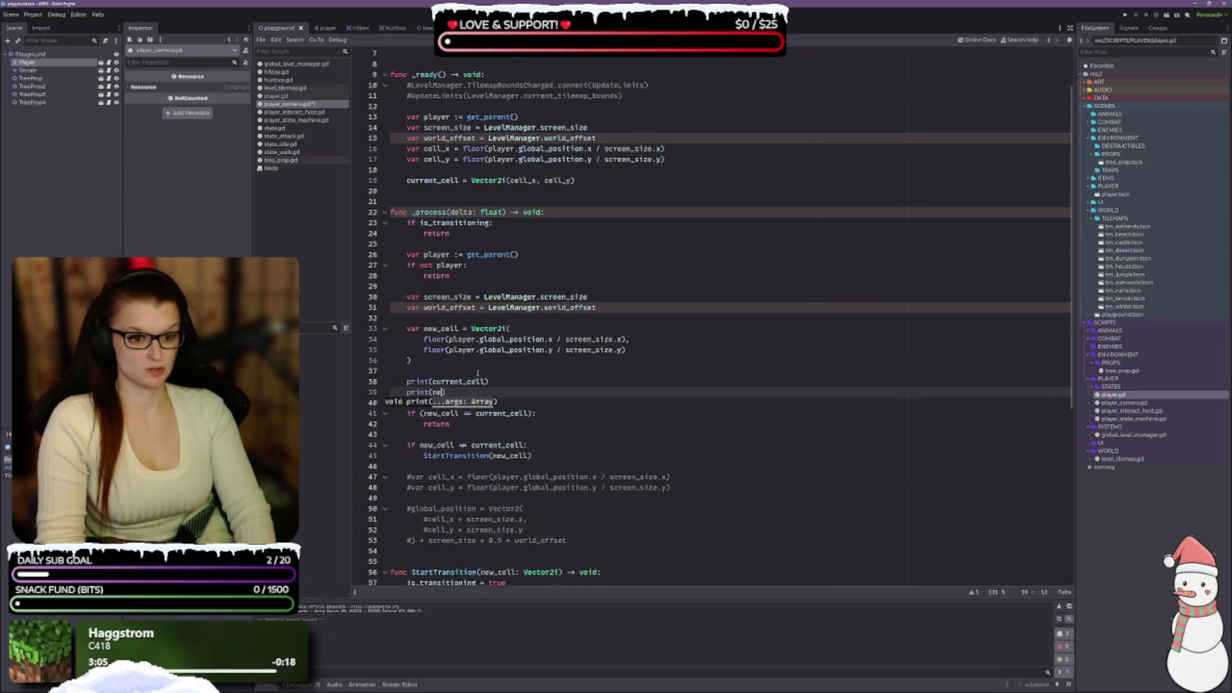
pyautogui.press('Return')
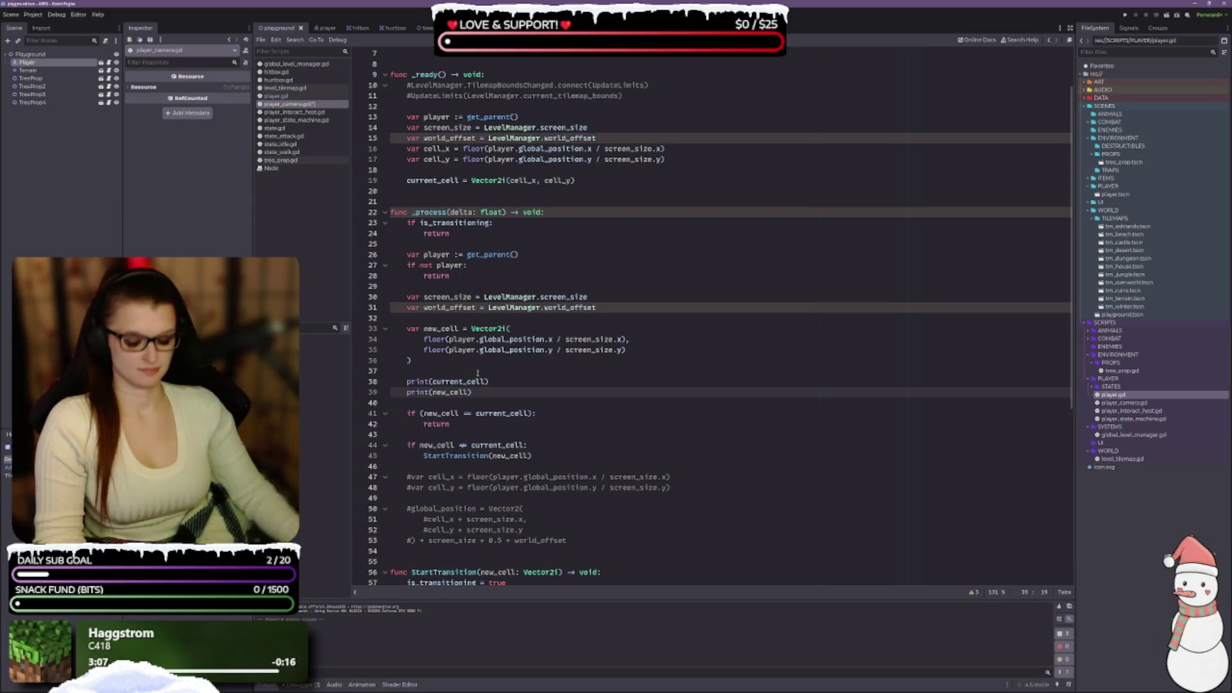
pyautogui.press('F5')
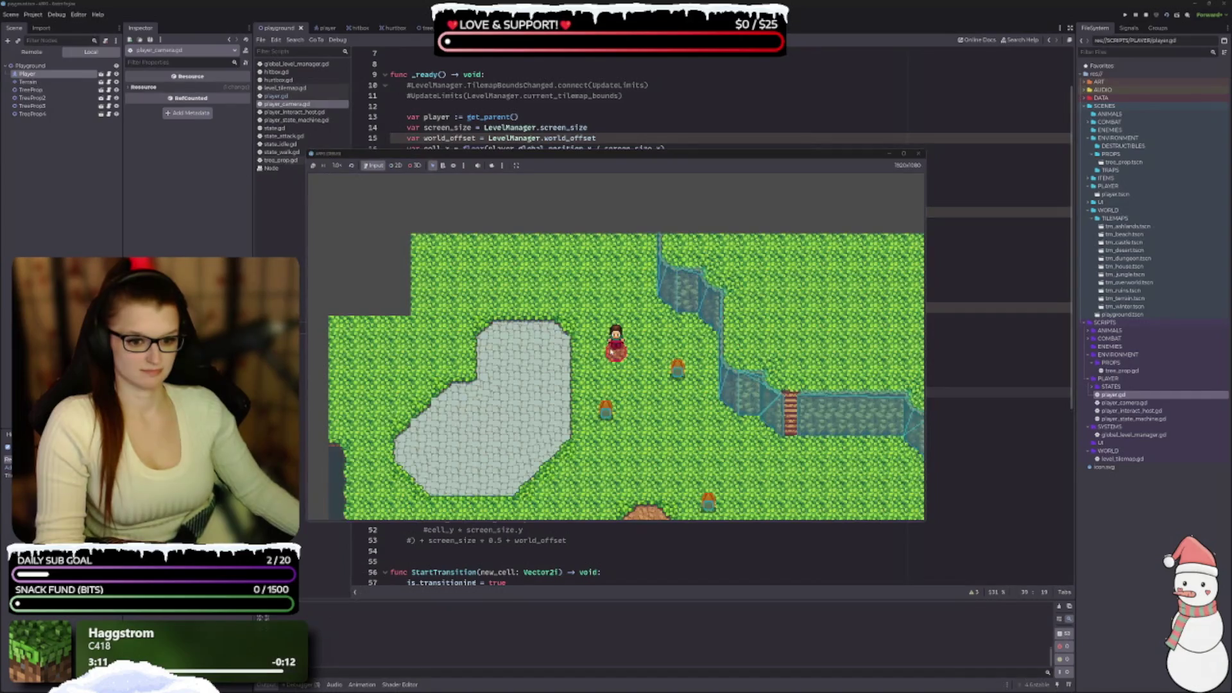
# Walk the player down into the grey stone path cell, then close the game window.
pyautogui.press('Down')
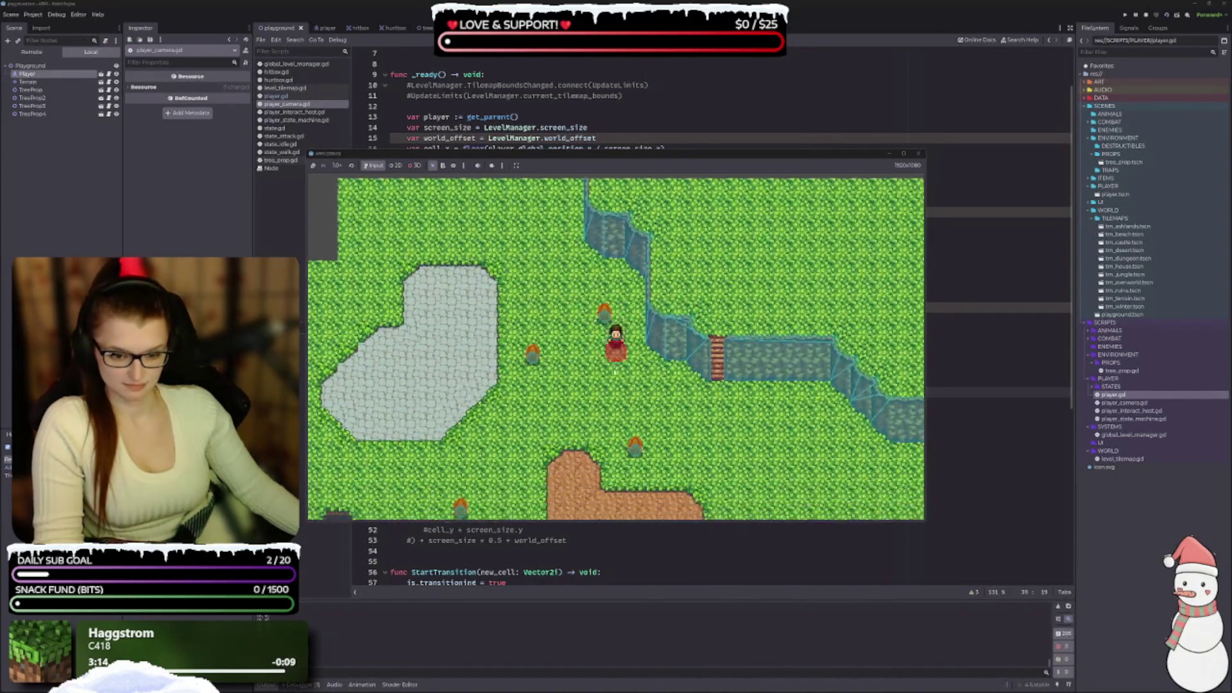
pyautogui.press('Down')
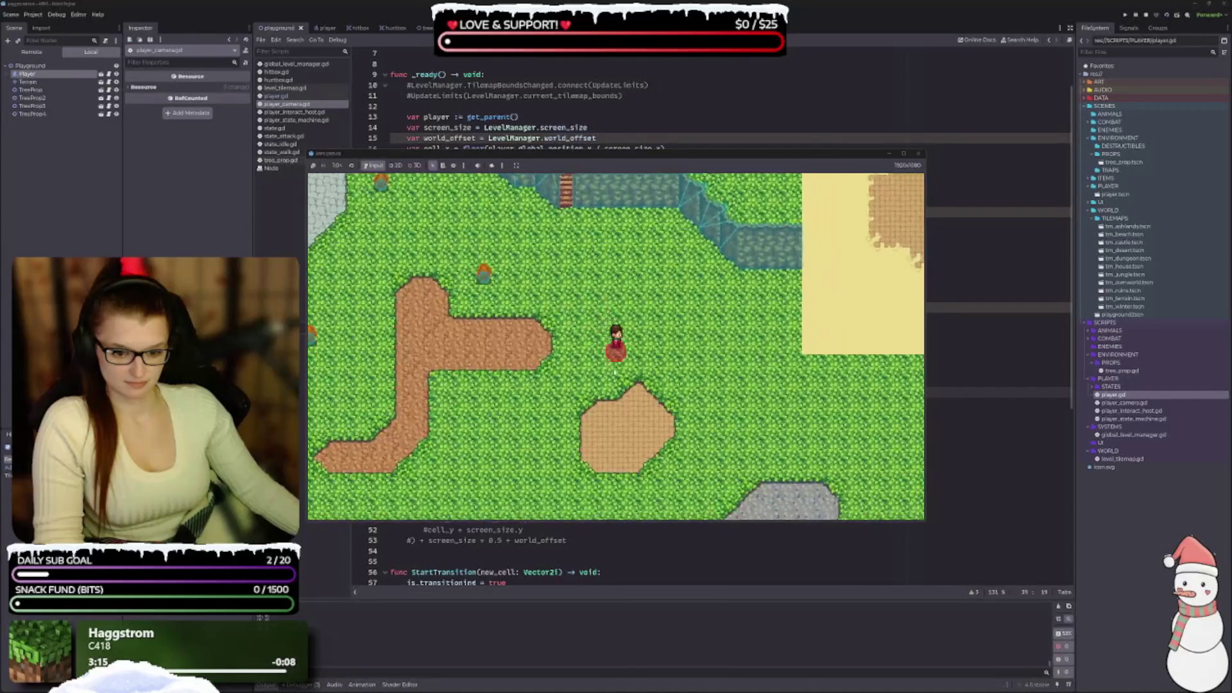
pyautogui.press('Down')
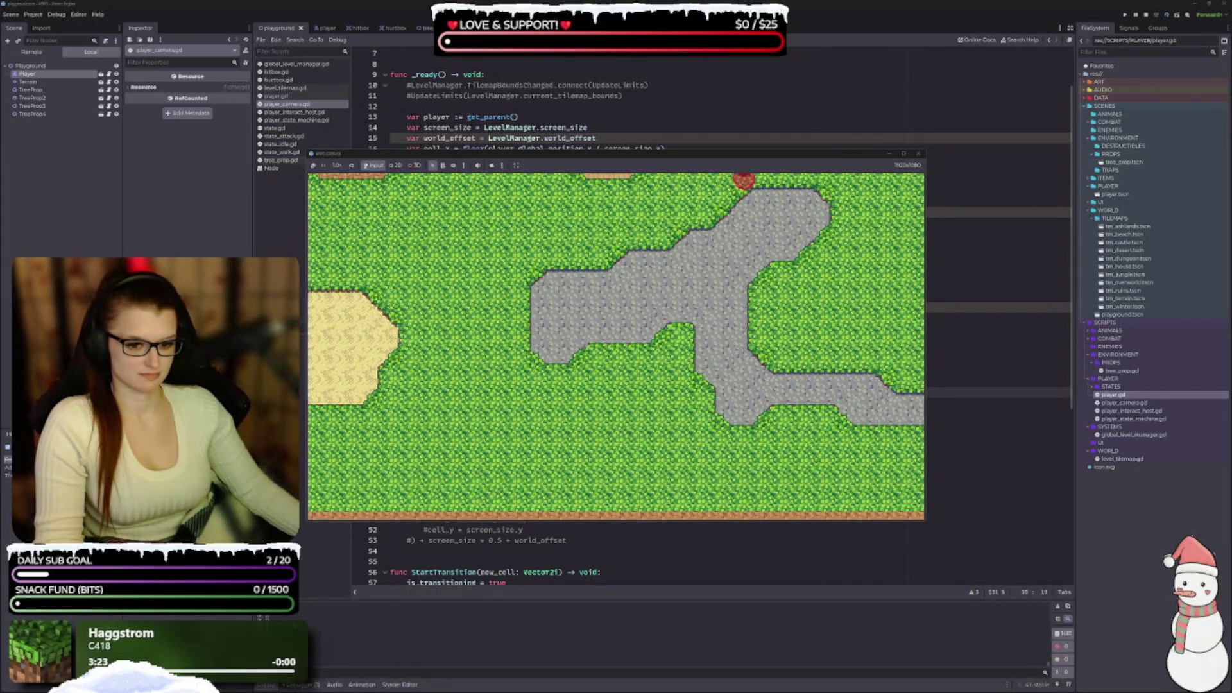
pyautogui.click(918, 154)
# Delete the return under if (new_cell == current_cell) on line 42, leaving the branch empty.
pyautogui.click(498, 385)
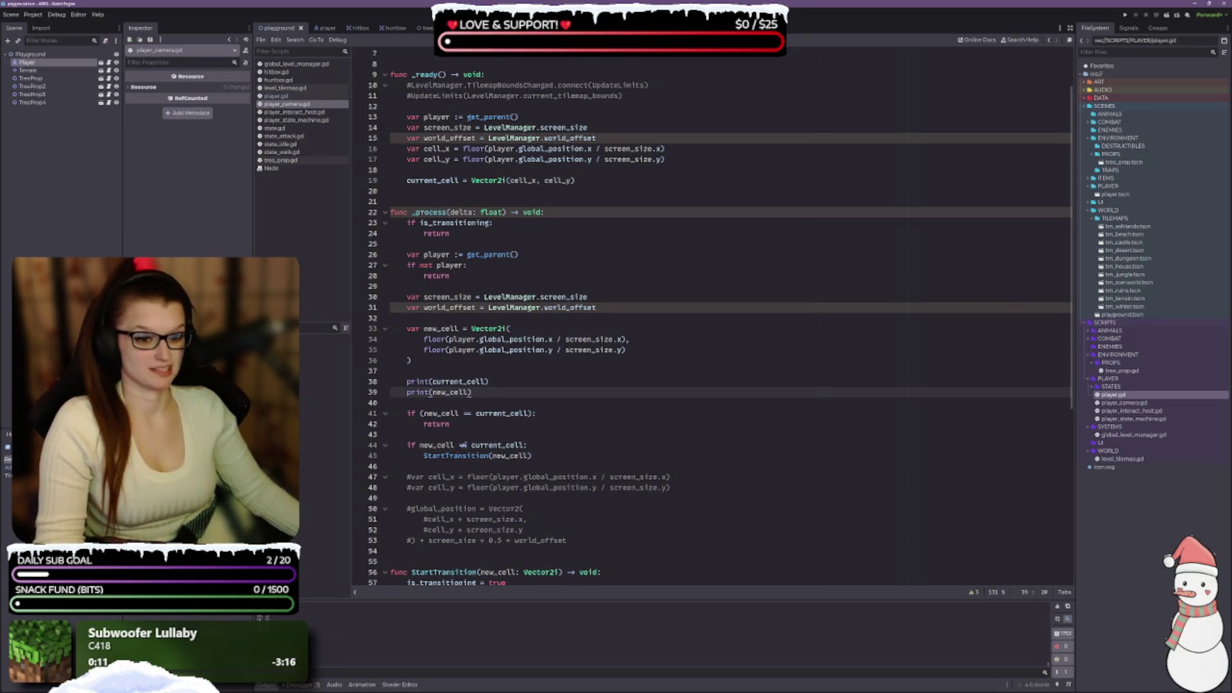
pyautogui.moveTo(474, 424); pyautogui.dragTo(407, 414)
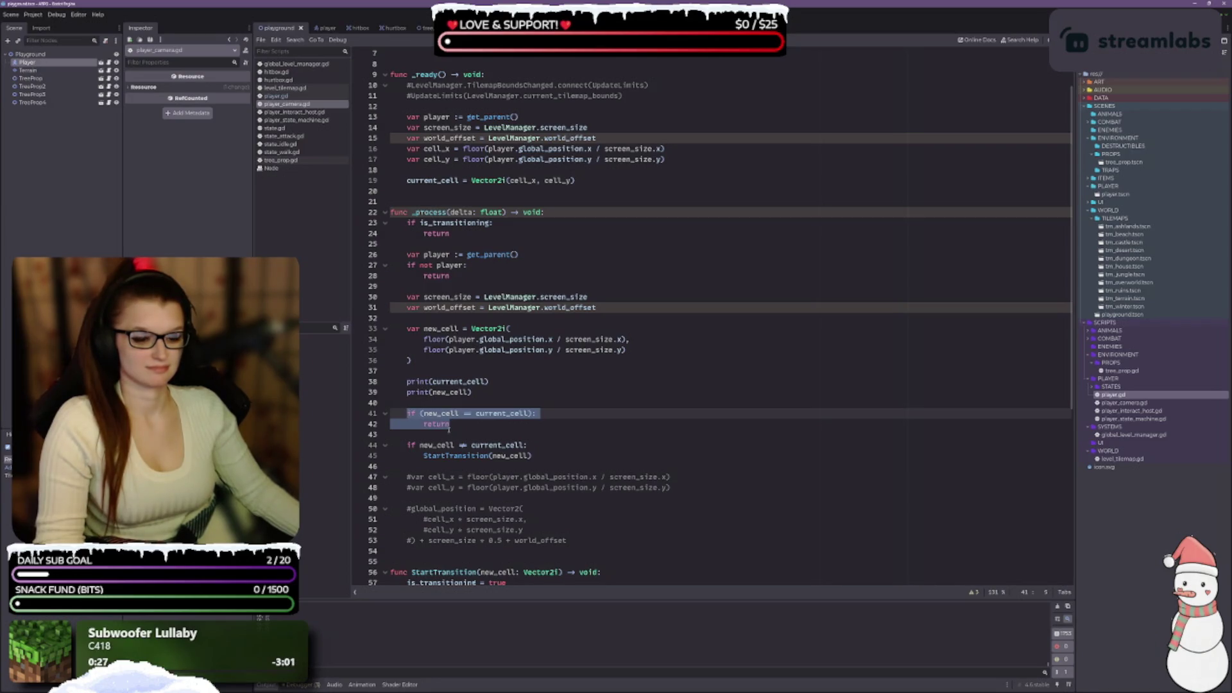
pyautogui.scroll(-8, 449, 428)
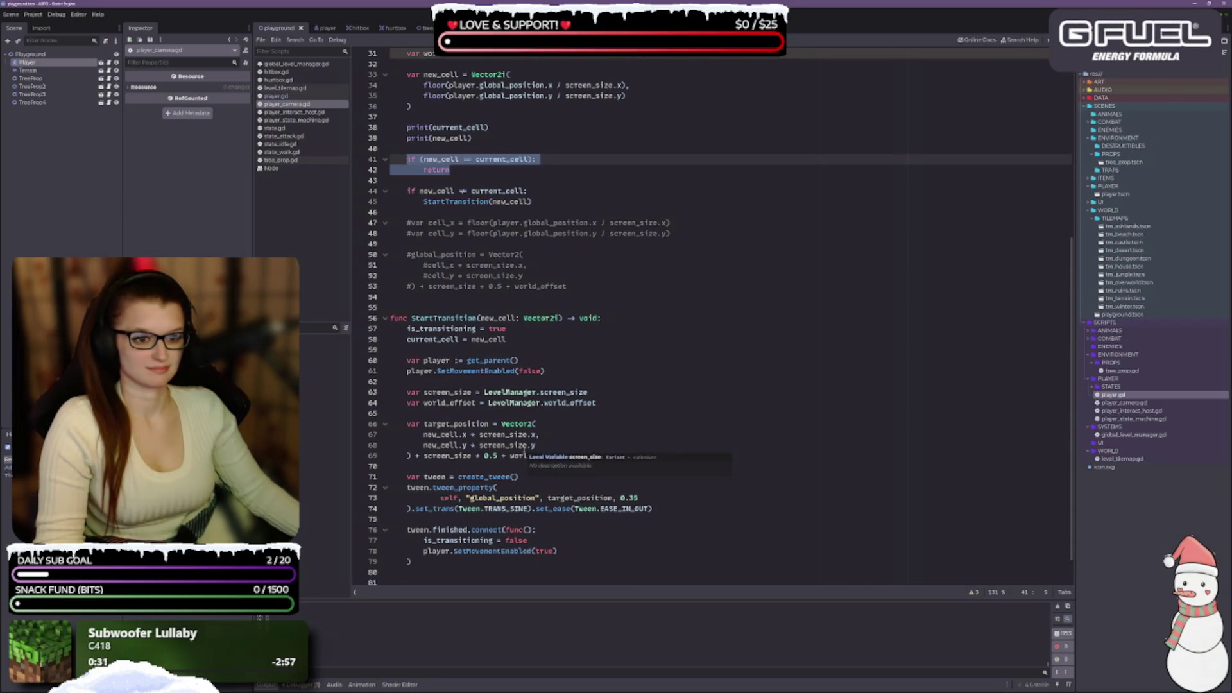
pyautogui.scroll(5, 497, 414)
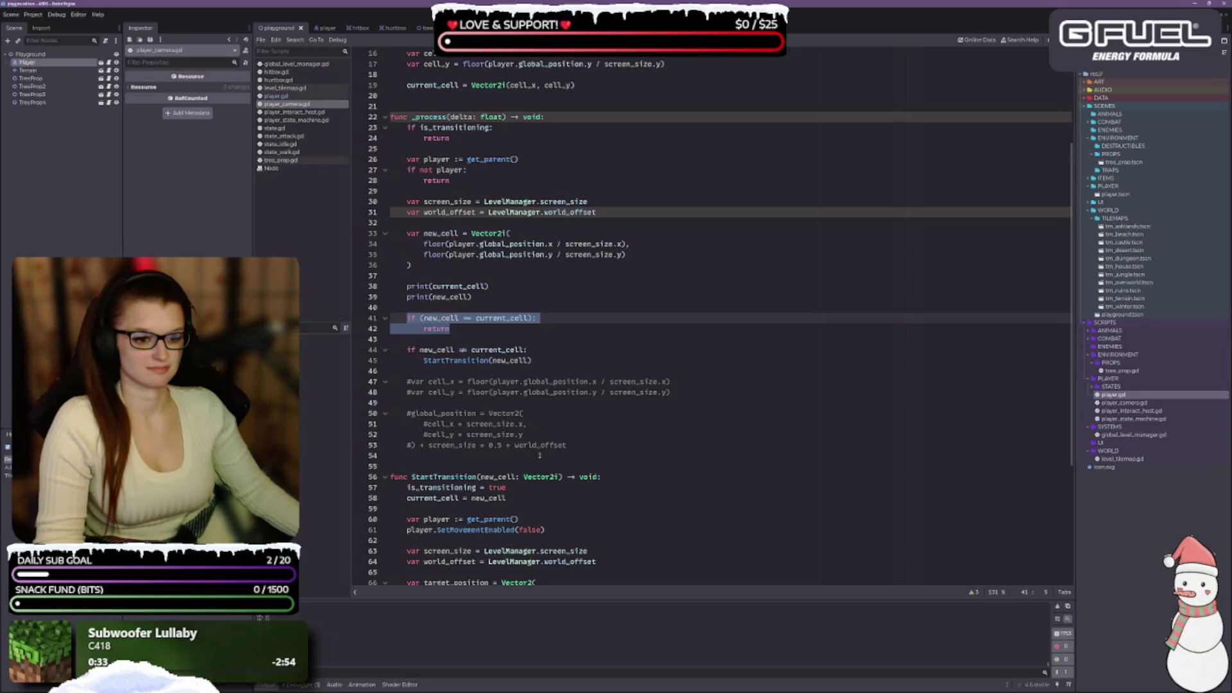
pyautogui.scroll(4, 472, 385)
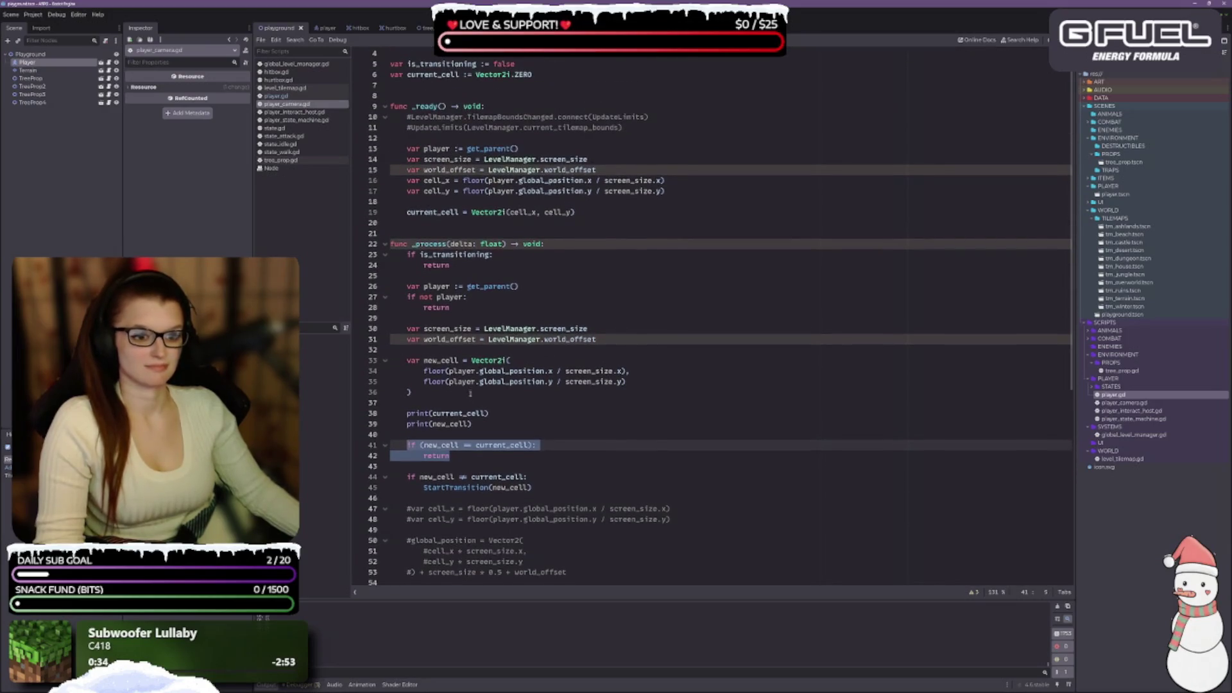
pyautogui.scroll(-3, 483, 396)
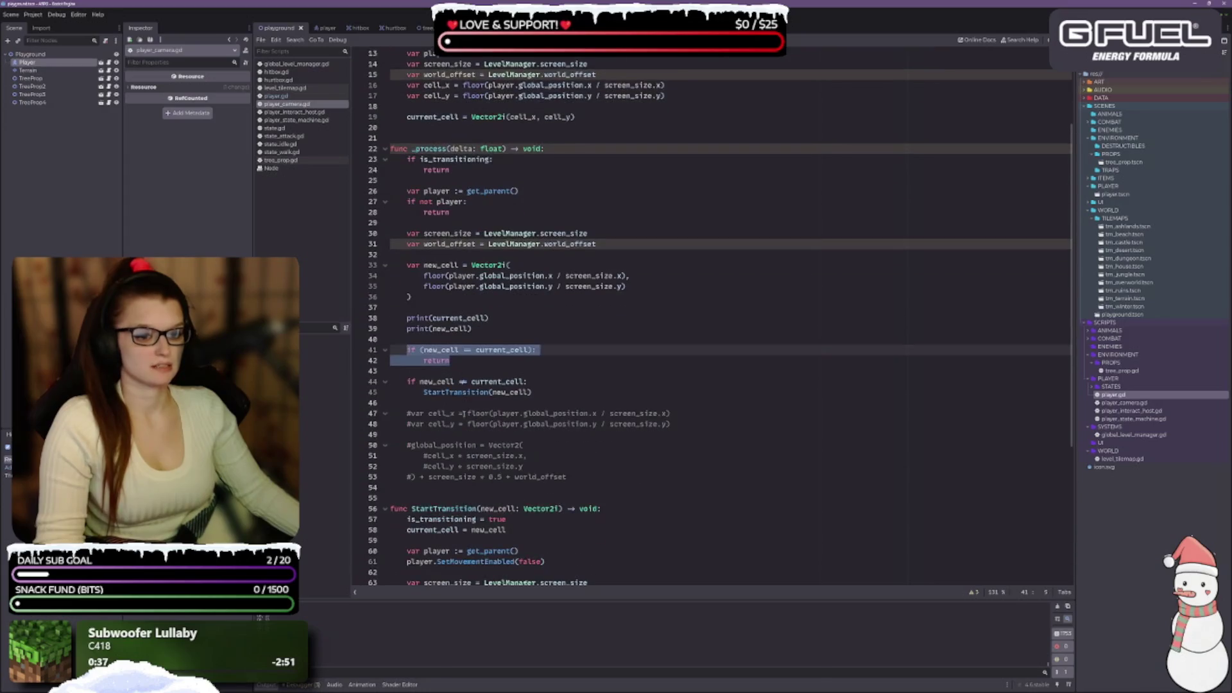
pyautogui.click(635, 359)
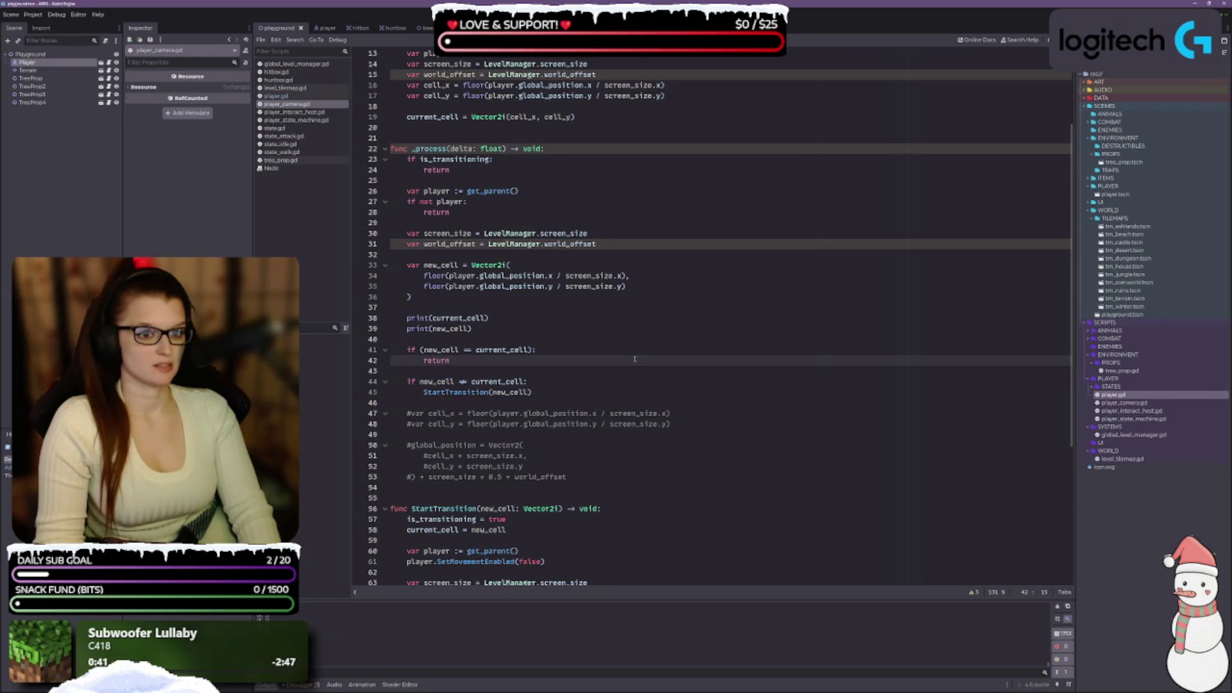
pyautogui.press('BackSpace')
pyautogui.press('BackSpace')
pyautogui.press('BackSpace')
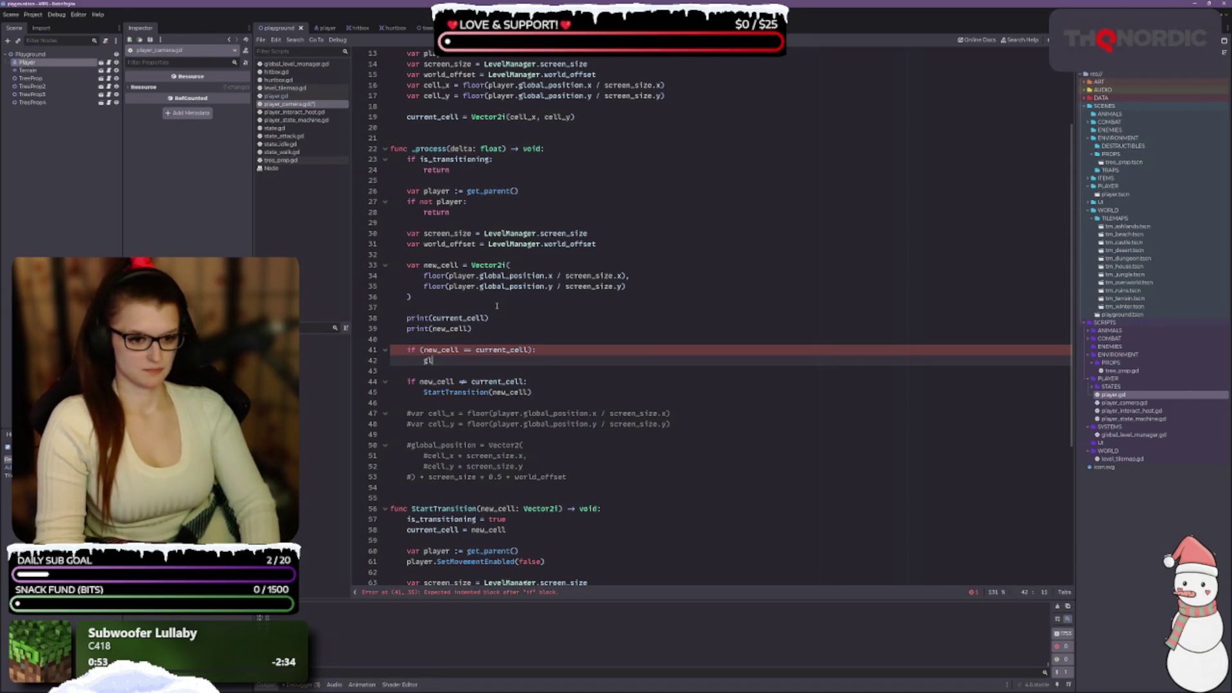
# Write global_position = Vector2( with an empty inner line in the branch, then select the commented global_position block.
pyautogui.write('global_')
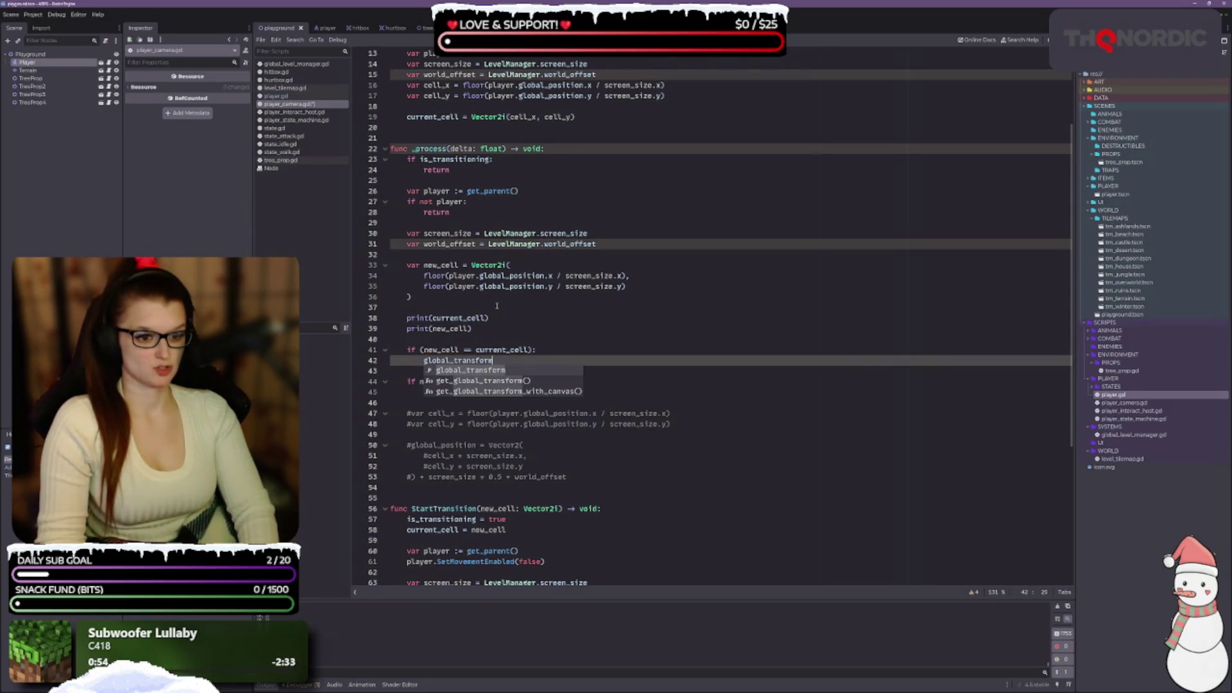
pyautogui.write('positio')
pyautogui.press('Return')
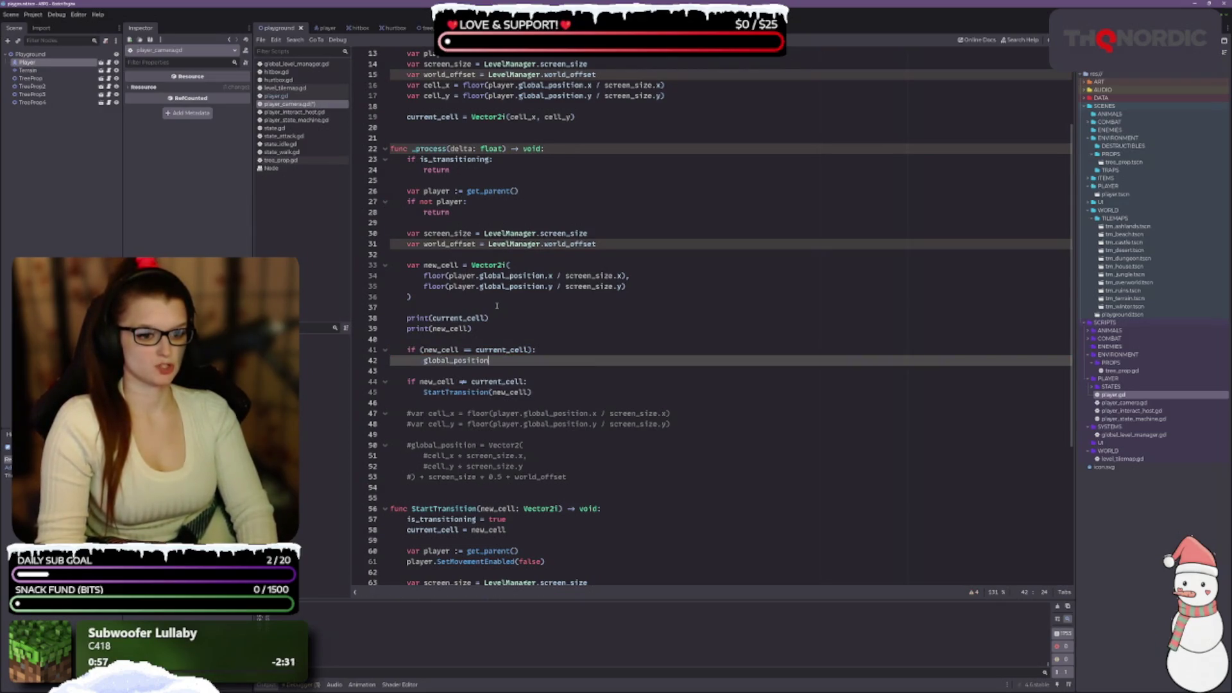
pyautogui.write(' = Ve')
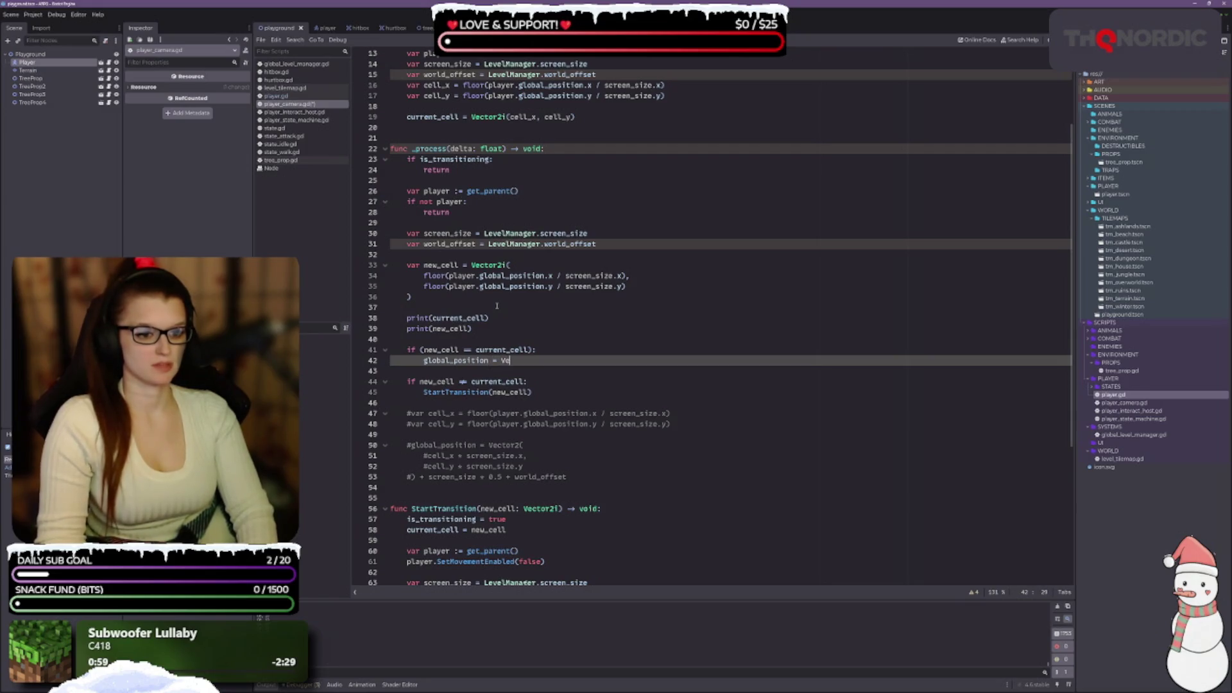
pyautogui.write('ctor2(')
pyautogui.press('Return')
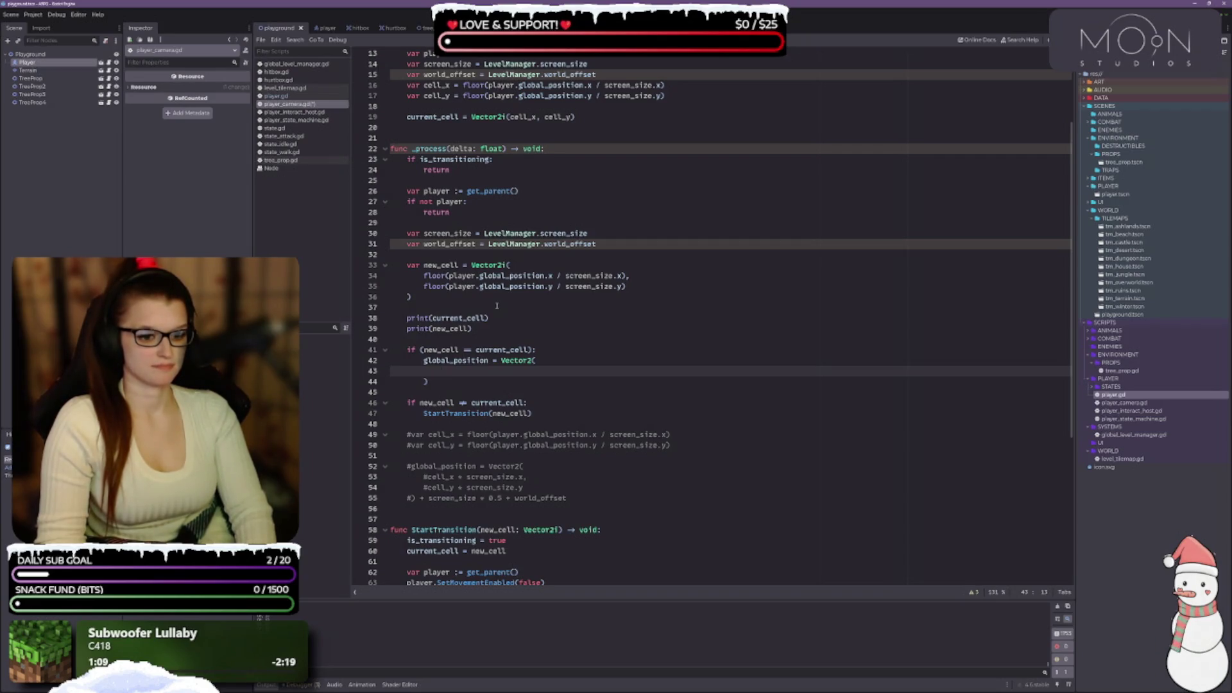
pyautogui.press('BackSpace')
pyautogui.press('BackSpace')
pyautogui.press('BackSpace')
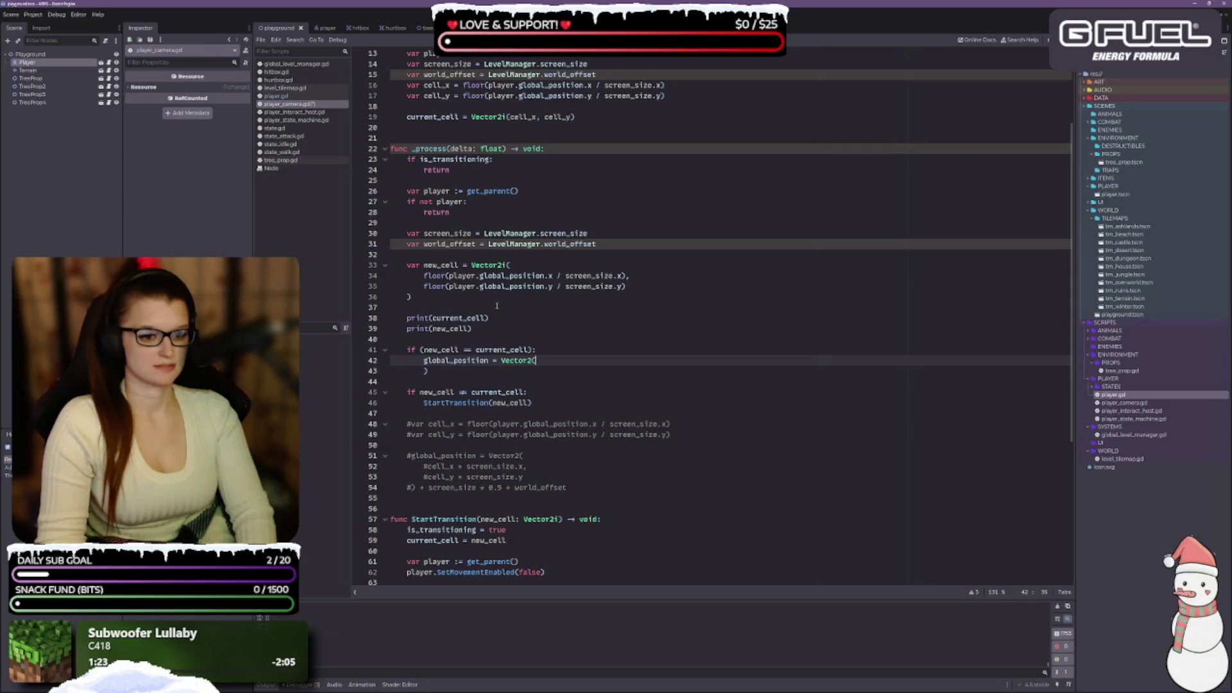
pyautogui.press('Return')
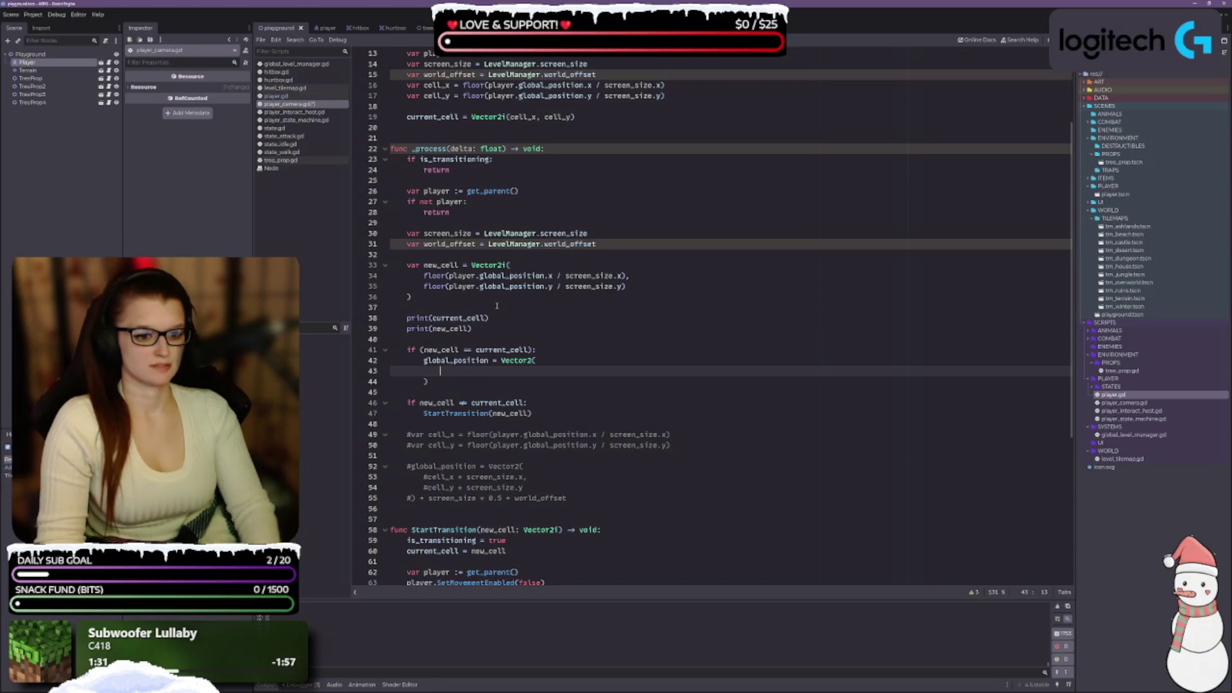
pyautogui.moveTo(566, 498)
pyautogui.mouseDown()
pyautogui.moveTo(393, 477)
pyautogui.moveTo(396, 466)
pyautogui.mouseUp()
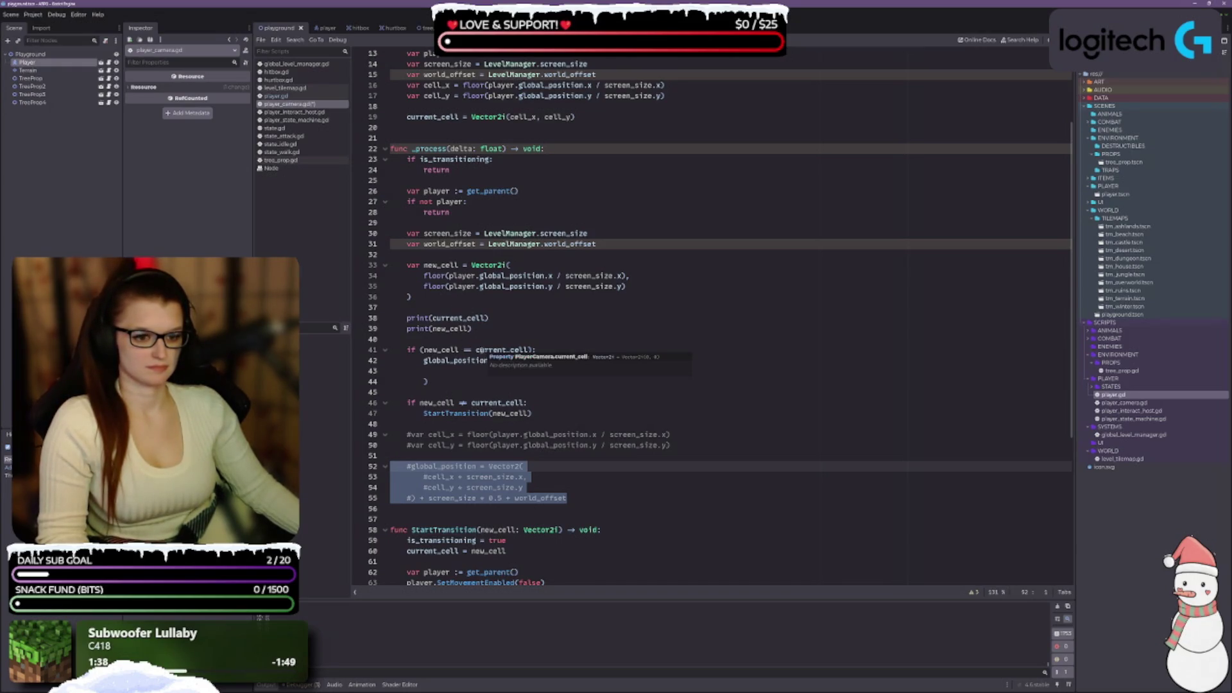
# Paste the commented global_position block over the unfinished line and uncomment its lines.
pyautogui.click(439, 371)
pyautogui.moveTo(439, 371); pyautogui.dragTo(424, 360)
pyautogui.hotkey('ctrl', 'v')
pyautogui.click(445, 360)
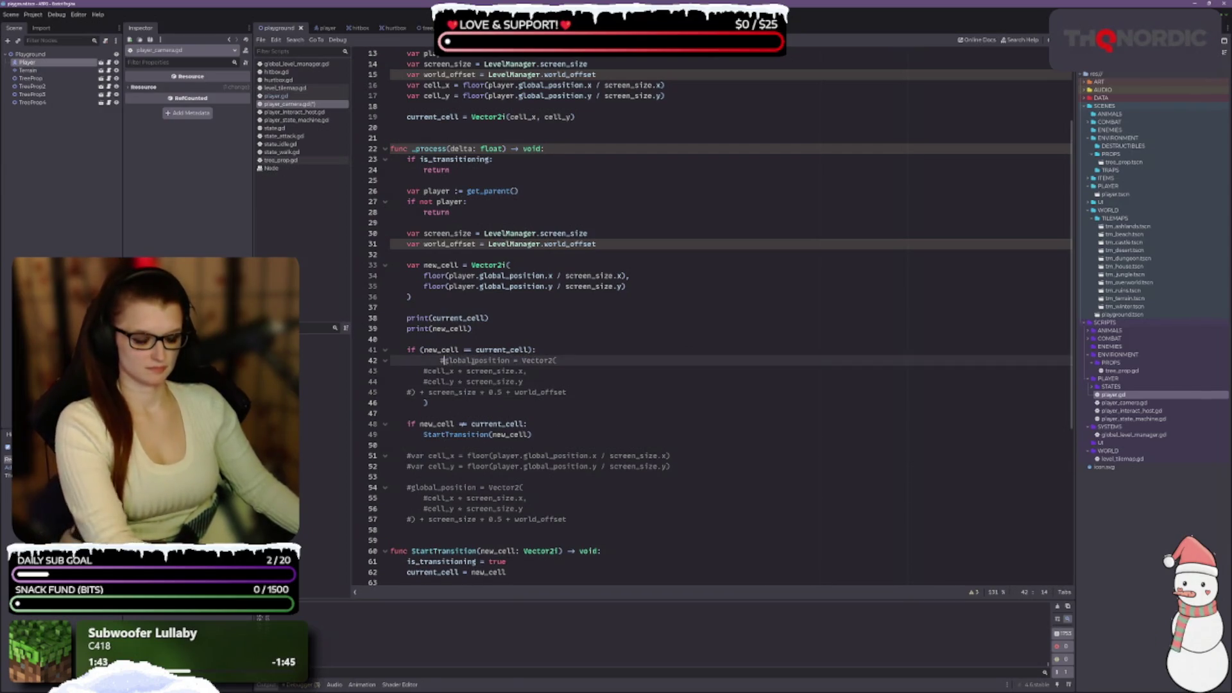
pyautogui.press('BackSpace')
pyautogui.press('BackSpace')
pyautogui.click(424, 371)
pyautogui.press('BackSpace')
pyautogui.press('Down')
pyautogui.press('Delete')
pyautogui.press('Up')
# Indent the cell_x, cell_y and closing-parenthesis lines and delete the leftover lone ')'.
pyautogui.press('Tab')
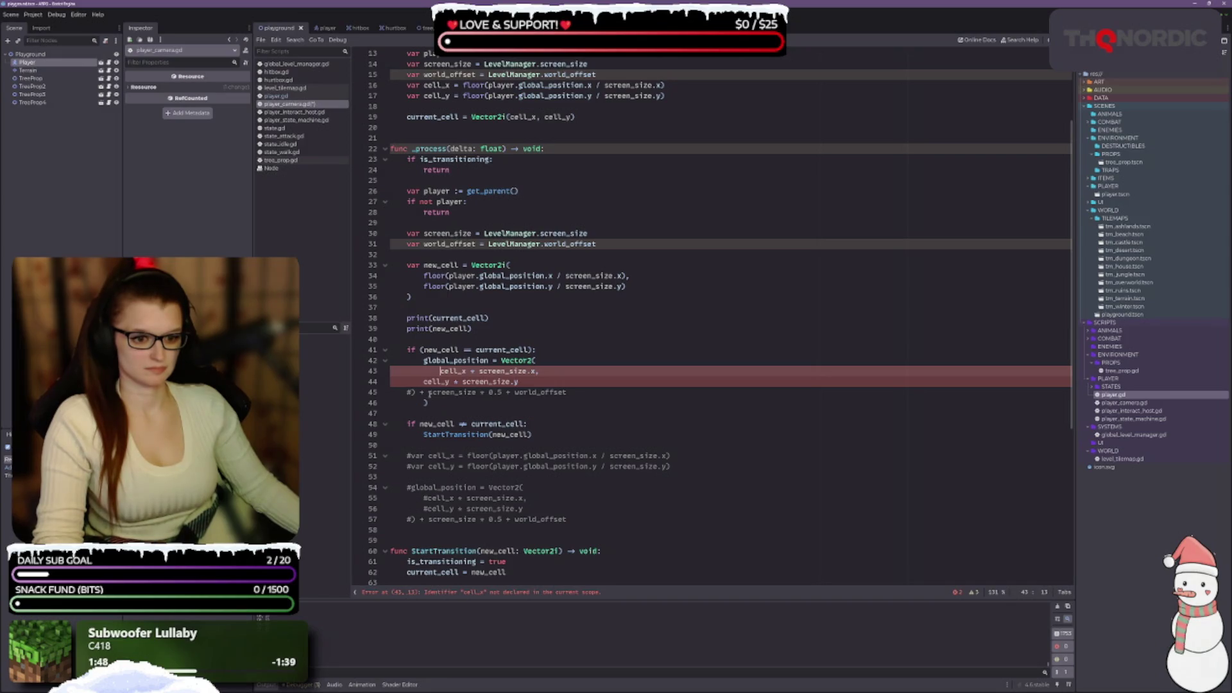
pyautogui.press('Down')
pyautogui.press('Tab')
pyautogui.press('Down')
pyautogui.press('BackSpace')
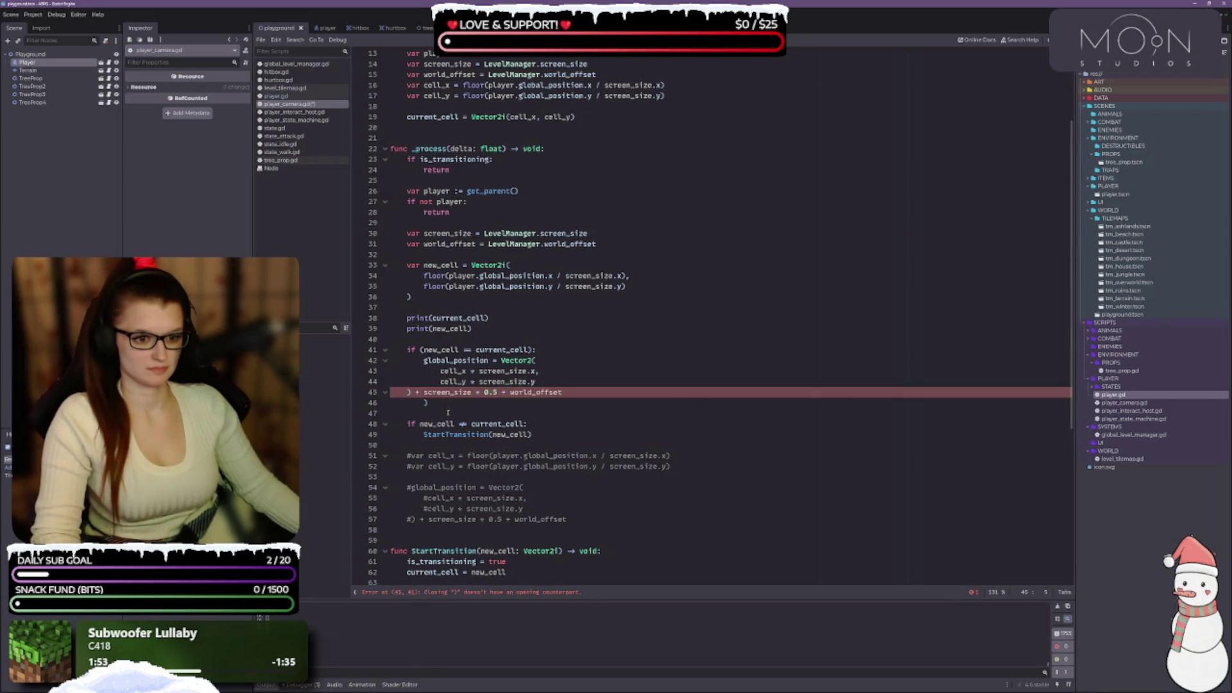
pyautogui.press('Tab')
pyautogui.click(432, 405)
pyautogui.press('BackSpace')
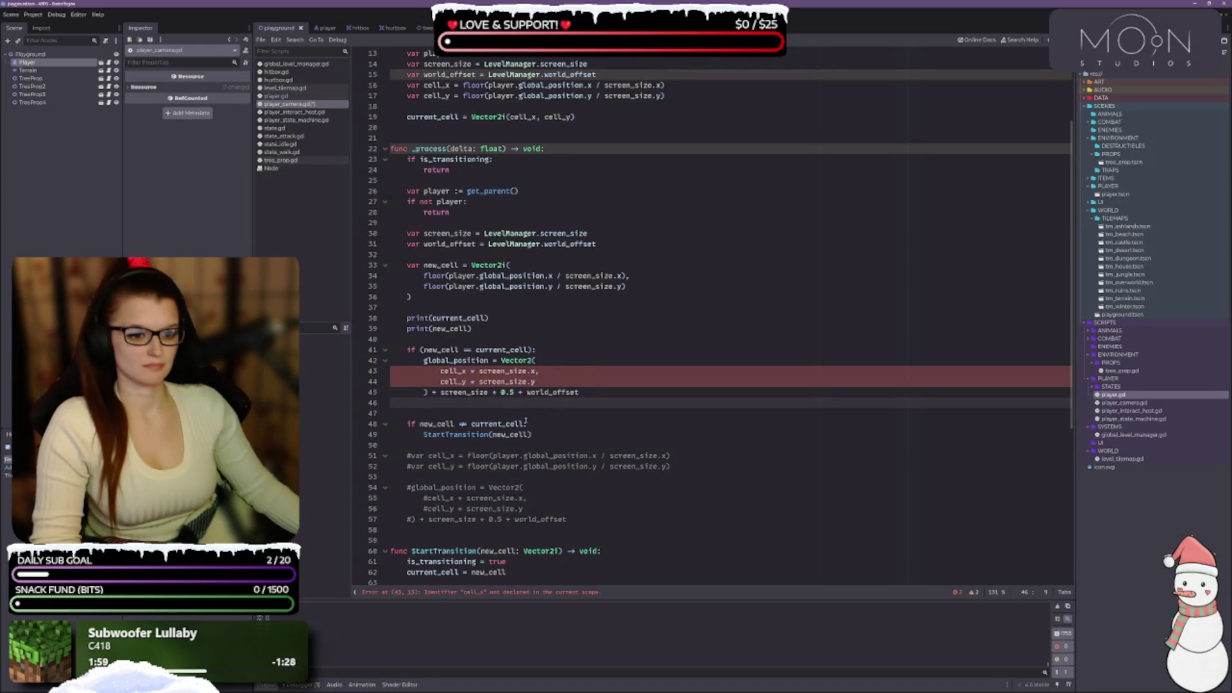
# Try replacing cell_x on line 43 with the floor expression from line 51, then undo it.
pyautogui.click(537, 382)
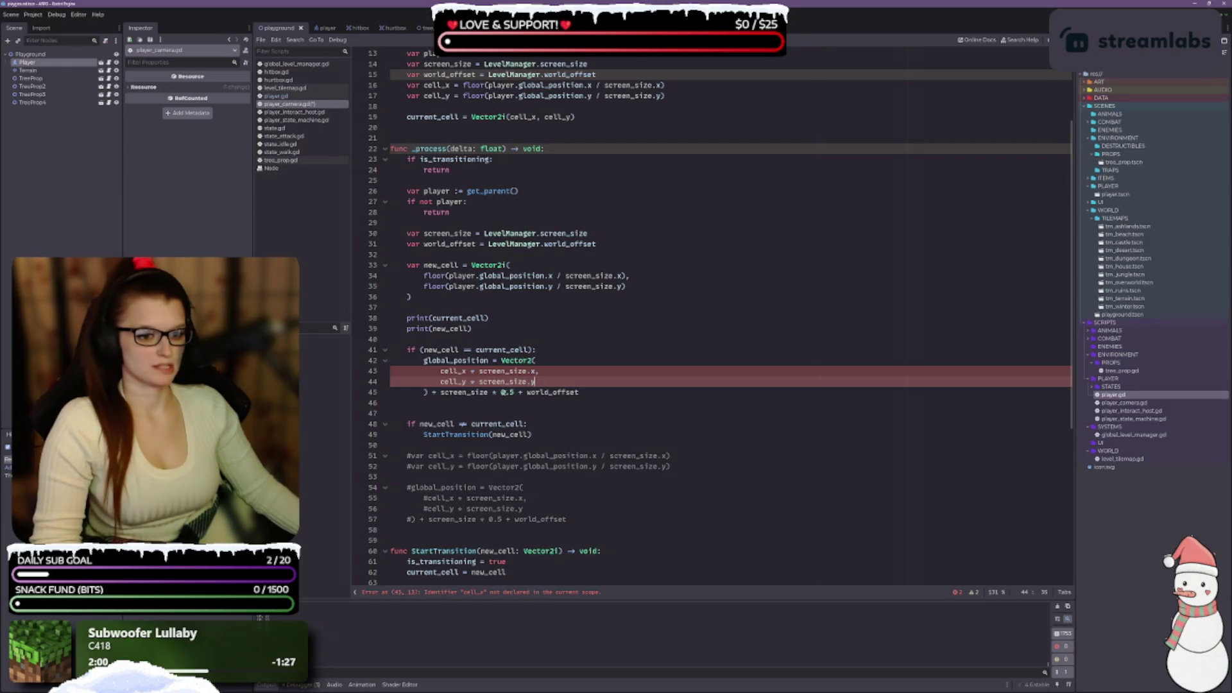
pyautogui.click(466, 371)
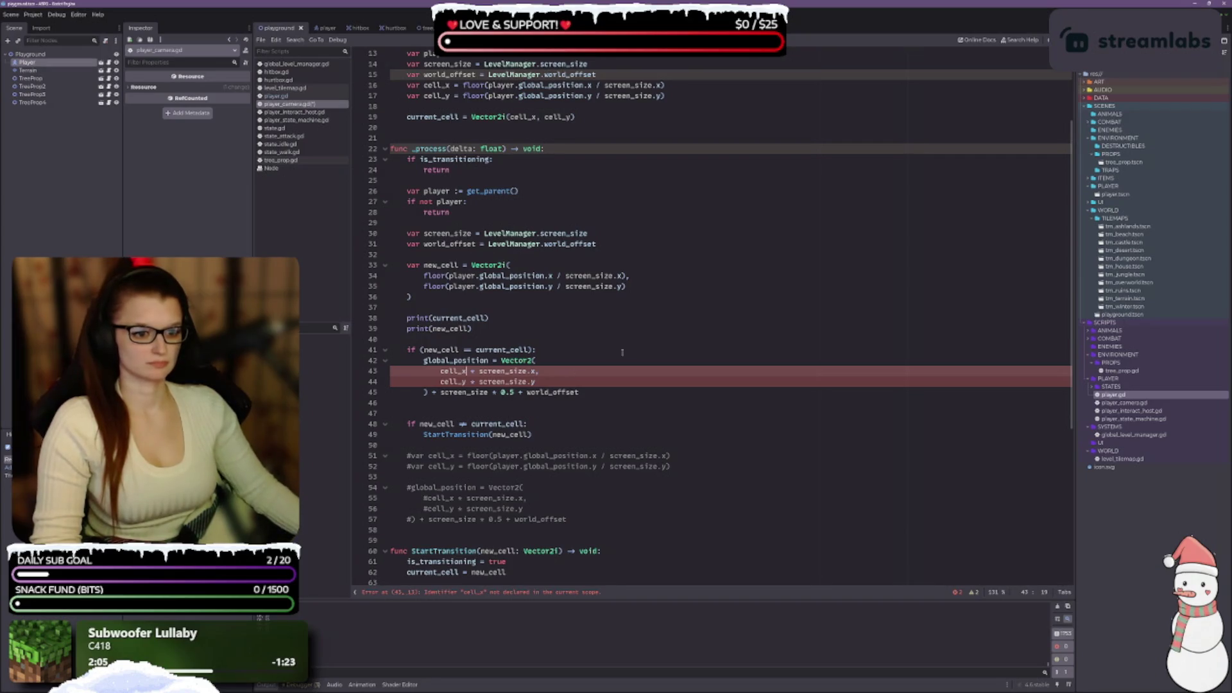
pyautogui.moveTo(534, 382)
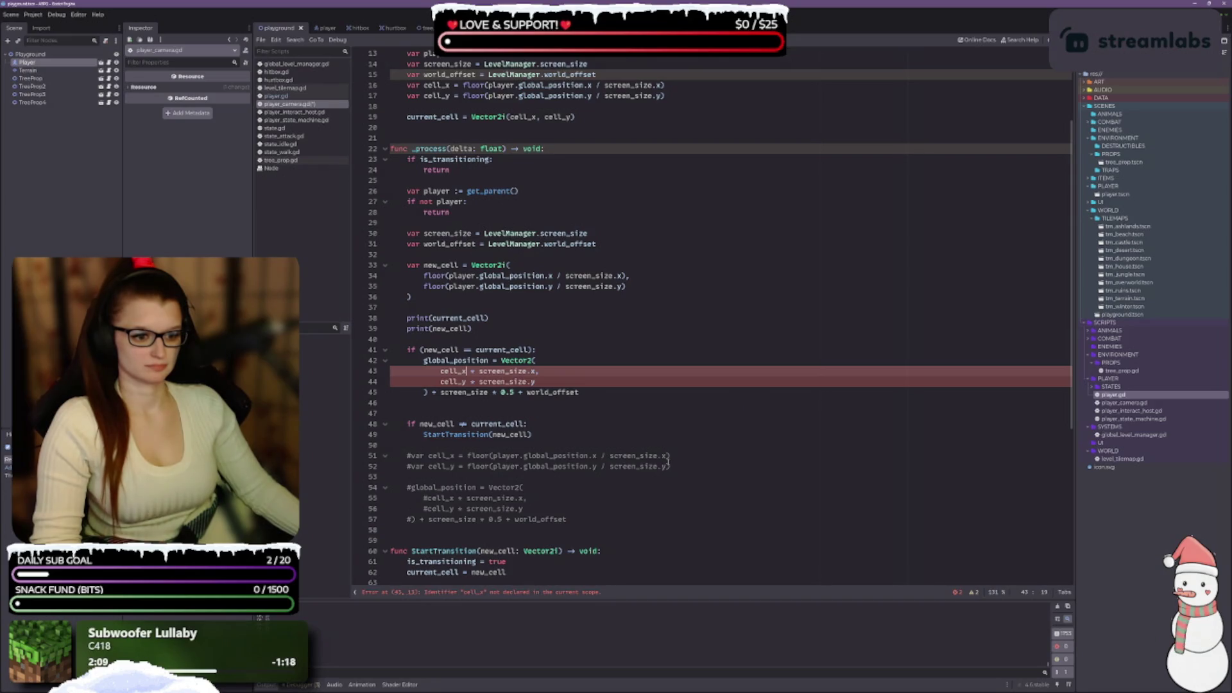
pyautogui.moveTo(670, 456); pyautogui.dragTo(466, 456)
pyautogui.hotkey('ctrl', 'c')
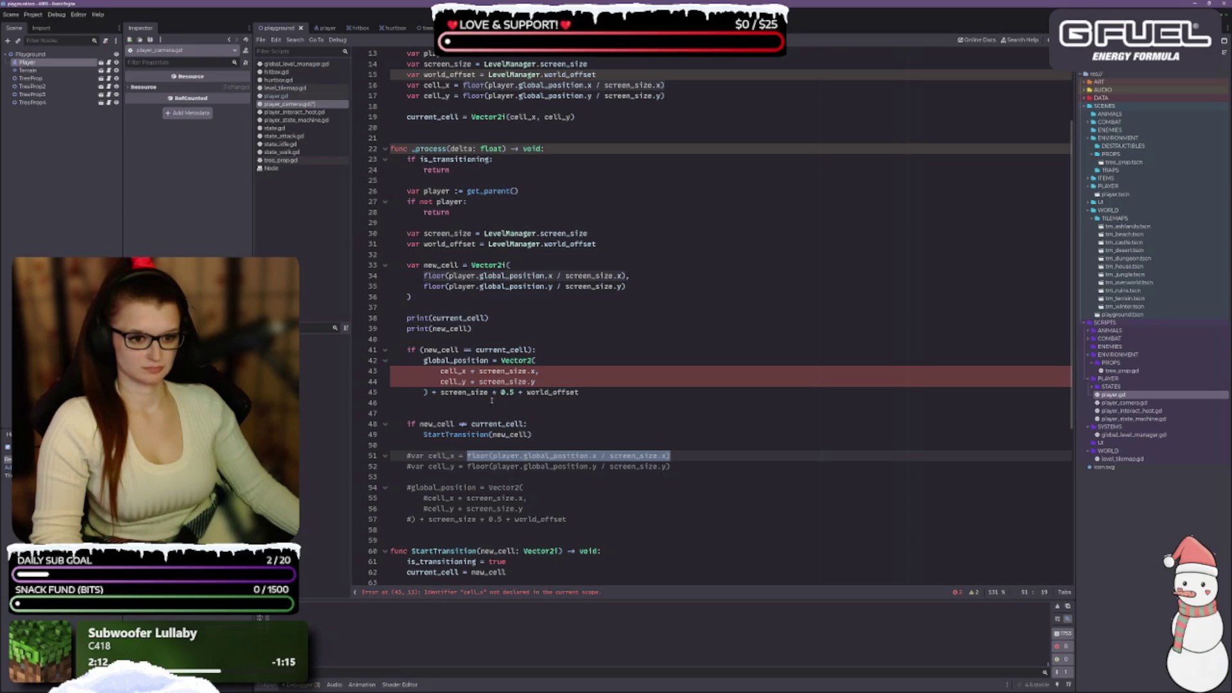
pyautogui.doubleClick(464, 371)
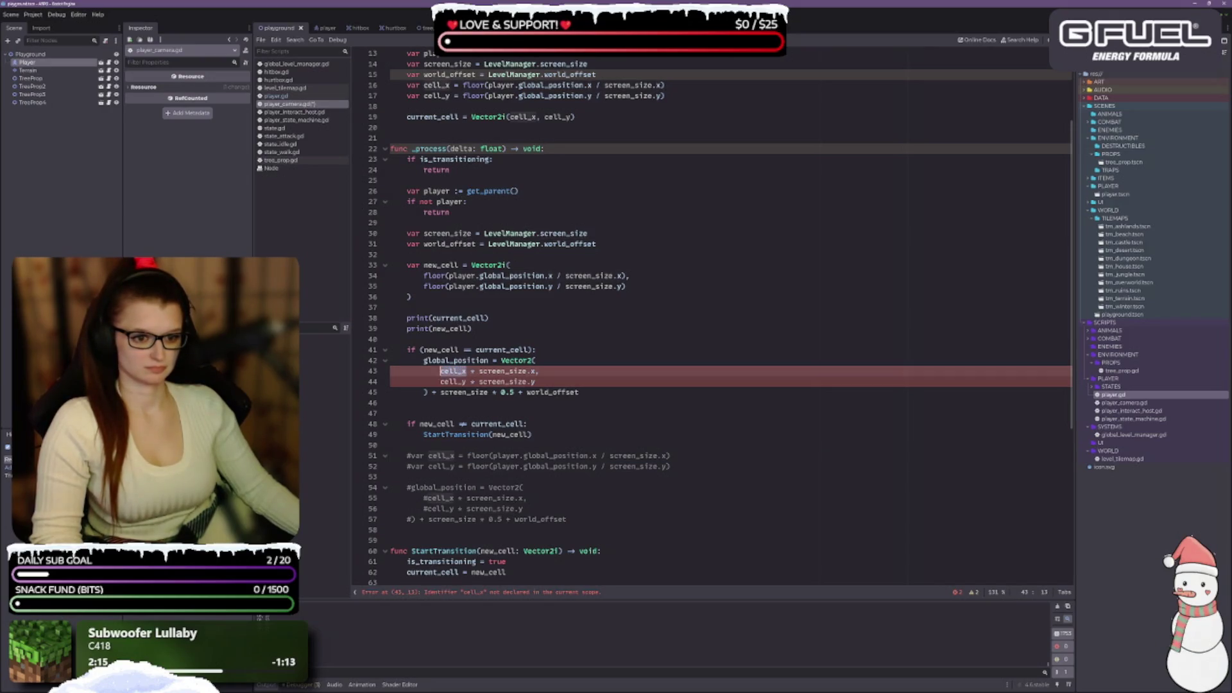
pyautogui.hotkey('ctrl', 'v')
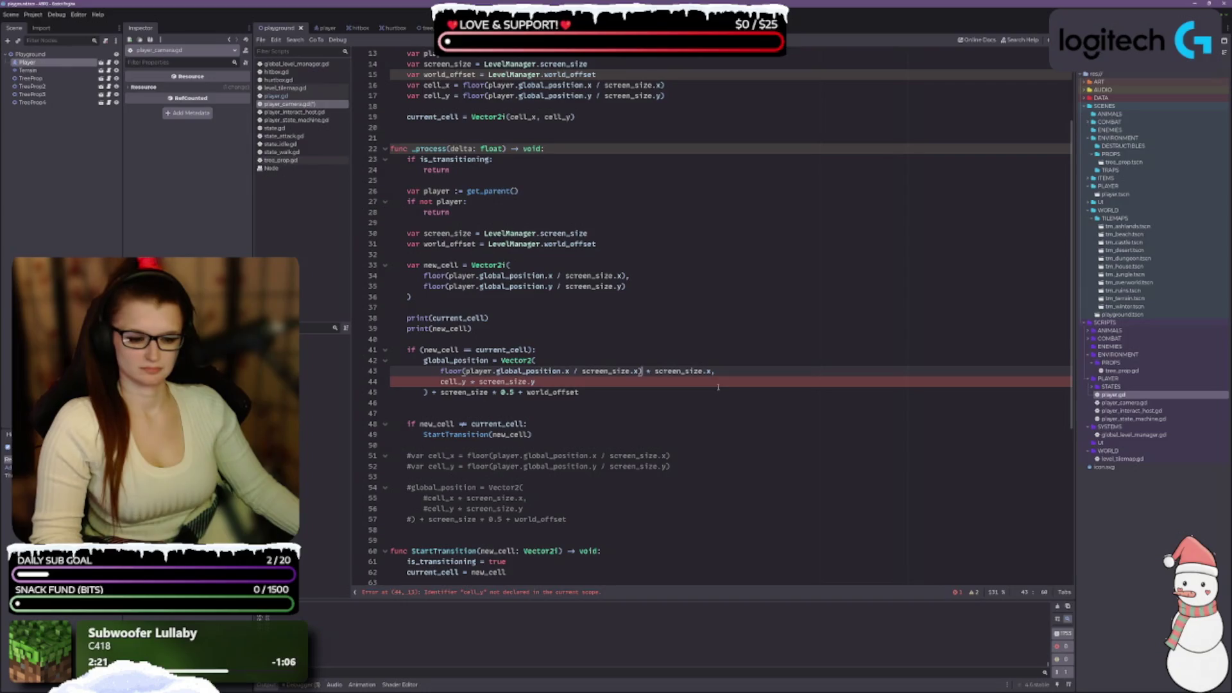
pyautogui.hotkey('ctrl', 'z')
# Add a blank line at the top of the if-branch and copy the commented cell_x and cell_y lines.
pyautogui.click(552, 352)
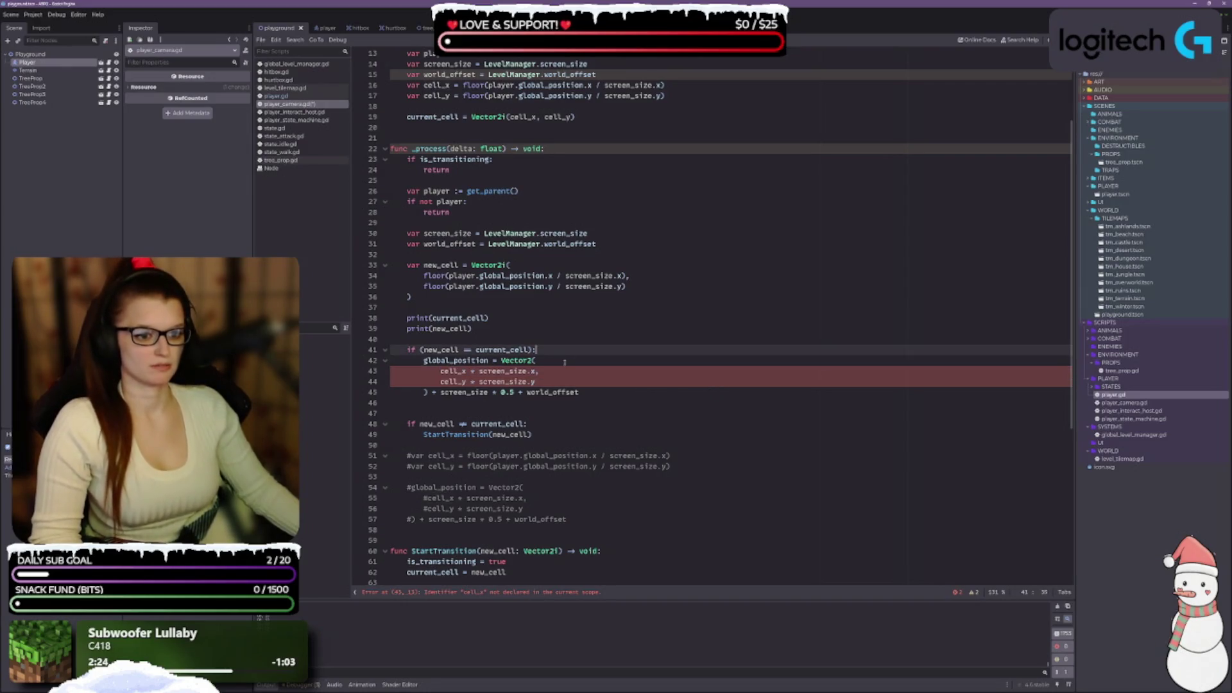
pyautogui.press('Return')
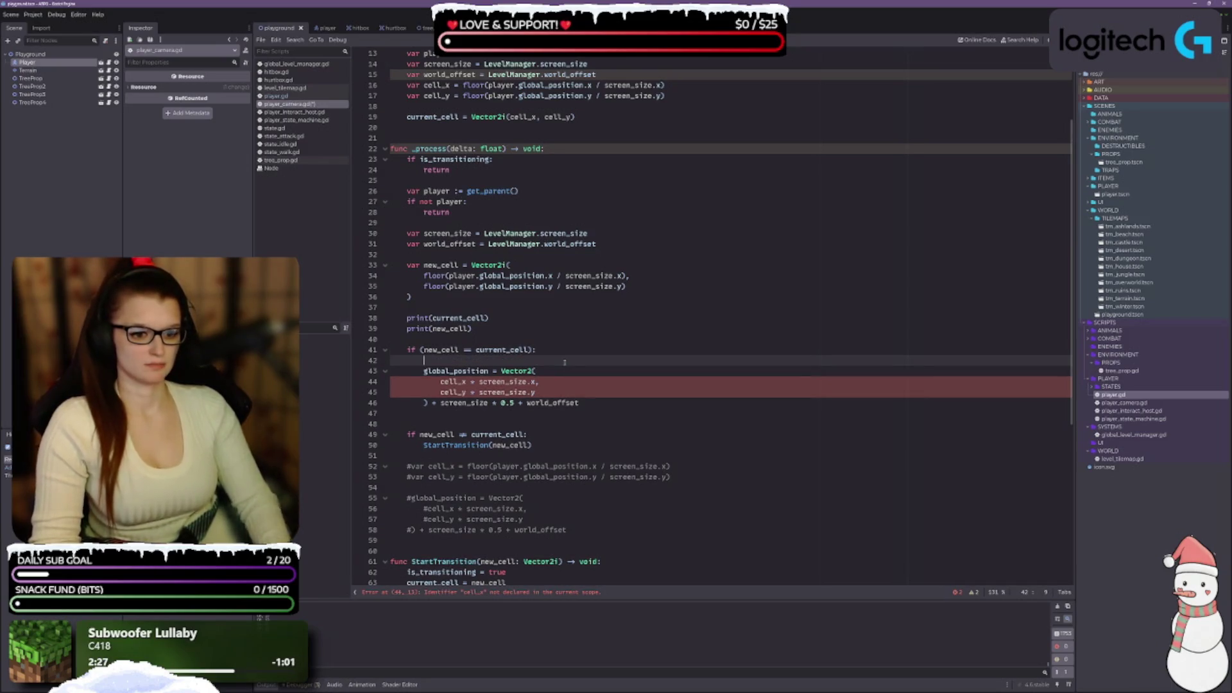
pyautogui.moveTo(670, 478)
pyautogui.mouseDown()
pyautogui.moveTo(391, 467)
pyautogui.moveTo(408, 467)
pyautogui.mouseUp()
pyautogui.hotkey('ctrl', 'c')
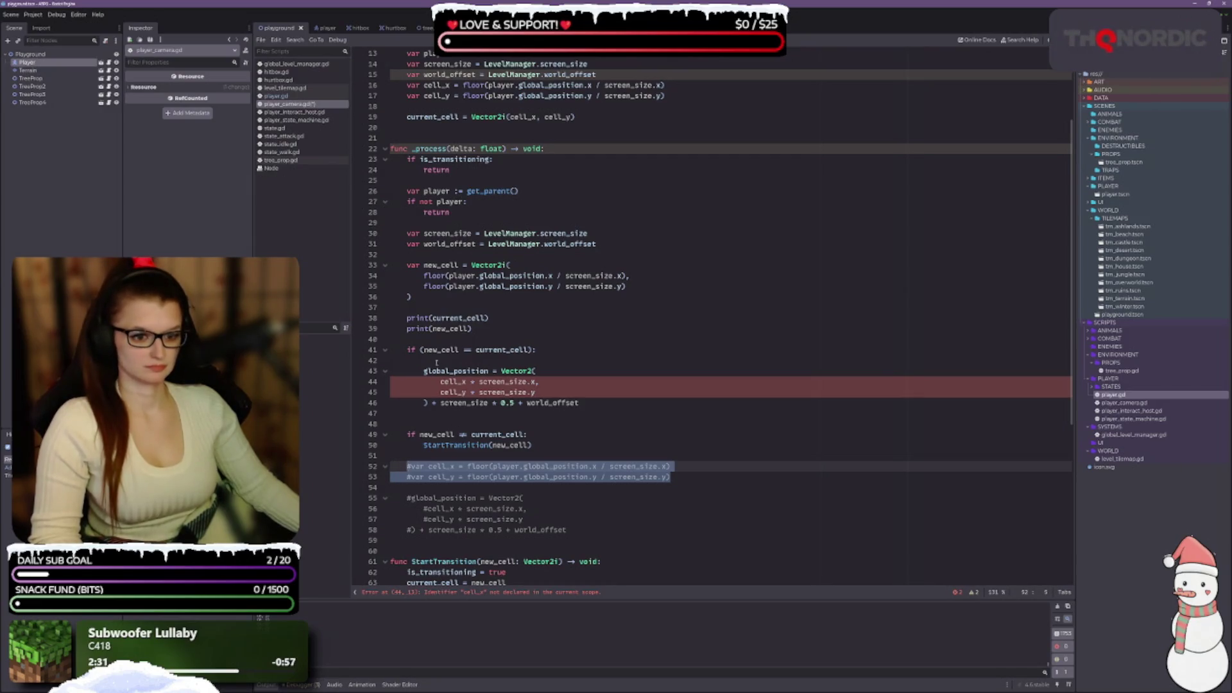
# Paste the cell_x and cell_y floor lines into the if-branch, uncommented and indented.
pyautogui.click(495, 360)
pyautogui.hotkey('ctrl', 'v')
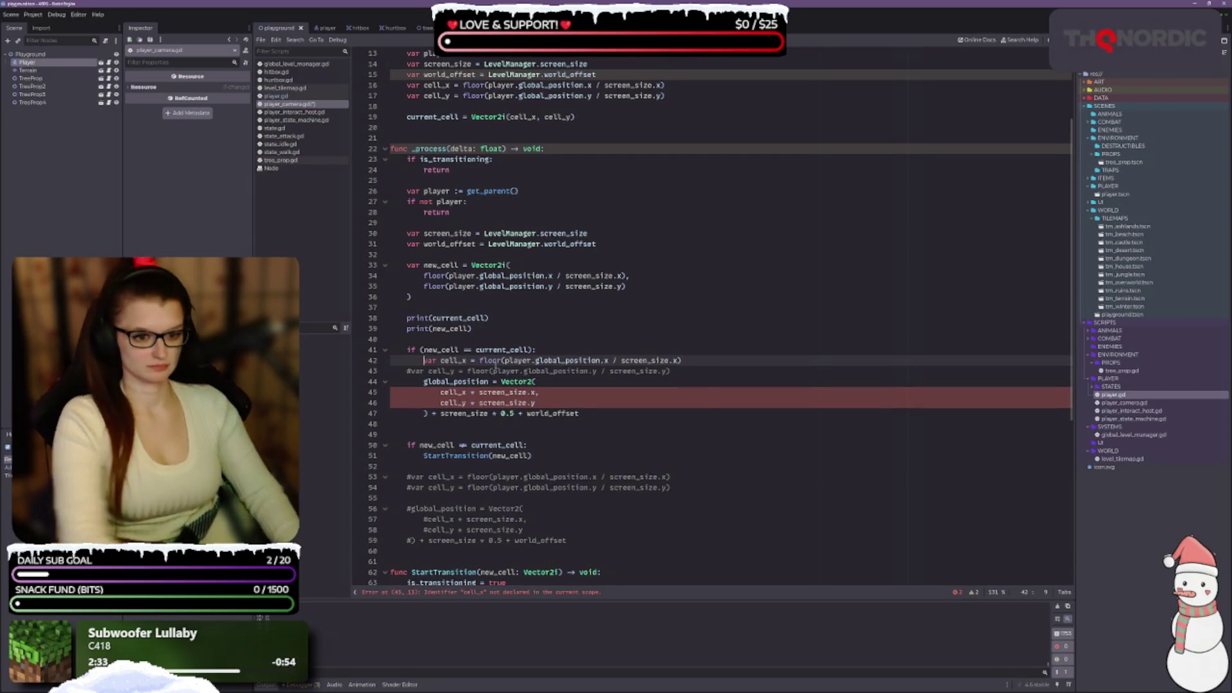
pyautogui.press('Delete')
pyautogui.press('Down')
pyautogui.press('Home')
pyautogui.press('Delete')
pyautogui.press('Tab')
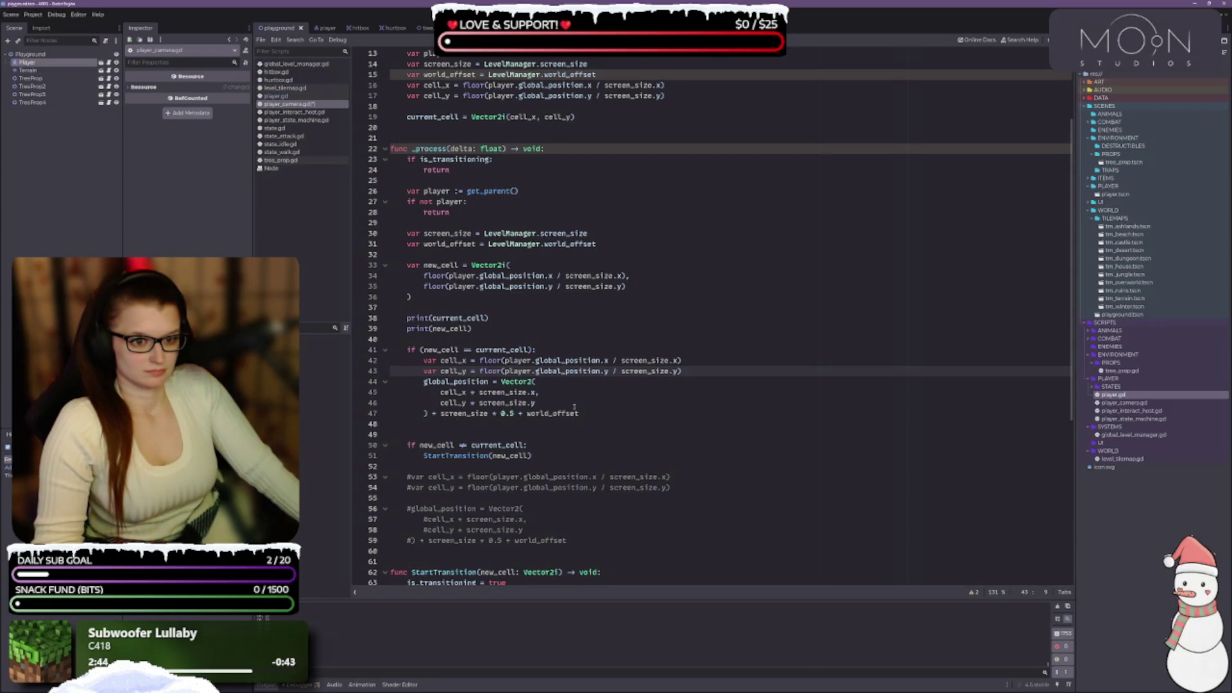
# Delete the two print statements and the leftover empty line from _process.
pyautogui.moveTo(498, 330); pyautogui.dragTo(359, 315)
pyautogui.press('BackSpace')
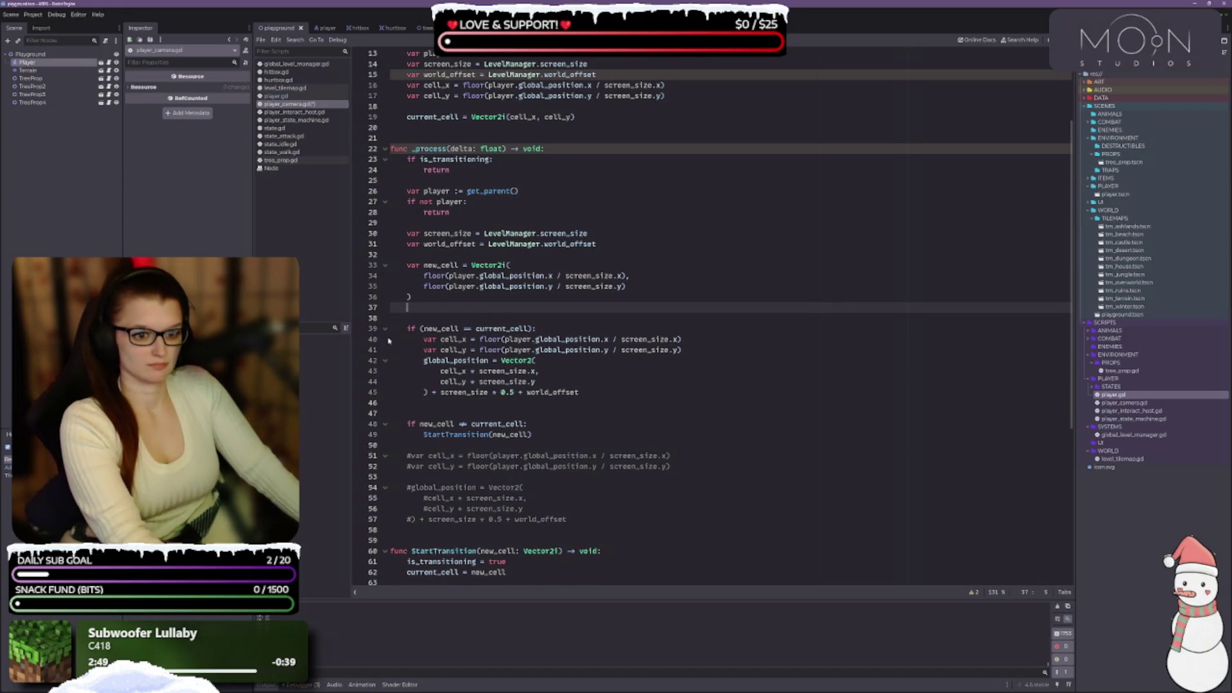
pyautogui.press('BackSpace')
pyautogui.press('BackSpace')
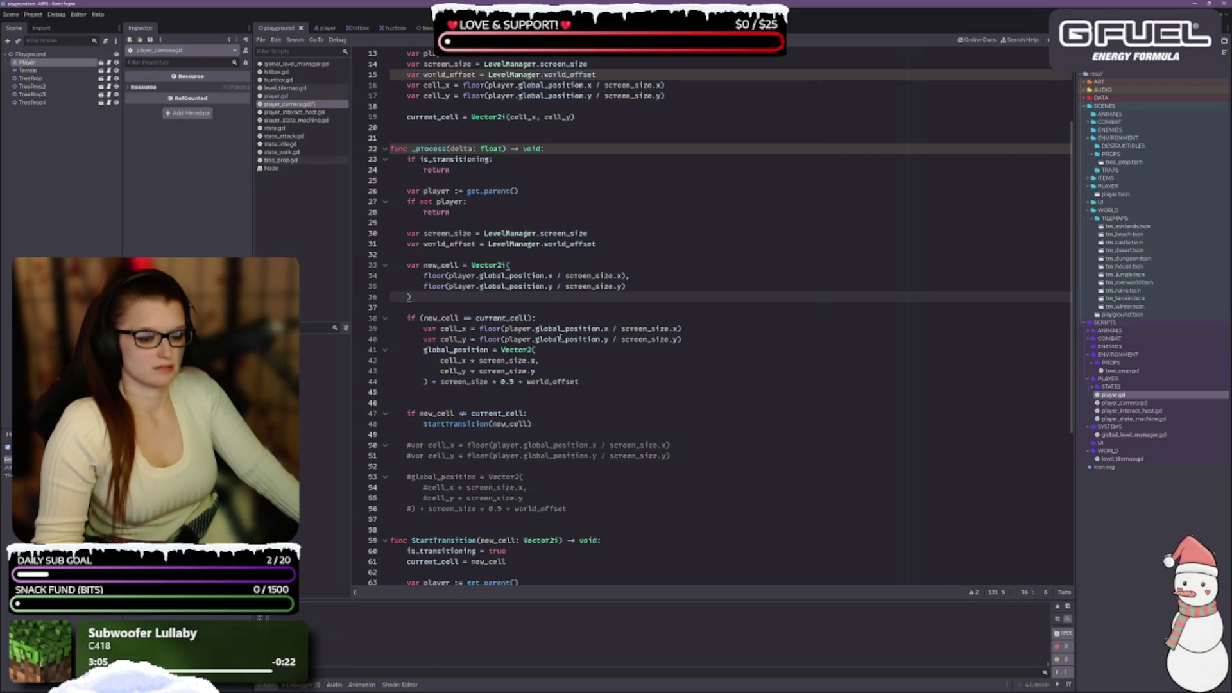
pyautogui.scroll(1, 582, 373)
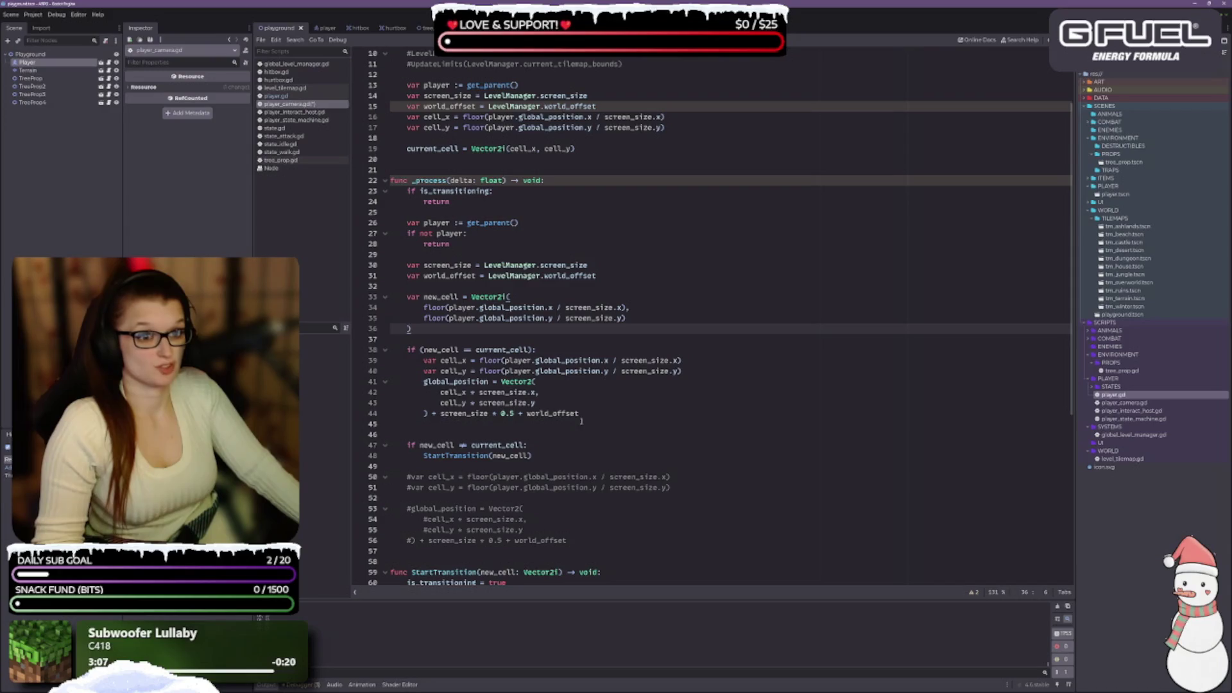
# Remove the extra blank line and replace 'if new_cell != current_cell:' with 'else:' above StartTransition(new_cell).
pyautogui.scroll(-2, 576, 402)
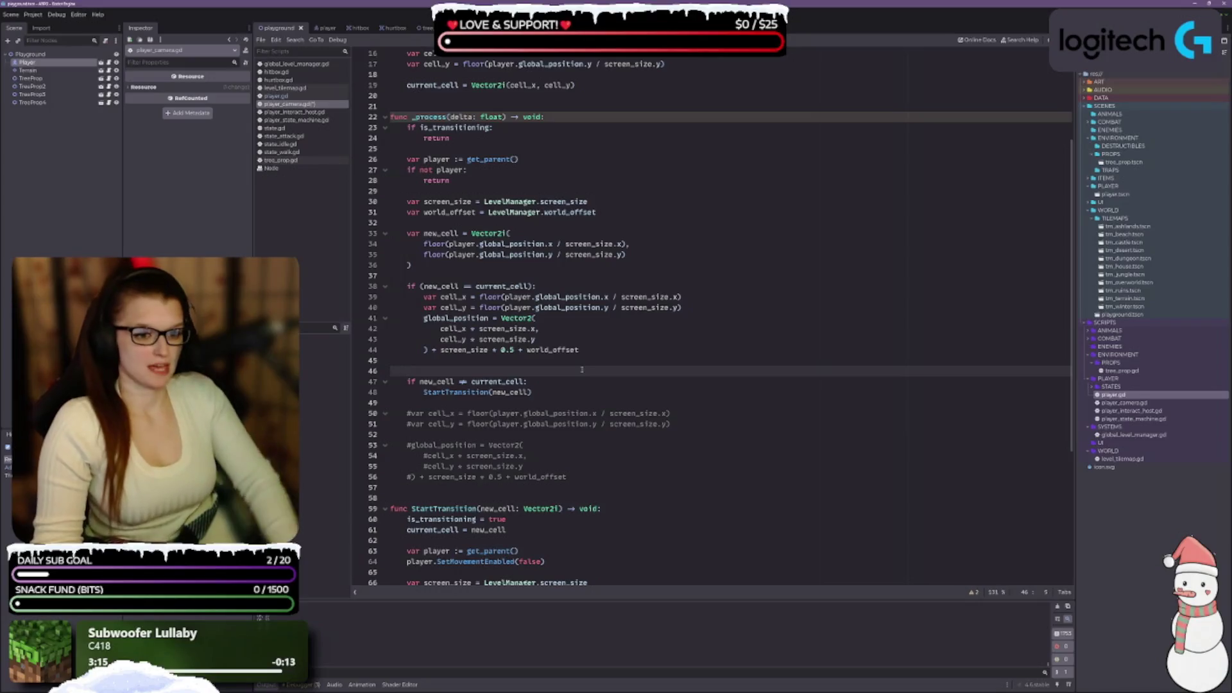
pyautogui.click(582, 370)
pyautogui.press('BackSpace')
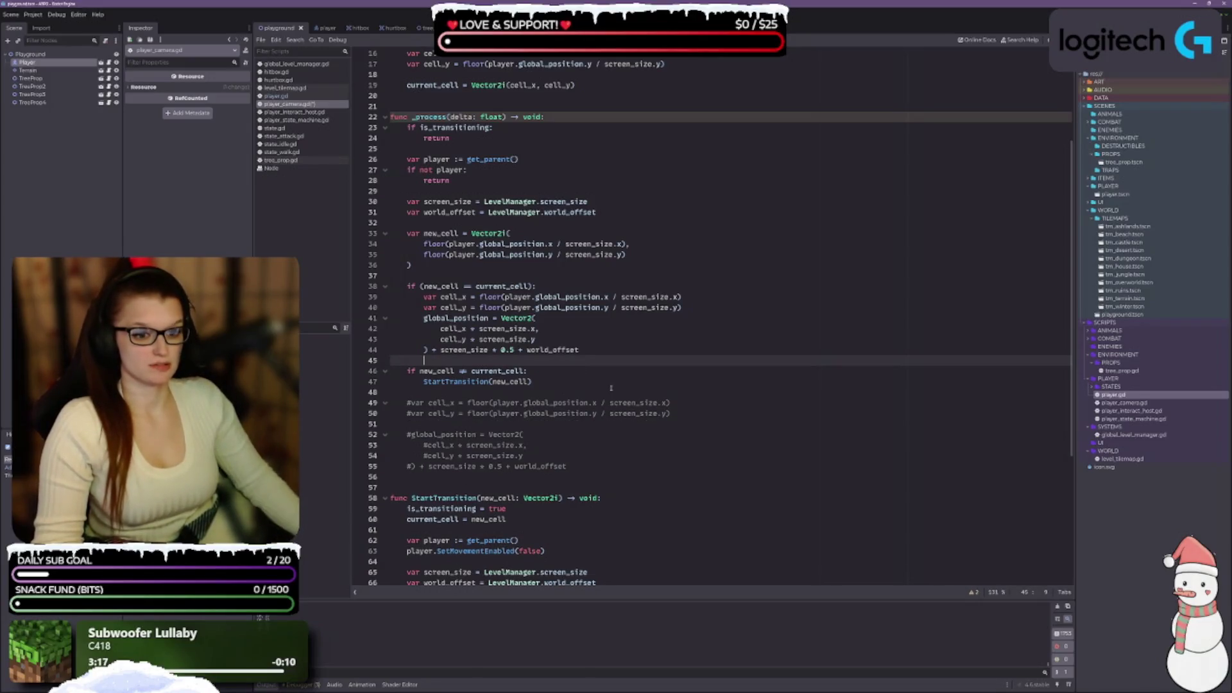
pyautogui.press('Down')
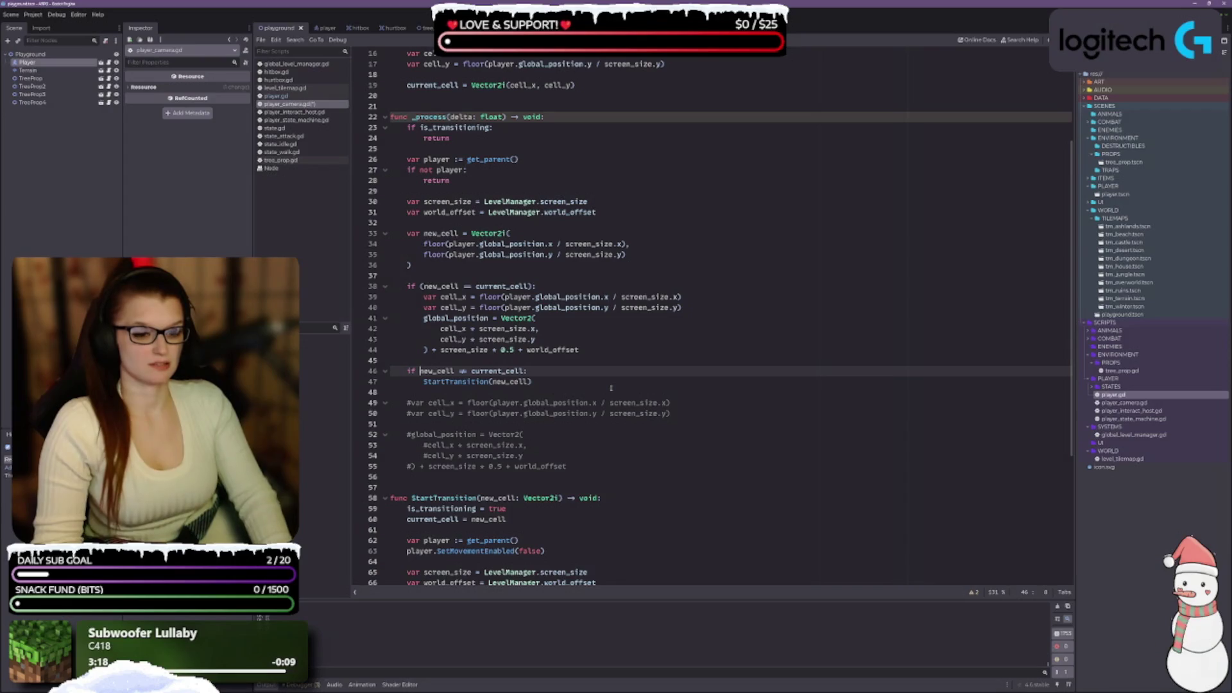
pyautogui.click(525, 371)
pyautogui.moveTo(525, 371)
pyautogui.mouseDown()
pyautogui.moveTo(411, 371)
pyautogui.moveTo(419, 358)
pyautogui.mouseUp()
pyautogui.write('e;')
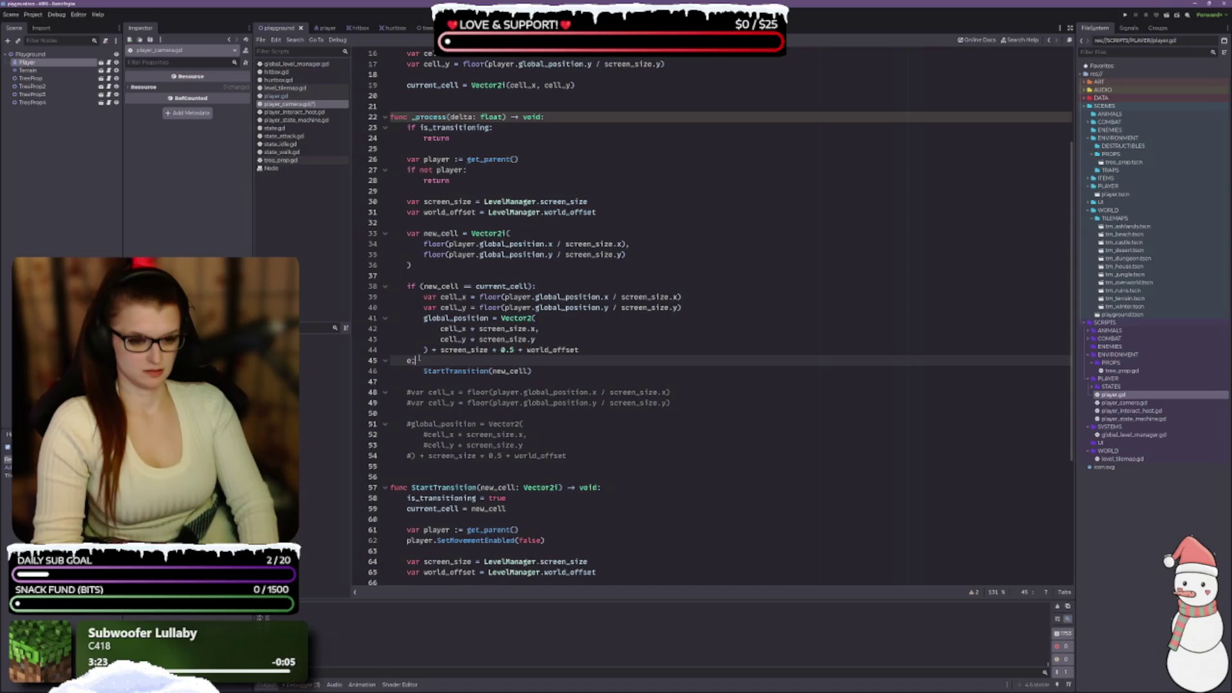
pyautogui.write('else:')
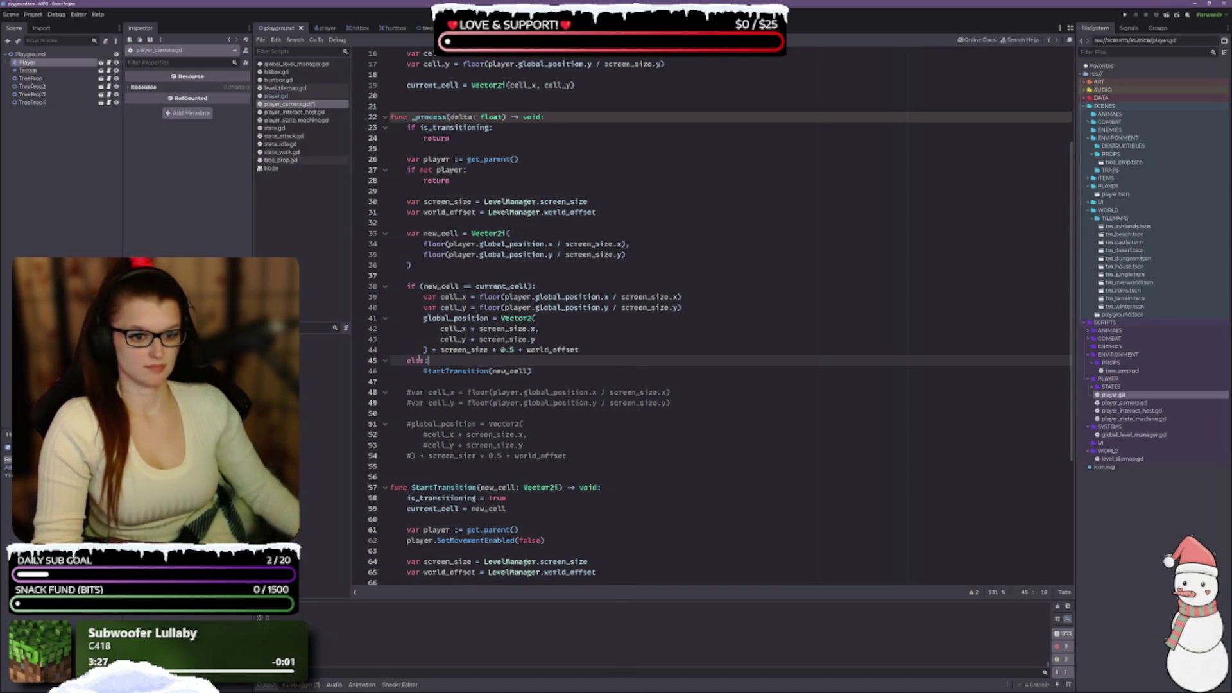
pyautogui.click(588, 372)
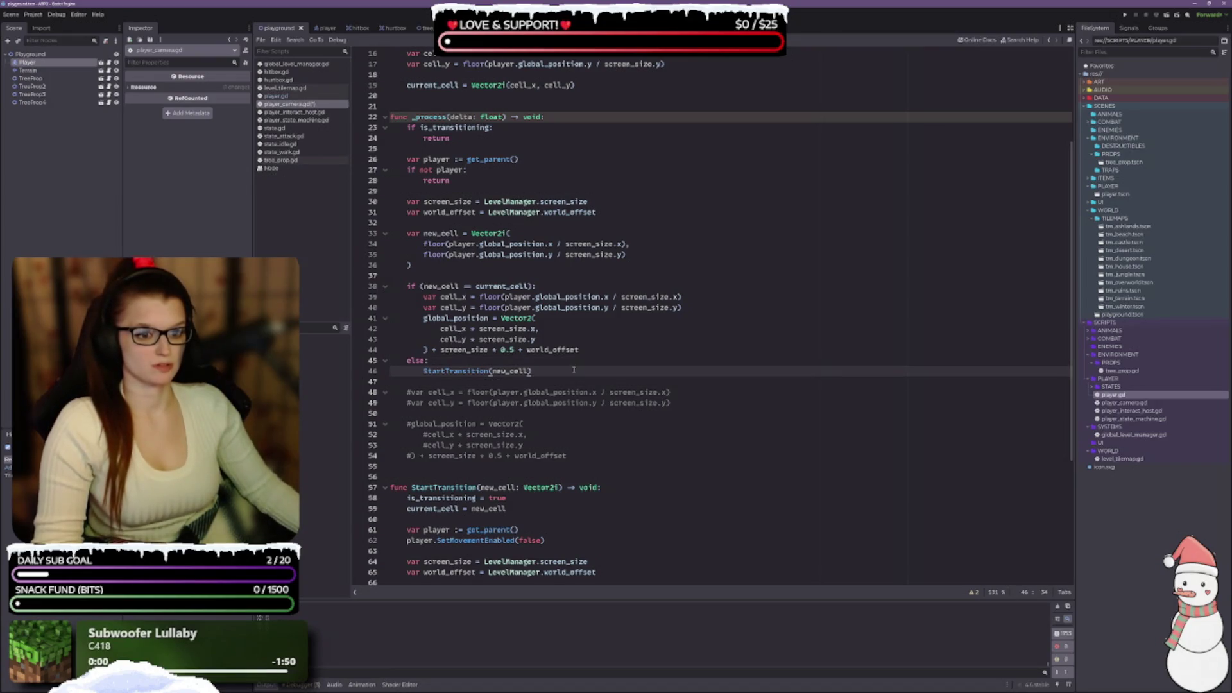
pyautogui.click(533, 234)
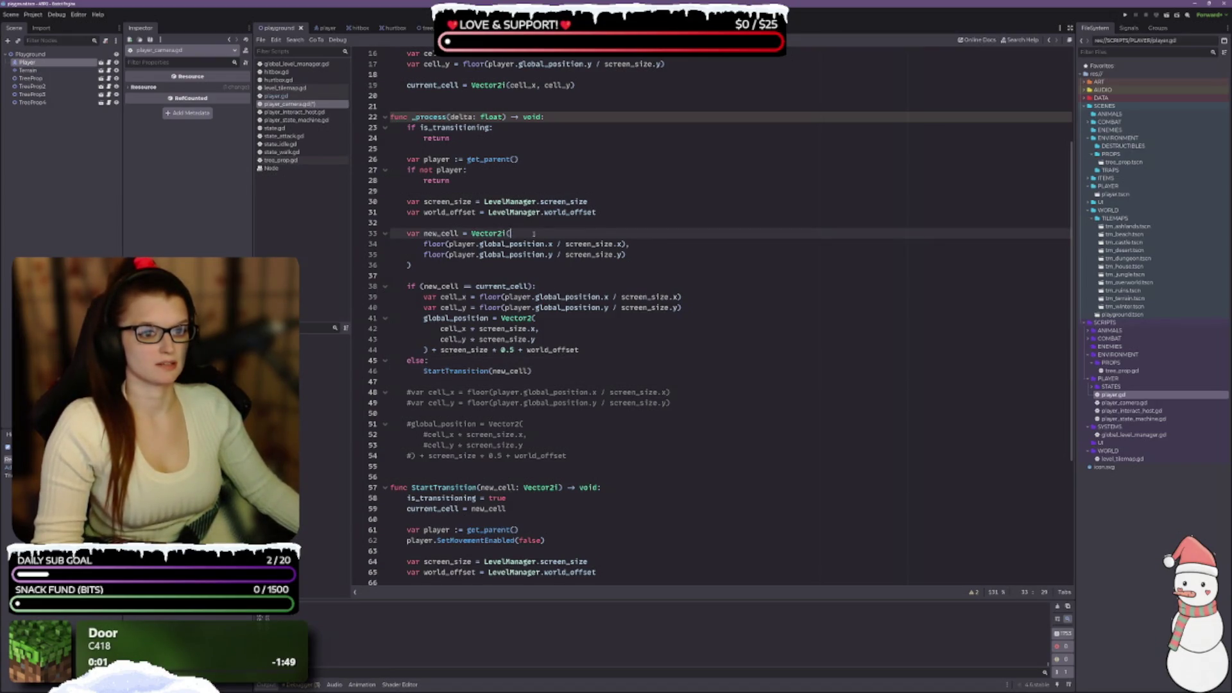
pyautogui.scroll(-1, 522, 365)
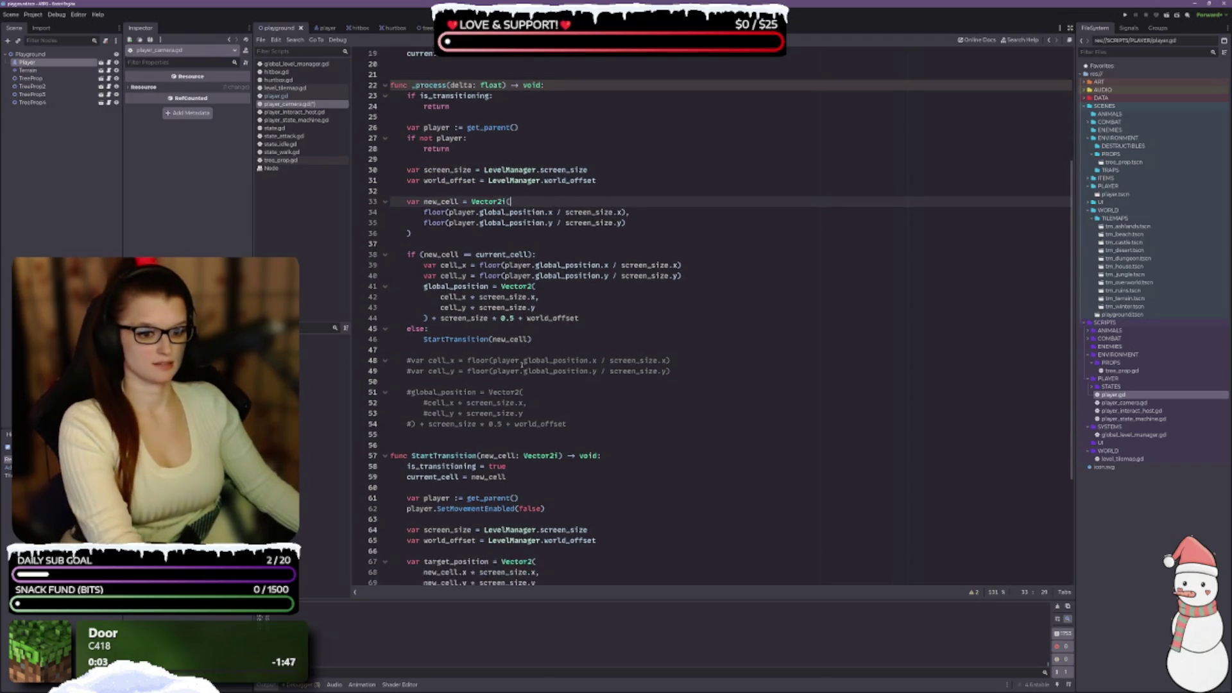
# Save the scene and camera script with Ctrl+S and review the StartTransition code.
pyautogui.click(607, 417)
pyautogui.hotkey('ctrl', 's')
pyautogui.scroll(-1, 617, 434)
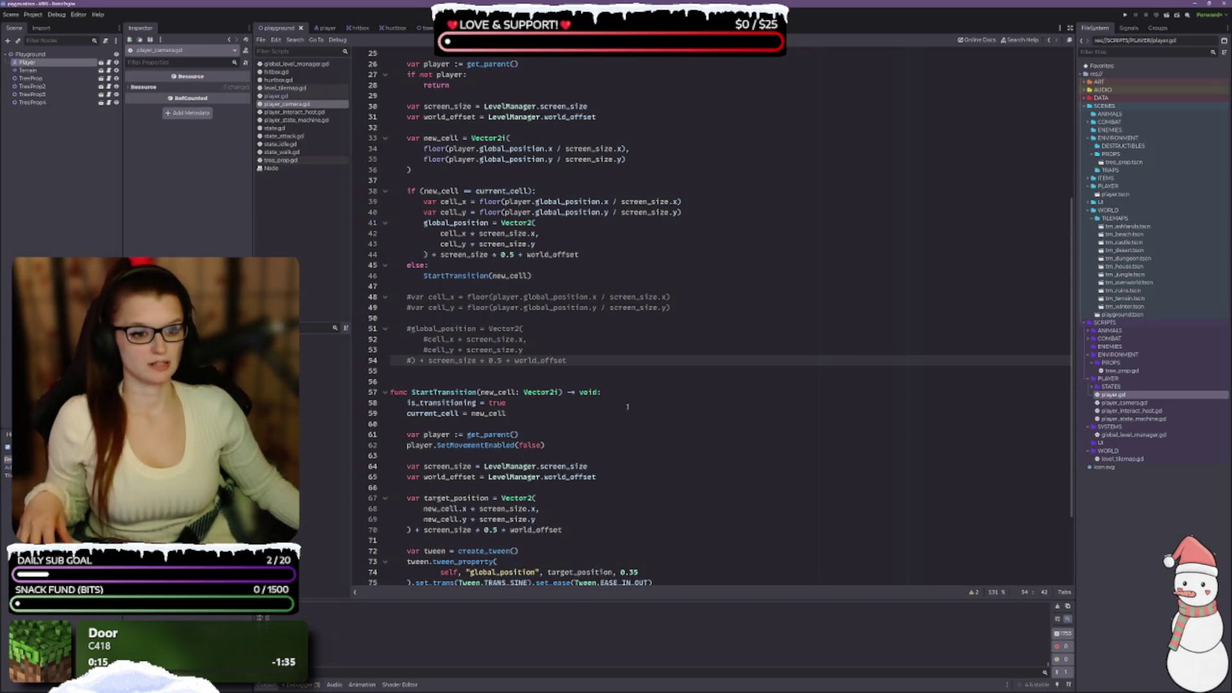
pyautogui.scroll(-3, 629, 405)
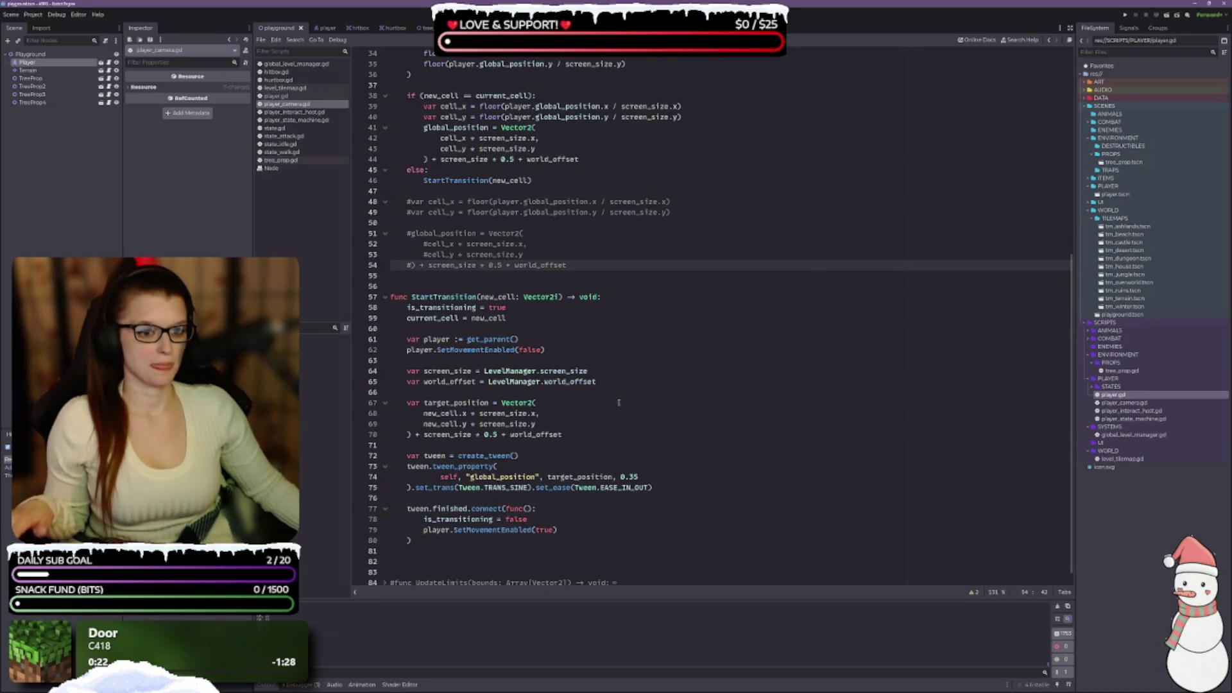
pyautogui.click(534, 319)
pyautogui.click(536, 337)
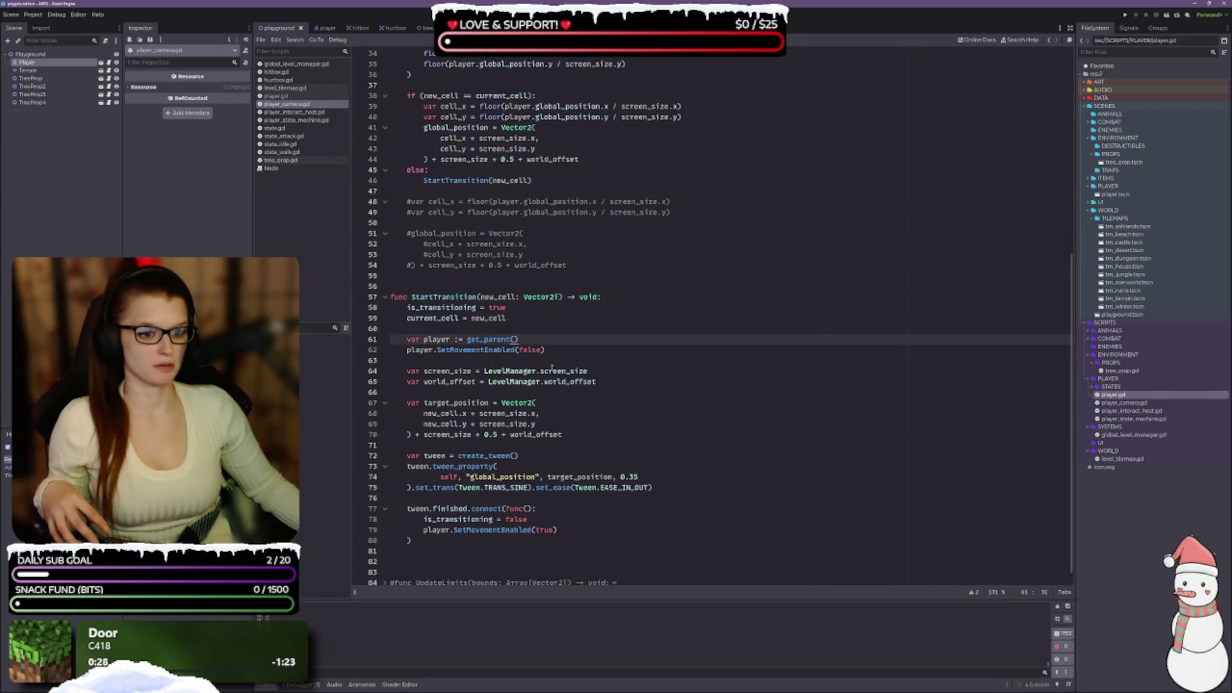
pyautogui.click(551, 412)
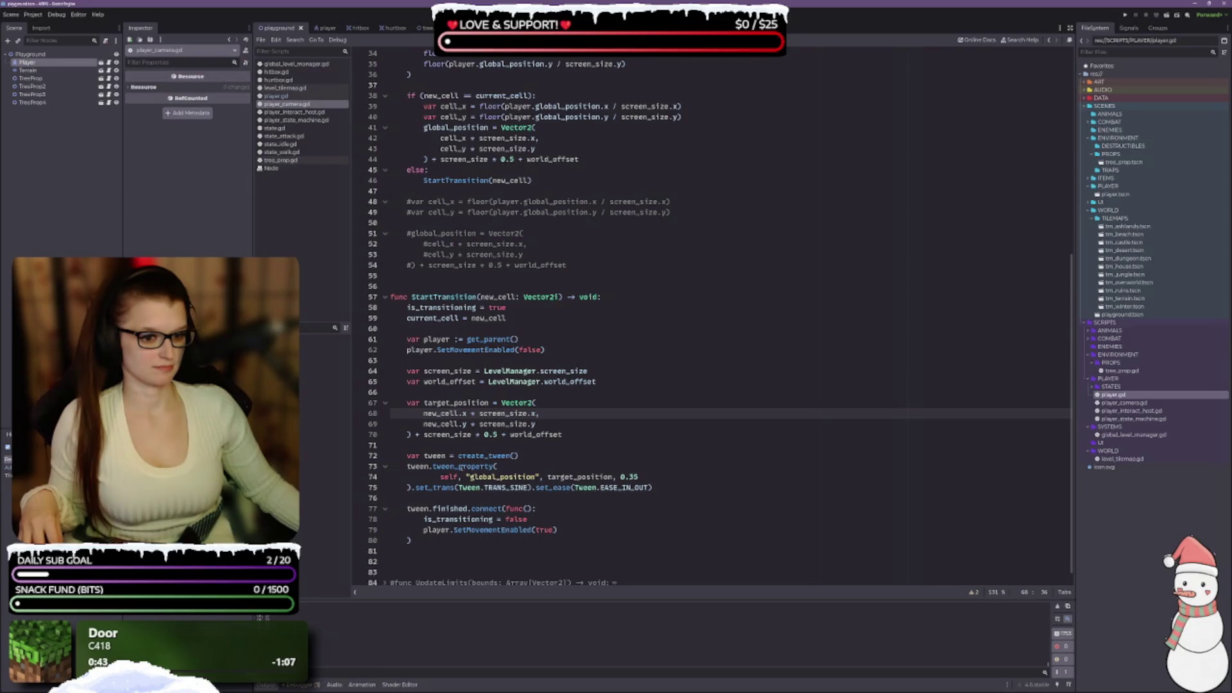
# Check the tween_property documentation, then launch the game with Run Project.
pyautogui.moveTo(460, 467)
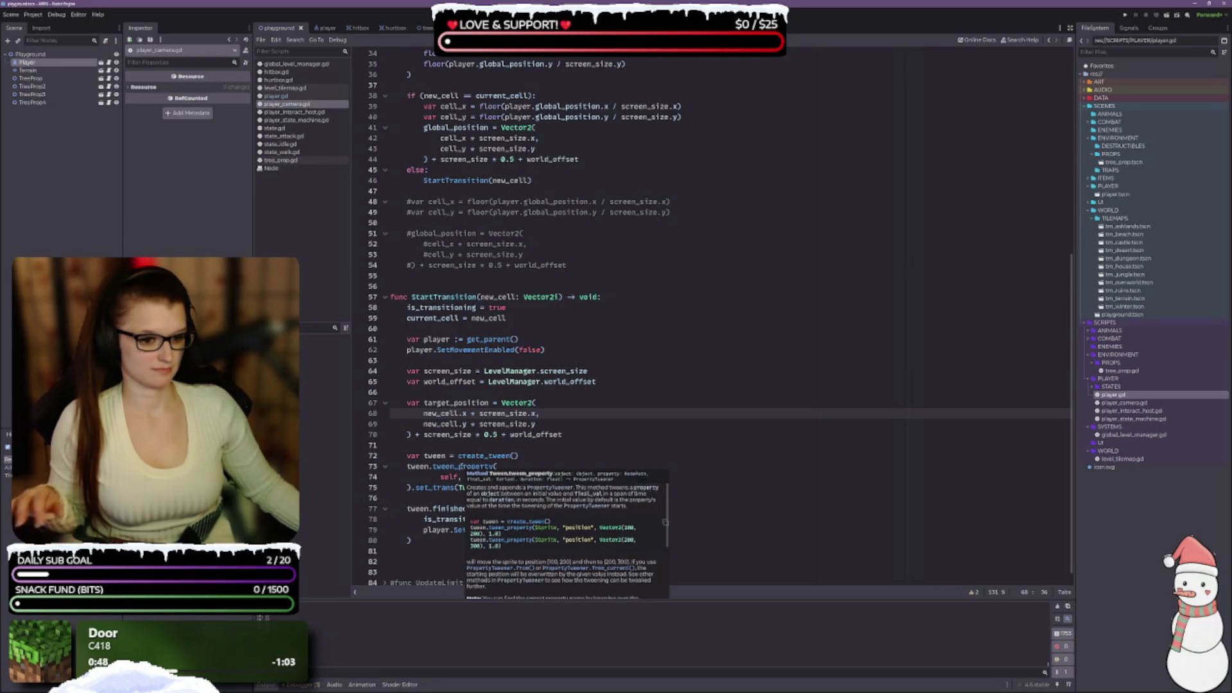
pyautogui.scroll(-2, 530, 556)
pyautogui.scroll(-2, 530, 556)
pyautogui.scroll(-2, 531, 556)
pyautogui.scroll(-2, 568, 525)
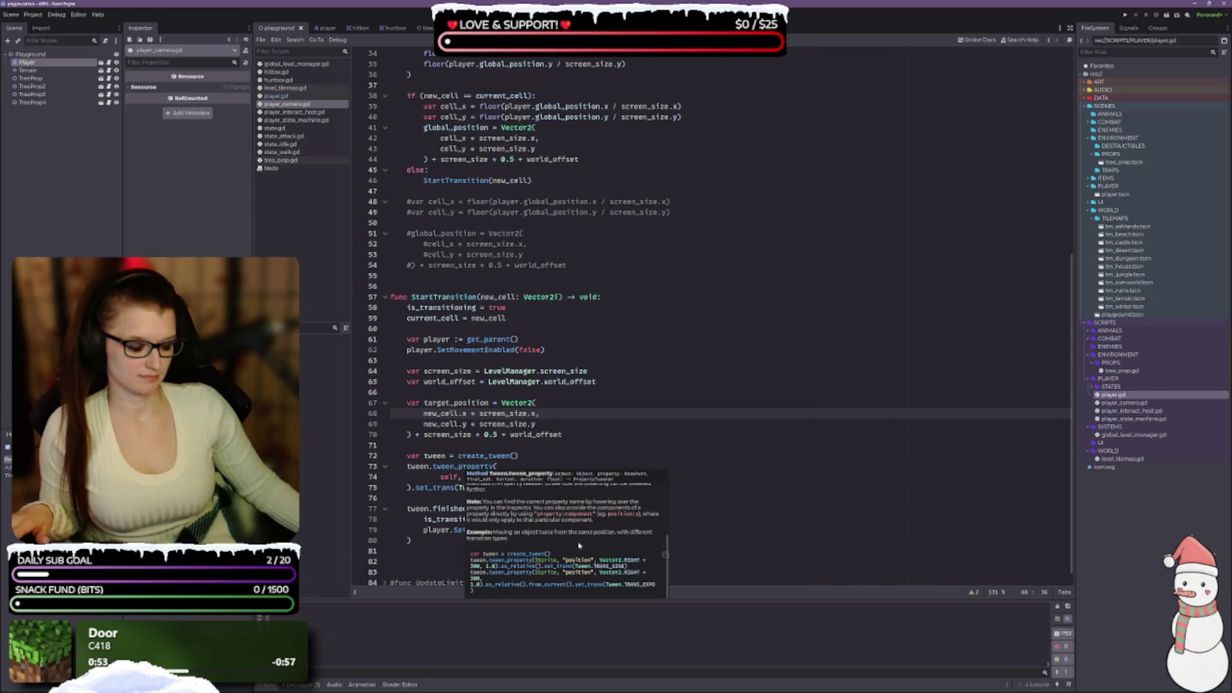
pyautogui.scroll(3, 579, 545)
pyautogui.scroll(2, 582, 563)
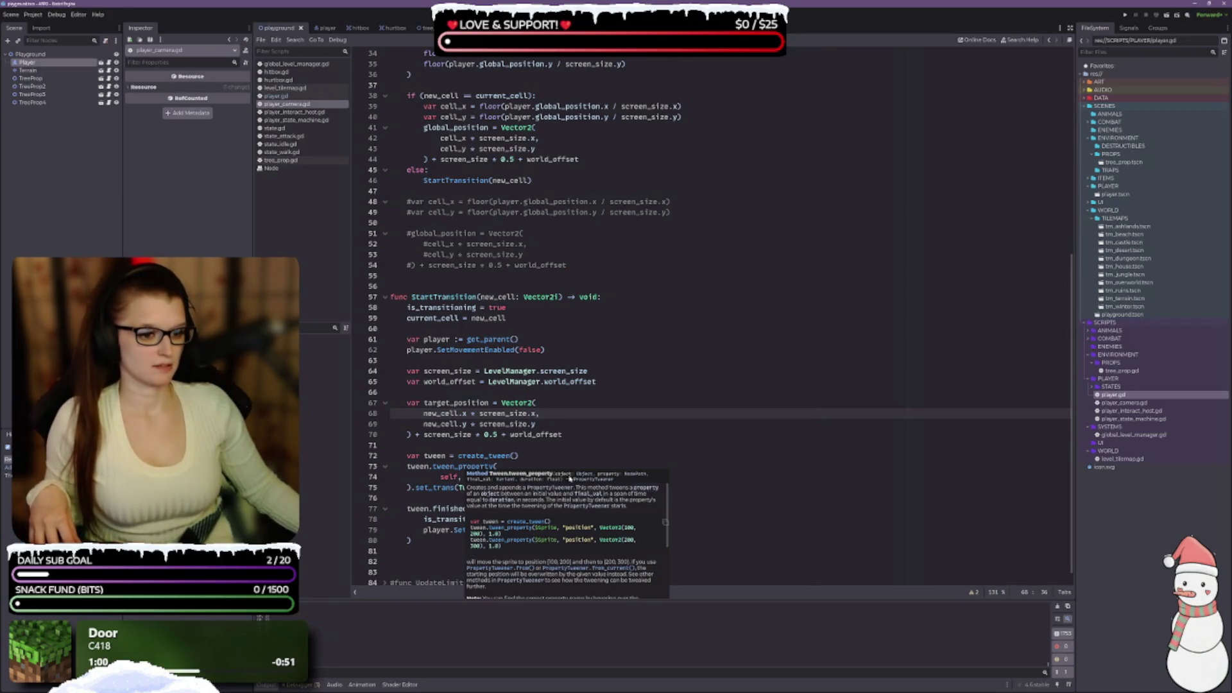
pyautogui.click(579, 435)
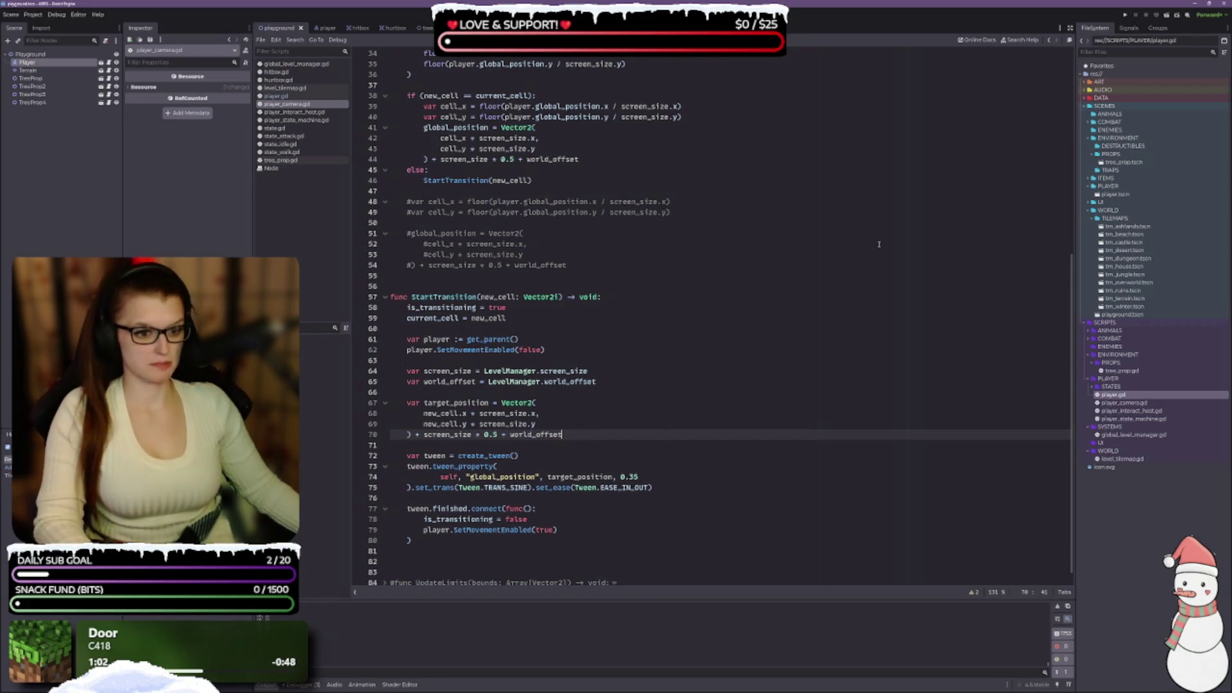
pyautogui.click(1170, 16)
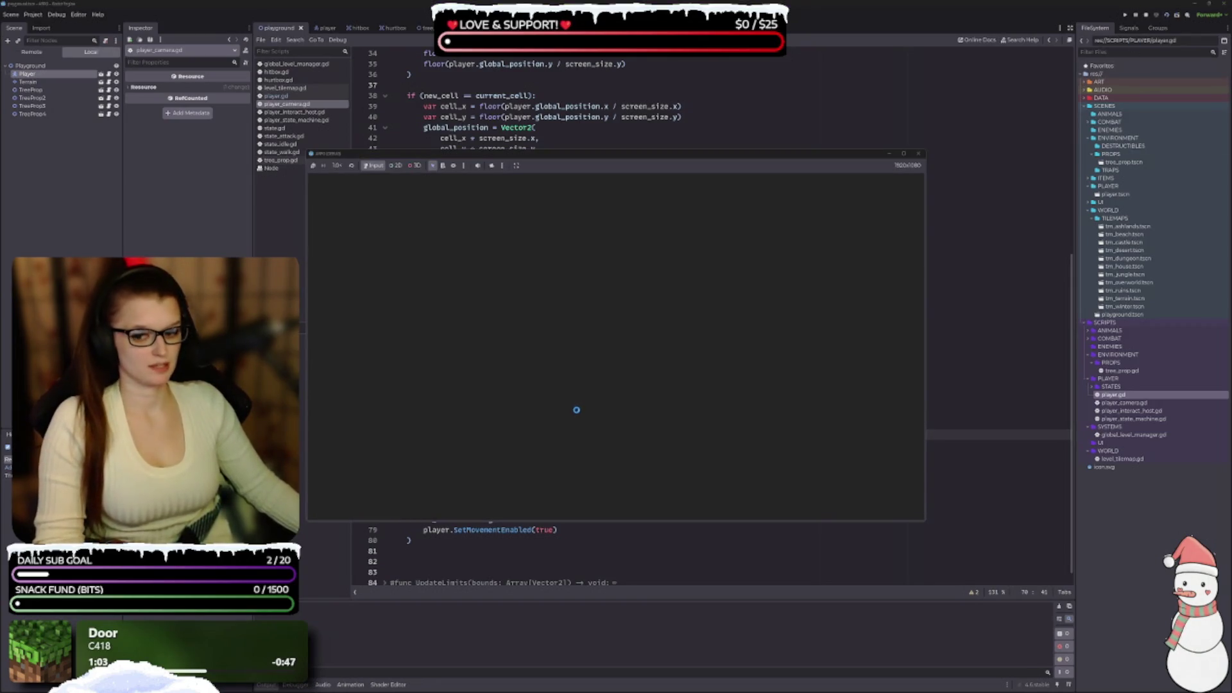
# Walk the player down, right, left and up across several cell edges to trigger camera switches.
pyautogui.press('Down')
pyautogui.press('Right')
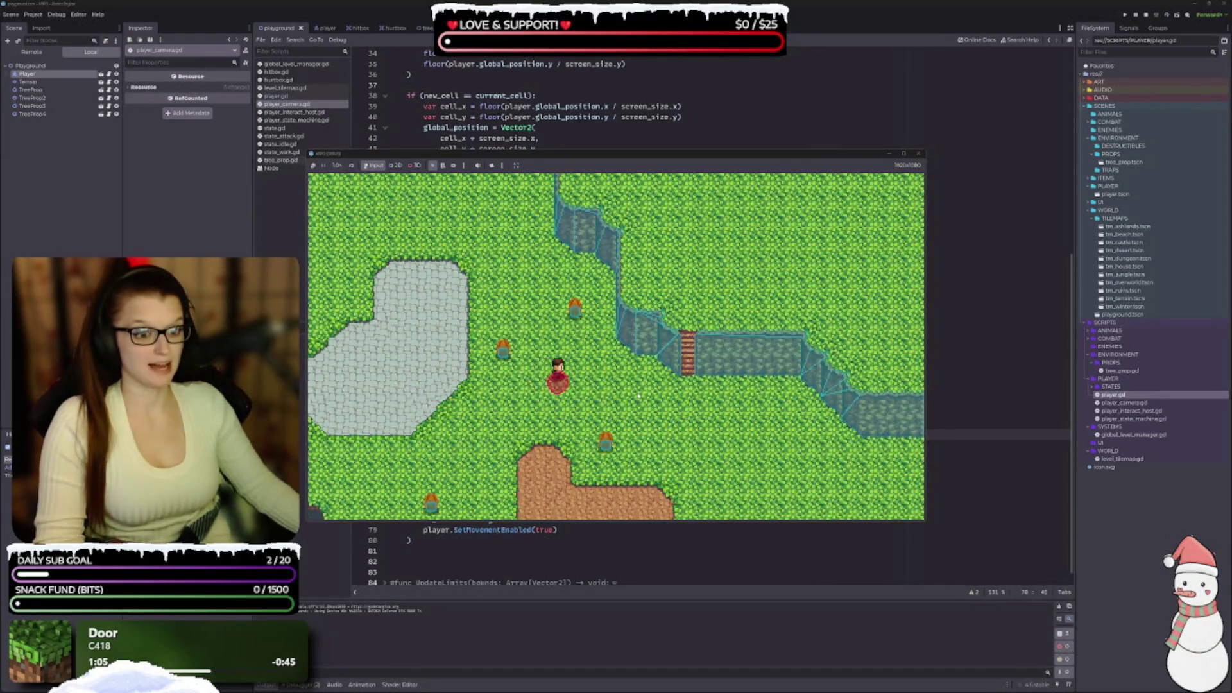
pyautogui.press('Right')
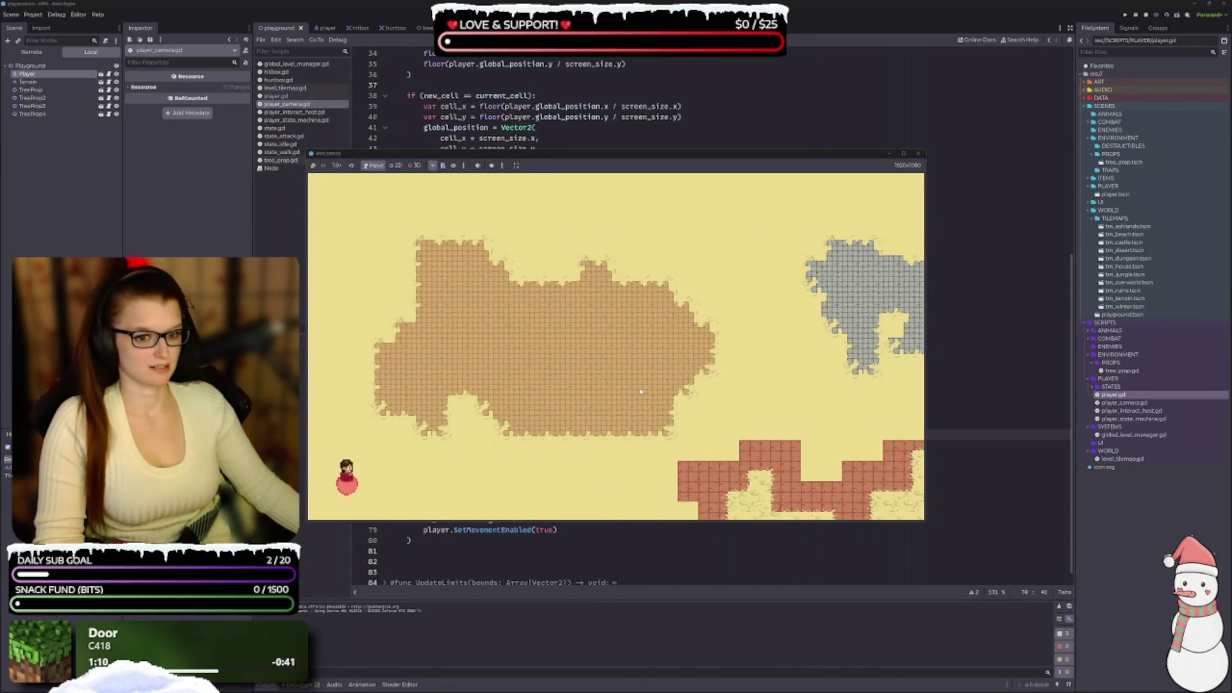
pyautogui.press('Up')
pyautogui.press('Right')
pyautogui.press('Down')
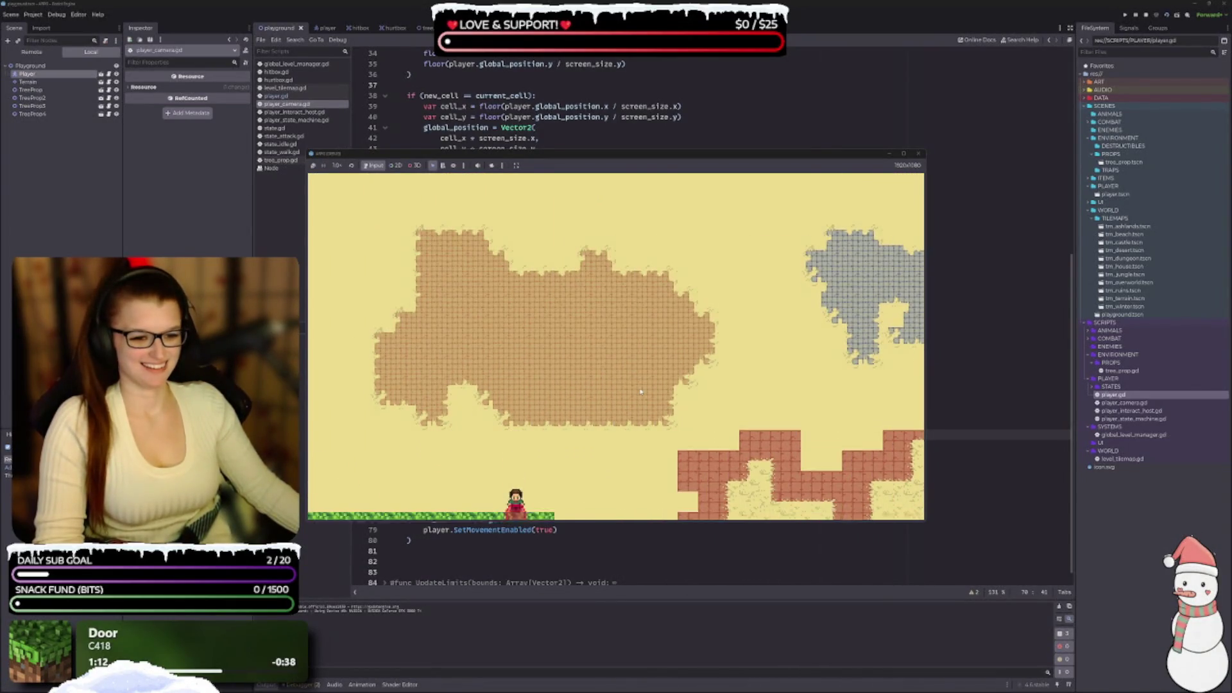
pyautogui.press('Left')
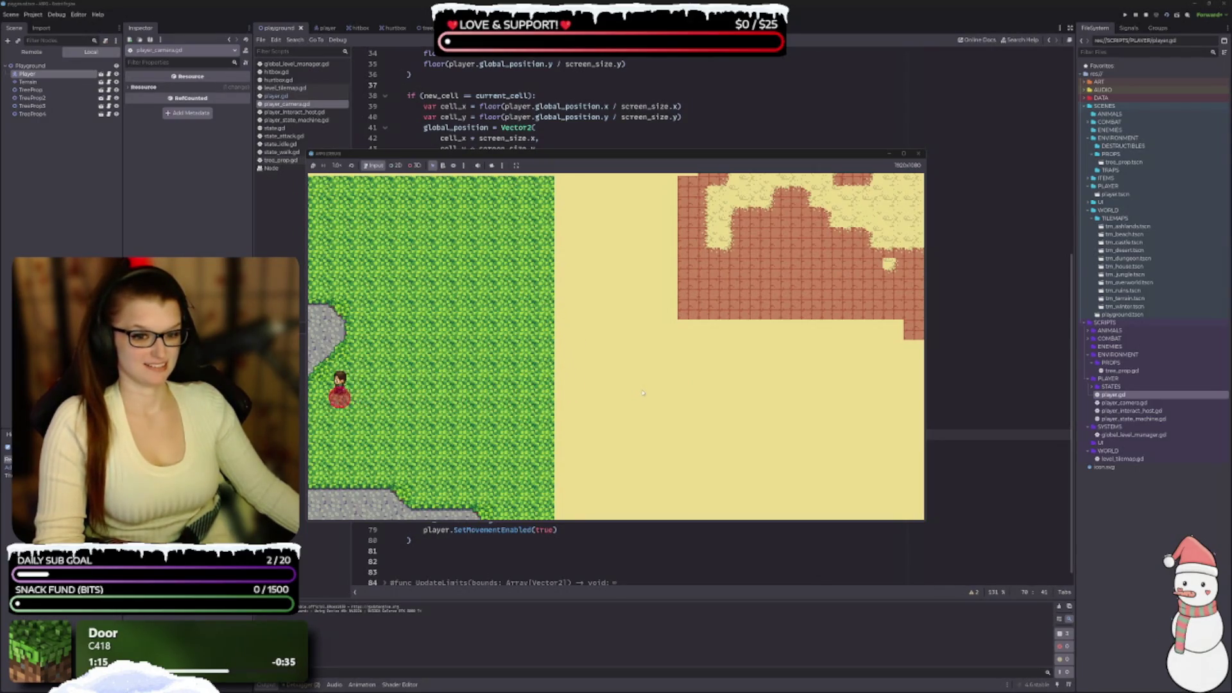
pyautogui.press('Down')
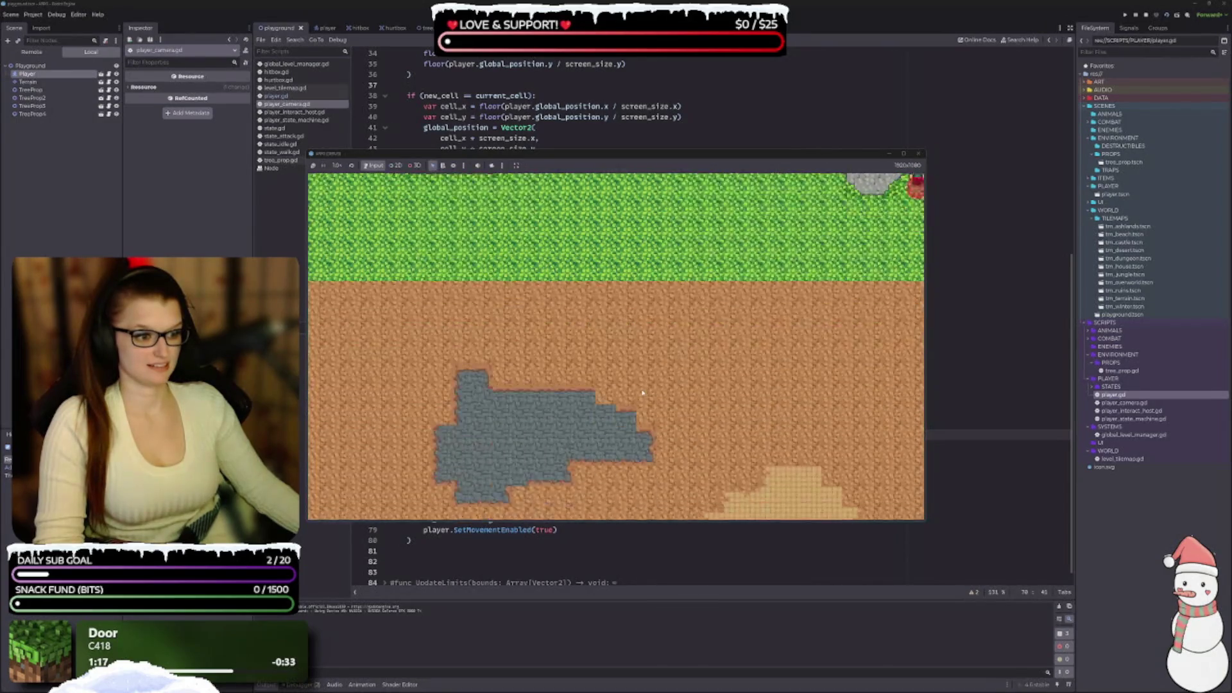
pyautogui.press('Right')
pyautogui.press('Up')
pyautogui.press('Right')
pyautogui.press('Up')
# Walk the player right across the sand and dirt-and-pit cells past the map edge, then stop with F8.
pyautogui.press('Right')
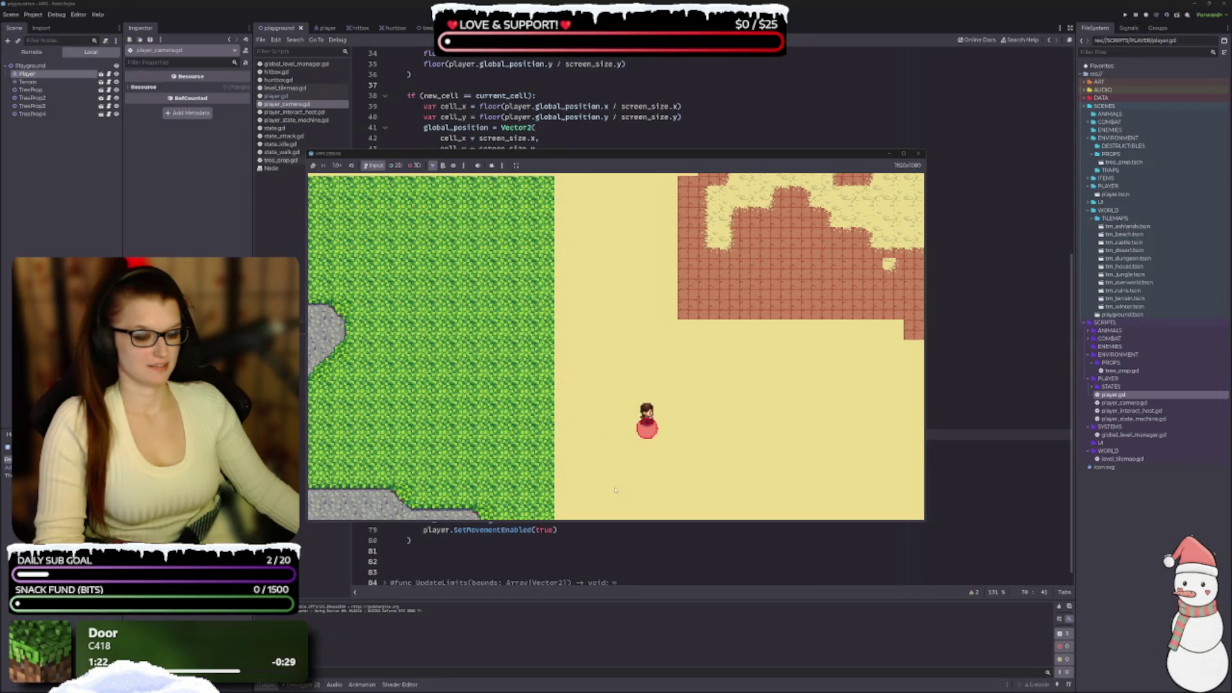
pyautogui.press('Right')
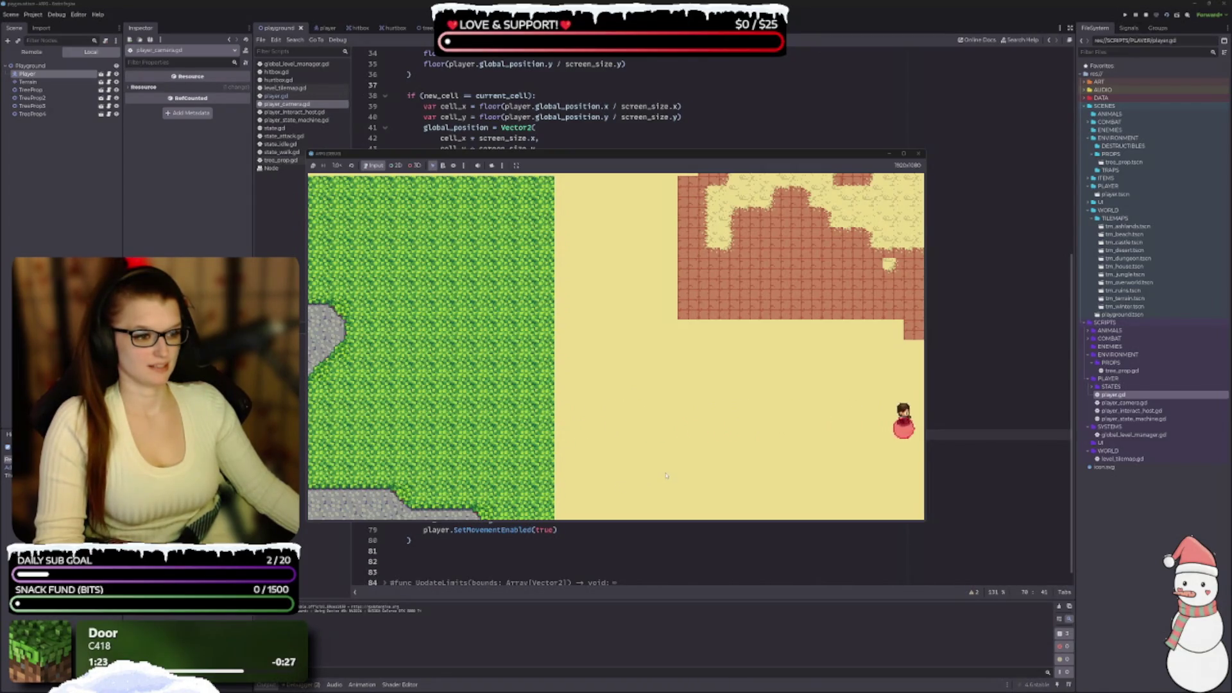
pyautogui.press('Right')
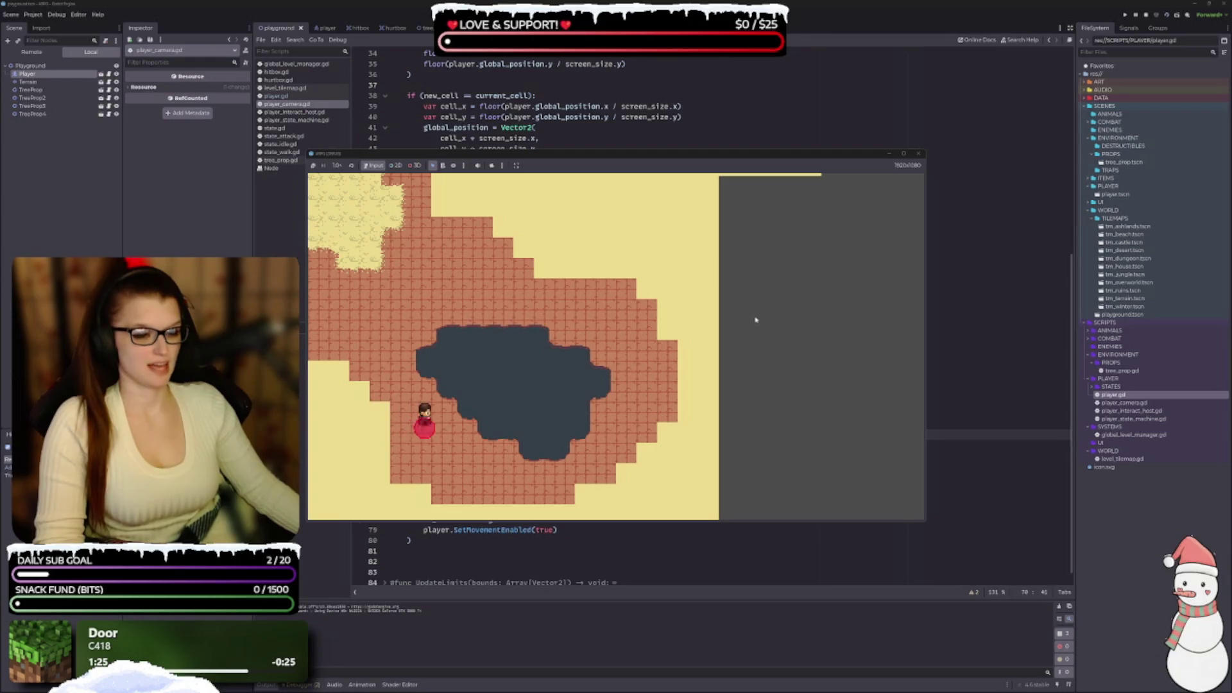
pyautogui.press('Right')
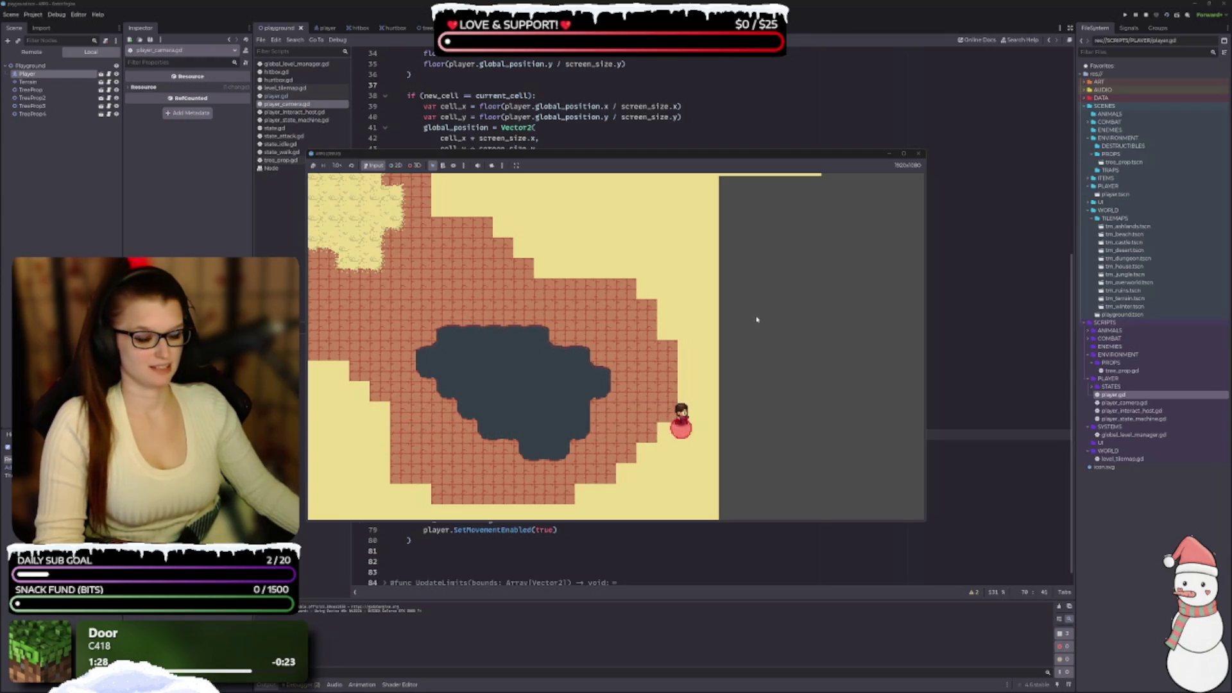
pyautogui.press('Right')
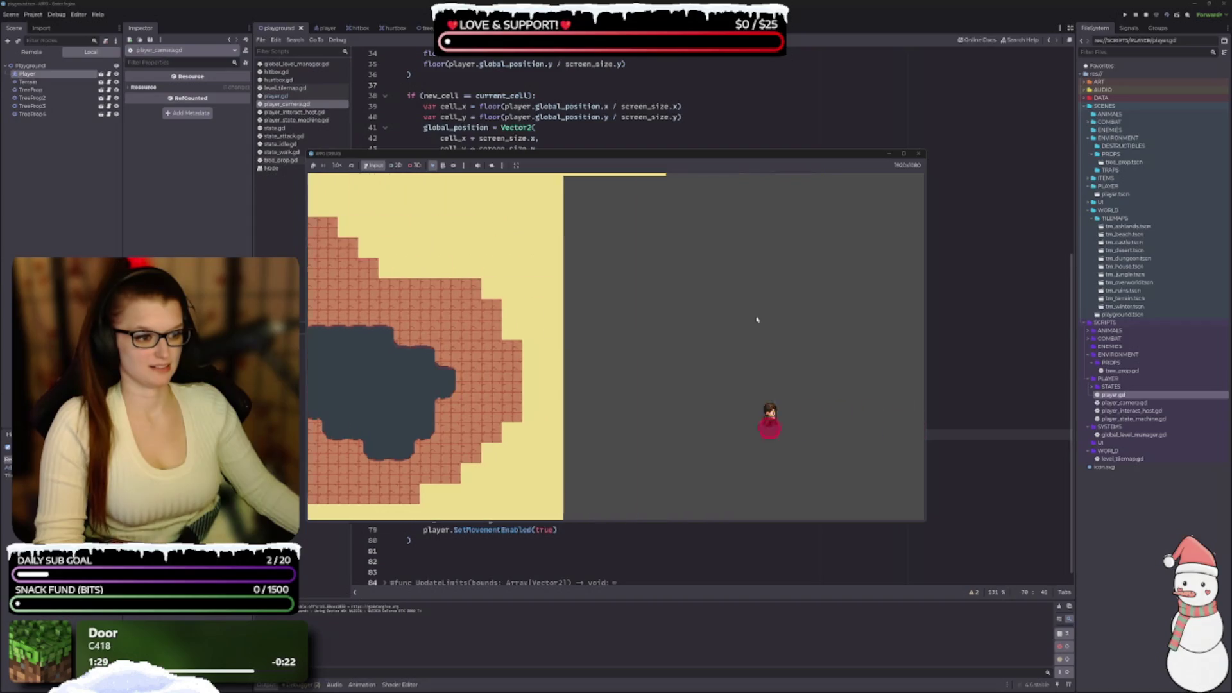
pyautogui.press('Left')
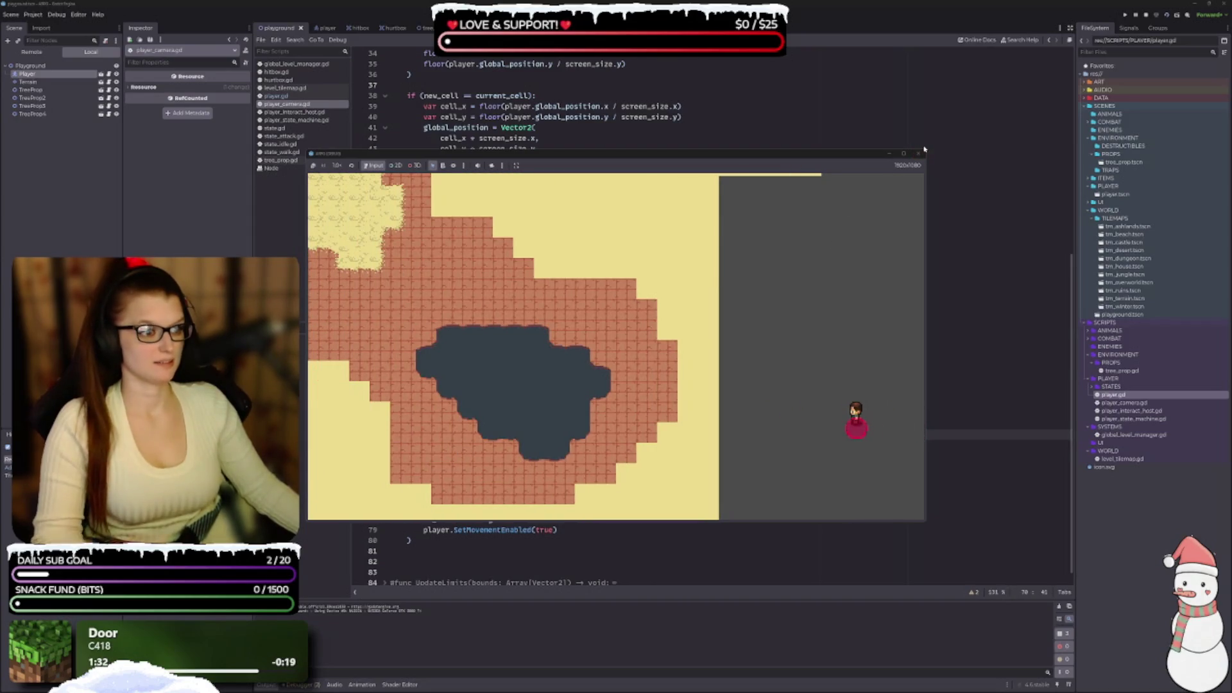
pyautogui.press('F8')
pyautogui.scroll(-2, 530, 360)
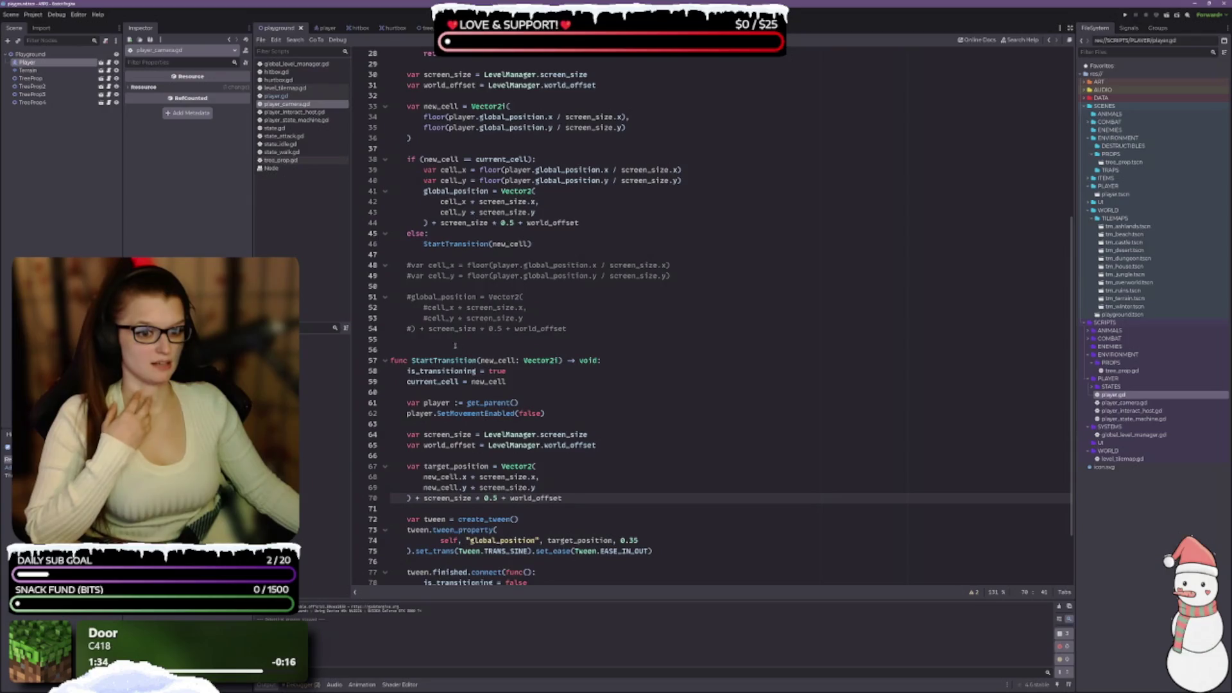
# Delete the commented-out lines 48–54 from _process and return to the top of the script.
pyautogui.moveTo(567, 329)
pyautogui.mouseDown()
pyautogui.moveTo(401, 282)
pyautogui.moveTo(404, 264)
pyautogui.mouseUp()
pyautogui.press('BackSpace')
pyautogui.press('BackSpace')
pyautogui.press('BackSpace')
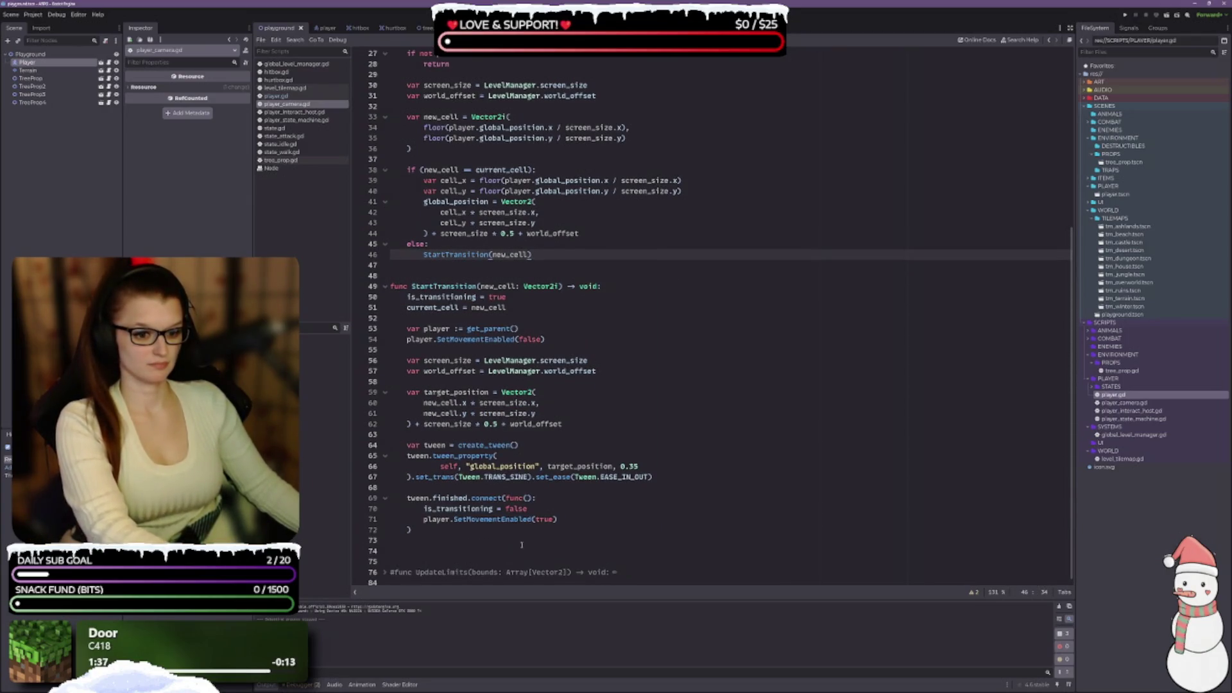
pyautogui.scroll(9, 498, 549)
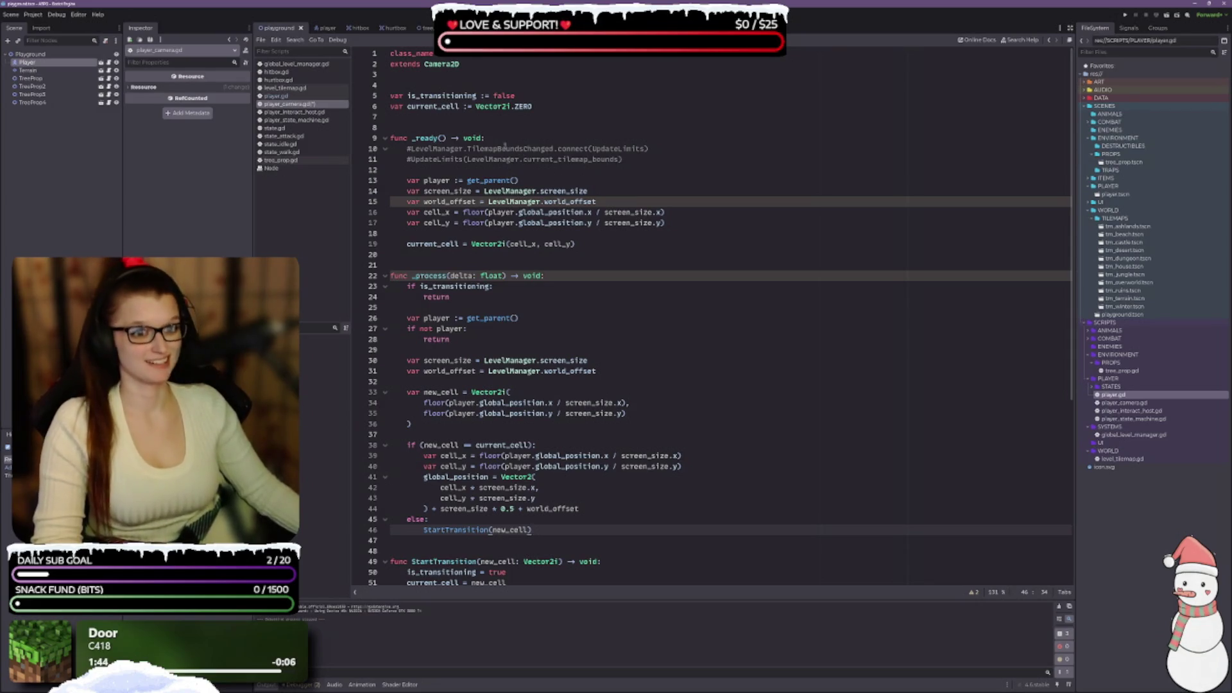
pyautogui.click(529, 107)
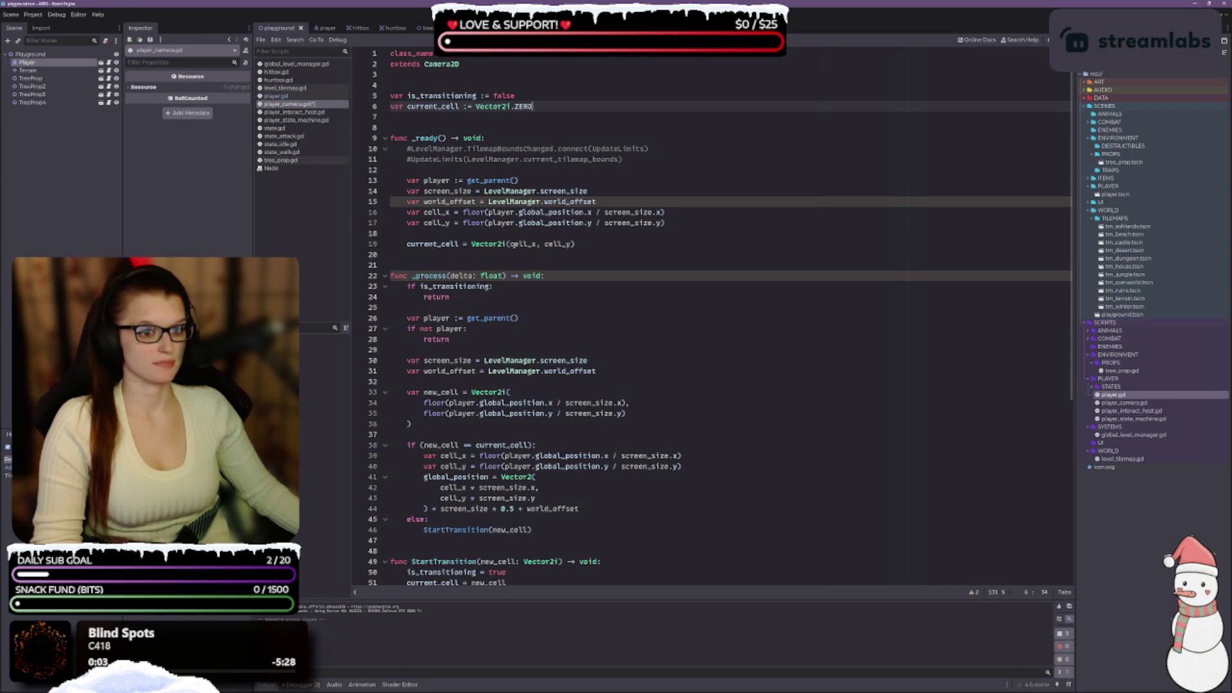
# Split the Vector2i( call across lines and paste the floored x expression as its first argument.
pyautogui.click(508, 244)
pyautogui.press('Return')
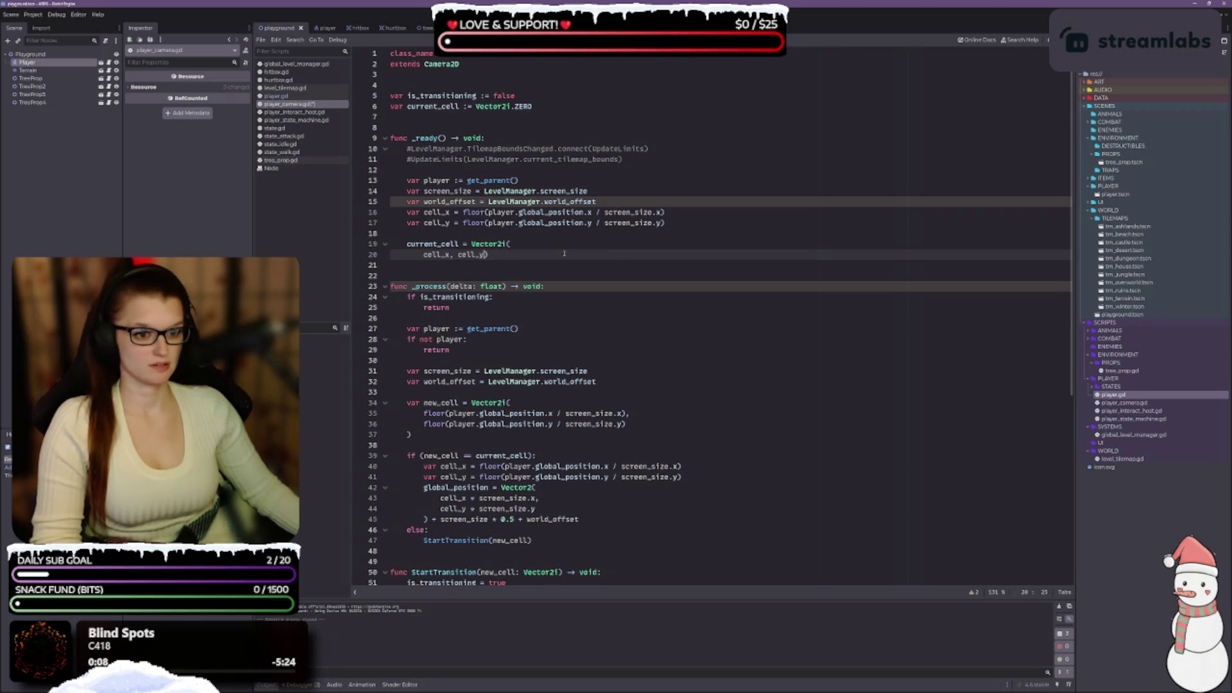
pyautogui.press('Return')
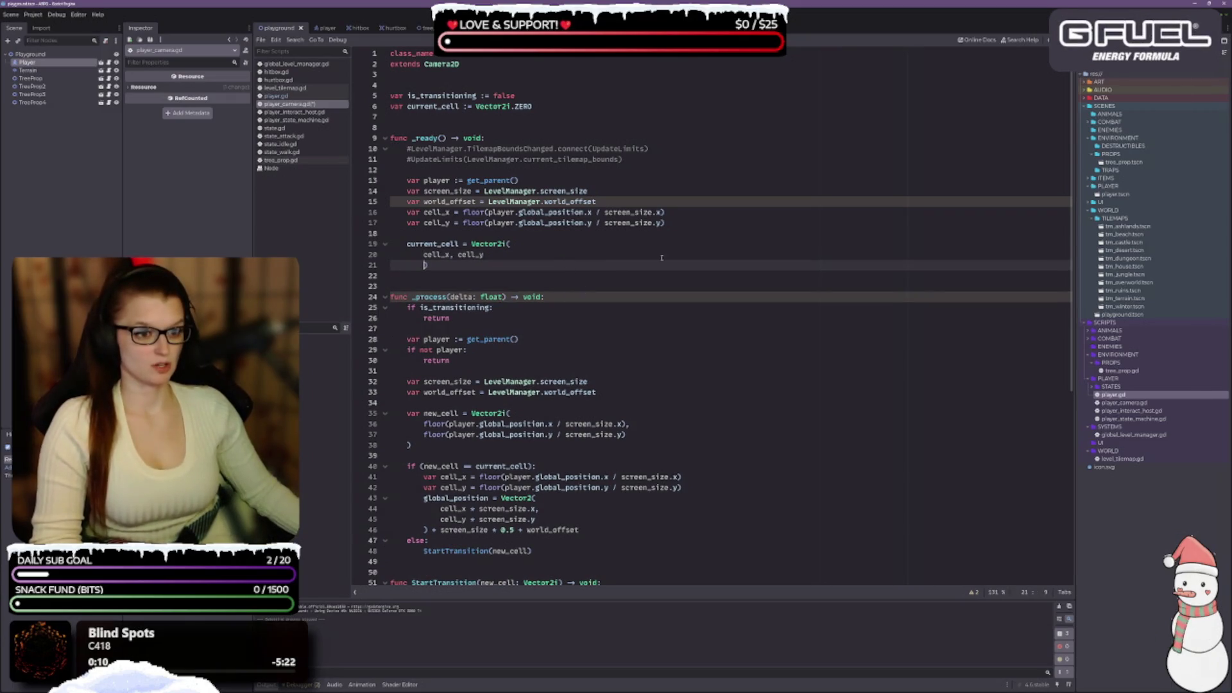
pyautogui.moveTo(665, 212); pyautogui.dragTo(463, 212)
pyautogui.hotkey('ctrl', 'c')
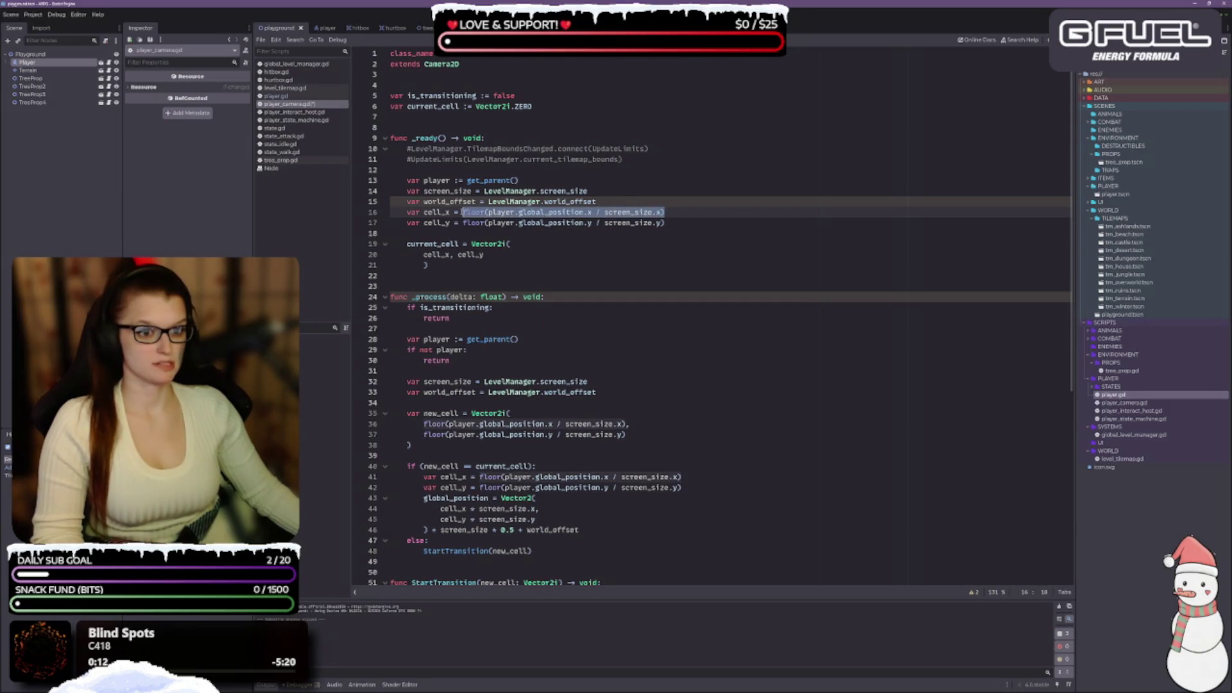
pyautogui.moveTo(495, 254); pyautogui.dragTo(428, 254)
pyautogui.hotkey('ctrl', 'v')
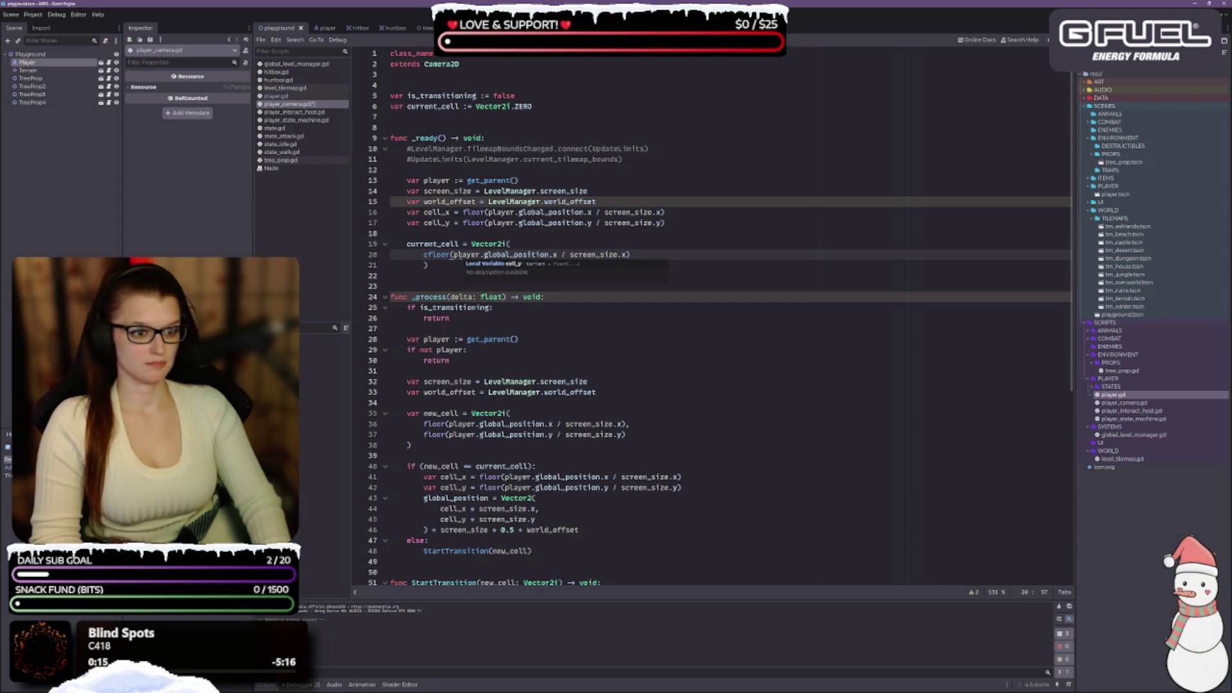
pyautogui.hotkey('shift', 'Home')
pyautogui.hotkey('ctrl', 'v')
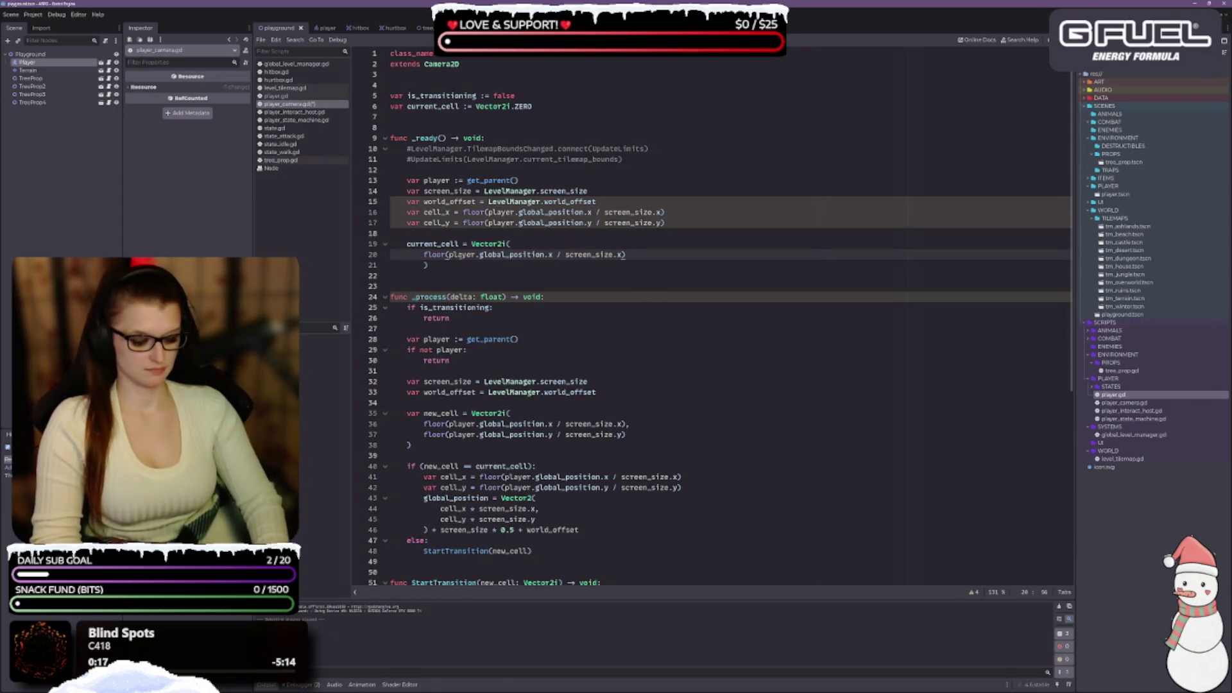
pyautogui.write(',')
pyautogui.press('Return')
# Copy the floored y expression from line 17 into the second Vector2i argument.
pyautogui.click(674, 221)
pyautogui.moveTo(674, 221); pyautogui.dragTo(472, 223)
pyautogui.hotkey('ctrl', 'c')
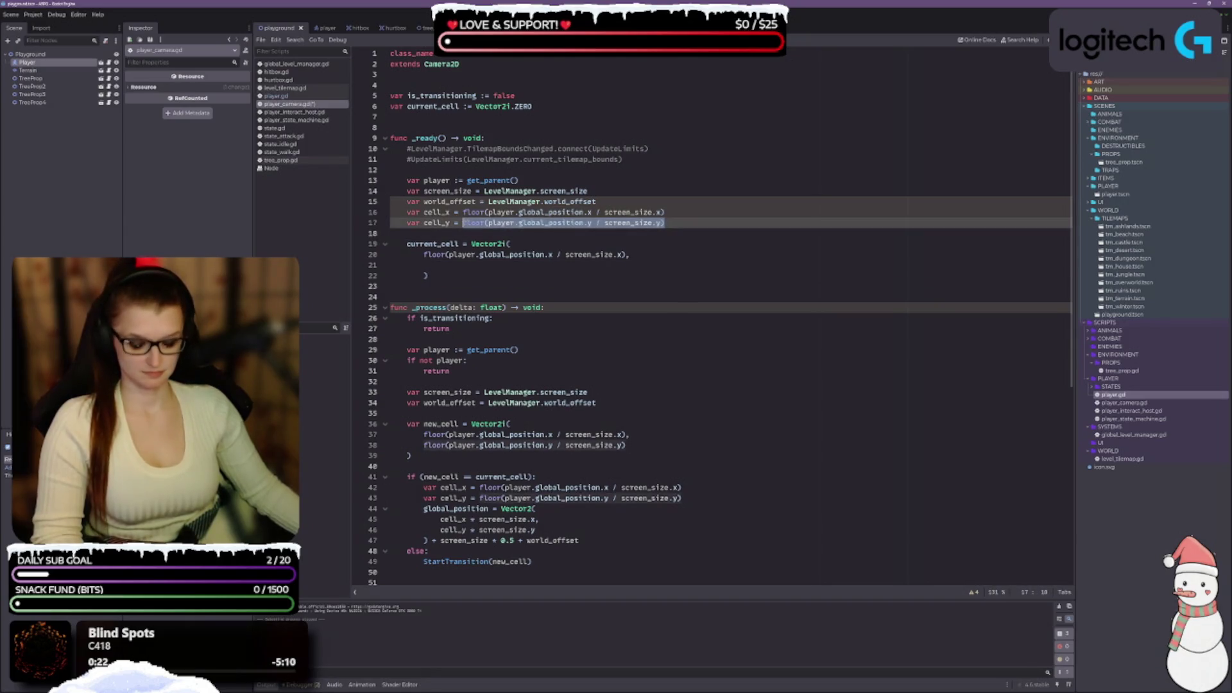
pyautogui.press('Down')
pyautogui.press('Down')
pyautogui.press('Down')
pyautogui.hotkey('ctrl', 'v')
# Delete the redundant cell_x, cell_y and world_offset lines from _ready.
pyautogui.click(468, 231)
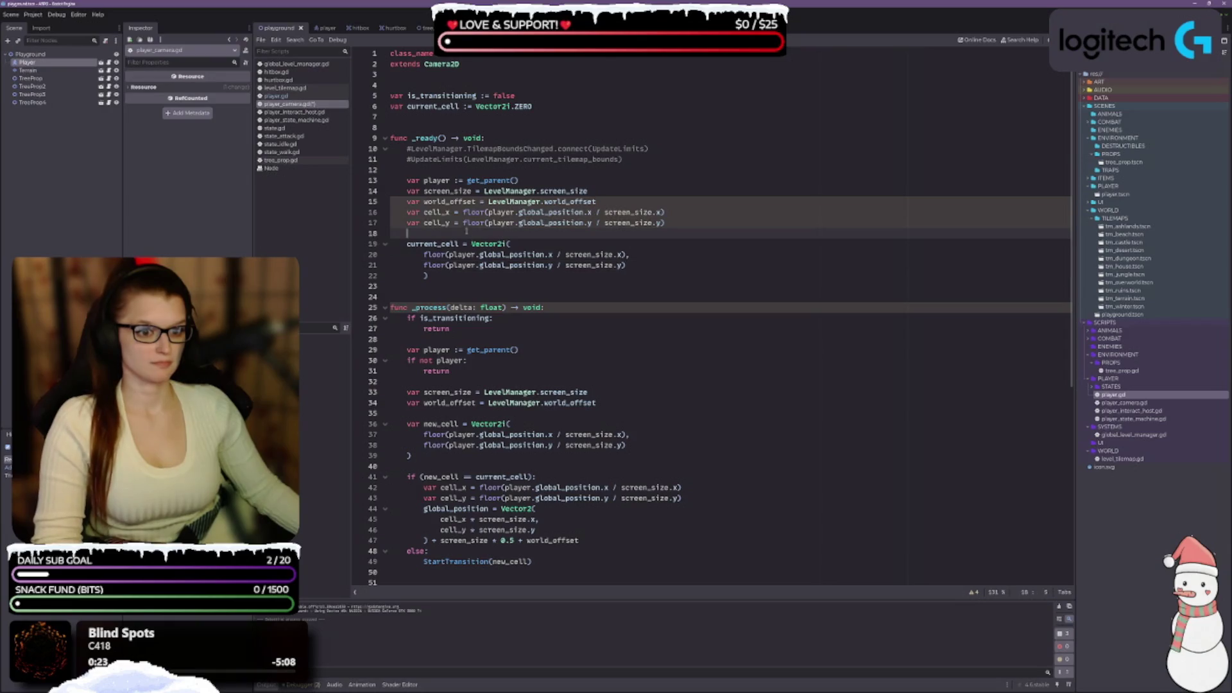
pyautogui.moveTo(407, 244)
pyautogui.mouseDown()
pyautogui.moveTo(577, 222)
pyautogui.moveTo(596, 202)
pyautogui.mouseUp()
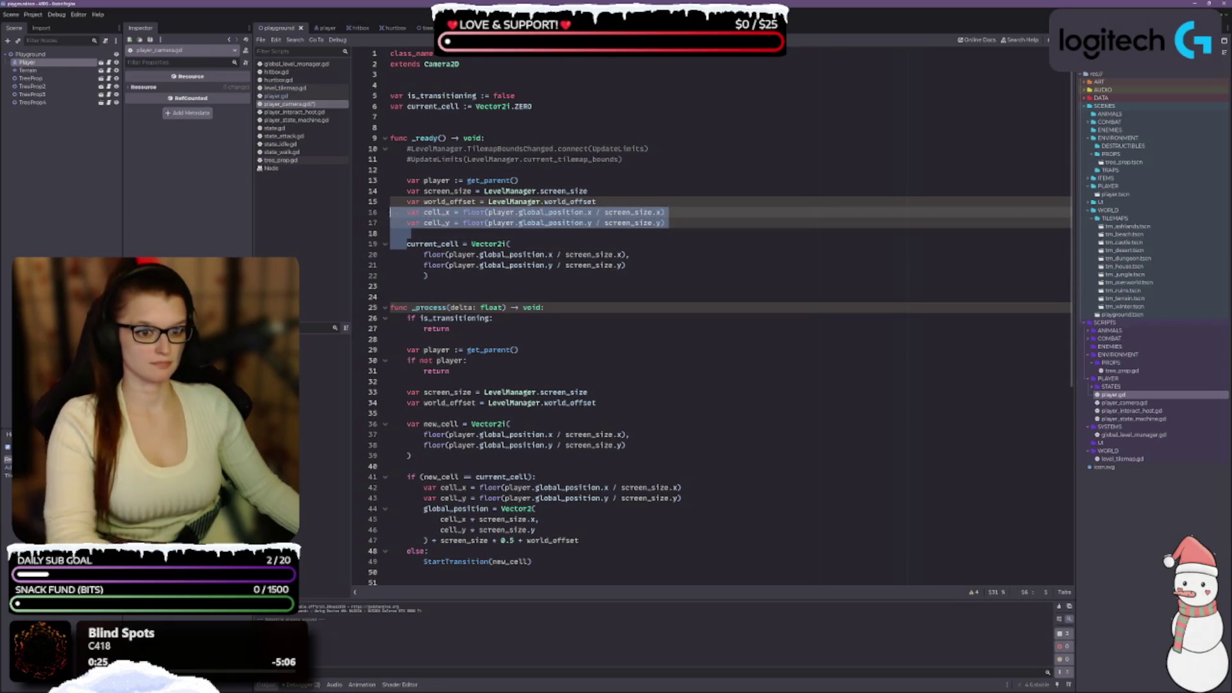
pyautogui.press('BackSpace')
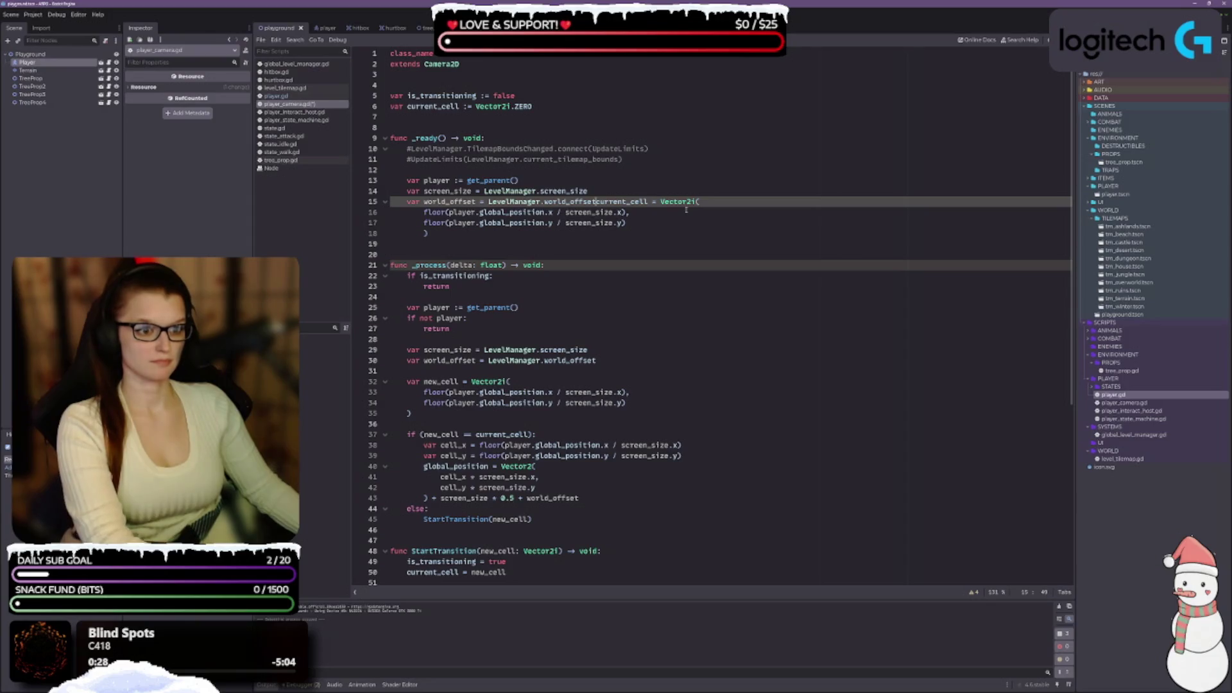
pyautogui.press('Return')
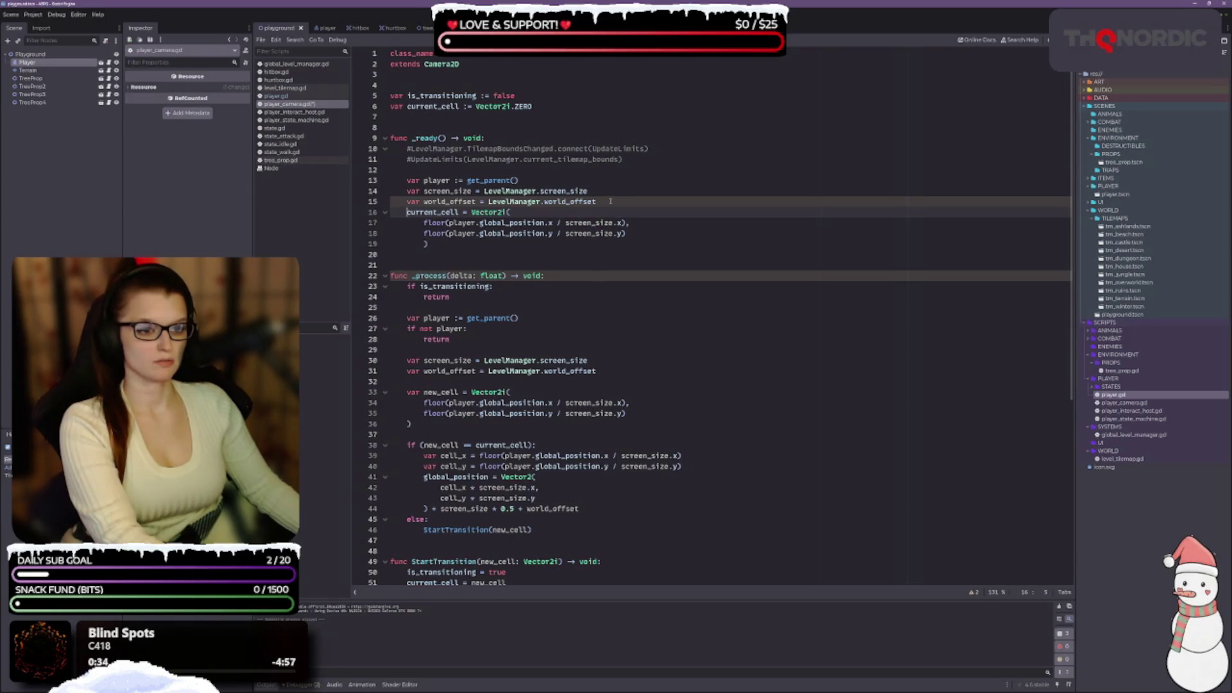
pyautogui.moveTo(604, 202); pyautogui.dragTo(390, 202)
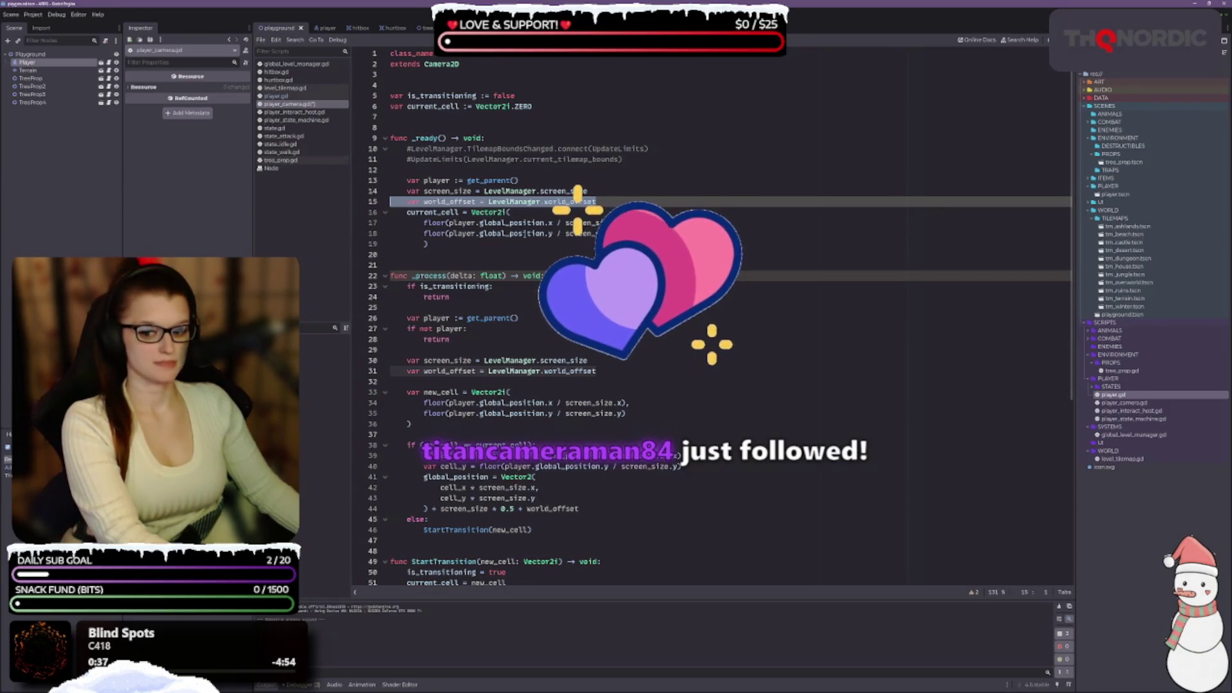
pyautogui.press('BackSpace')
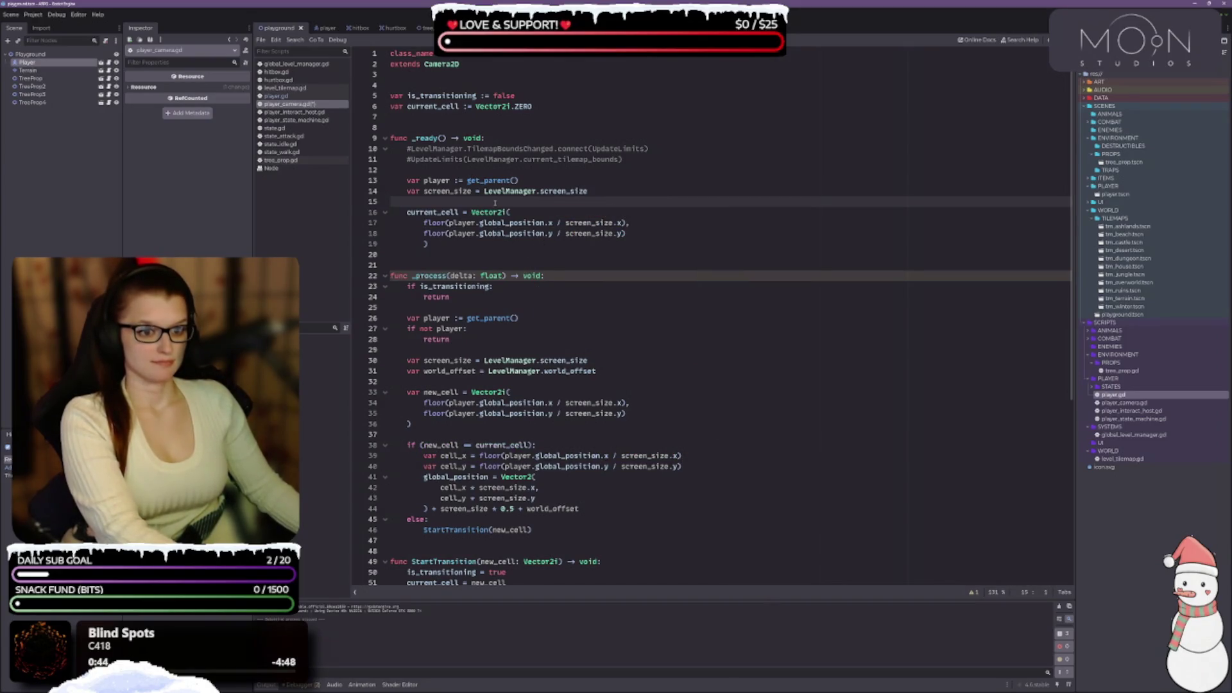
# Add an 'if not player:' guard with an indented return after the get_parent() line.
pyautogui.click(597, 174)
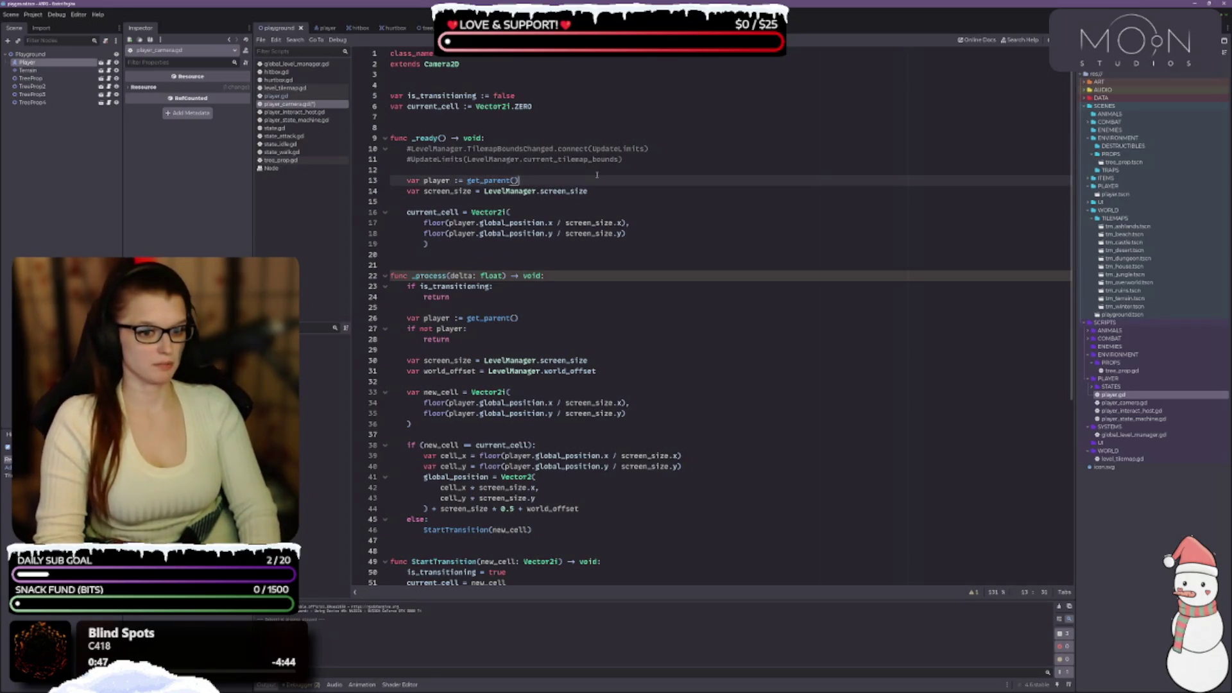
pyautogui.press('Return')
pyautogui.write('if not player:')
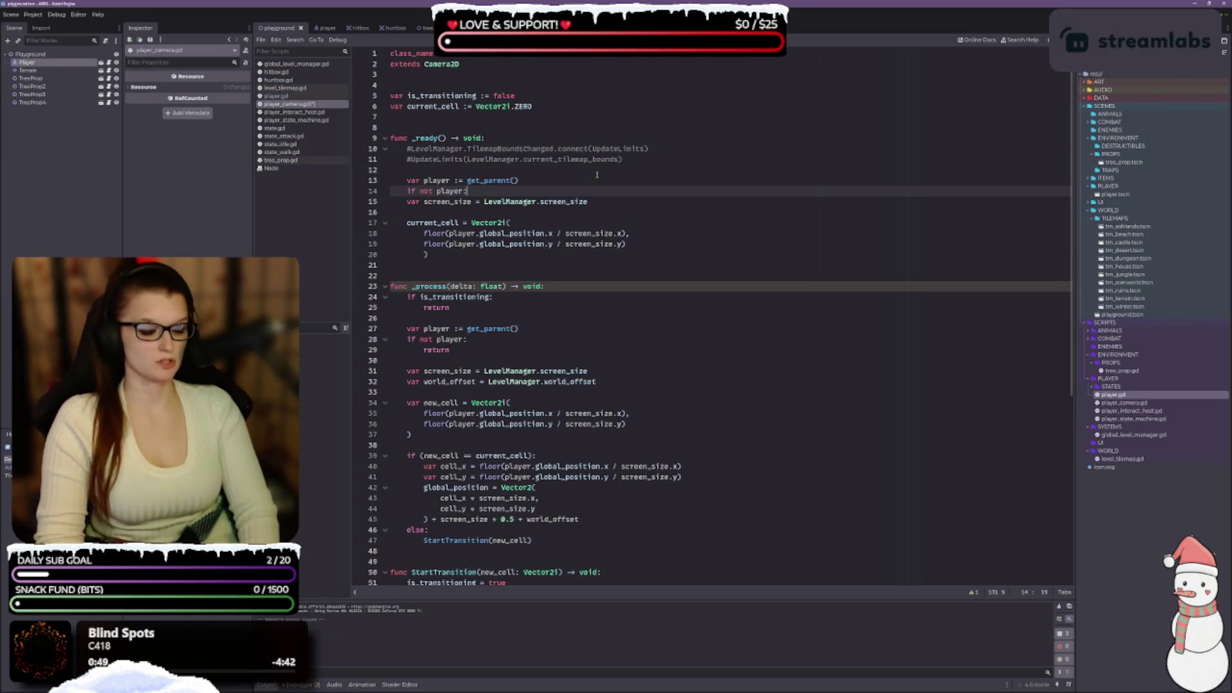
pyautogui.press('Return')
pyautogui.write('return')
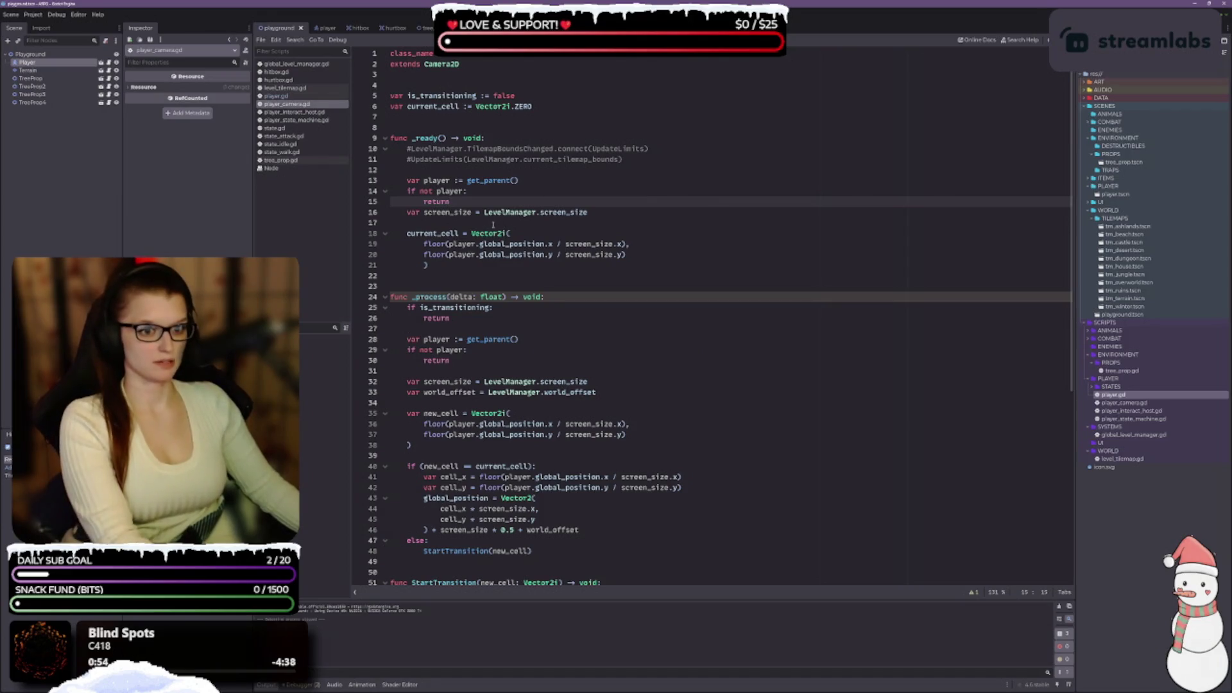
pyautogui.press('Return')
# Remove the extra blank line before the current_cell assignment.
pyautogui.click(492, 235)
pyautogui.click(469, 275)
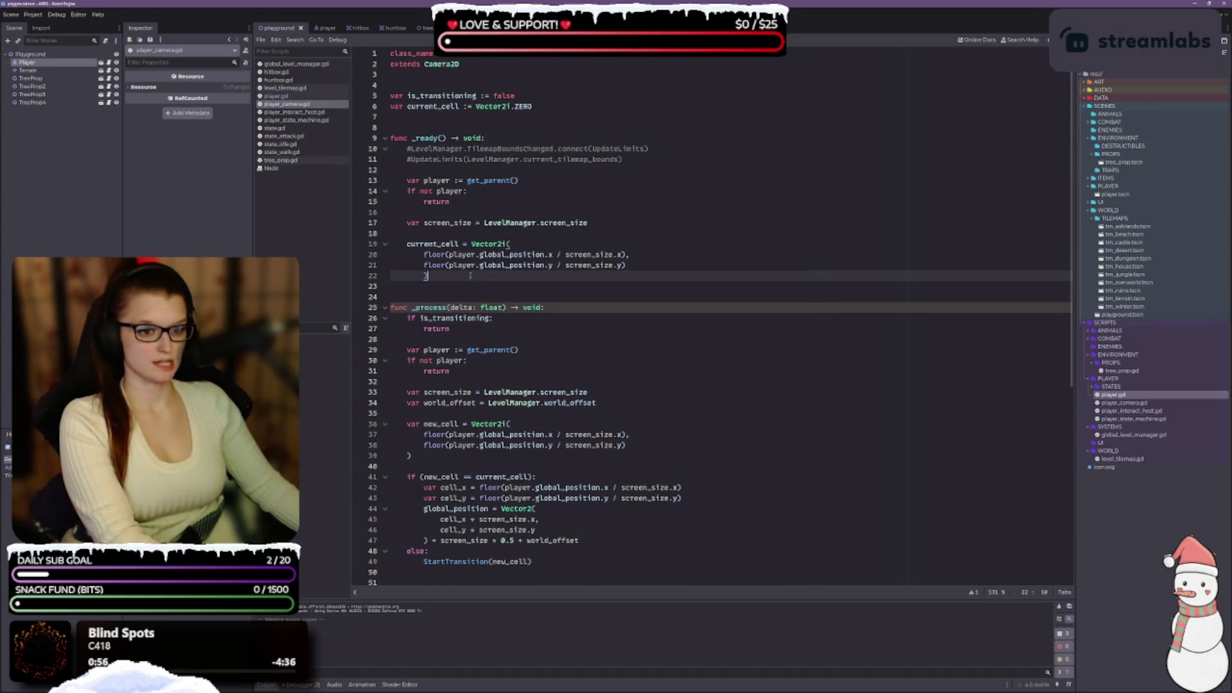
pyautogui.click(465, 234)
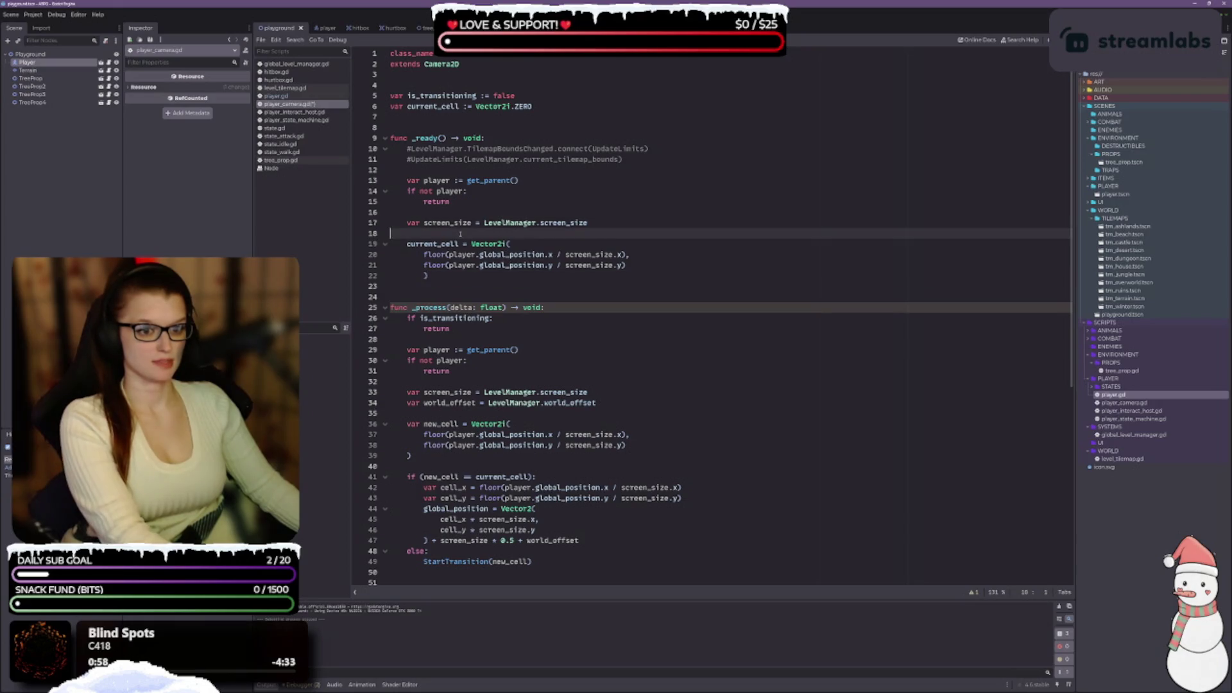
pyautogui.press('BackSpace')
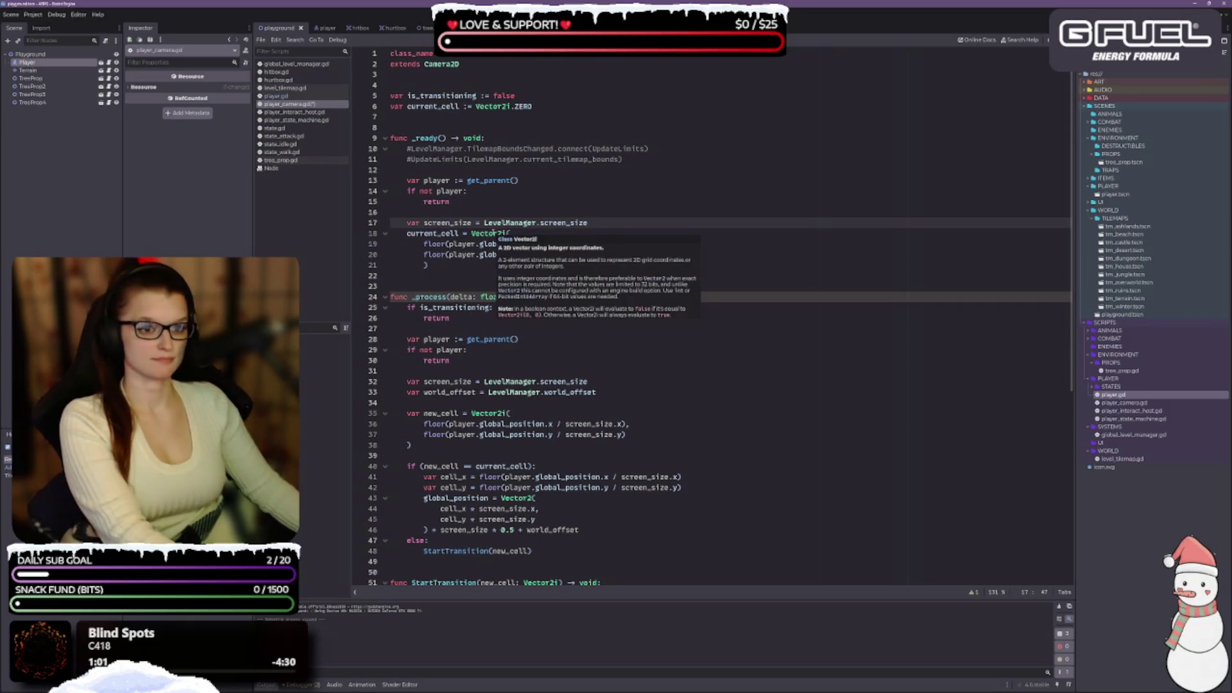
pyautogui.moveTo(579, 219)
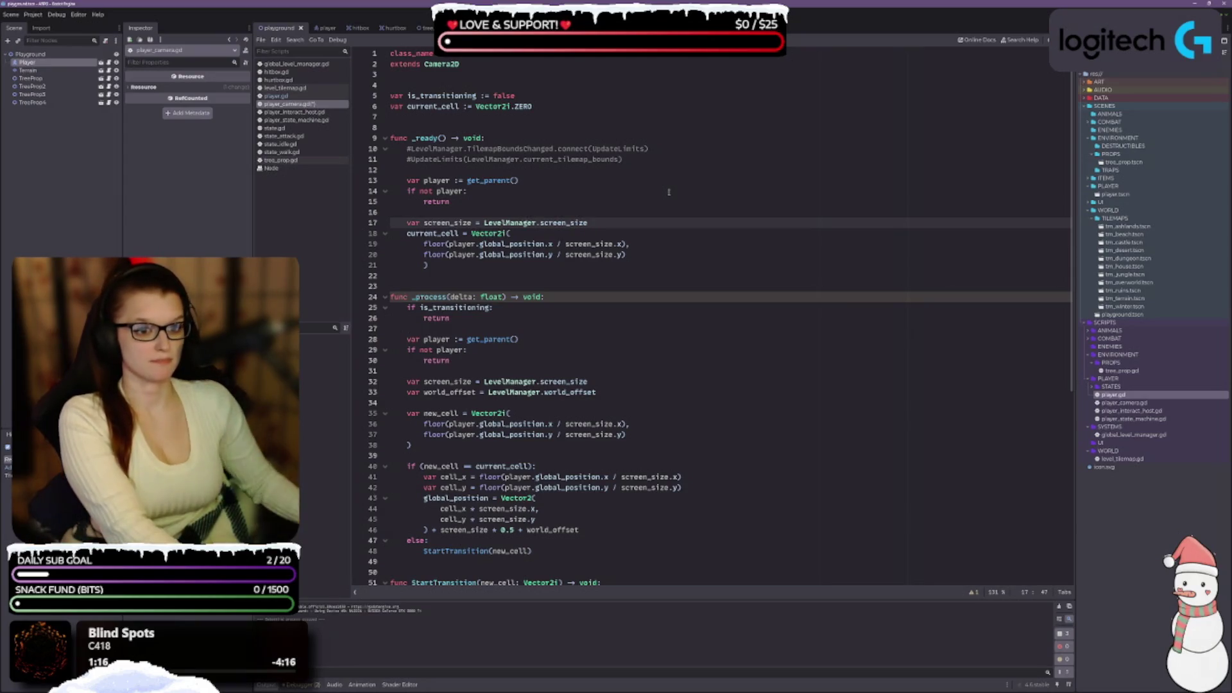
pyautogui.scroll(-2, 586, 182)
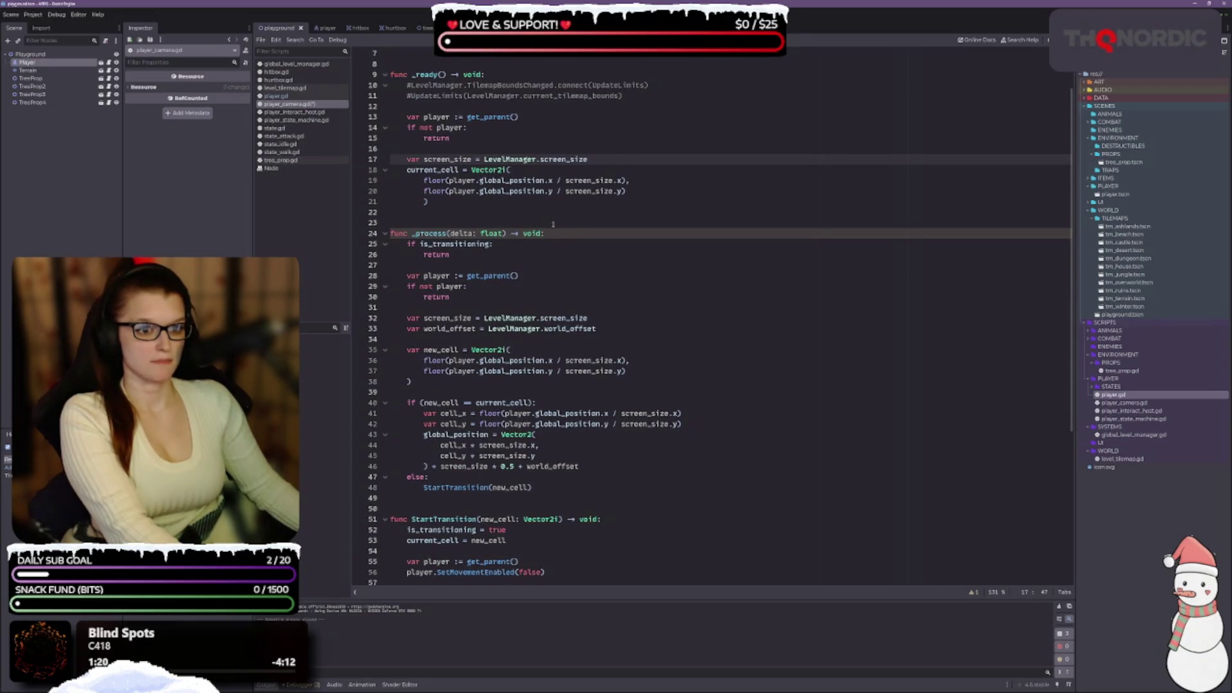
pyautogui.scroll(-1, 551, 223)
pyautogui.click(514, 225)
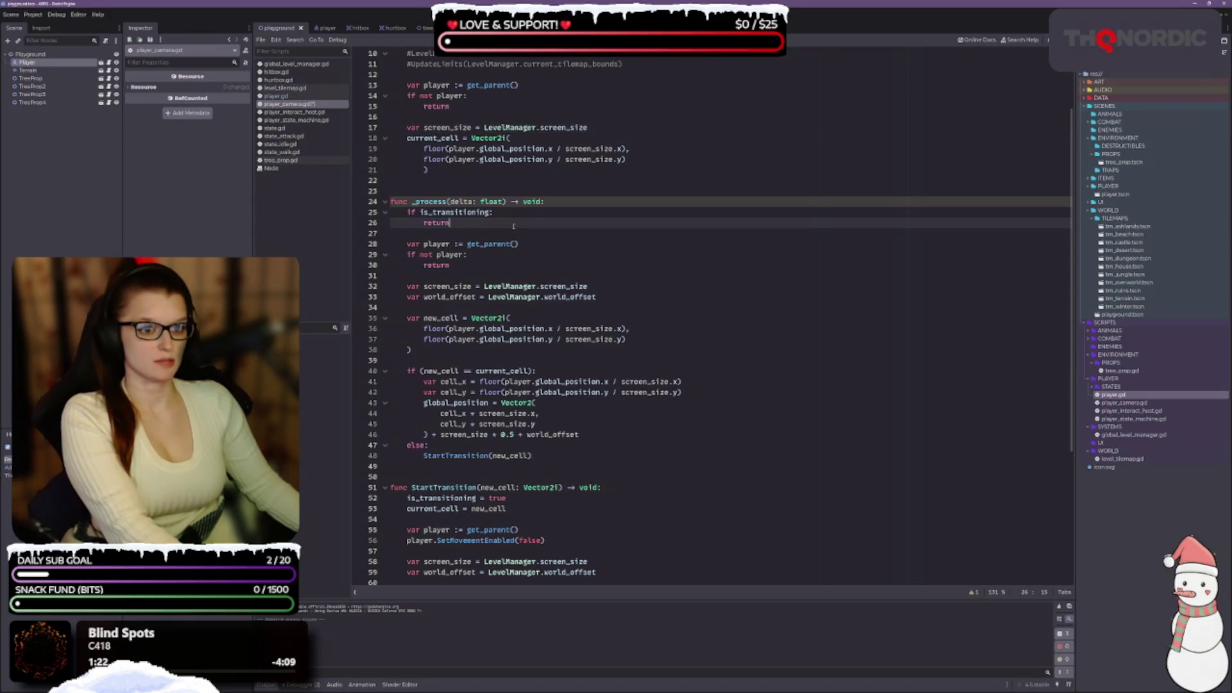
pyautogui.scroll(-1, 540, 229)
pyautogui.click(548, 215)
pyautogui.click(493, 224)
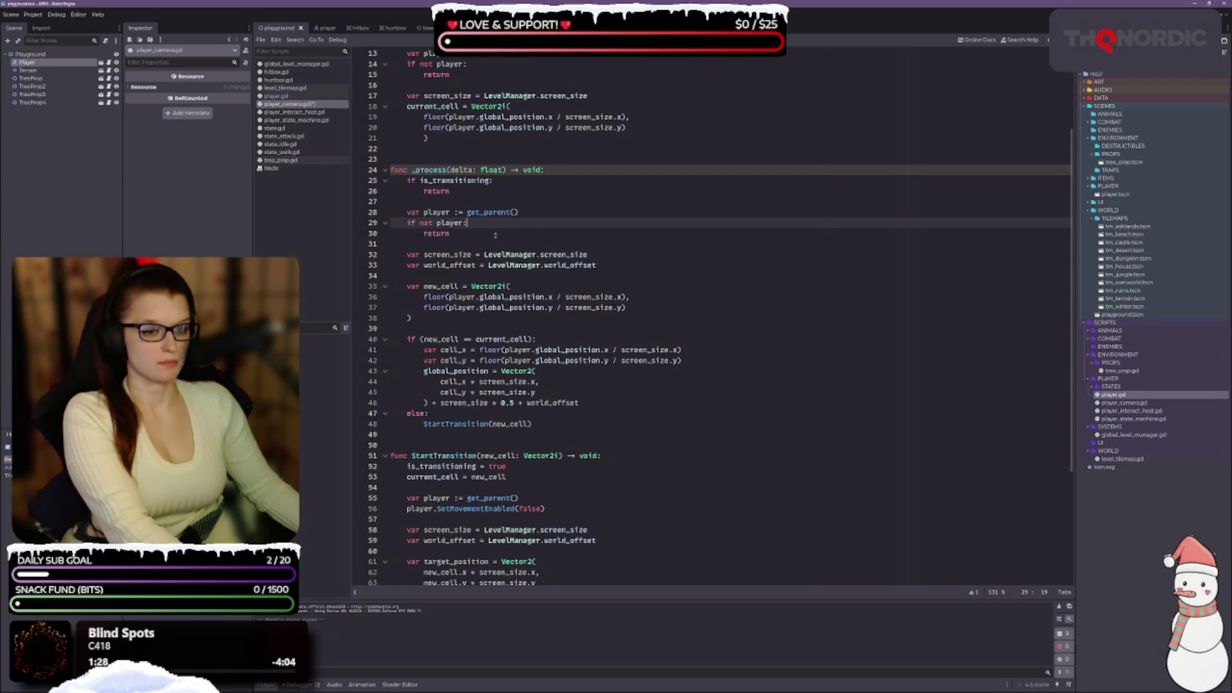
pyautogui.scroll(-1, 493, 225)
pyautogui.click(611, 235)
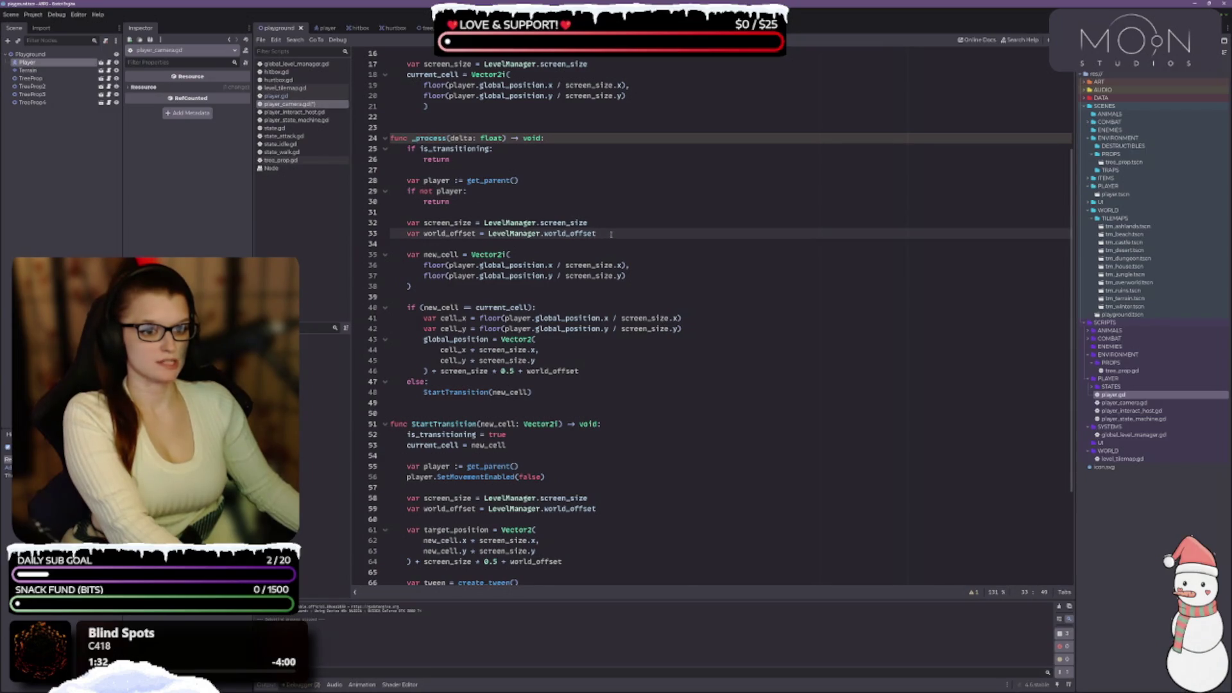
pyautogui.scroll(-1, 611, 235)
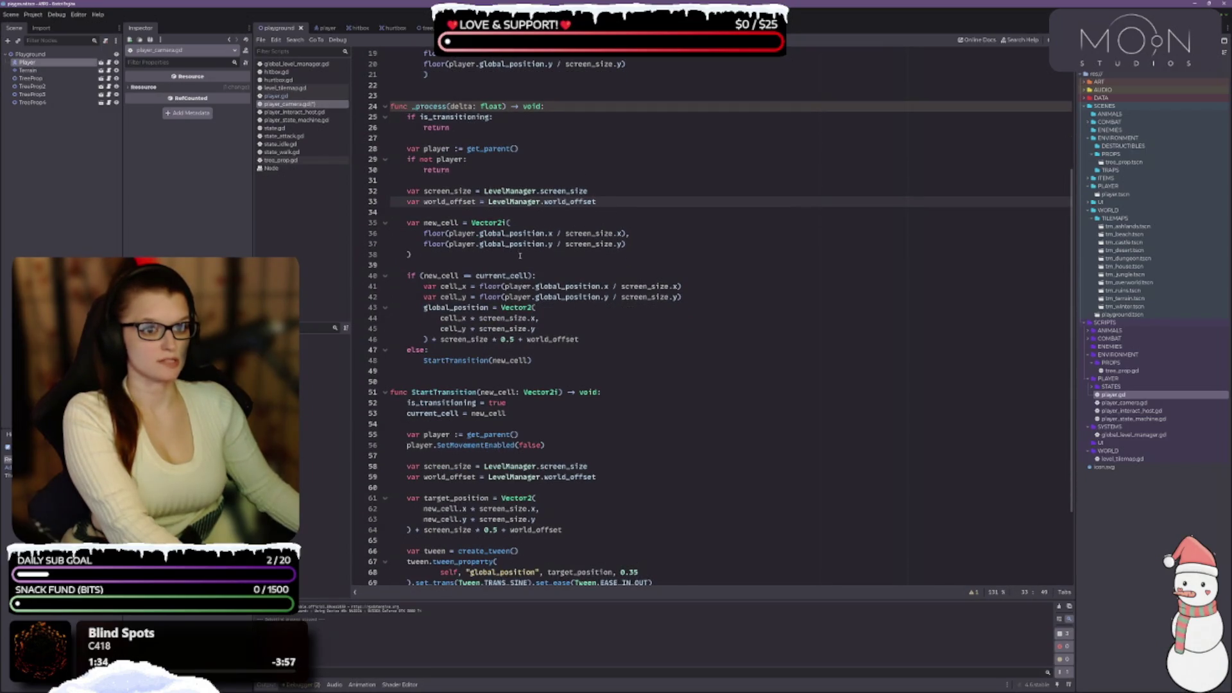
pyautogui.scroll(2, 524, 258)
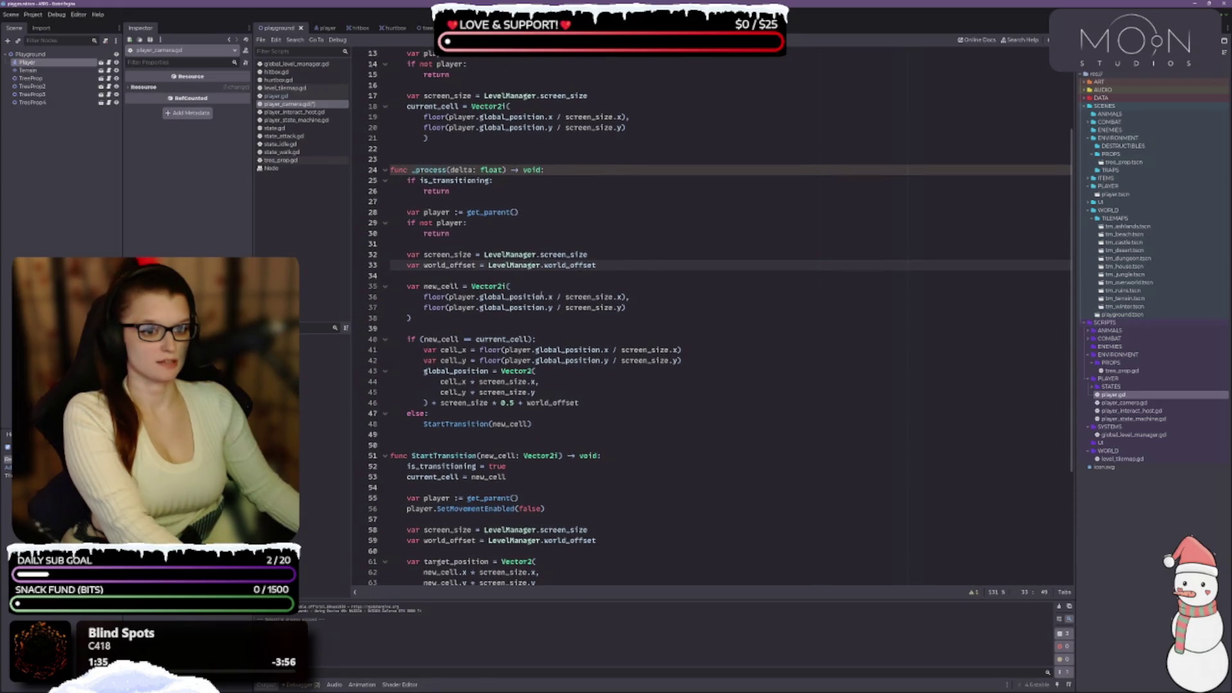
pyautogui.scroll(-1, 542, 292)
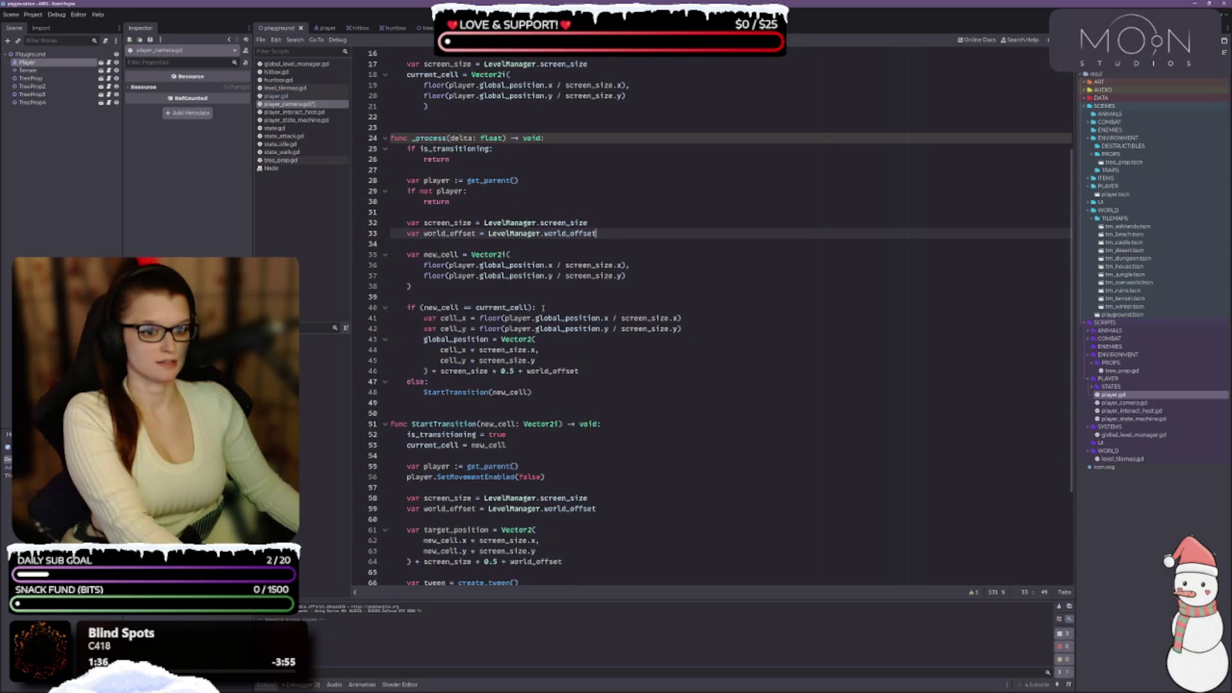
pyautogui.click(538, 307)
pyautogui.scroll(-1, 544, 283)
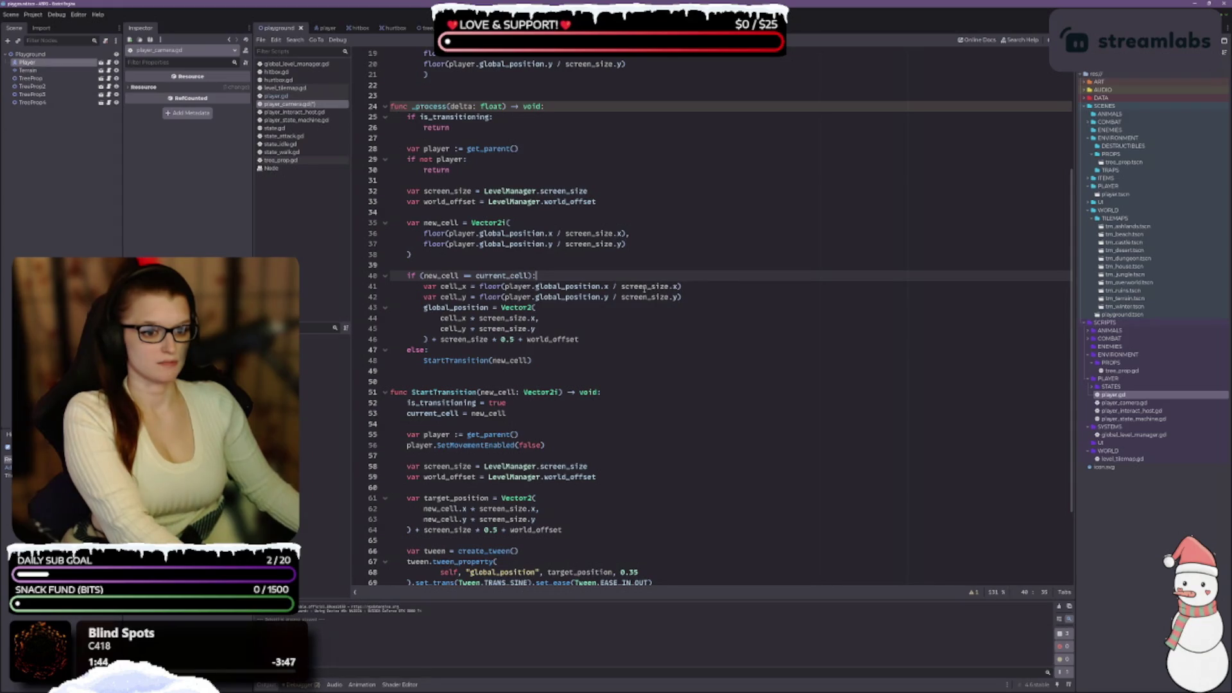
pyautogui.moveTo(682, 287)
pyautogui.mouseDown()
pyautogui.moveTo(578, 297)
pyautogui.moveTo(480, 286)
pyautogui.mouseUp()
pyautogui.hotkey('ctrl', 'c')
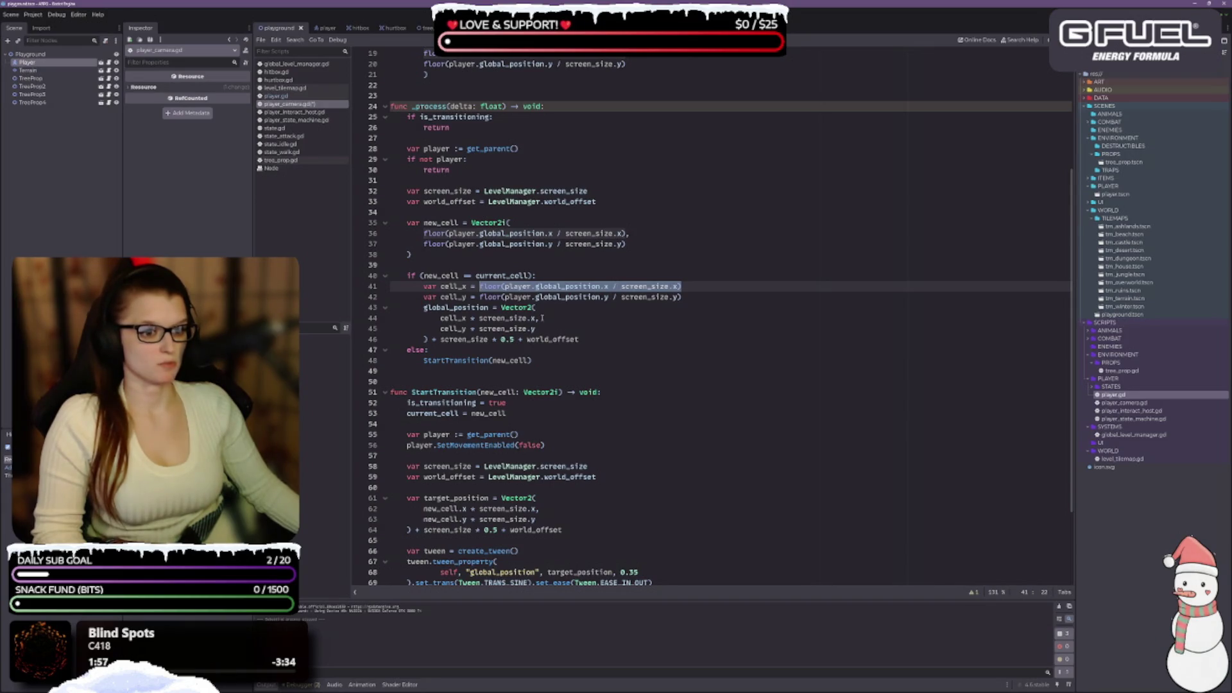
pyautogui.moveTo(537, 318); pyautogui.dragTo(441, 317)
pyautogui.hotkey('ctrl', 'v')
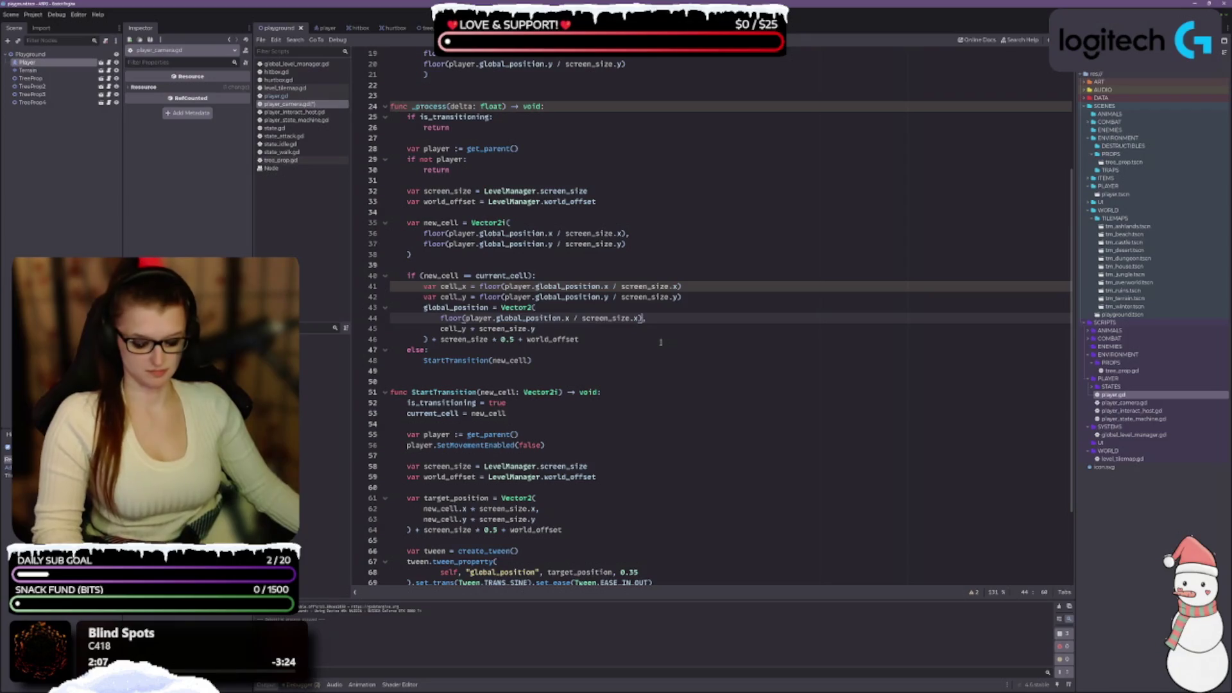
pyautogui.hotkey('ctrl', 'z')
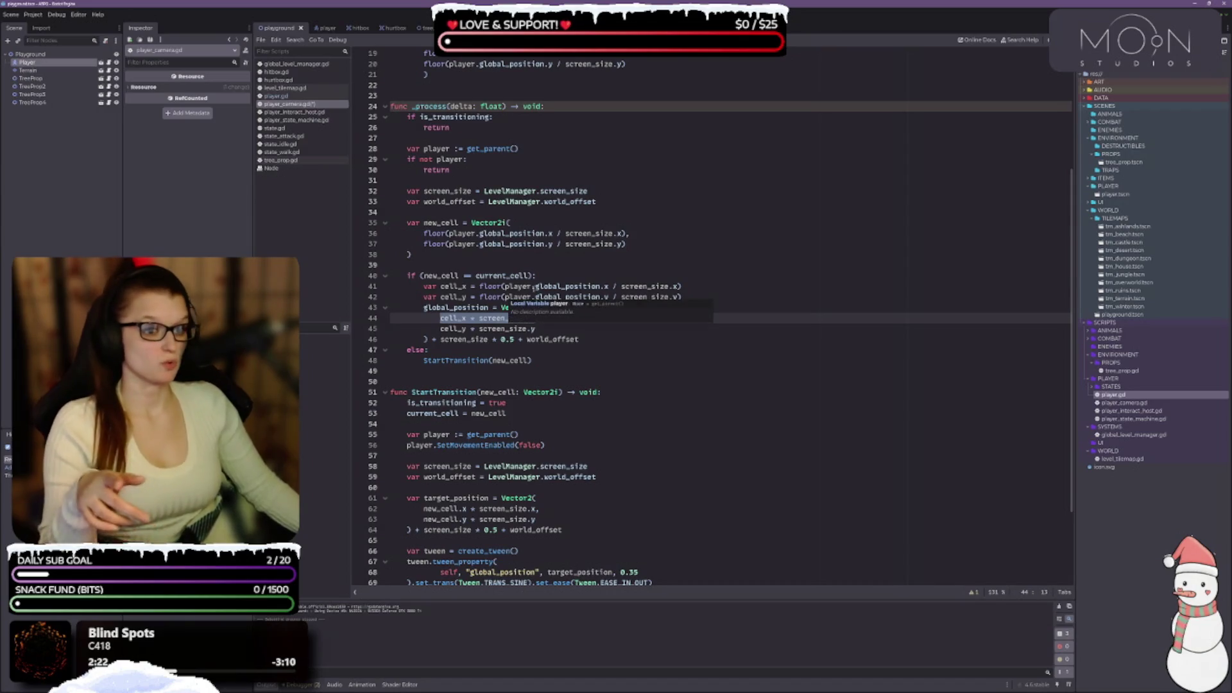
pyautogui.moveTo(518, 287); pyautogui.dragTo(609, 287)
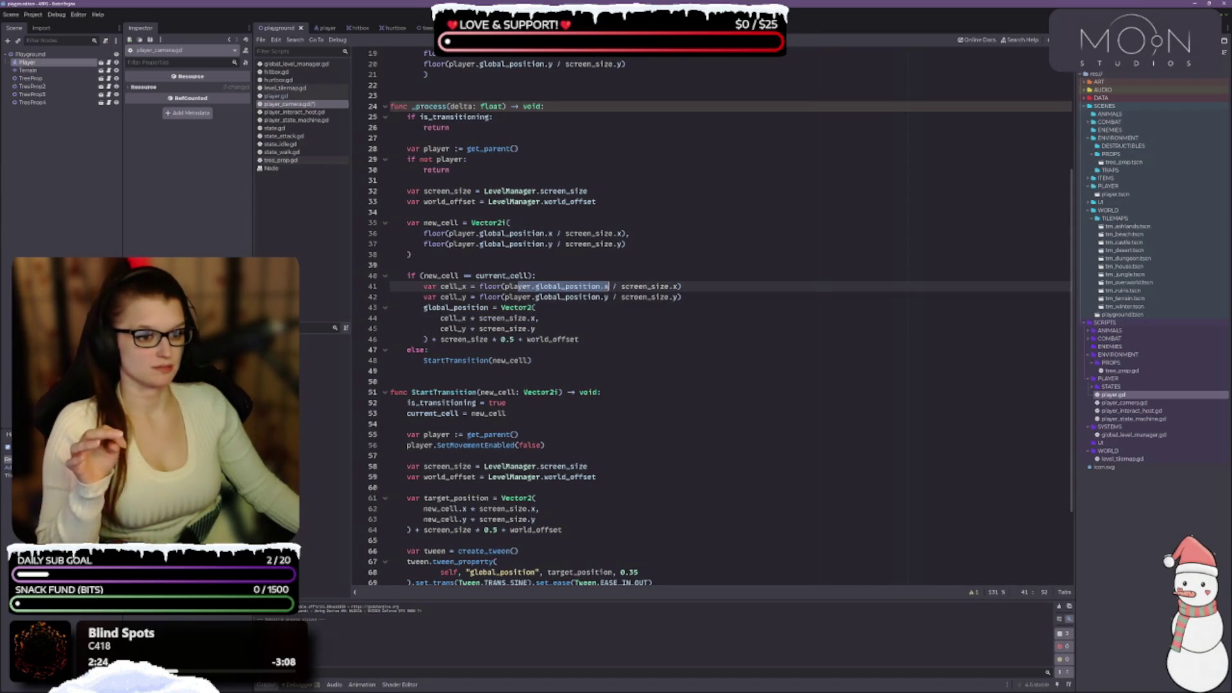
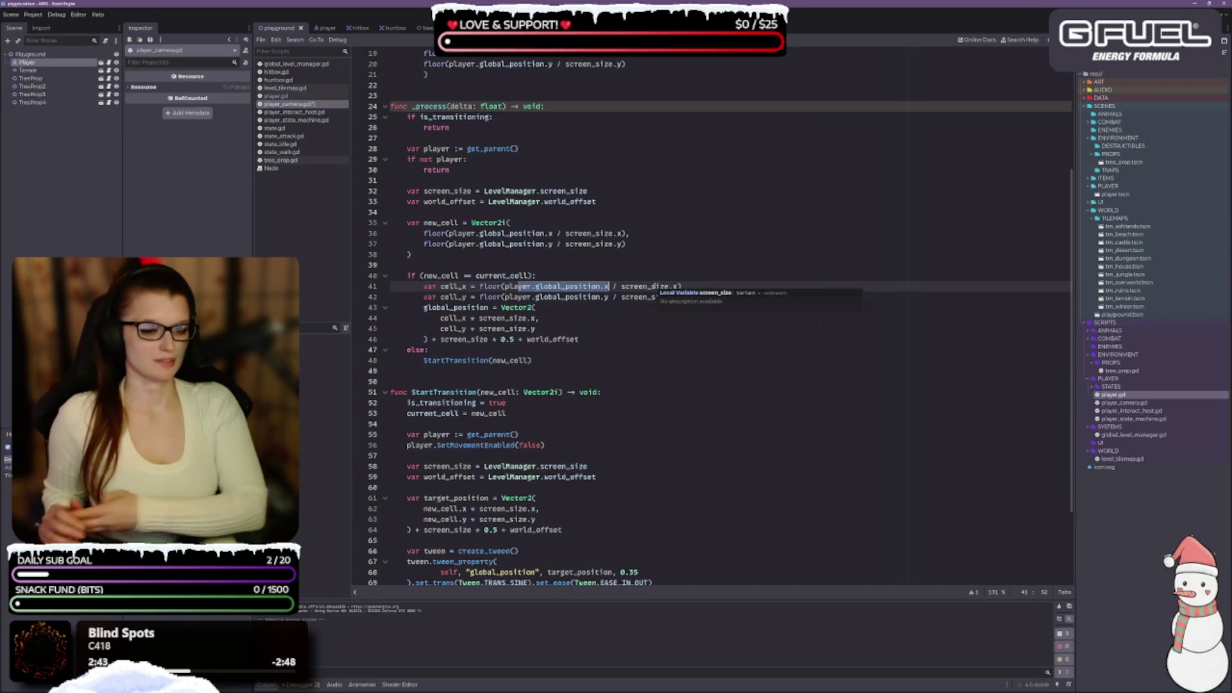
# Comment out the cell_x and cell_y lines 41–42 in _process with Ctrl+K.
pyautogui.scroll(2, 560, 459)
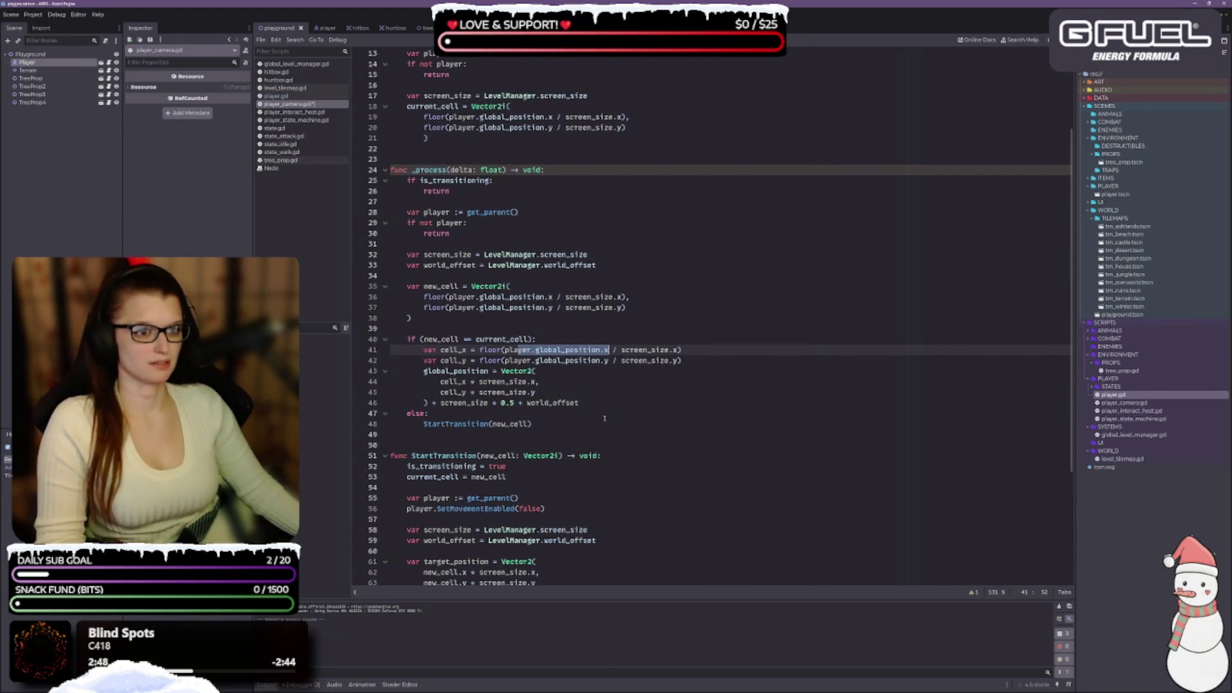
pyautogui.scroll(2, 560, 459)
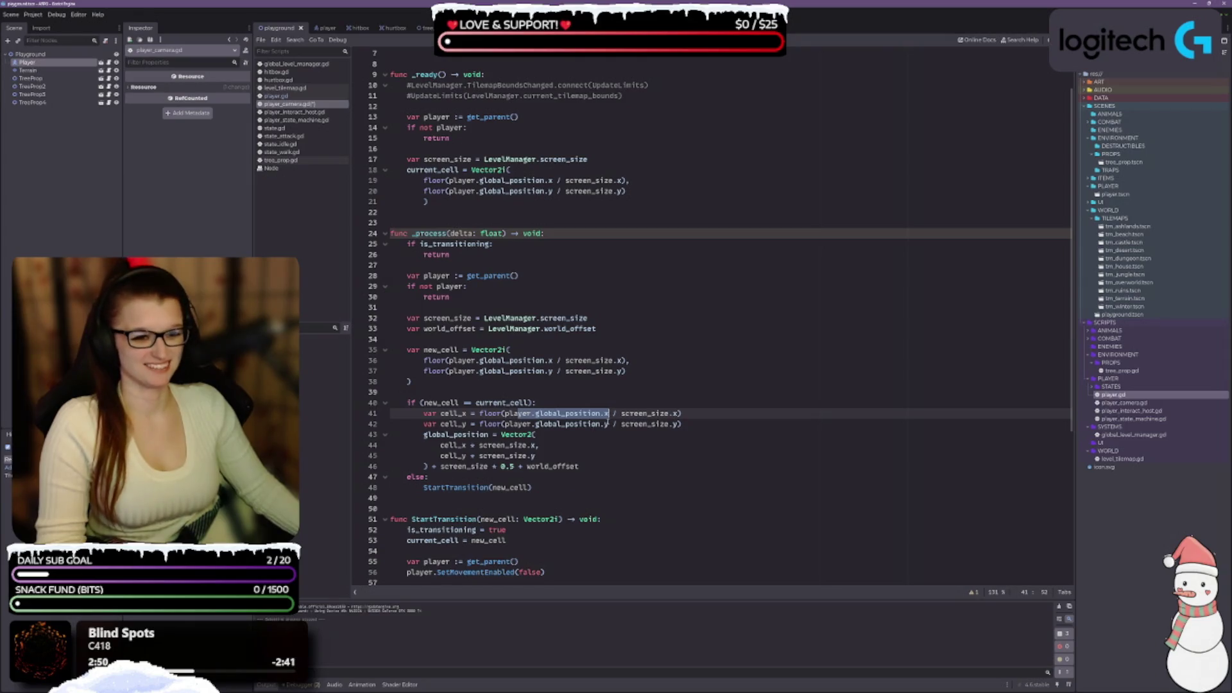
pyautogui.scroll(-3, 558, 398)
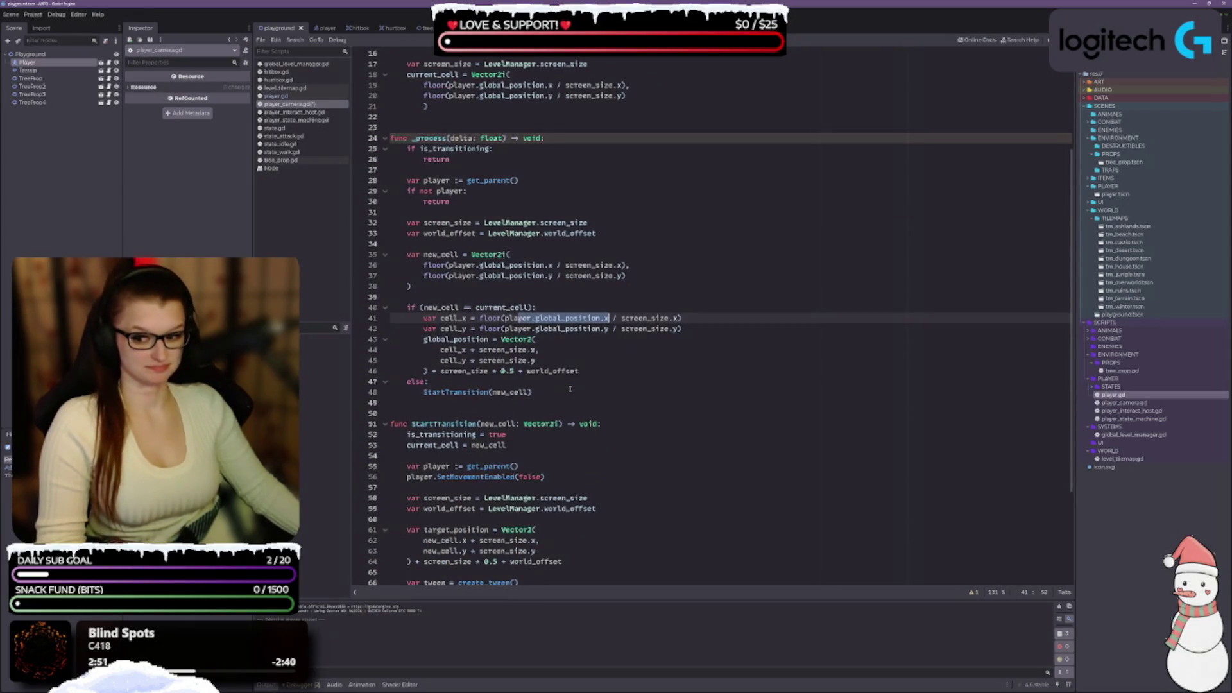
pyautogui.scroll(-1, 570, 389)
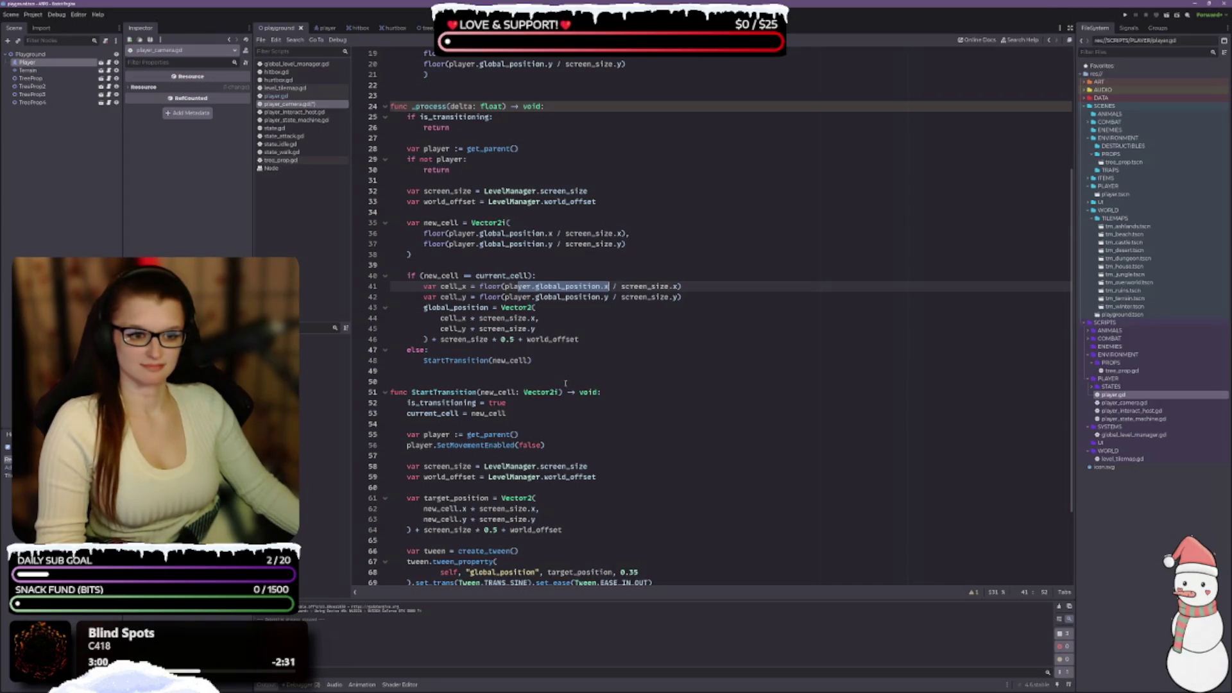
pyautogui.click(617, 339)
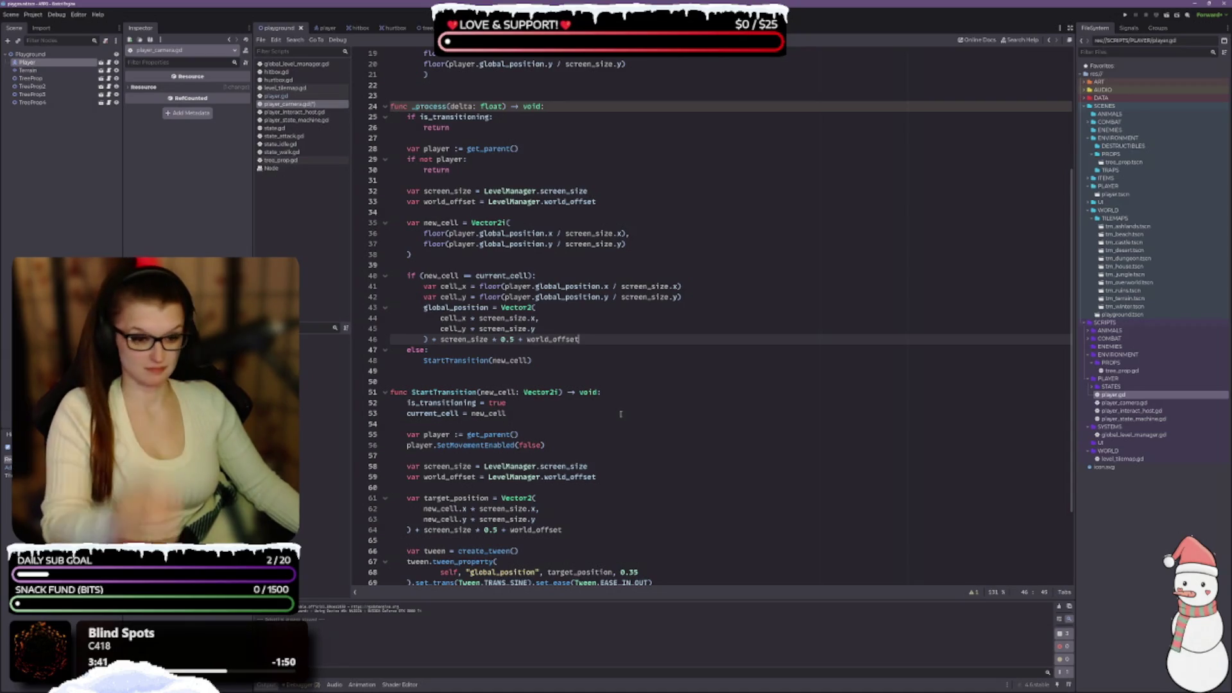
pyautogui.scroll(-1, 628, 378)
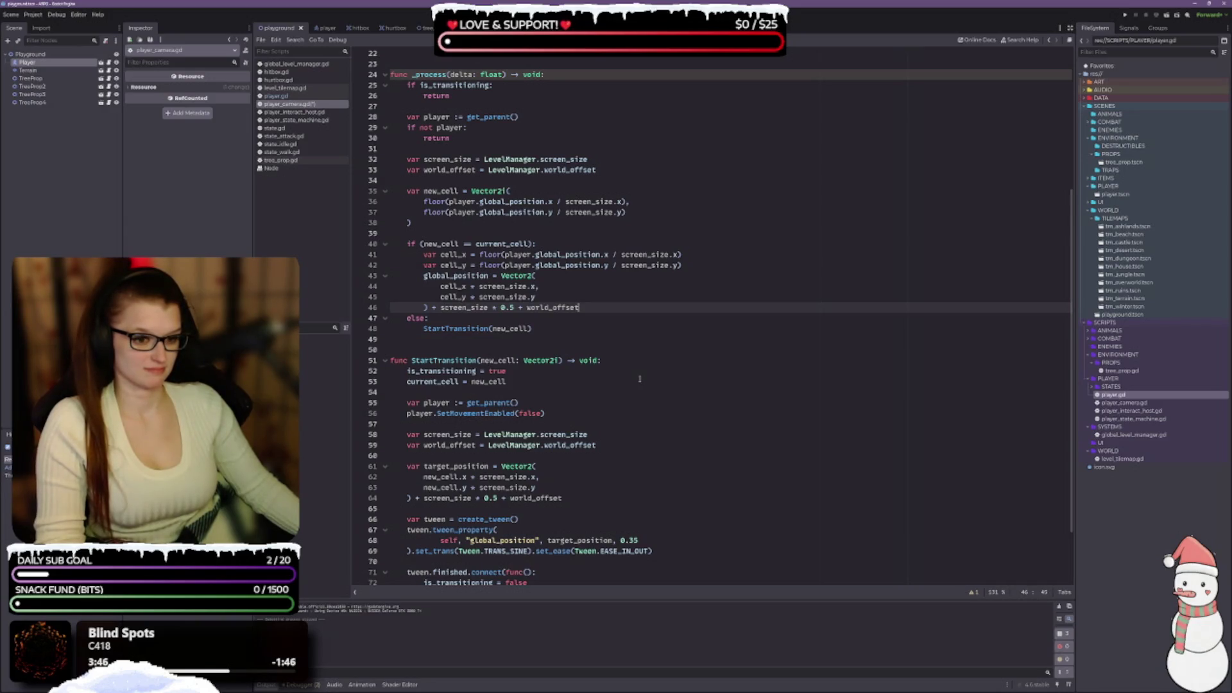
pyautogui.scroll(-1, 639, 378)
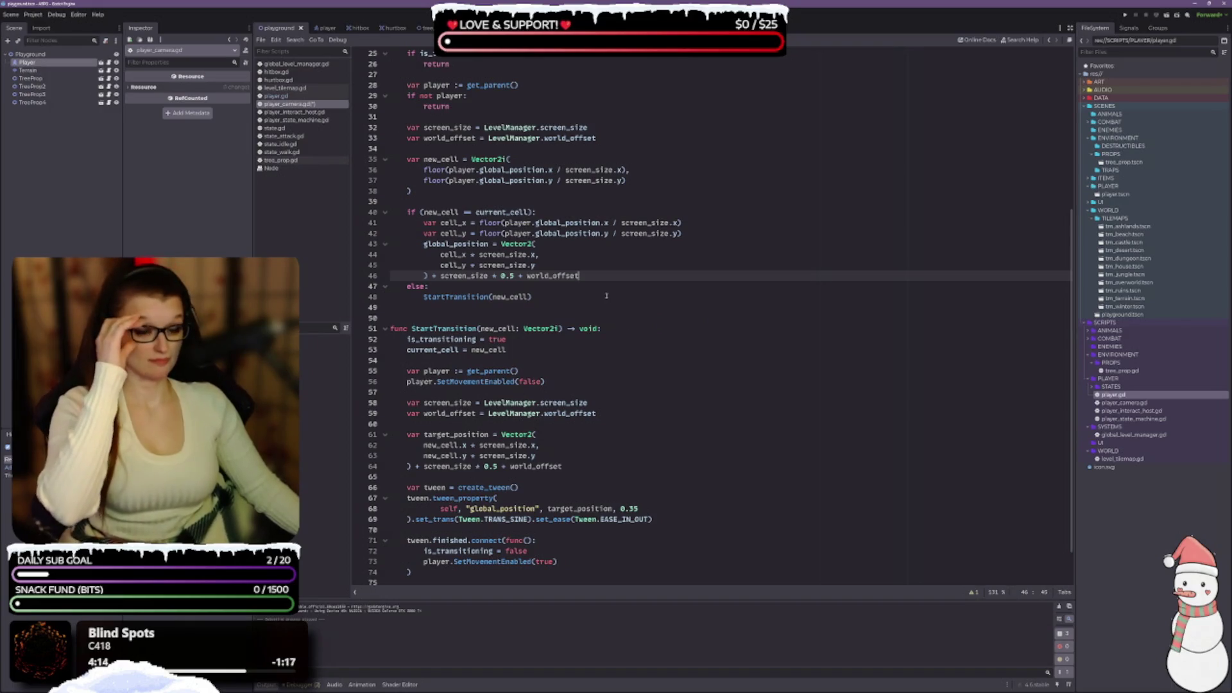
pyautogui.scroll(-2, 612, 313)
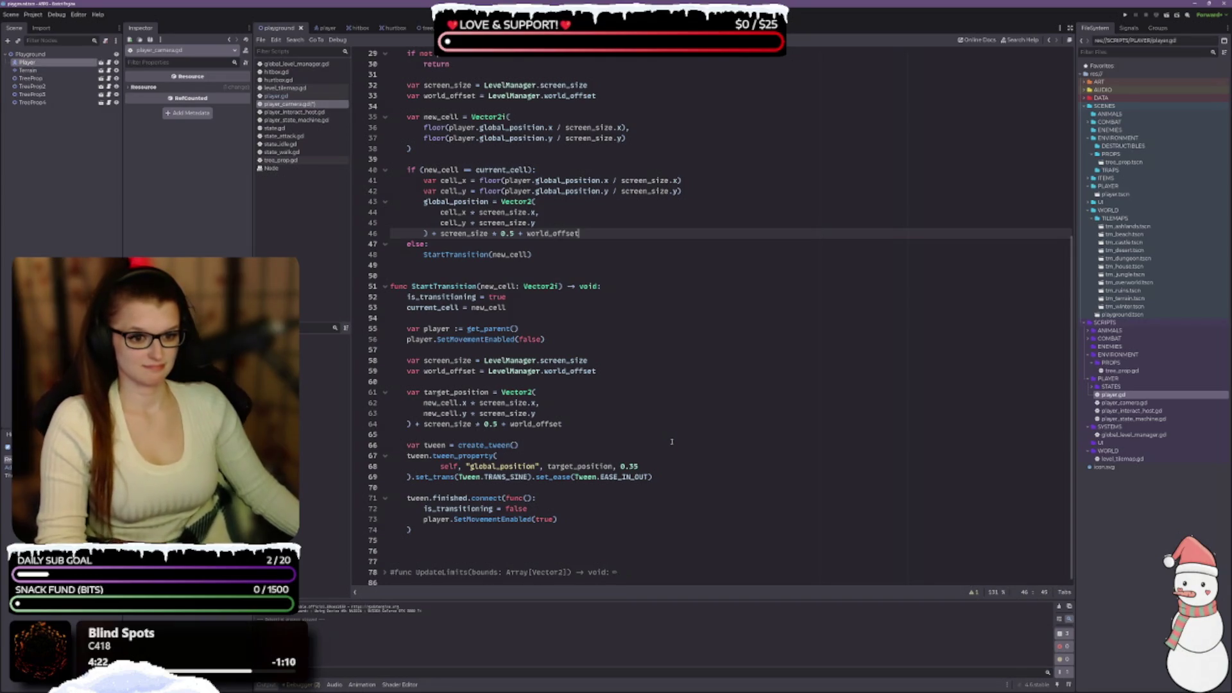
pyautogui.scroll(2, 671, 444)
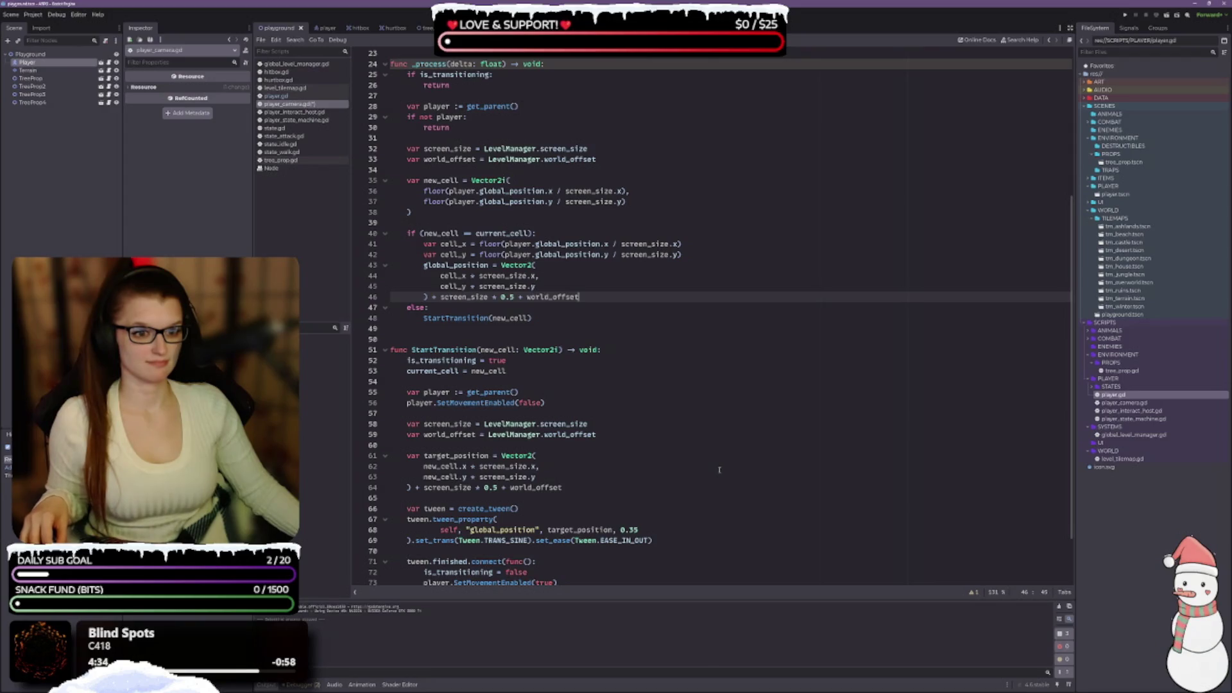
pyautogui.scroll(2, 716, 471)
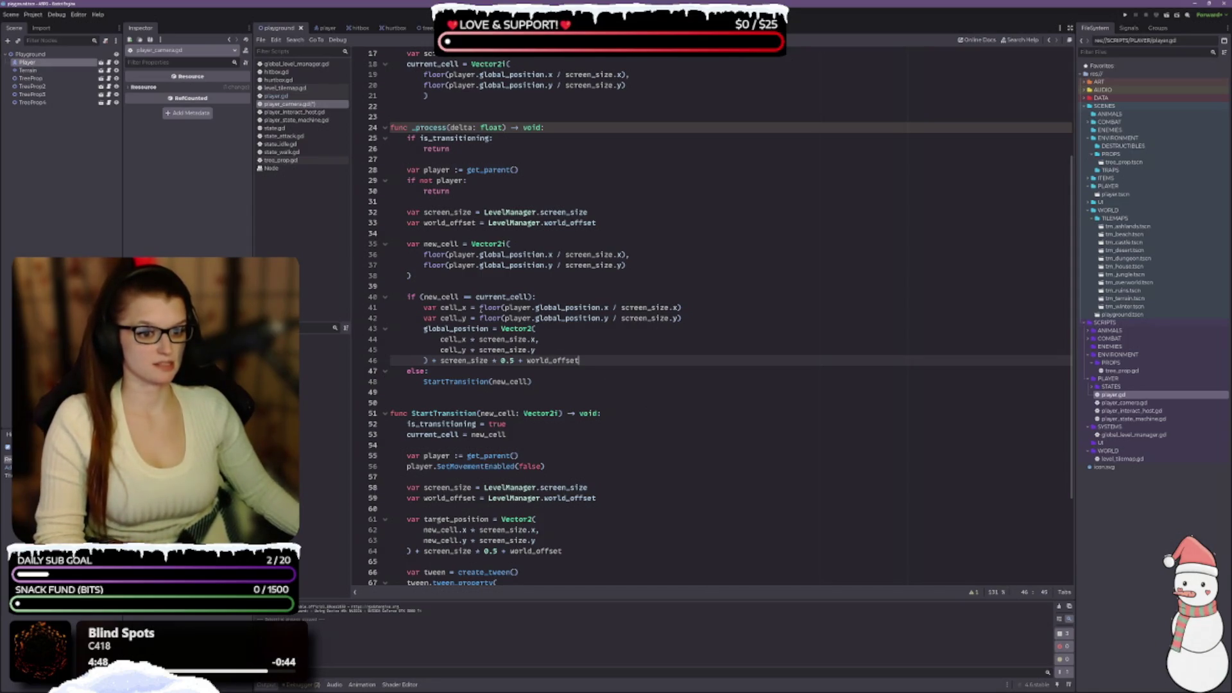
pyautogui.click(465, 308)
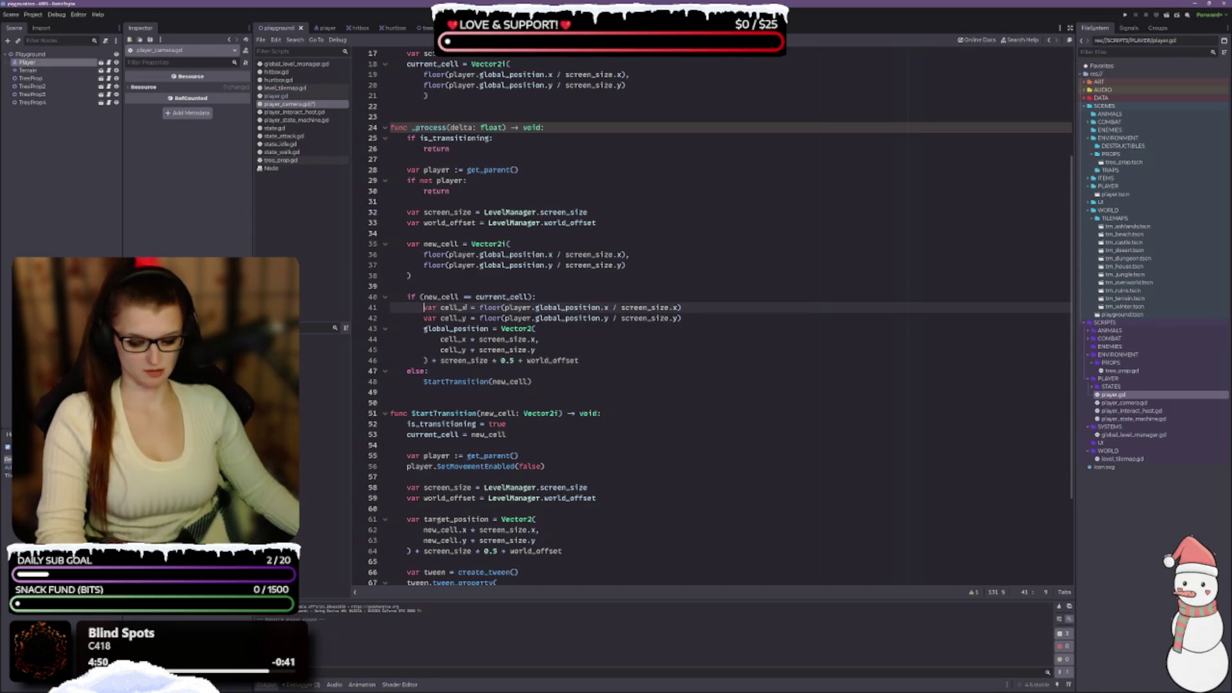
pyautogui.hotkey('ctrl', 'k')
pyautogui.click(422, 318)
pyautogui.hotkey('ctrl', 'k')
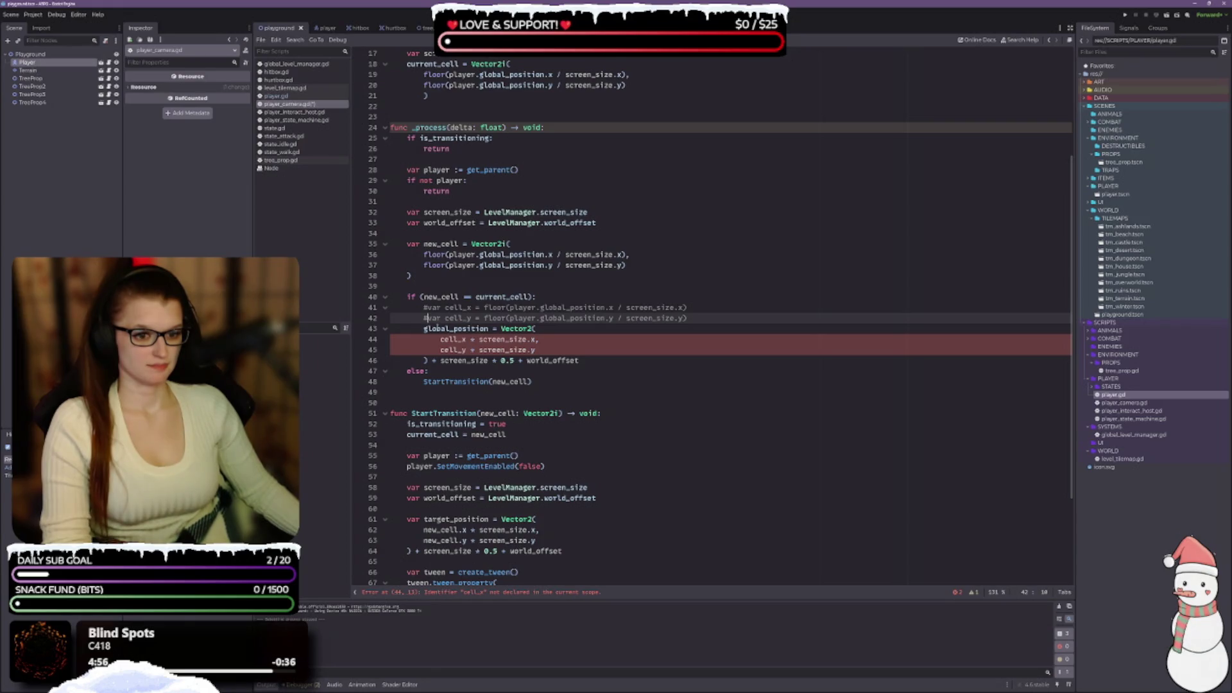
# Comment out the remaining snap lines 43–46 by prefixing each with #.
pyautogui.click(423, 328)
pyautogui.write('#')
pyautogui.press('Down')
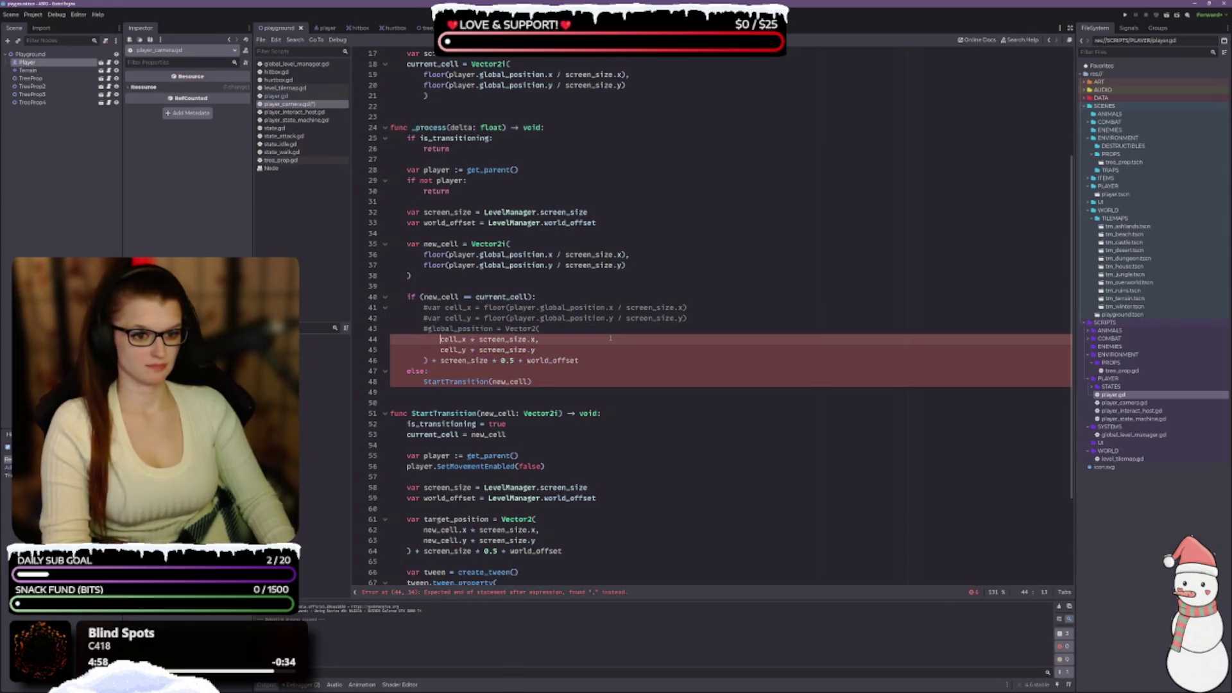
pyautogui.write('#')
pyautogui.press('Down')
pyautogui.write('#')
pyautogui.press('Down')
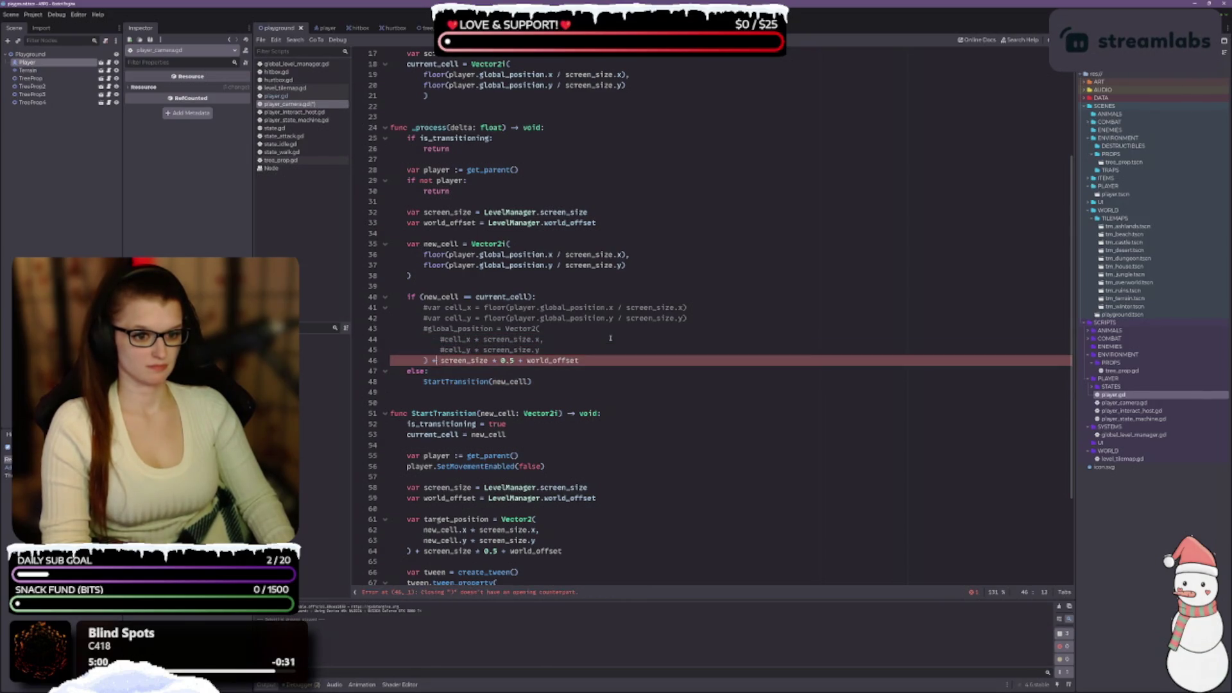
pyautogui.write('#')
# Add a new line below the commented block reading global_position = Vector2( ).
pyautogui.click(639, 356)
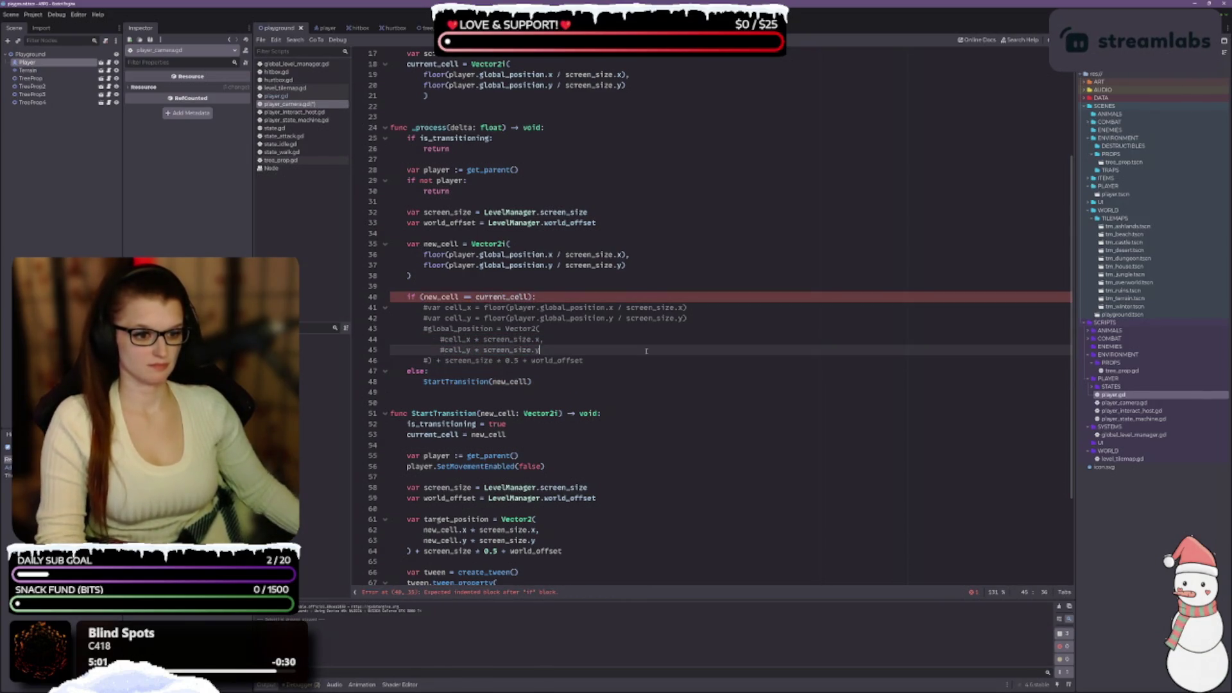
pyautogui.press('Return')
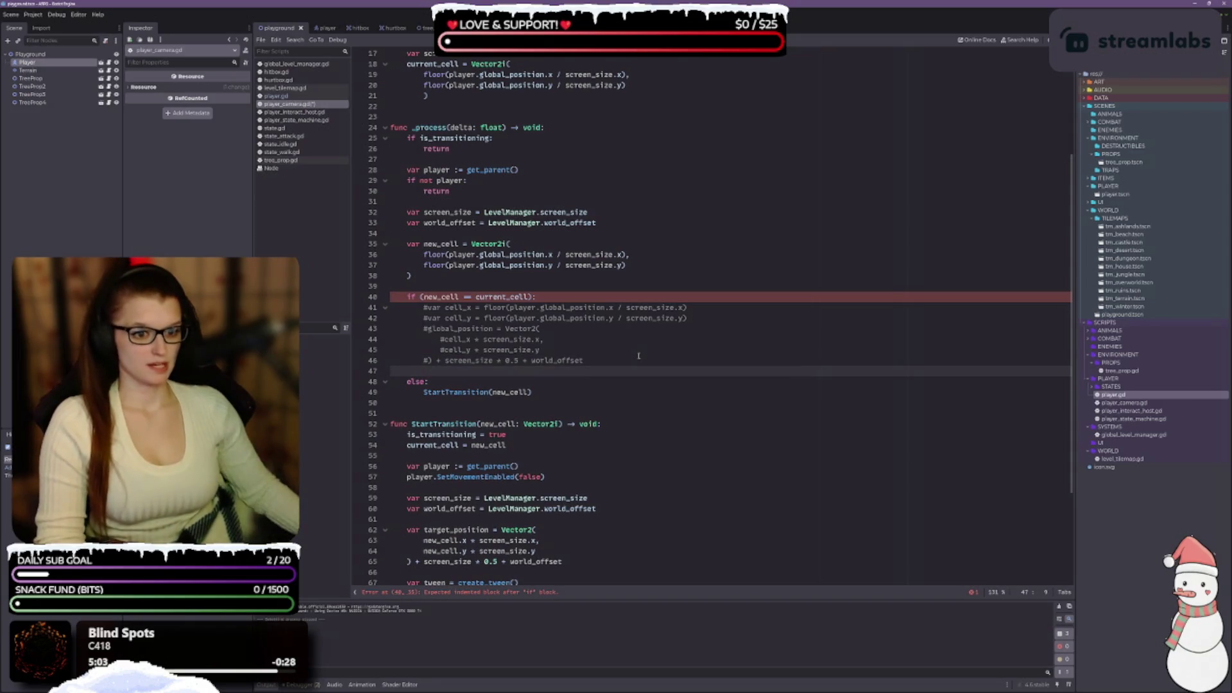
pyautogui.write('glob')
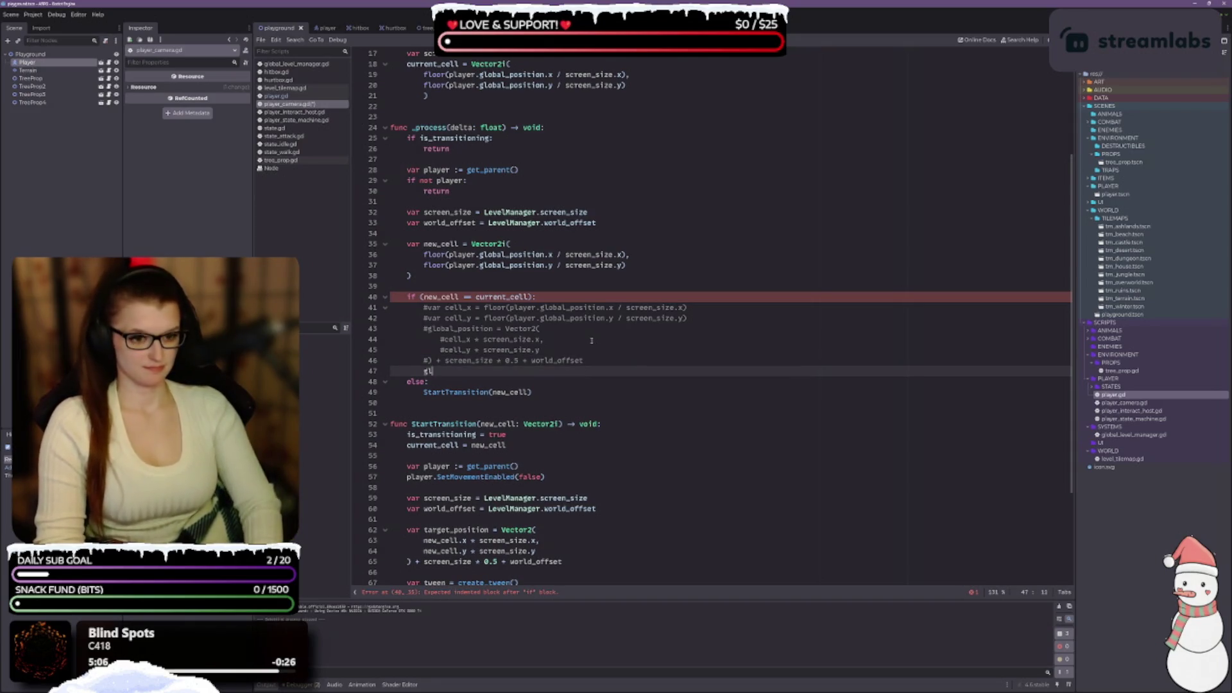
pyautogui.press('Return')
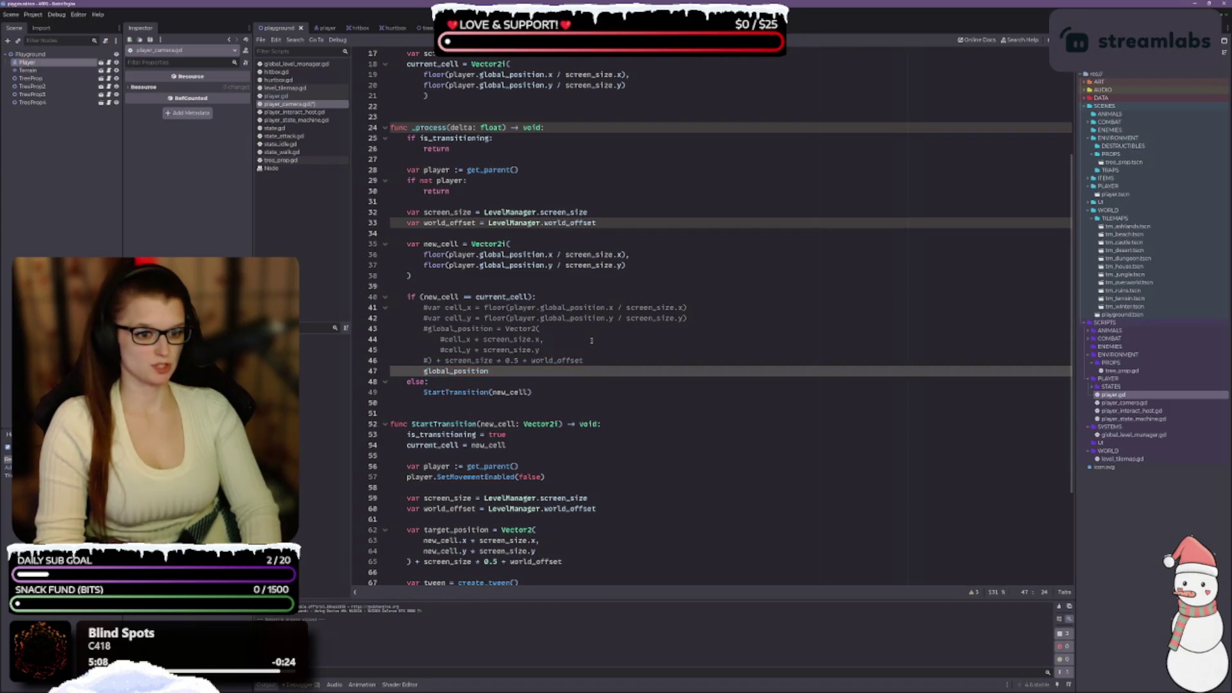
pyautogui.write('= Vector2')
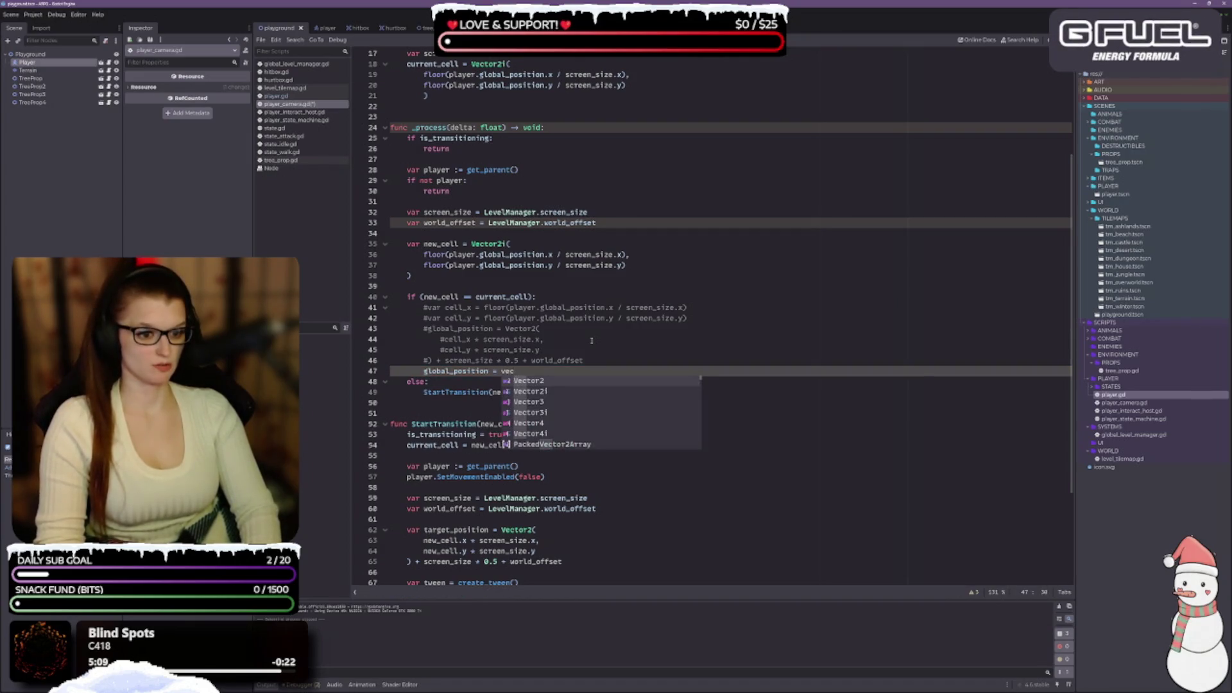
pyautogui.write('(')
pyautogui.press('Return')
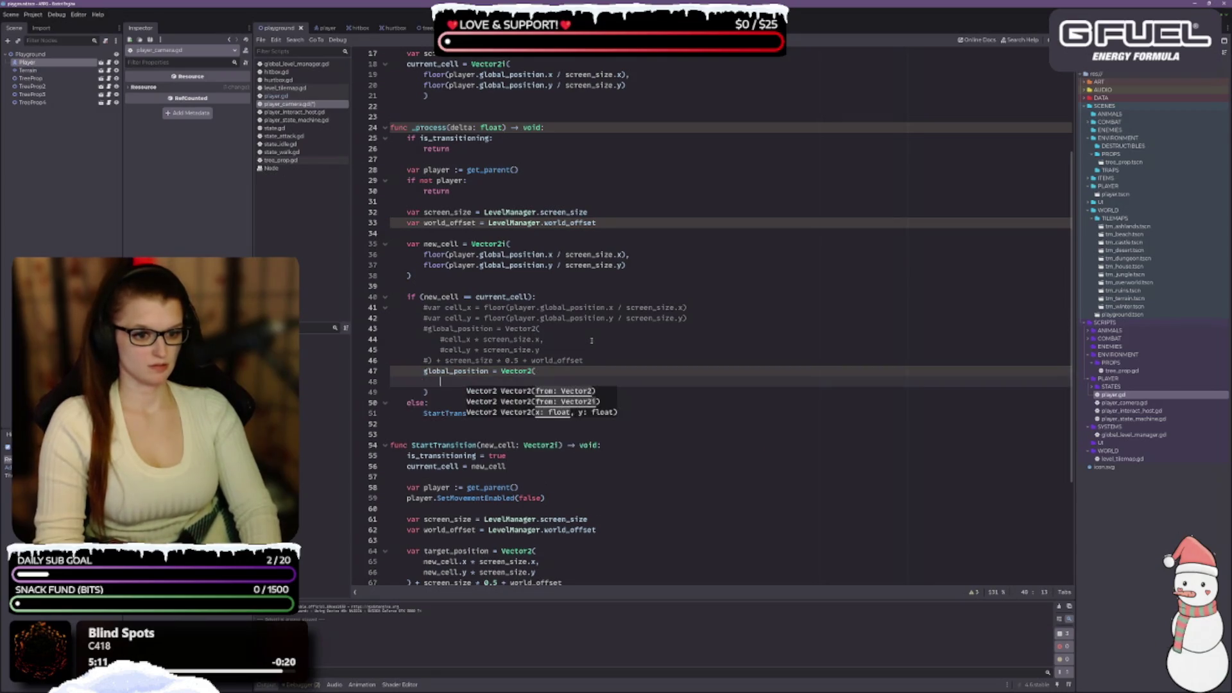
pyautogui.click(642, 329)
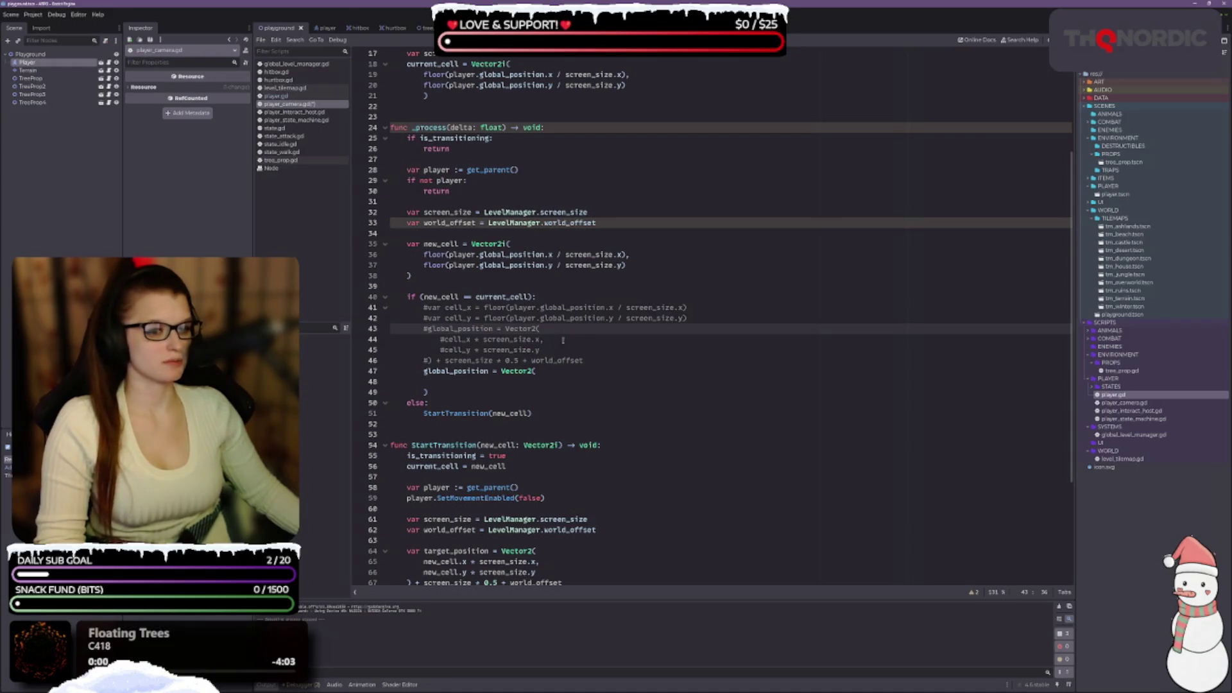
pyautogui.click(556, 371)
# Delete the unfinished global_position line and uncomment lines 41–46 with Ctrl+K.
pyautogui.press('BackSpace')
pyautogui.press('BackSpace')
pyautogui.press('BackSpace')
pyautogui.hotkey('ctrl', 'BackSpace')
pyautogui.hotkey('ctrl', 'BackSpace')
pyautogui.hotkey('ctrl', 'BackSpace')
pyautogui.hotkey('ctrl', 'k')
pyautogui.press('Up')
pyautogui.hotkey('ctrl', 'k')
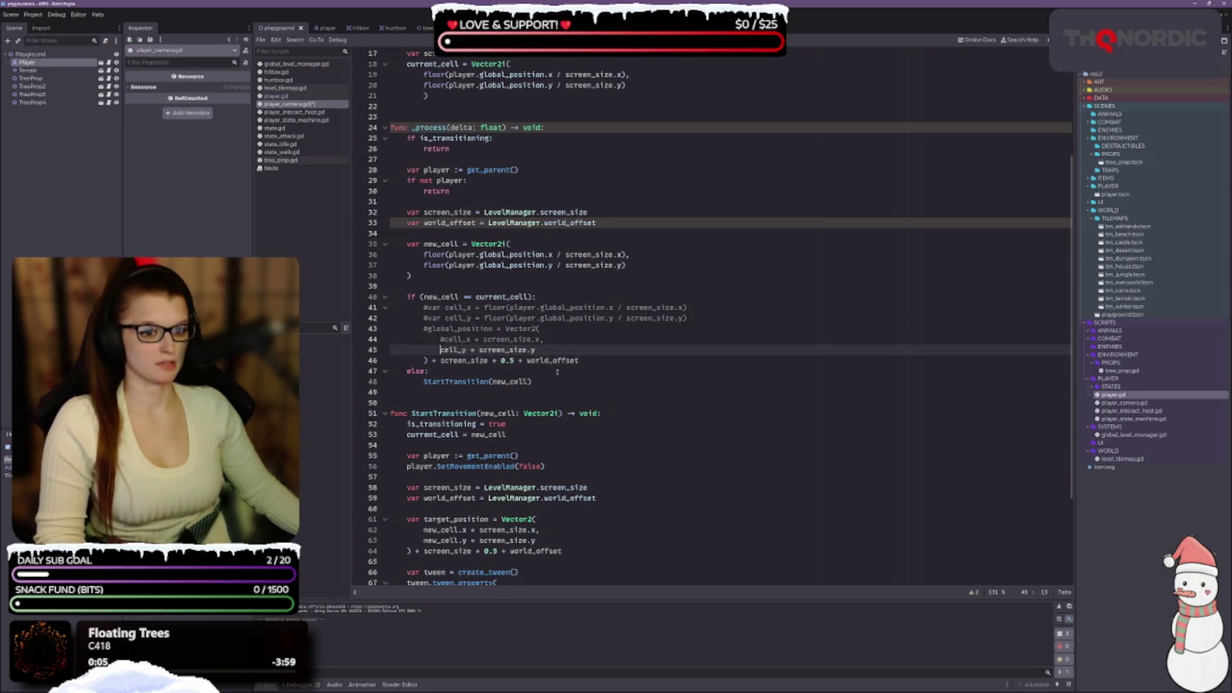
pyautogui.press('Up')
pyautogui.hotkey('ctrl', 'k')
pyautogui.press('Up')
pyautogui.hotkey('ctrl', 'k')
pyautogui.press('Up')
pyautogui.hotkey('ctrl', 'k')
pyautogui.press('Up')
pyautogui.hotkey('ctrl', 'k')
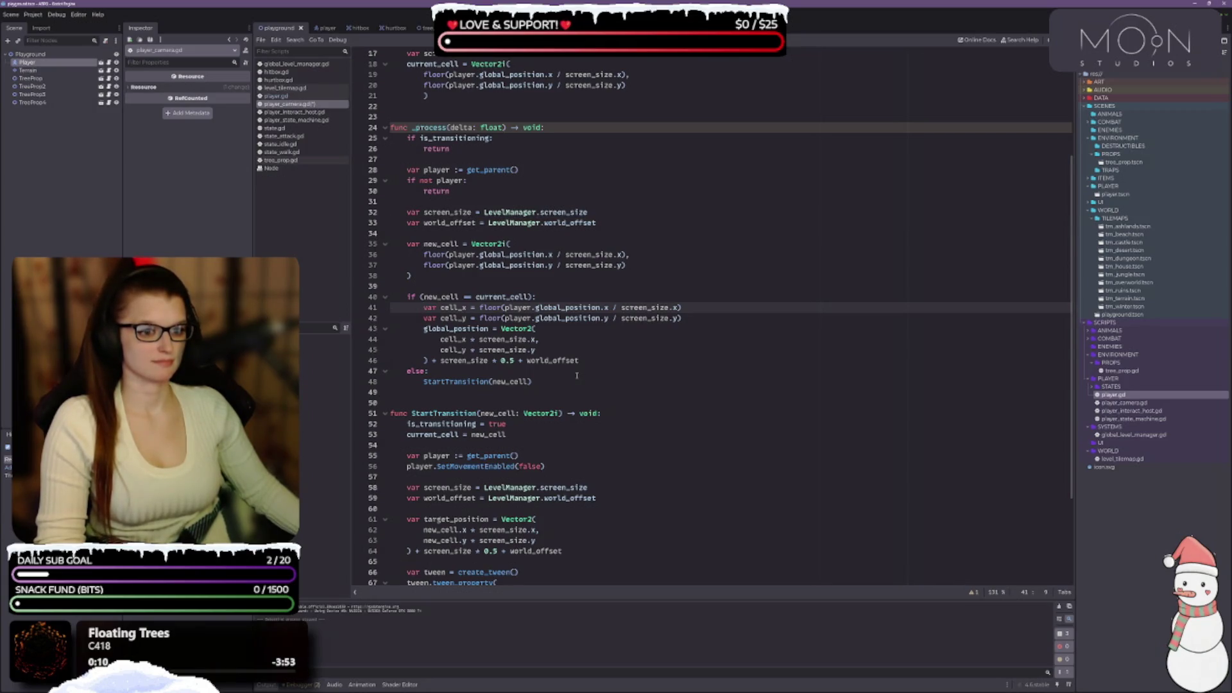
# Scroll through _process to review the restored snap code around line 38.
pyautogui.scroll(4, 603, 409)
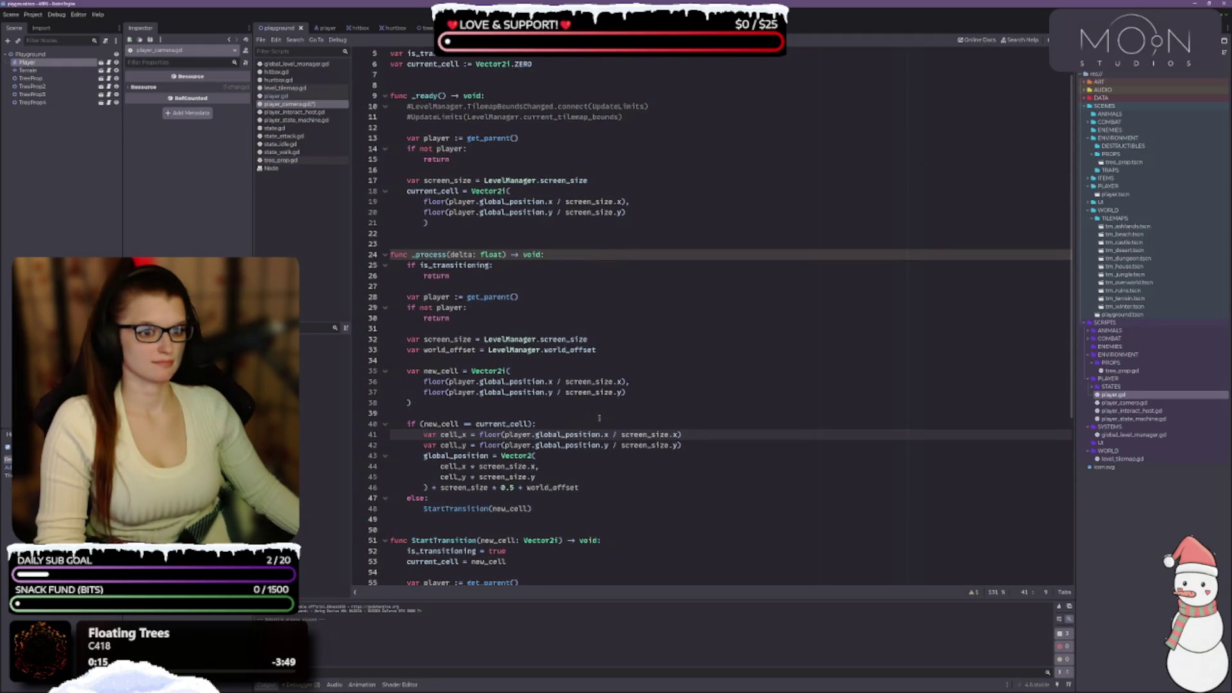
pyautogui.scroll(-4, 599, 418)
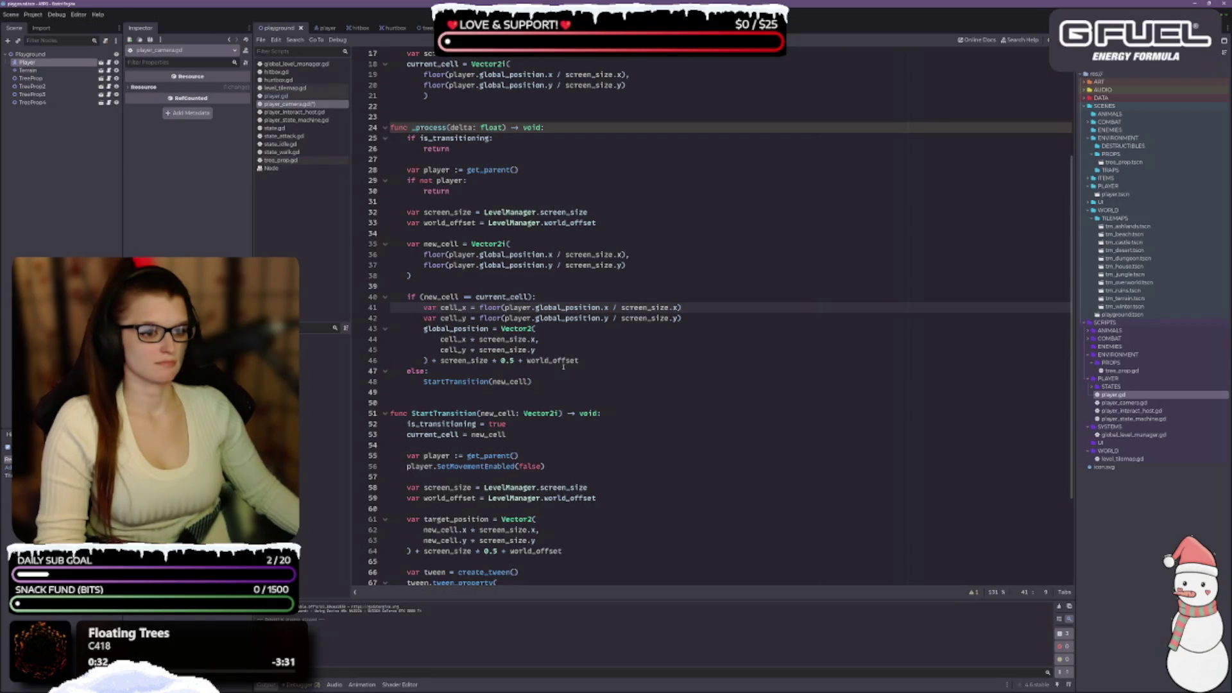
pyautogui.click(440, 275)
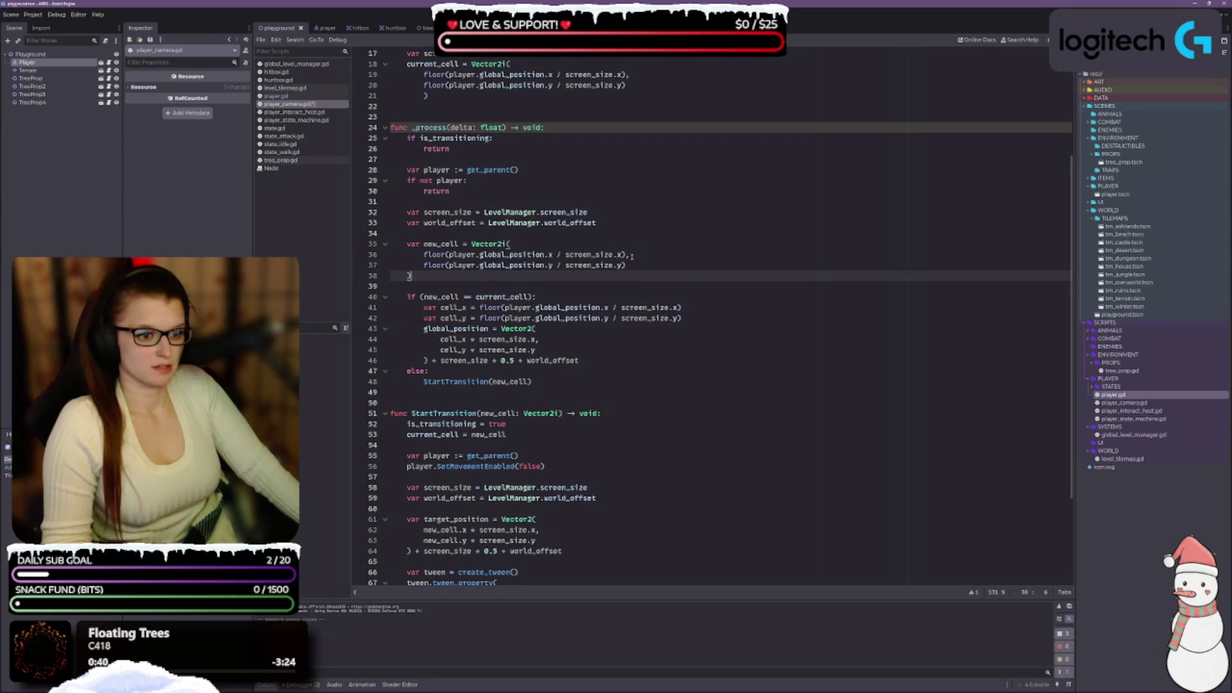
pyautogui.scroll(-1, 488, 283)
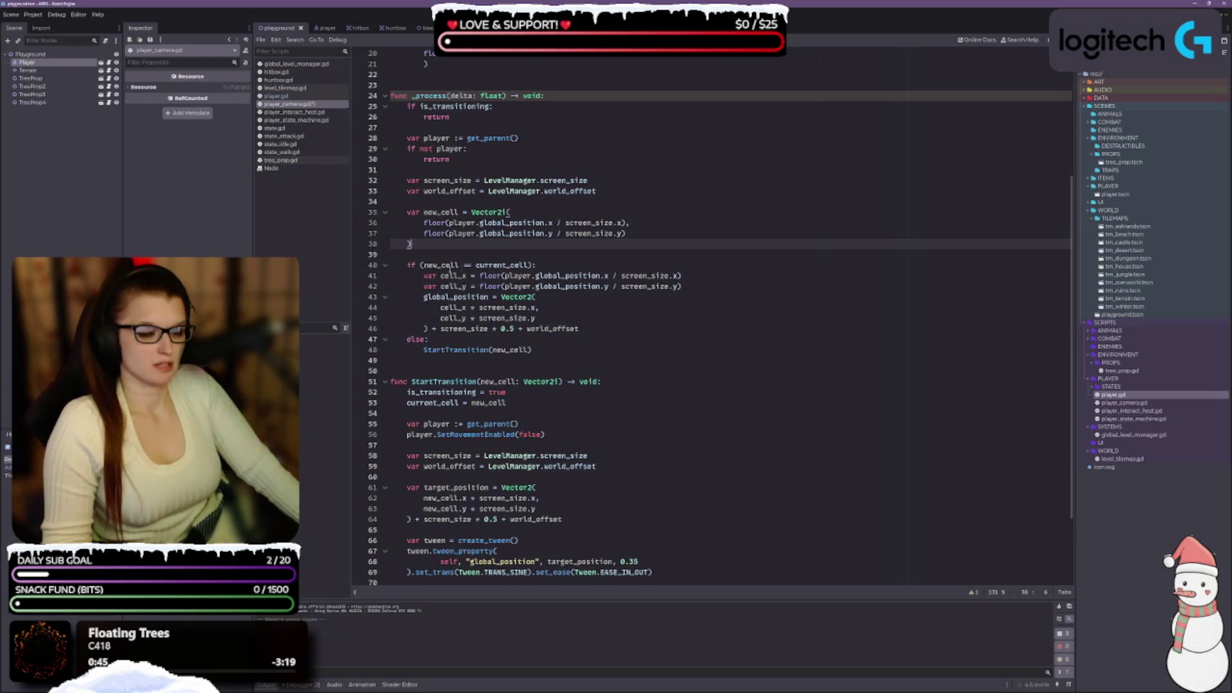
pyautogui.moveTo(494, 265)
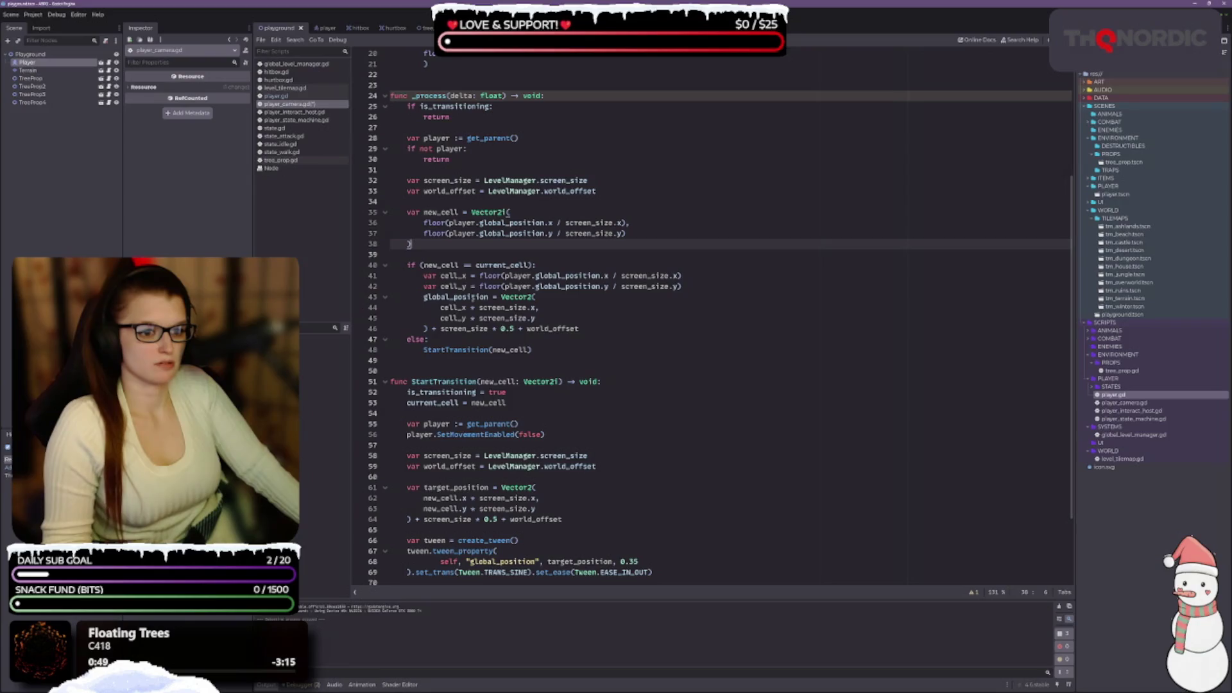
# Replace cell_x and cell_y on lines 44–45 with new_cell.x and new_cell.y.
pyautogui.click(468, 308)
pyautogui.press('BackSpace')
pyautogui.press('BackSpace')
pyautogui.press('BackSpace')
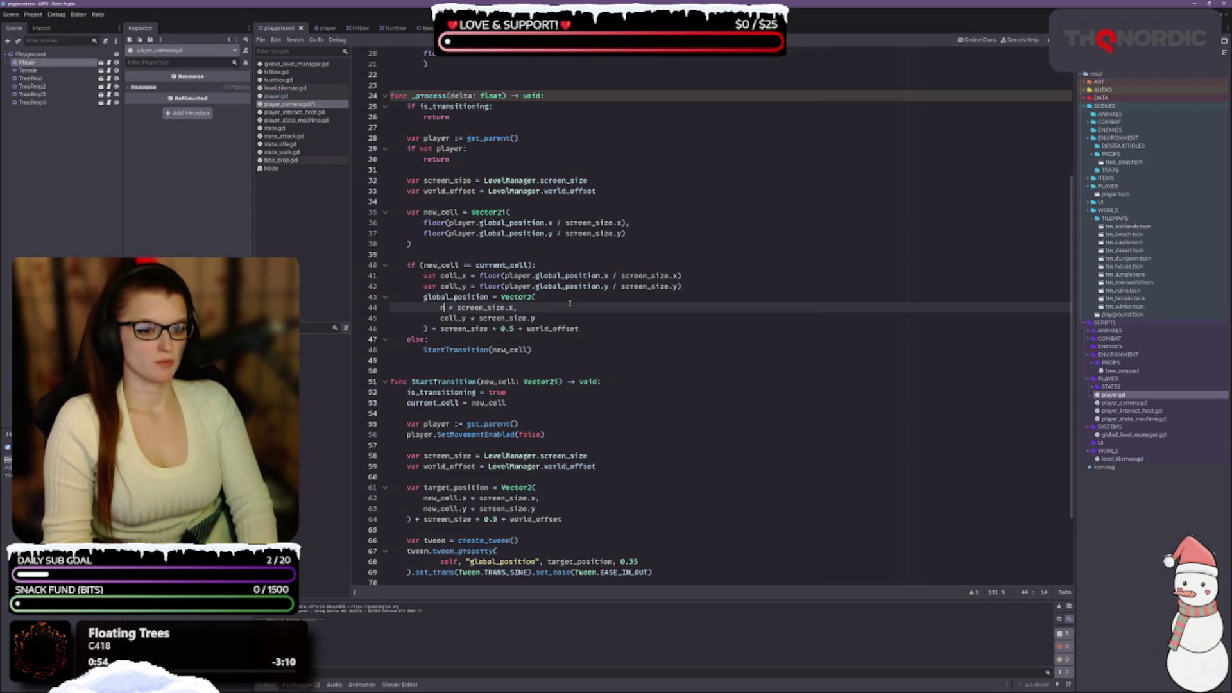
pyautogui.write('new_cell.')
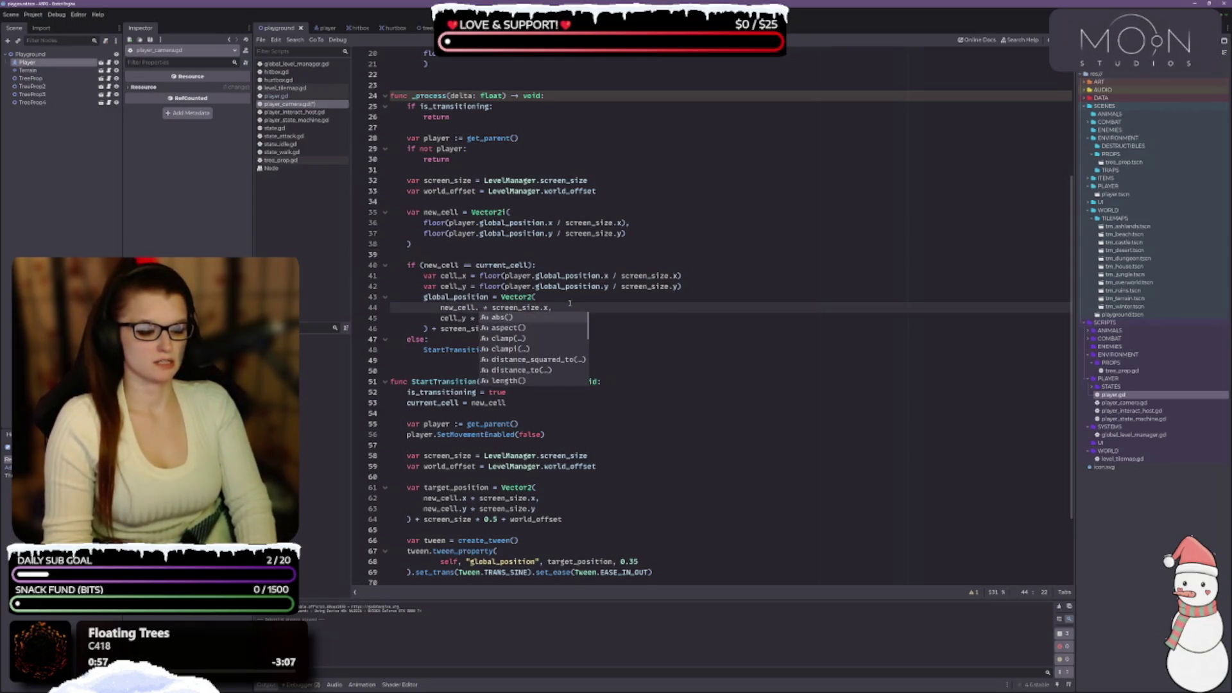
pyautogui.write('x')
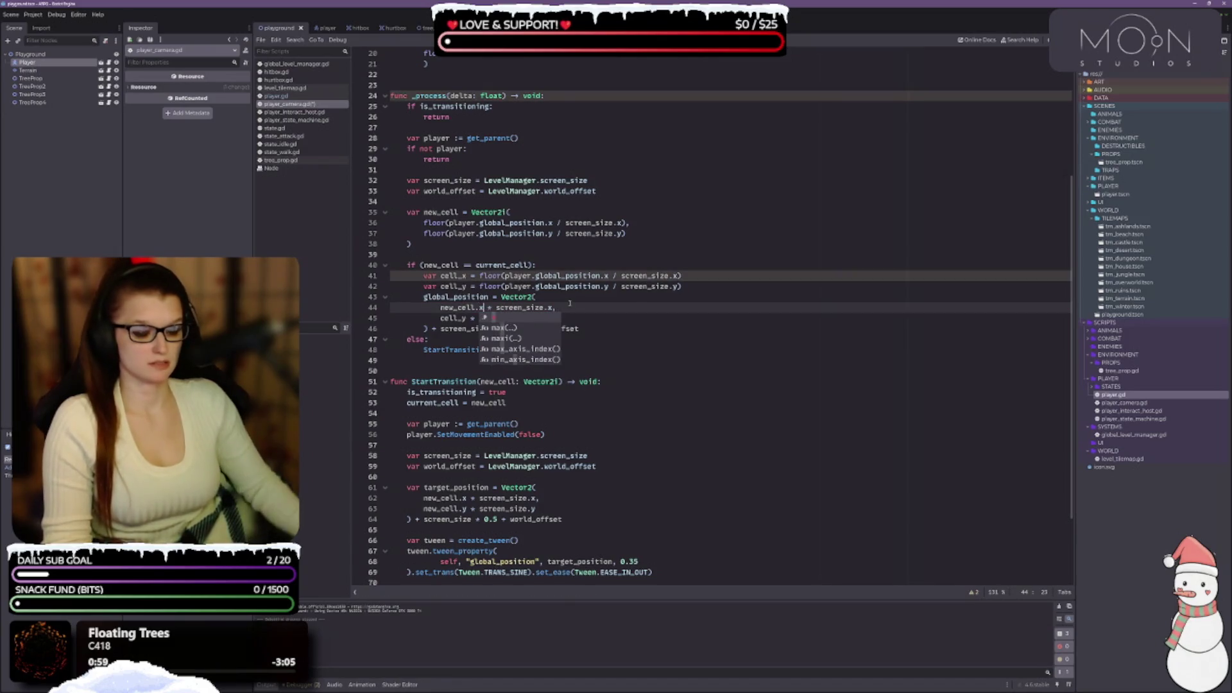
pyautogui.click(636, 316)
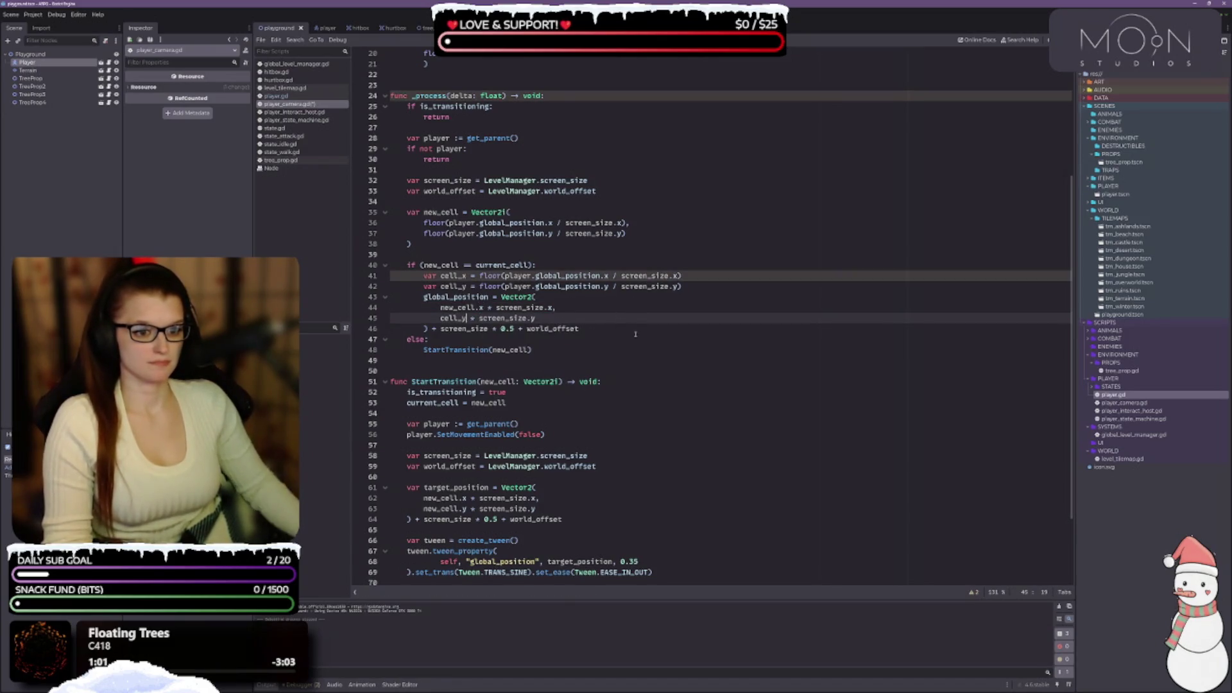
pyautogui.click(466, 318)
pyautogui.press('BackSpace')
pyautogui.press('BackSpace')
pyautogui.press('BackSpace')
pyautogui.write('new_cell.')
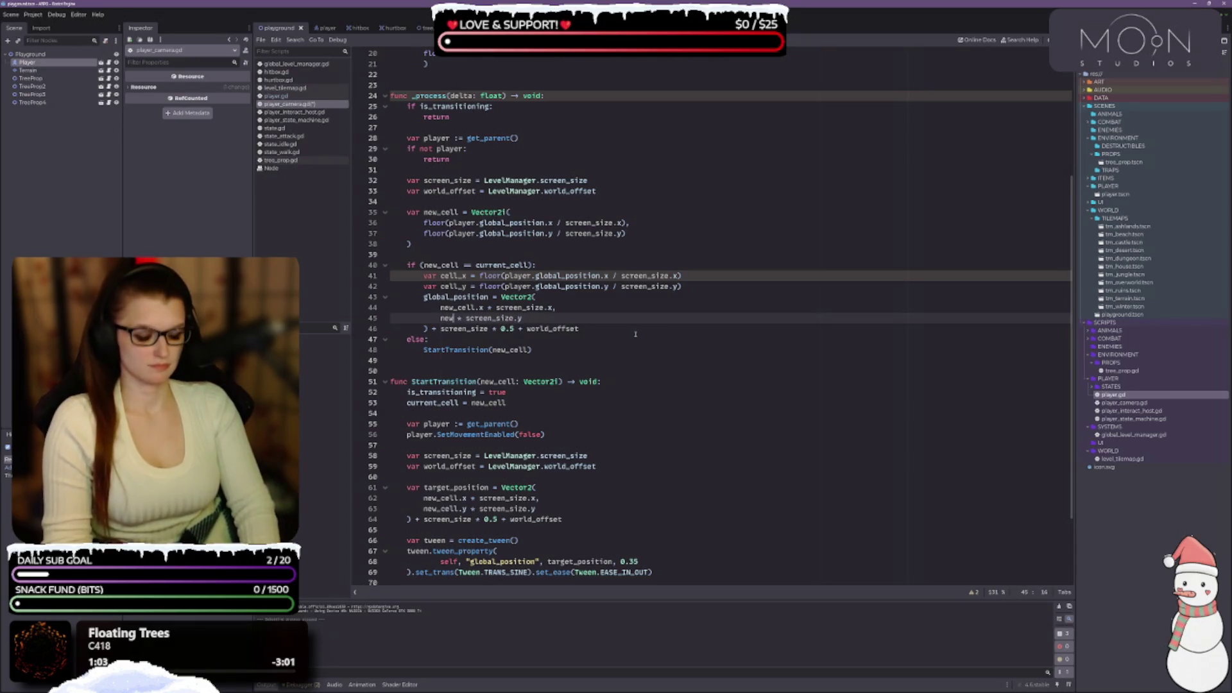
pyautogui.write('y')
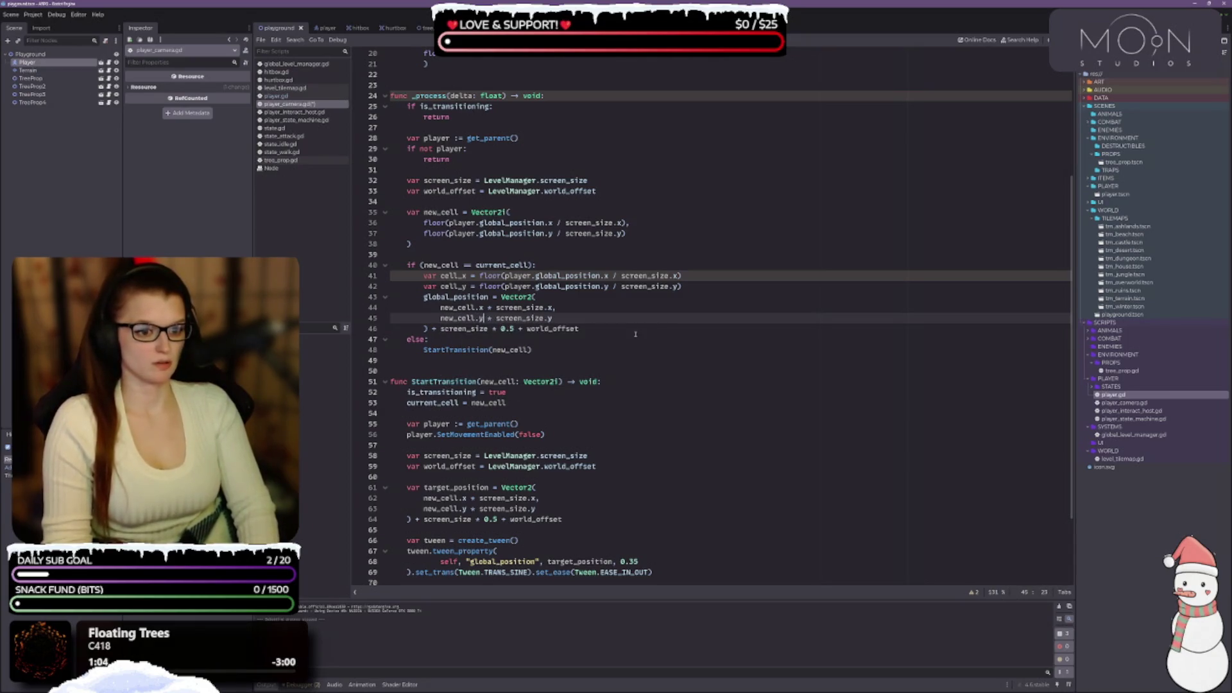
pyautogui.click(488, 223)
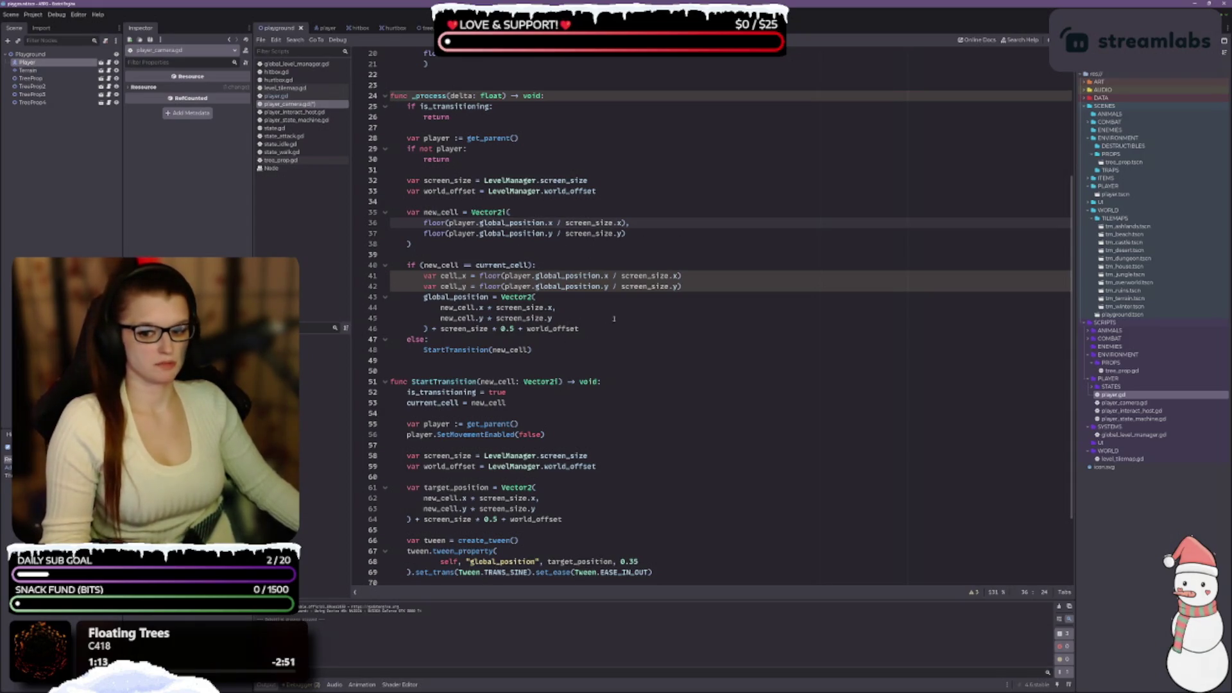
# Delete the var cell_x and var cell_y lines and the leftover empty line.
pyautogui.moveTo(690, 287); pyautogui.dragTo(391, 275)
pyautogui.press('BackSpace')
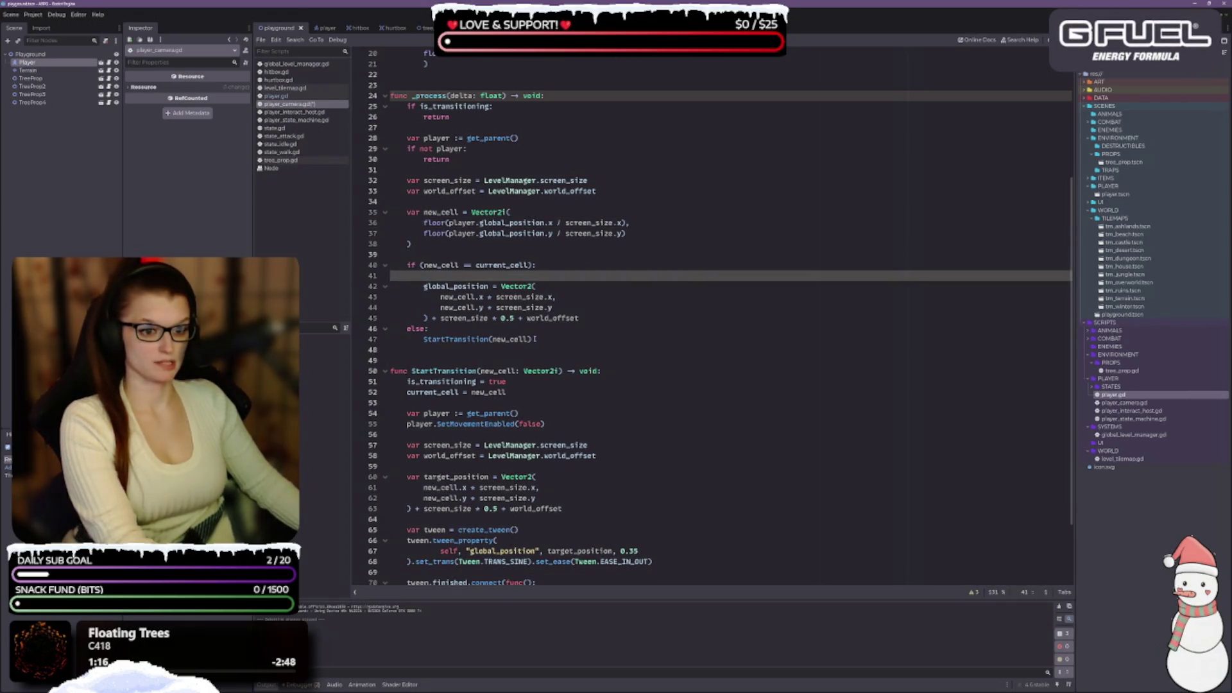
pyautogui.press('BackSpace')
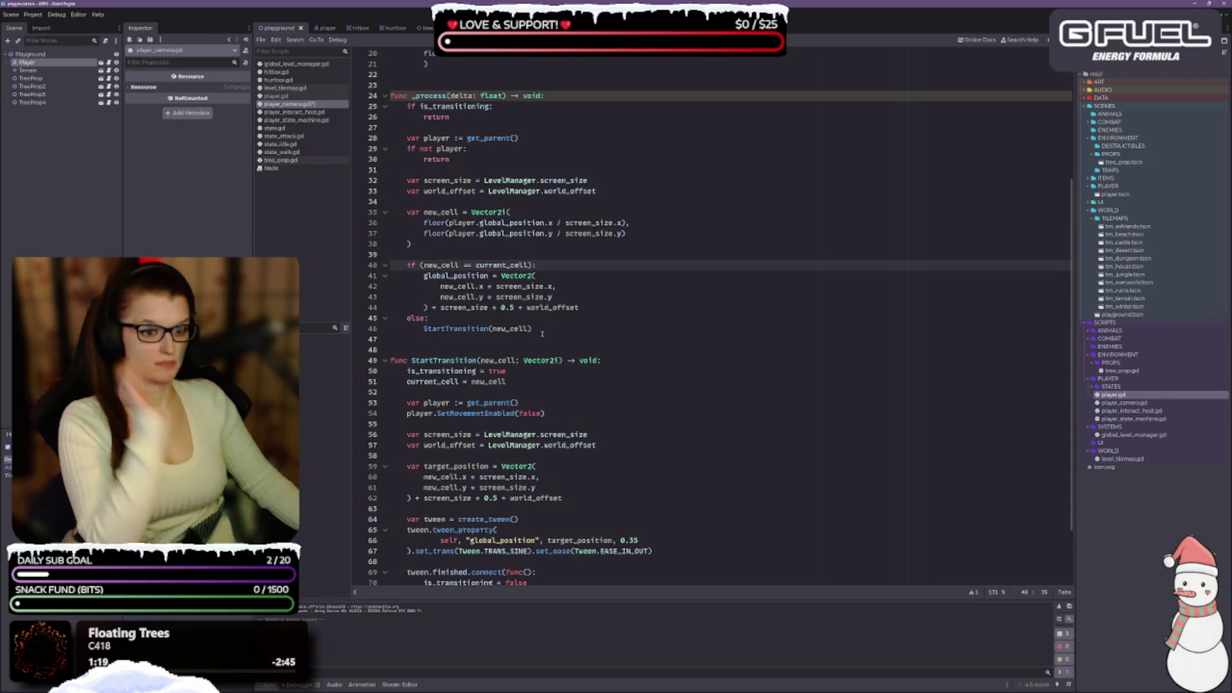
pyautogui.click(563, 334)
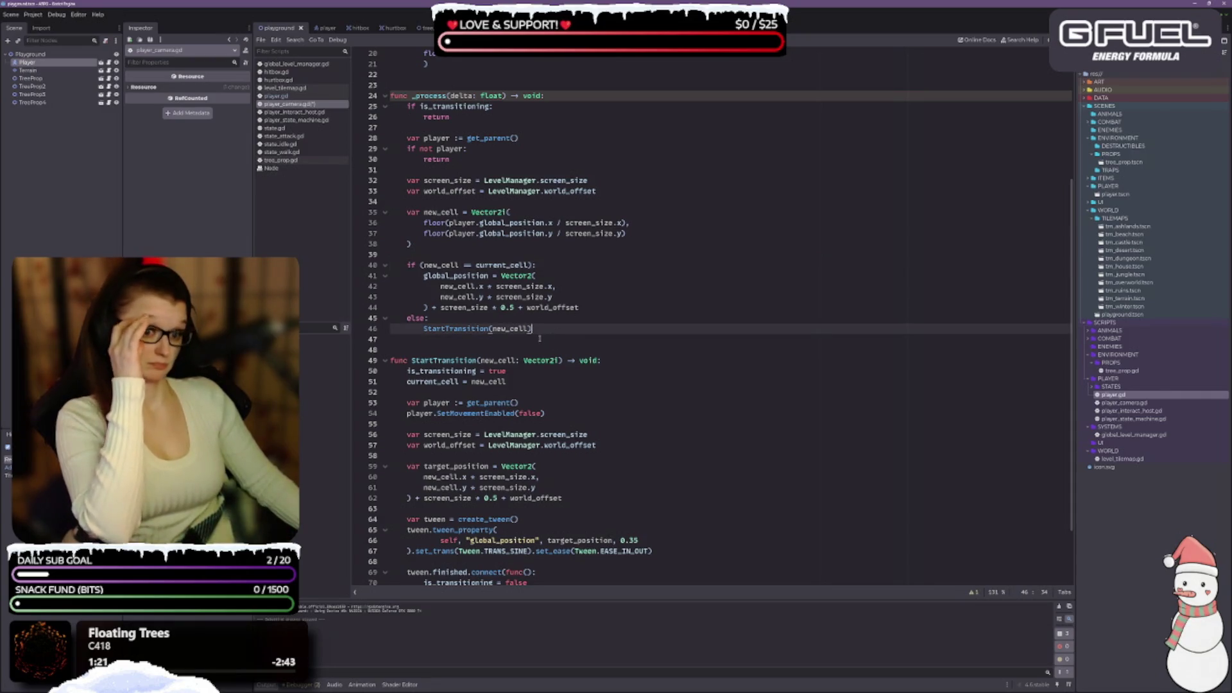
pyautogui.click(583, 276)
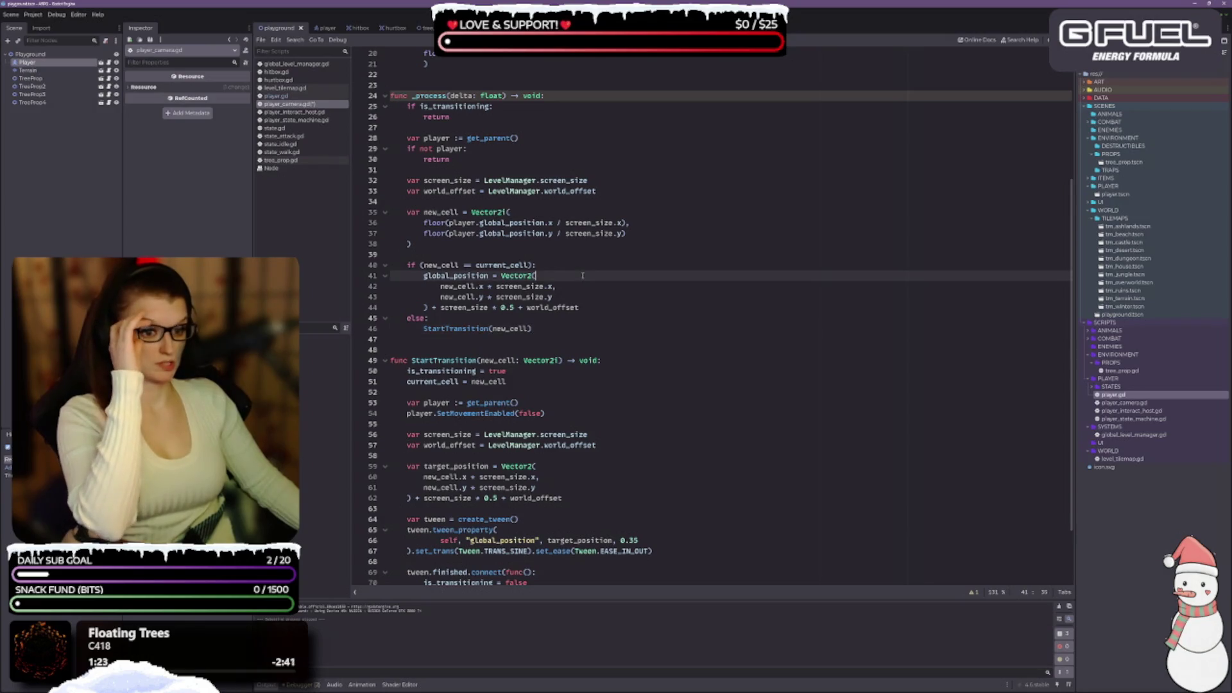
pyautogui.click(579, 297)
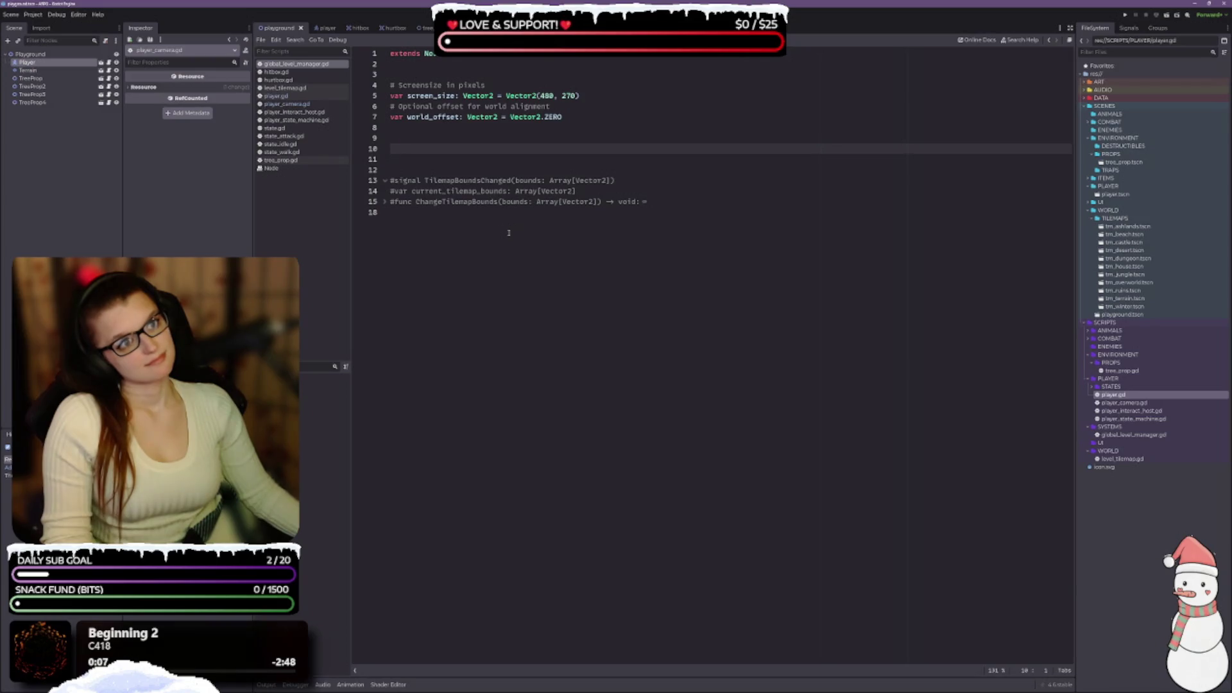
# Open player_camera.gd and scroll down through it.
pyautogui.click(295, 104)
pyautogui.scroll(-6, 635, 376)
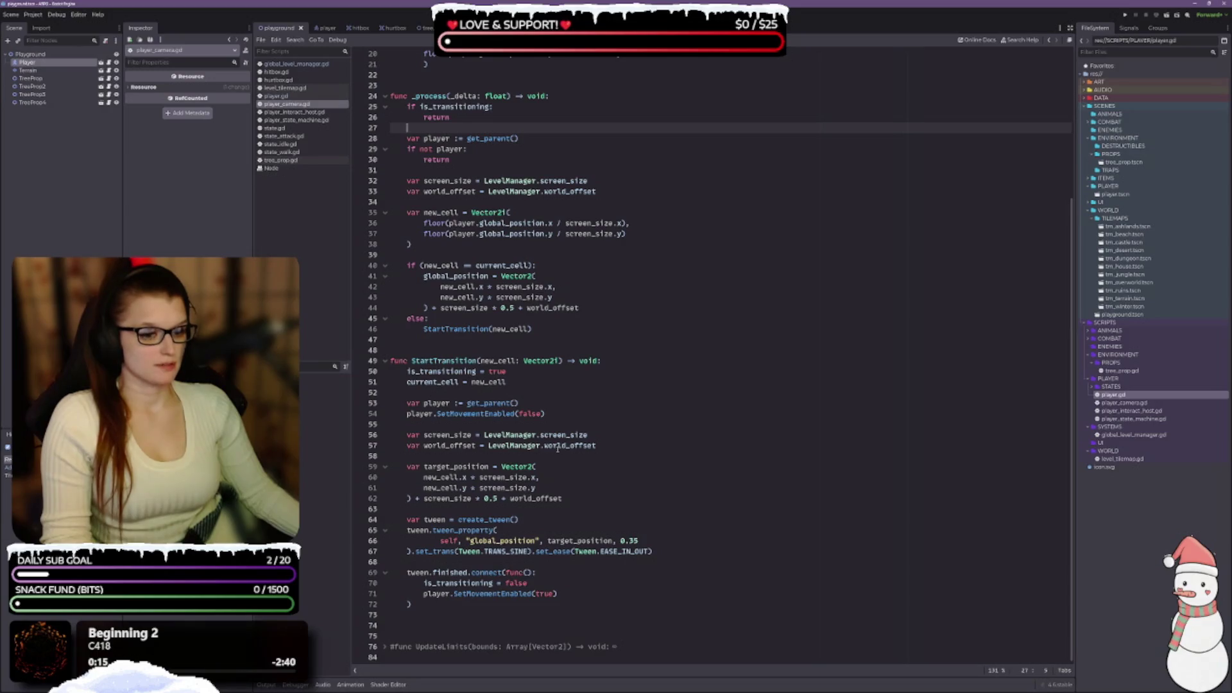
pyautogui.moveTo(576, 444)
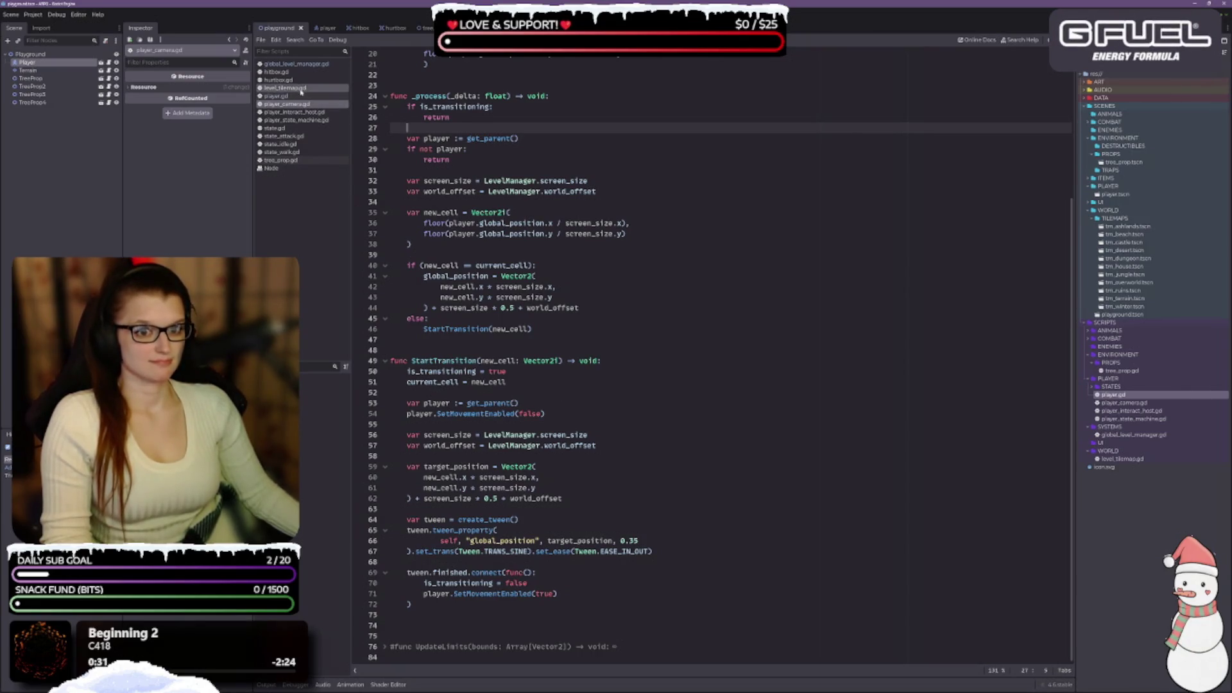
# Unfold the commented ChangeTilemapBounds function in global_level_manager.gd, then switch to level_tilemap.gd.
pyautogui.click(340, 65)
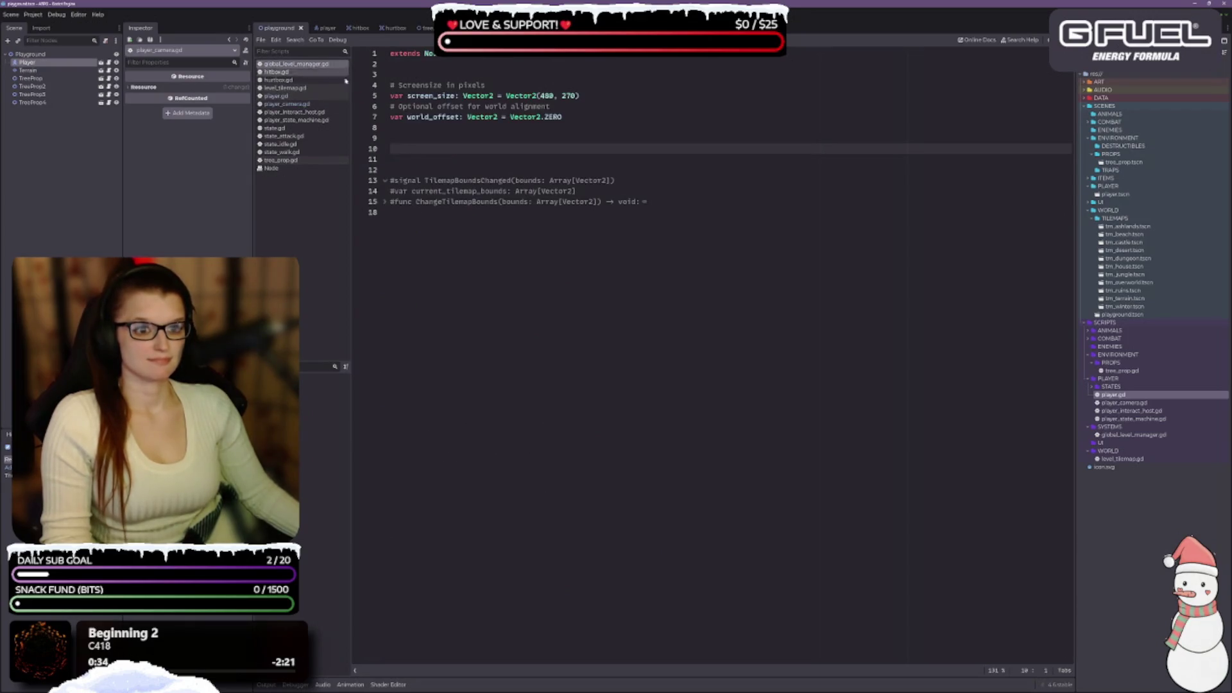
pyautogui.click(556, 220)
pyautogui.moveTo(557, 221); pyautogui.dragTo(426, 181)
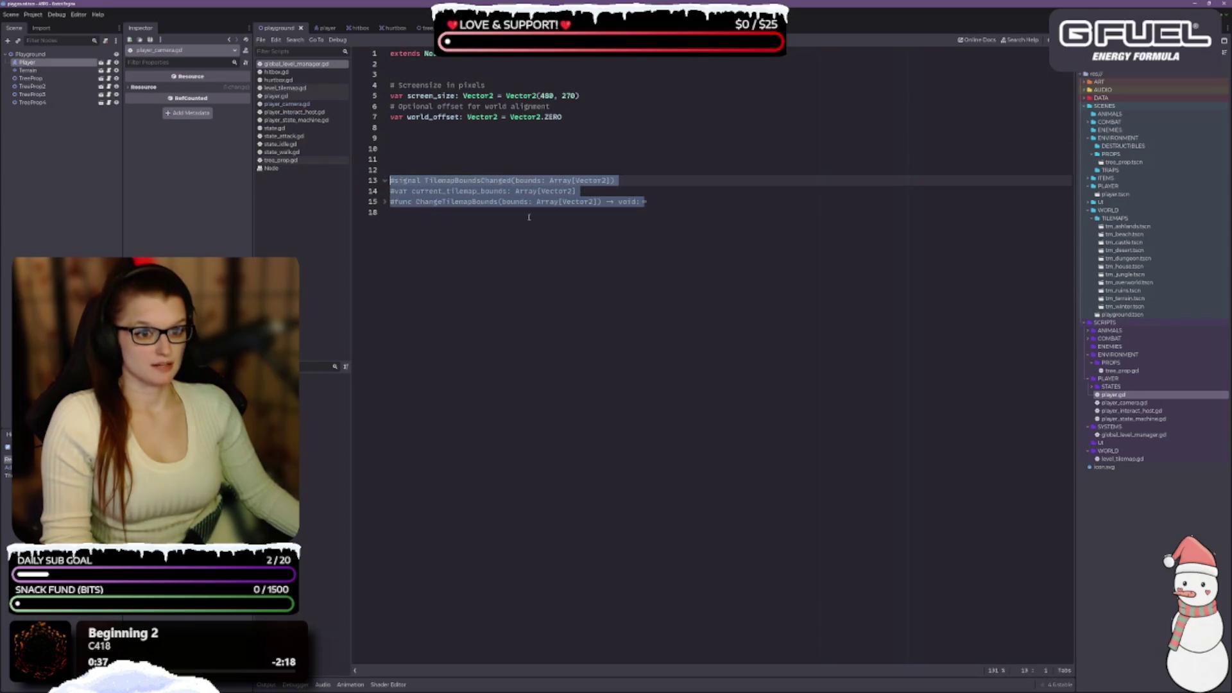
pyautogui.click(529, 217)
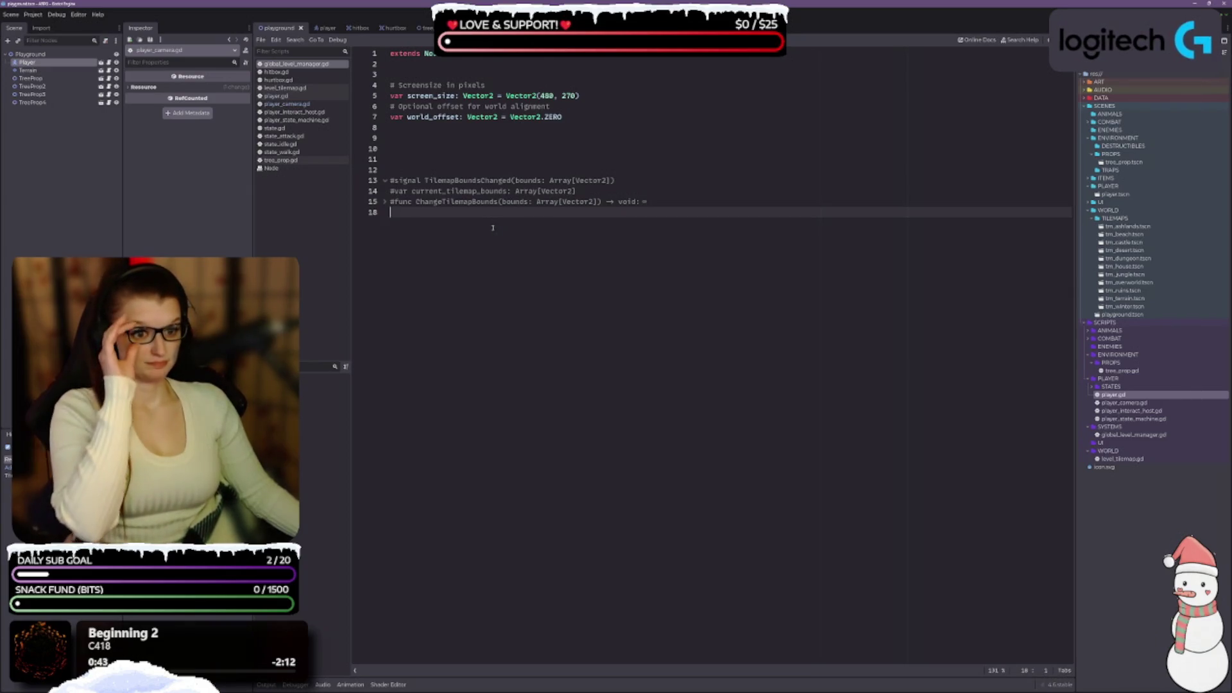
pyautogui.click(384, 202)
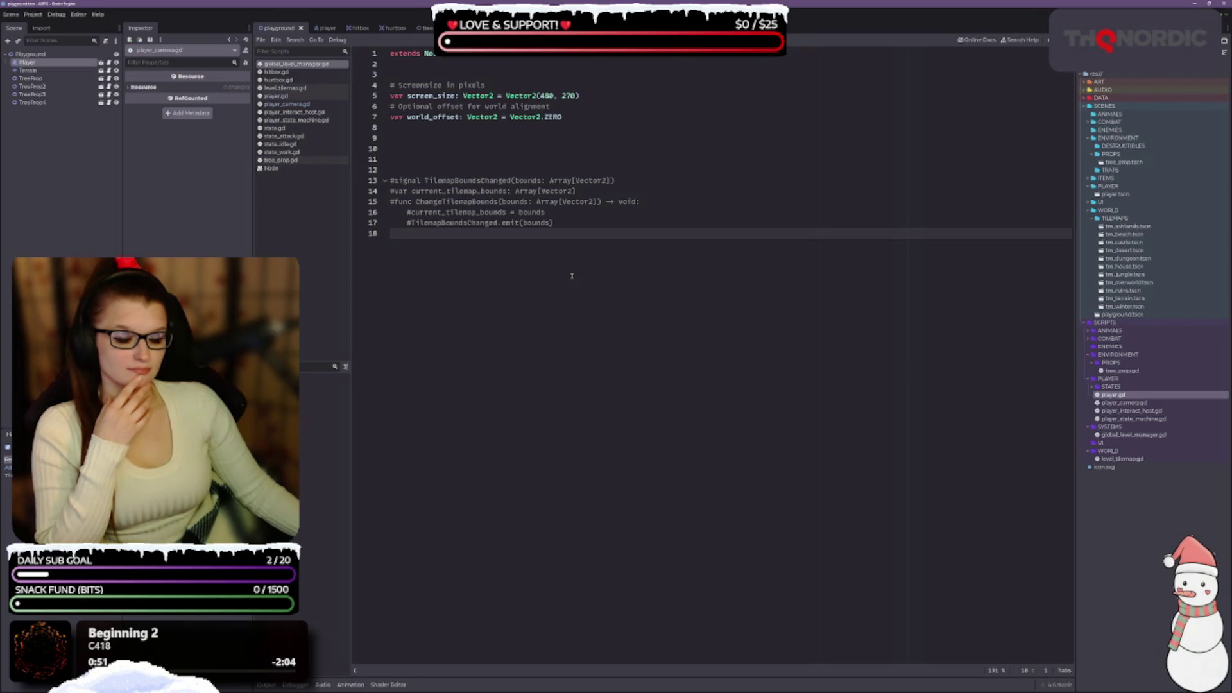
pyautogui.click(319, 90)
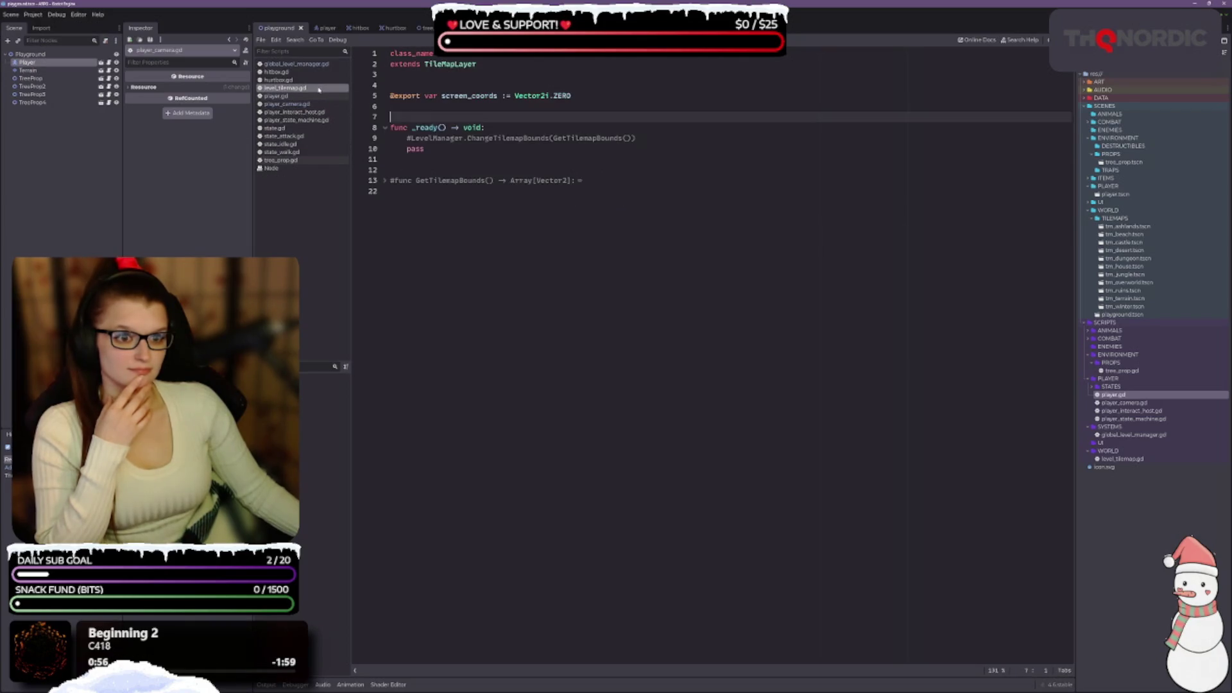
# Expand and collapse GetTilemapBounds, skim player.gd, then return to player_camera.gd.
pyautogui.click(385, 181)
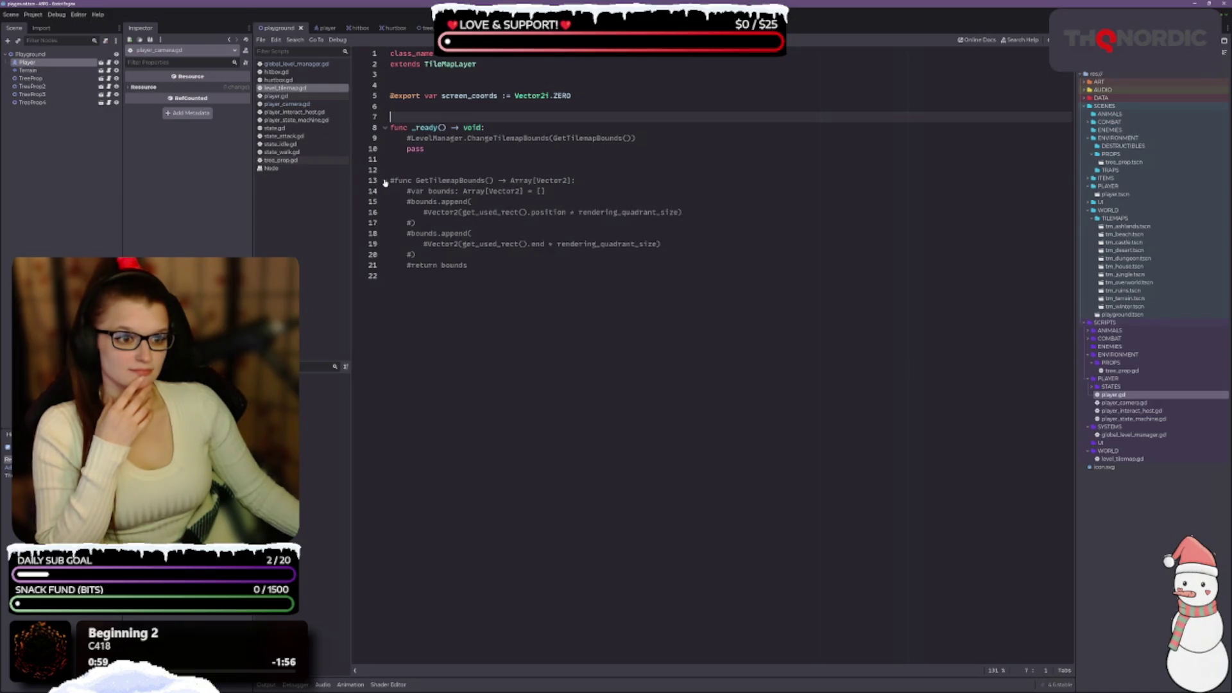
pyautogui.click(385, 182)
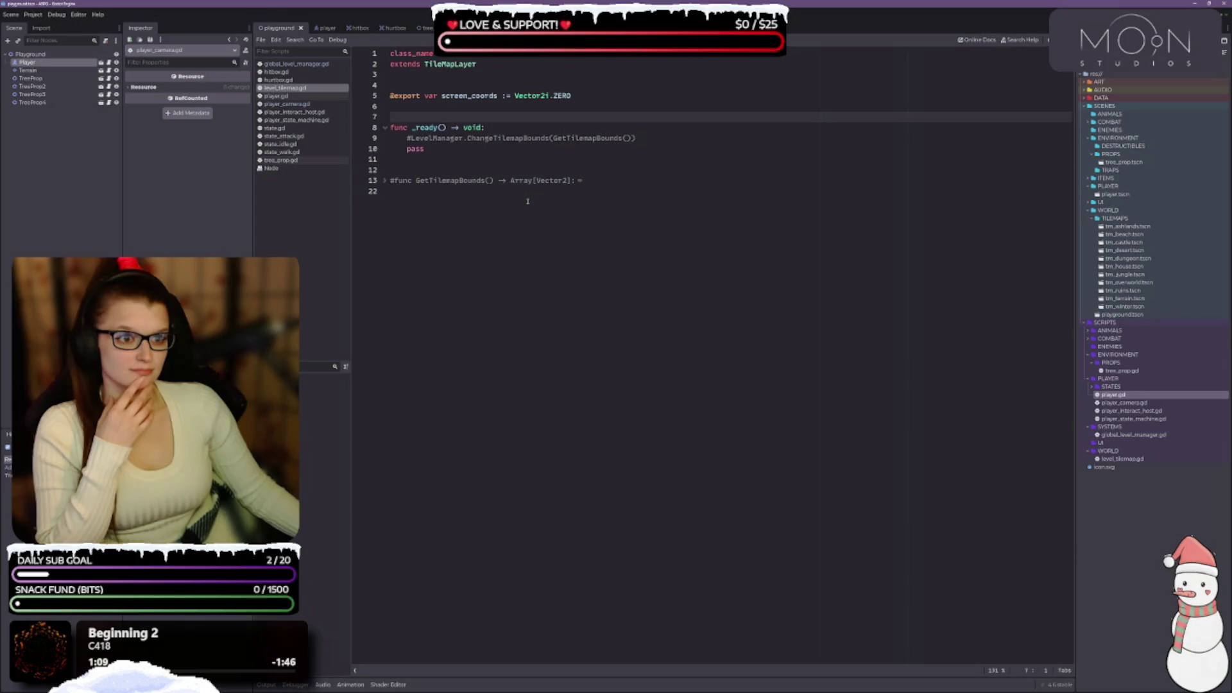
pyautogui.click(302, 95)
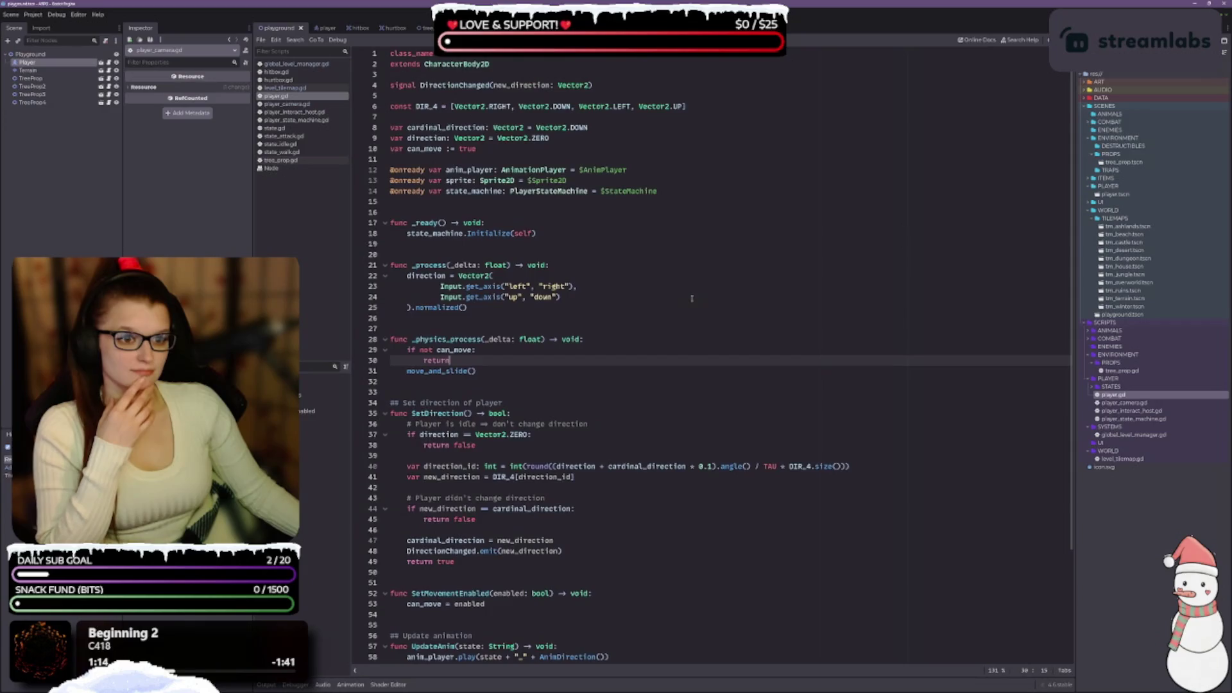
pyautogui.scroll(-4, 691, 299)
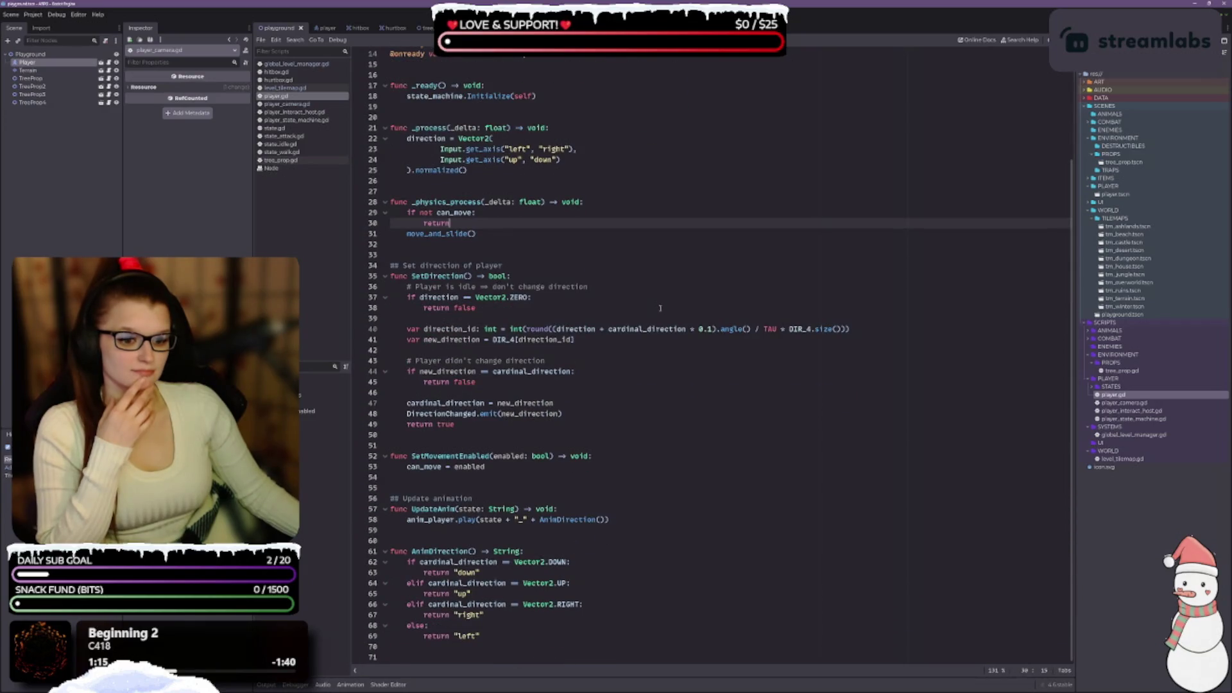
pyautogui.scroll(4, 660, 308)
pyautogui.click(289, 103)
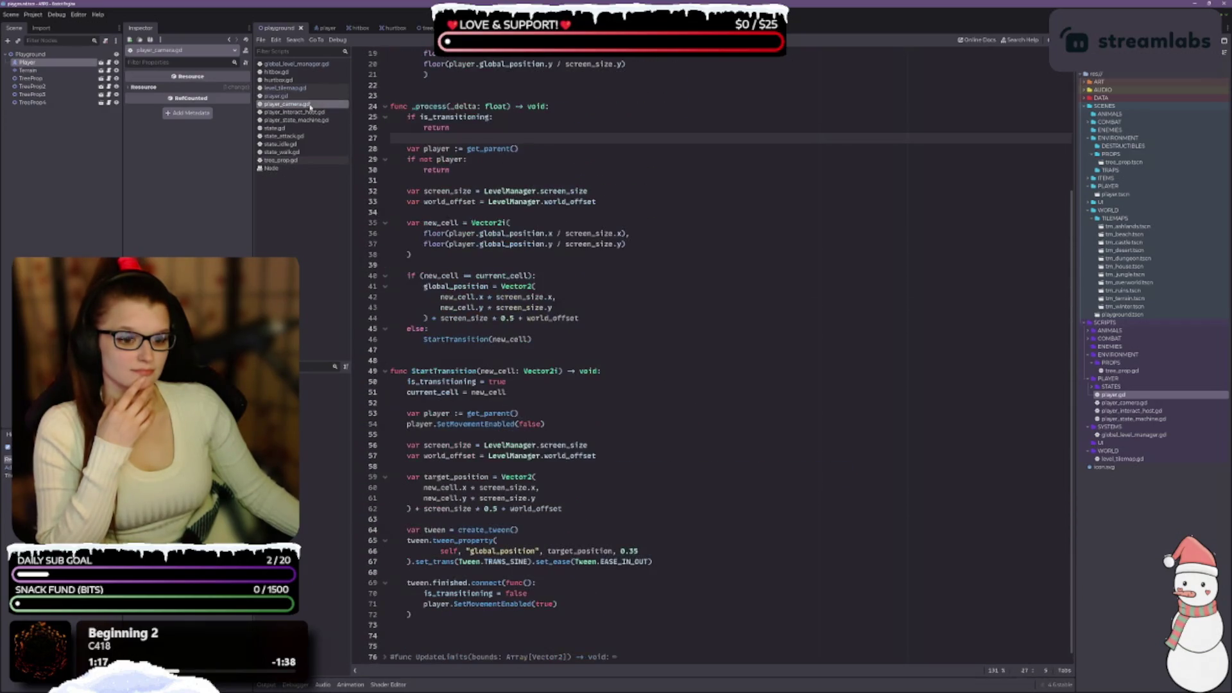
# Unfold UpdateLimits and insert two blank lines in _ready below the commented calls.
pyautogui.click(385, 647)
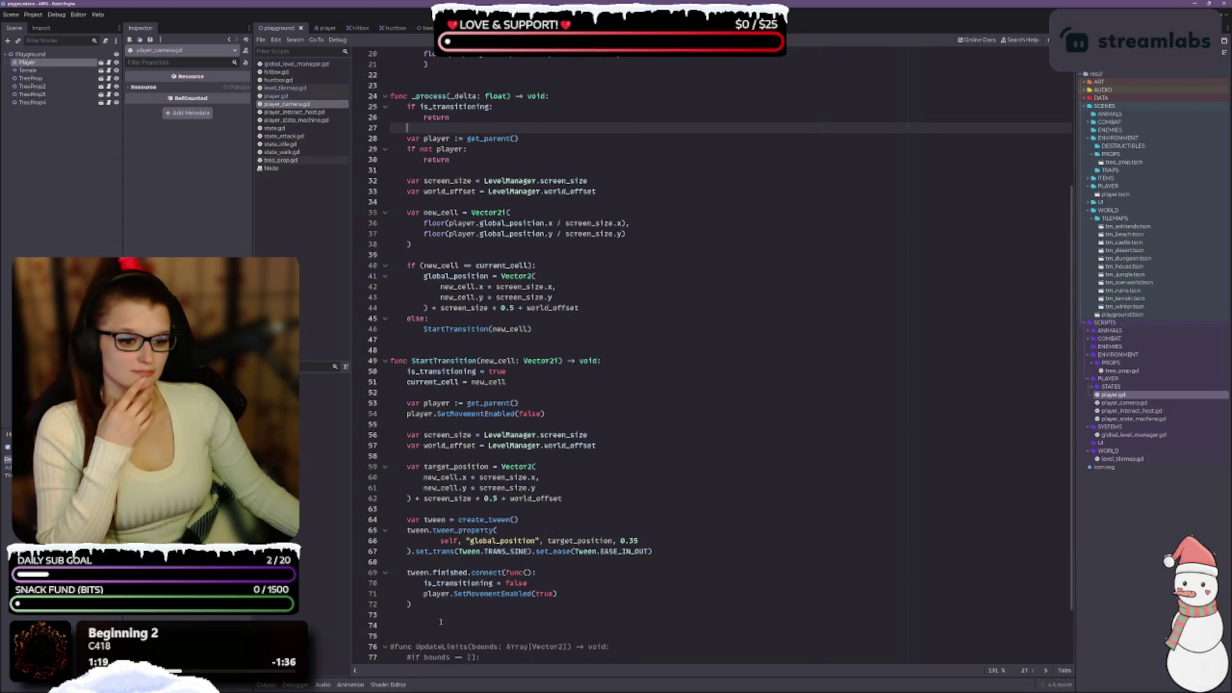
pyautogui.scroll(-2, 578, 577)
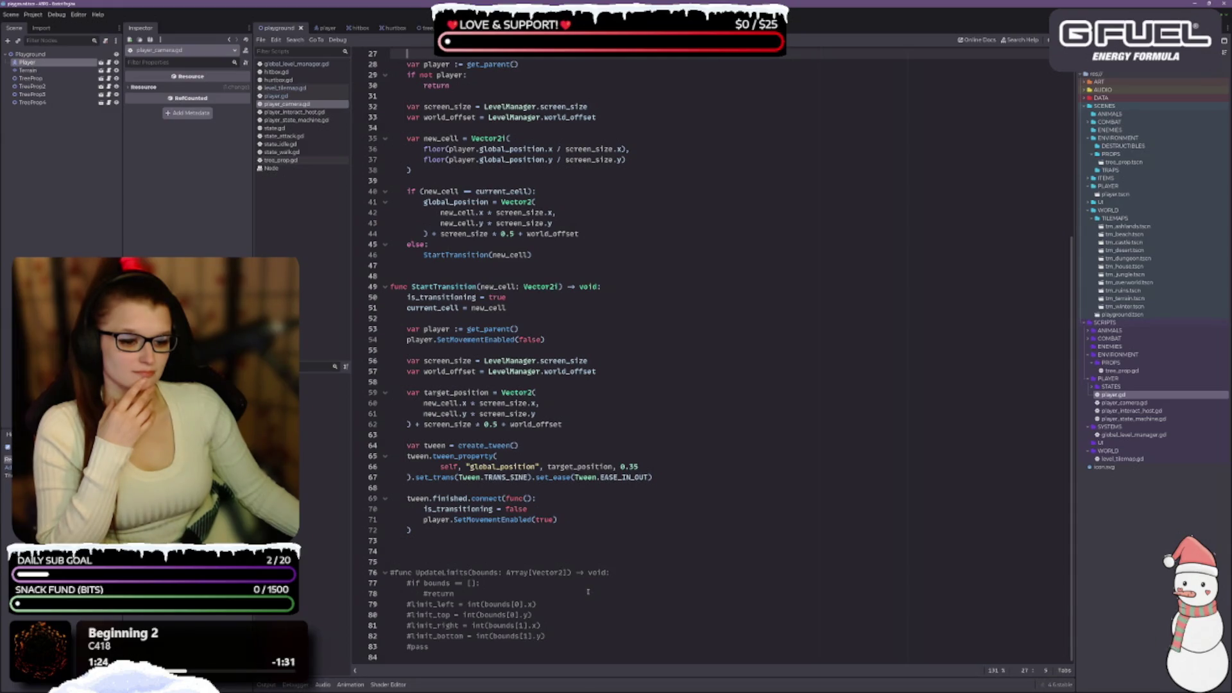
pyautogui.scroll(9, 633, 600)
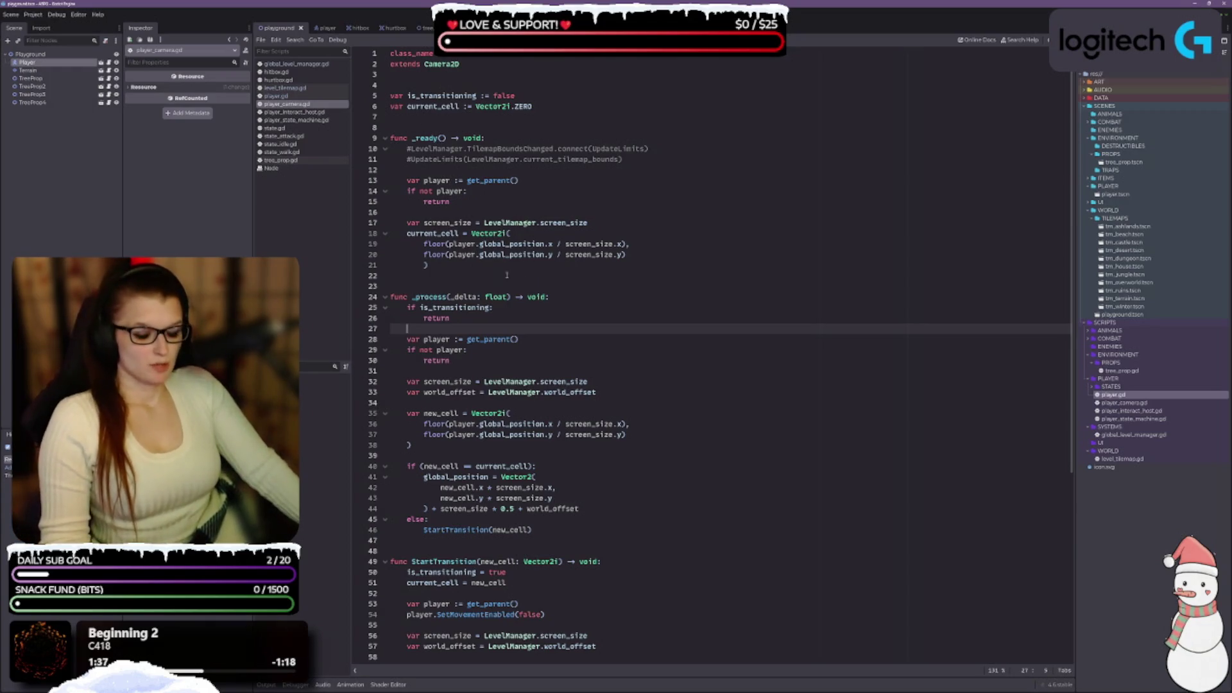
pyautogui.click(522, 169)
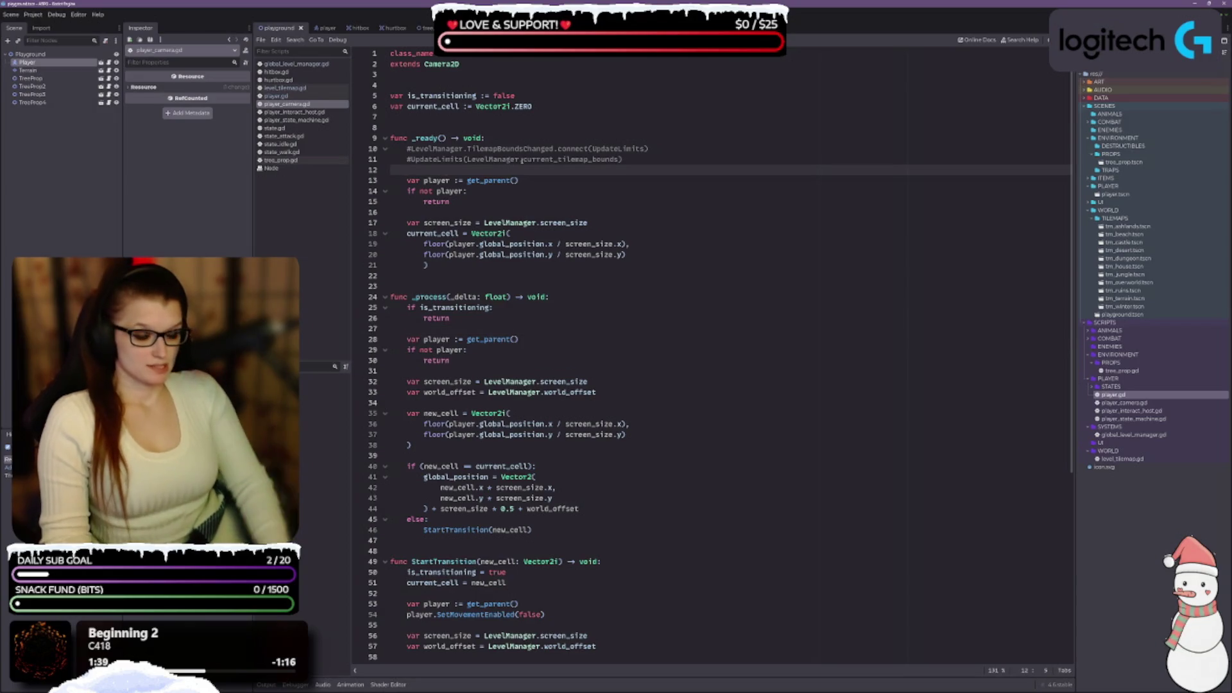
pyautogui.press('Return')
pyautogui.press('Return')
pyautogui.press('Up')
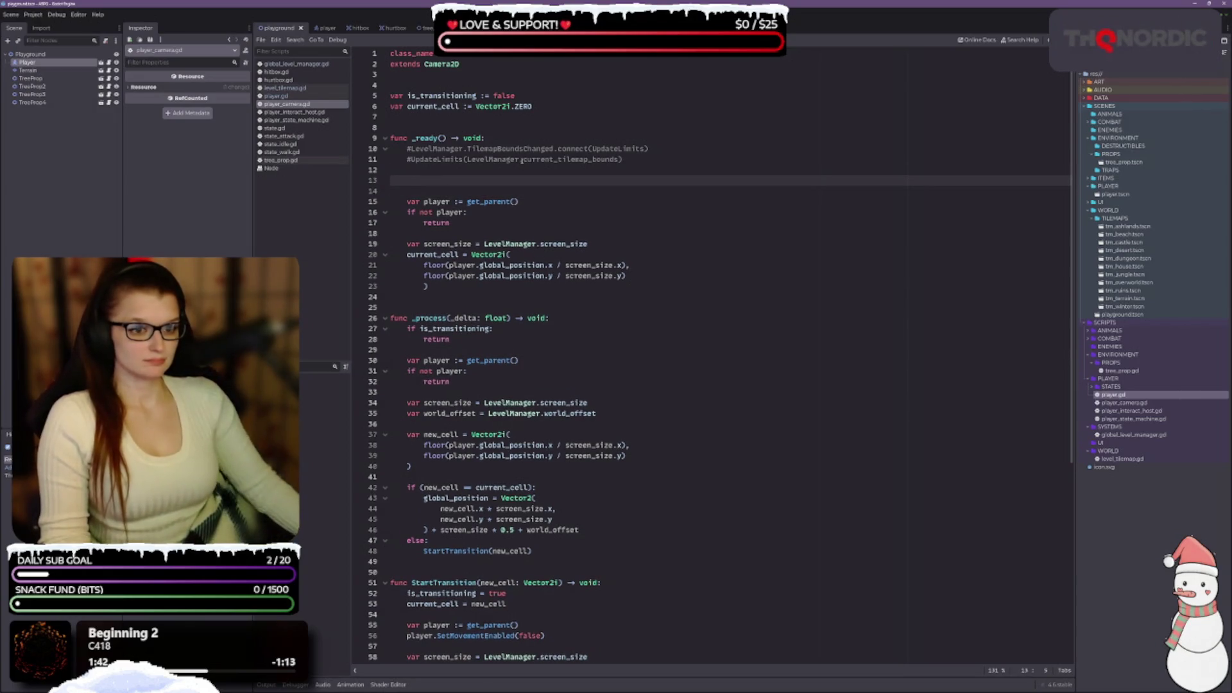
pyautogui.click(295, 64)
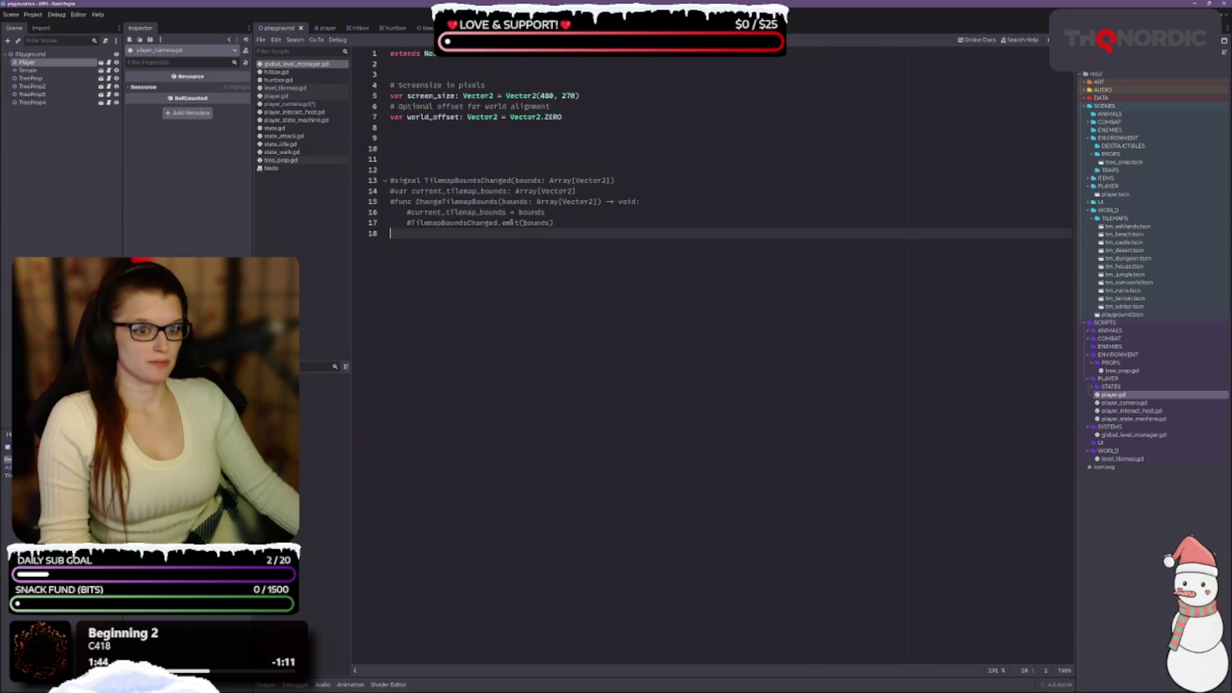
# Add blank lines below extends and declare signal ScreenCellChanged in global_level_manager.gd.
pyautogui.click(446, 152)
pyautogui.click(439, 138)
pyautogui.click(432, 72)
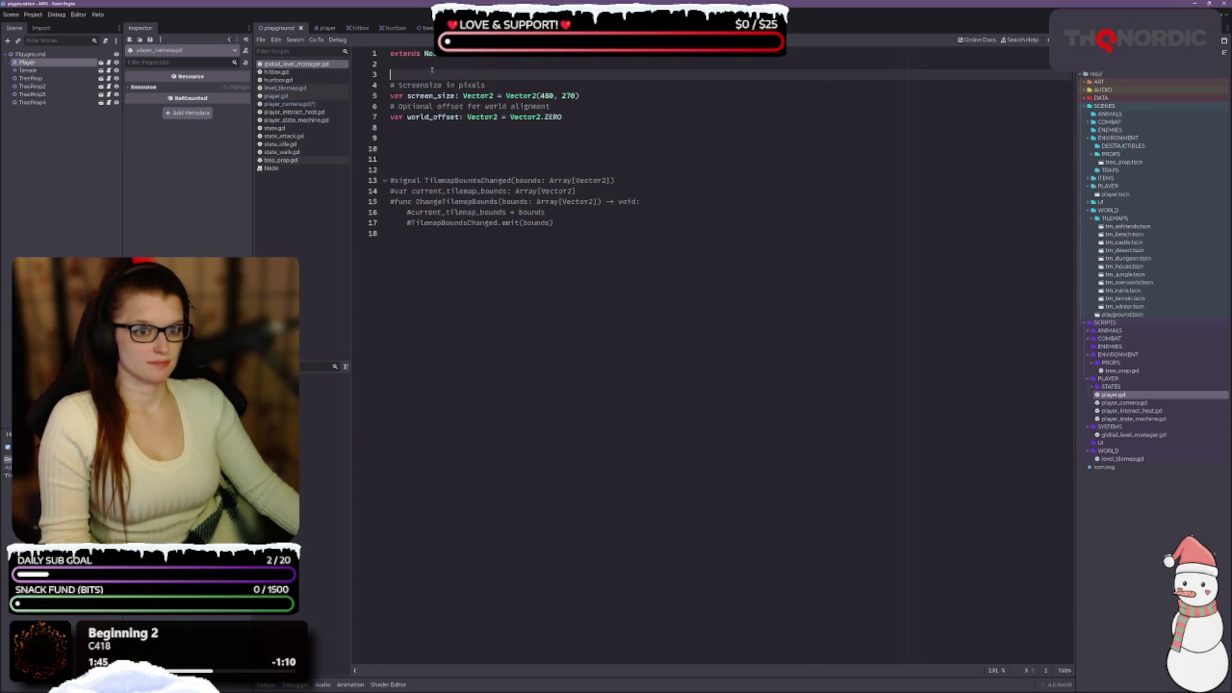
pyautogui.press('Return')
pyautogui.press('Return')
pyautogui.press('Up')
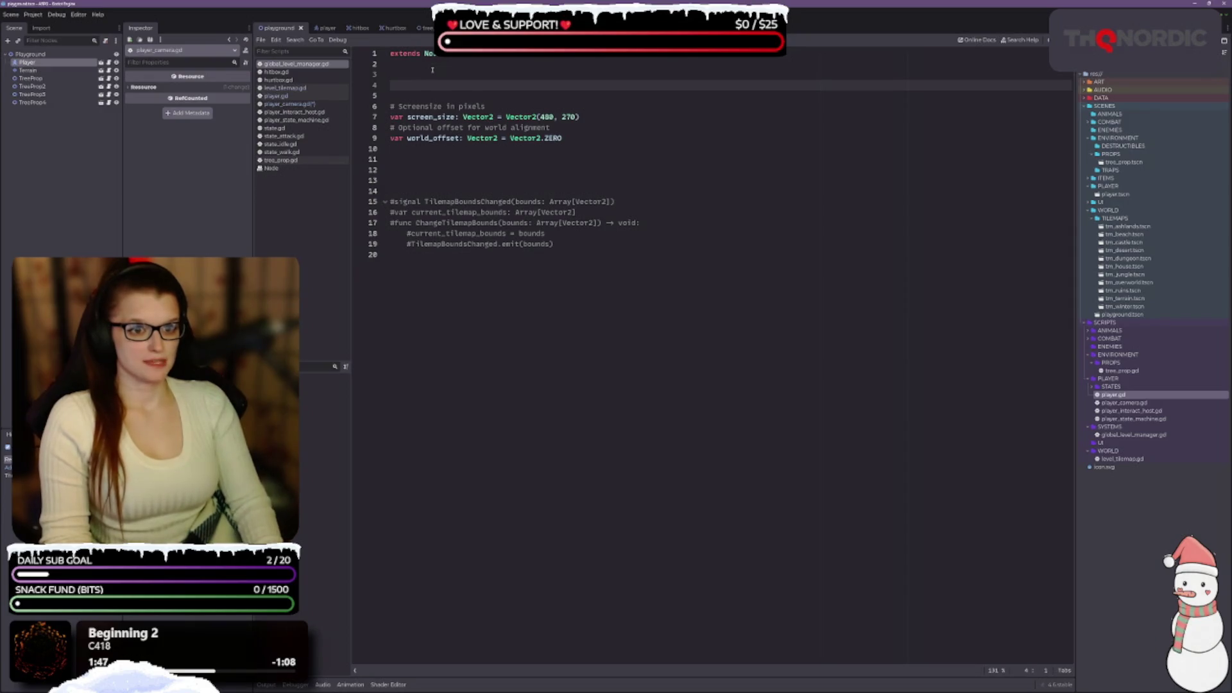
pyautogui.write('si')
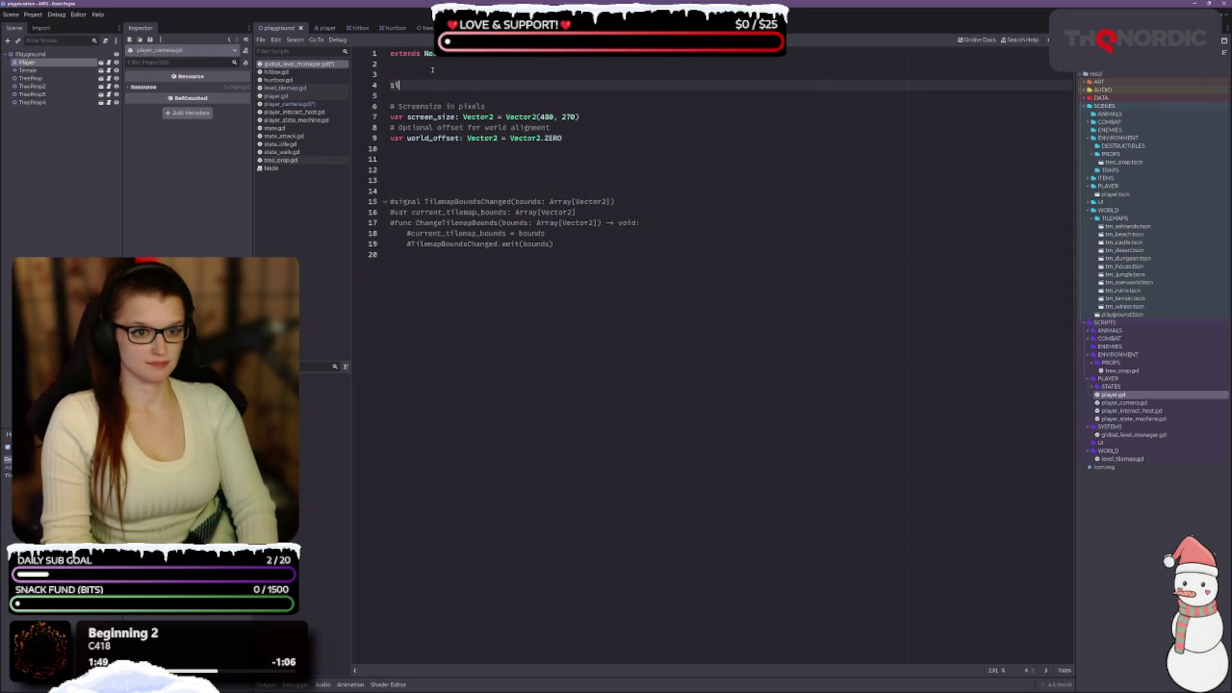
pyautogui.write('gnal')
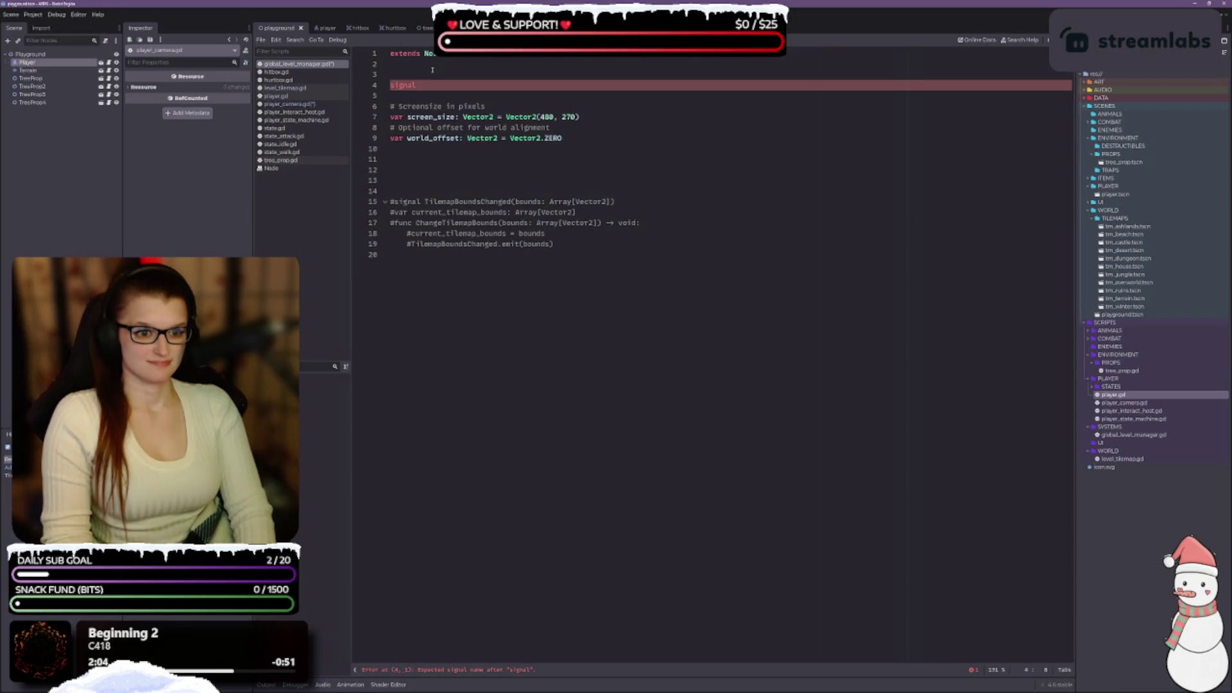
pyautogui.write('Screen')
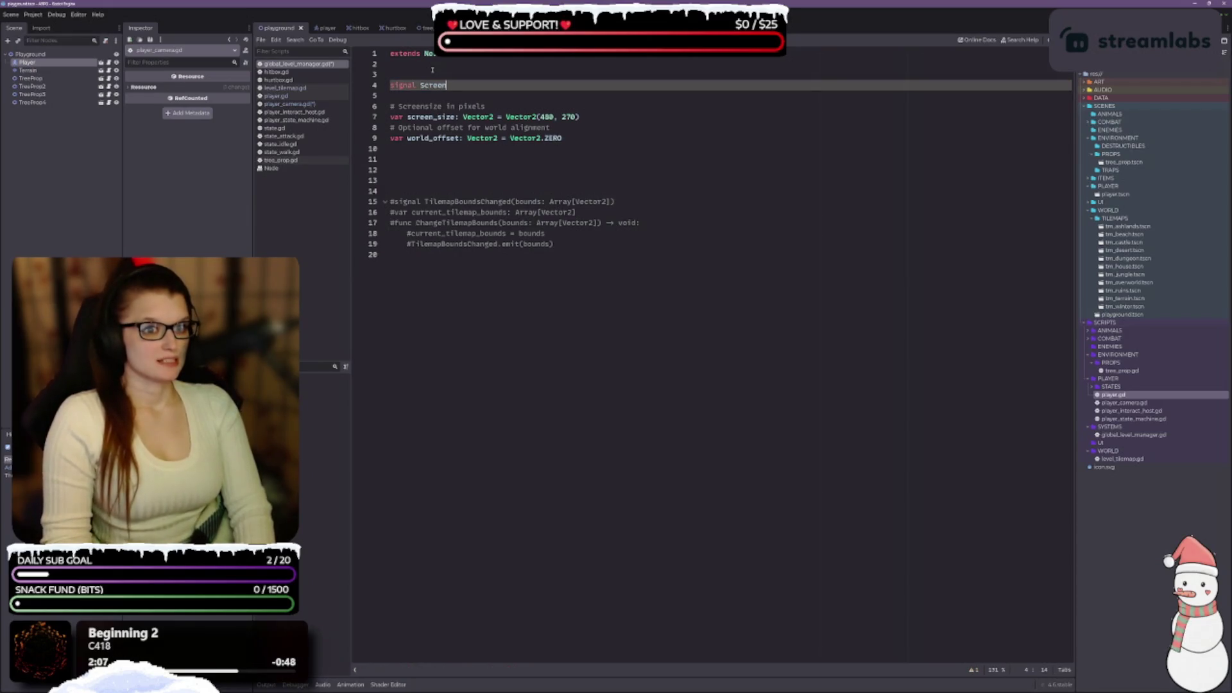
pyautogui.write('Cell')
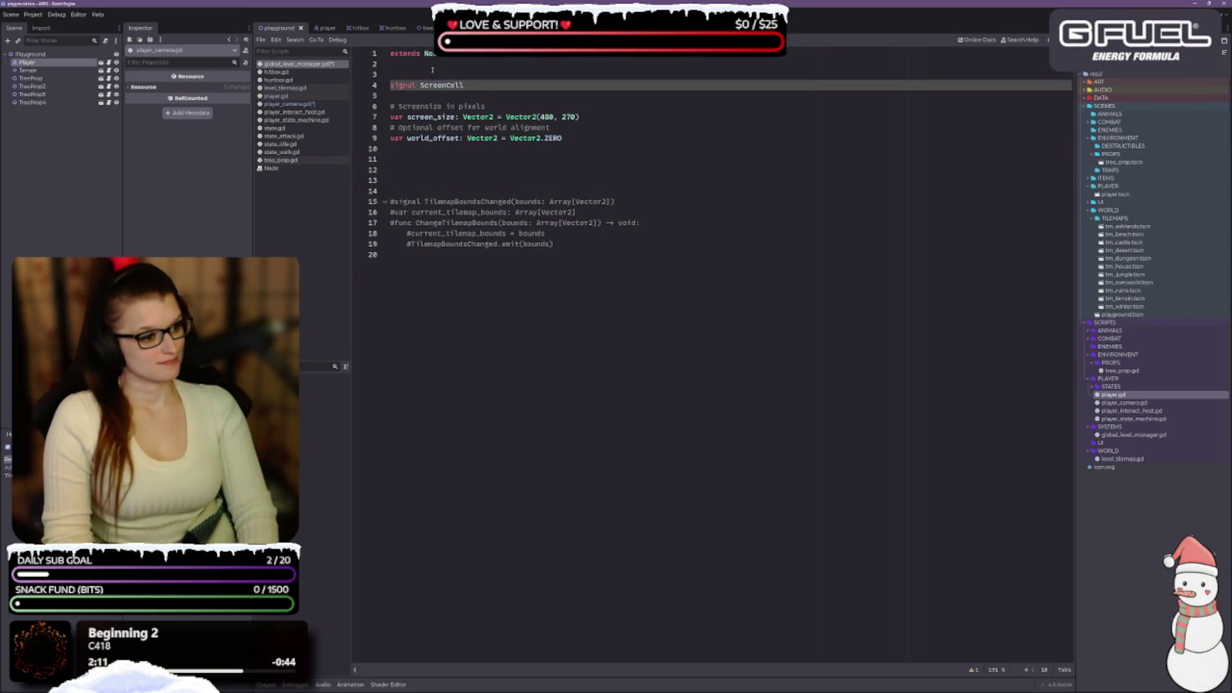
pyautogui.write('Chang')
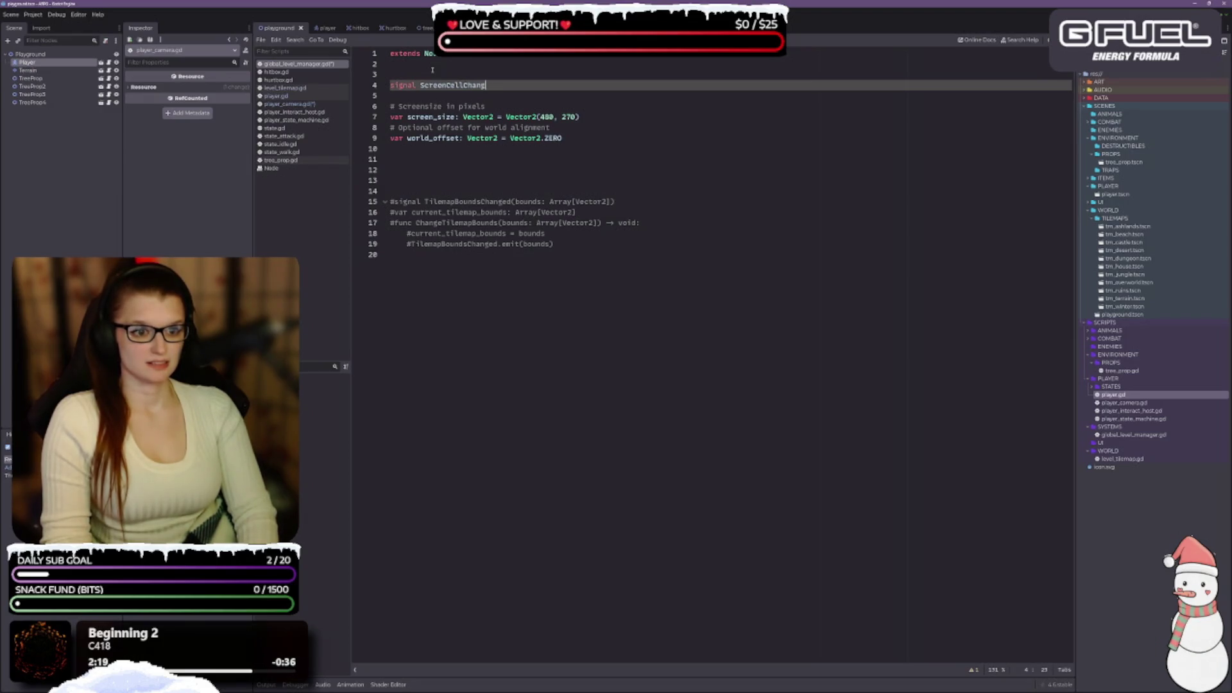
pyautogui.write('ed')
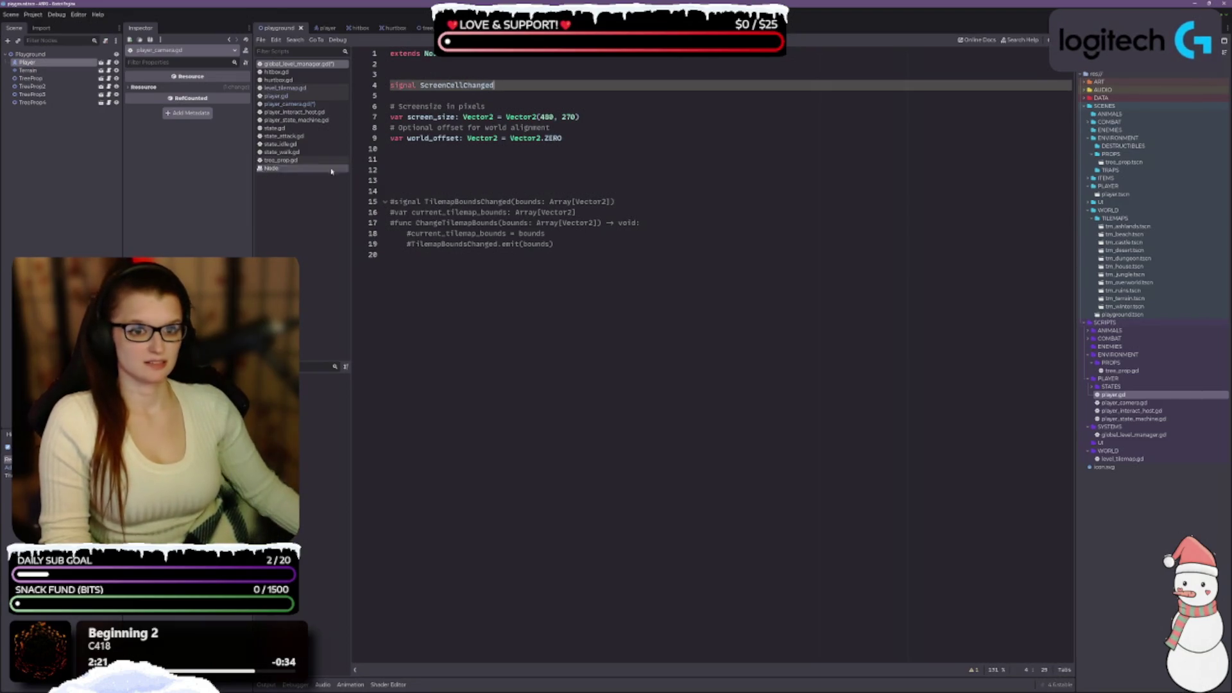
# Try renaming the signal to TilemapCellChan and WorldC, leaving a bare 'signal'.
pyautogui.click(310, 88)
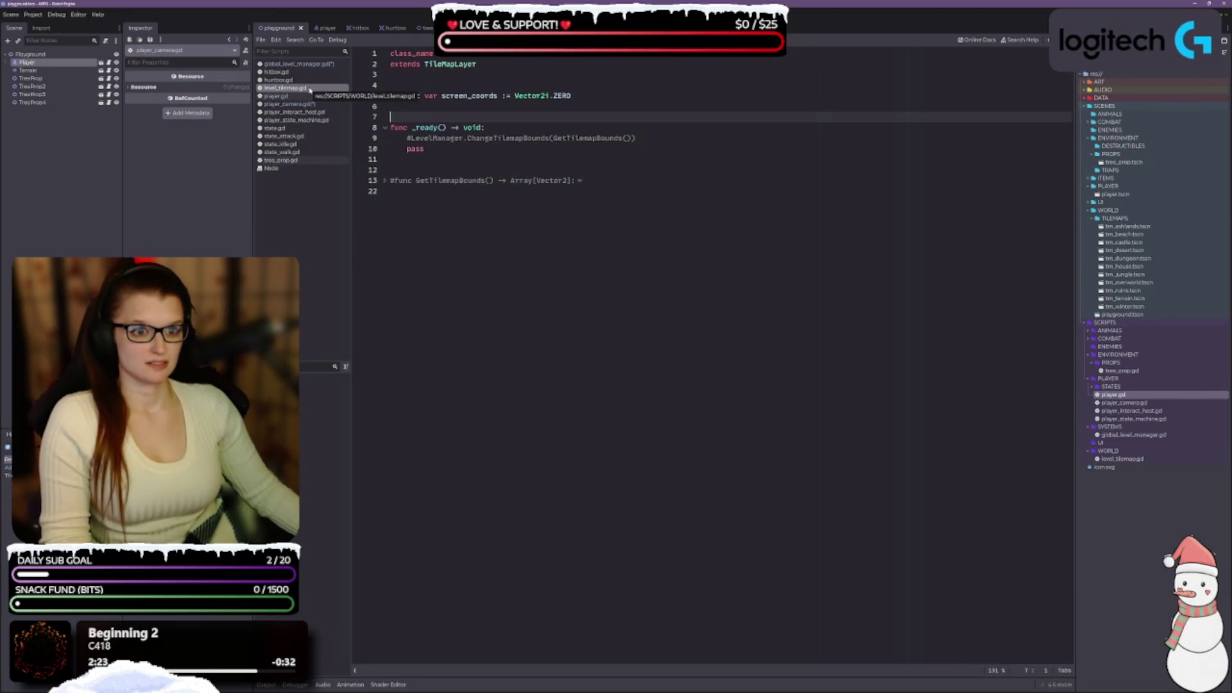
pyautogui.hotkey('alt', 'Left')
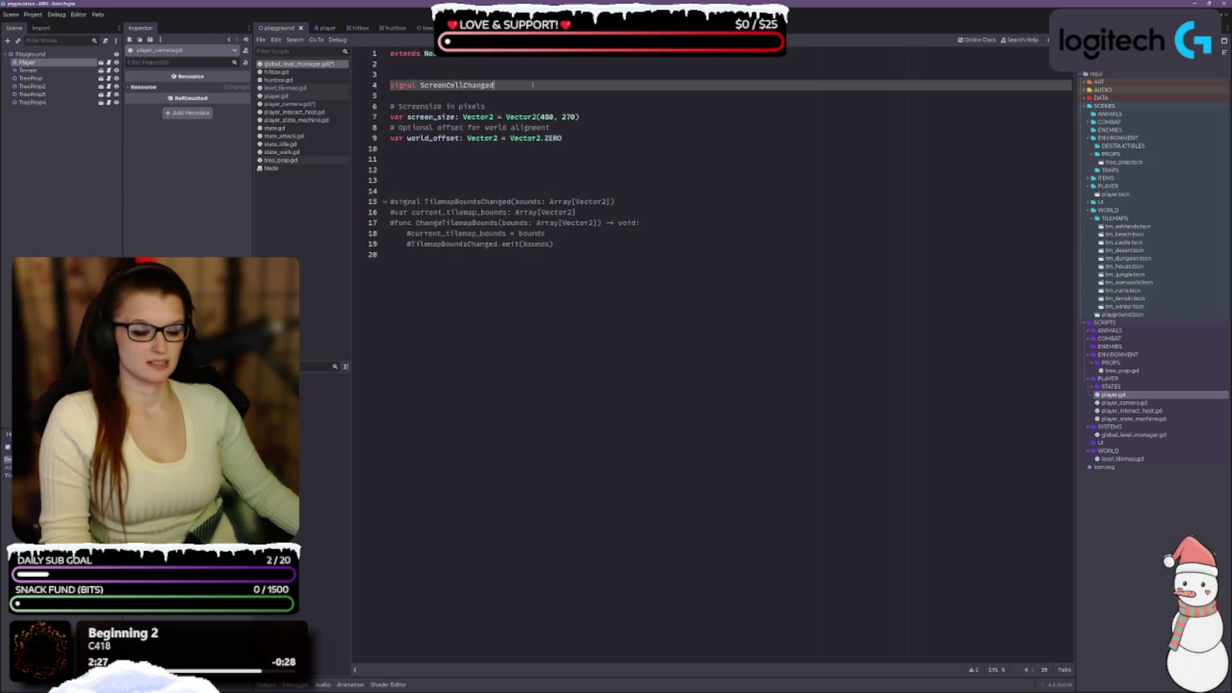
pyautogui.hotkey('shift', 'Home')
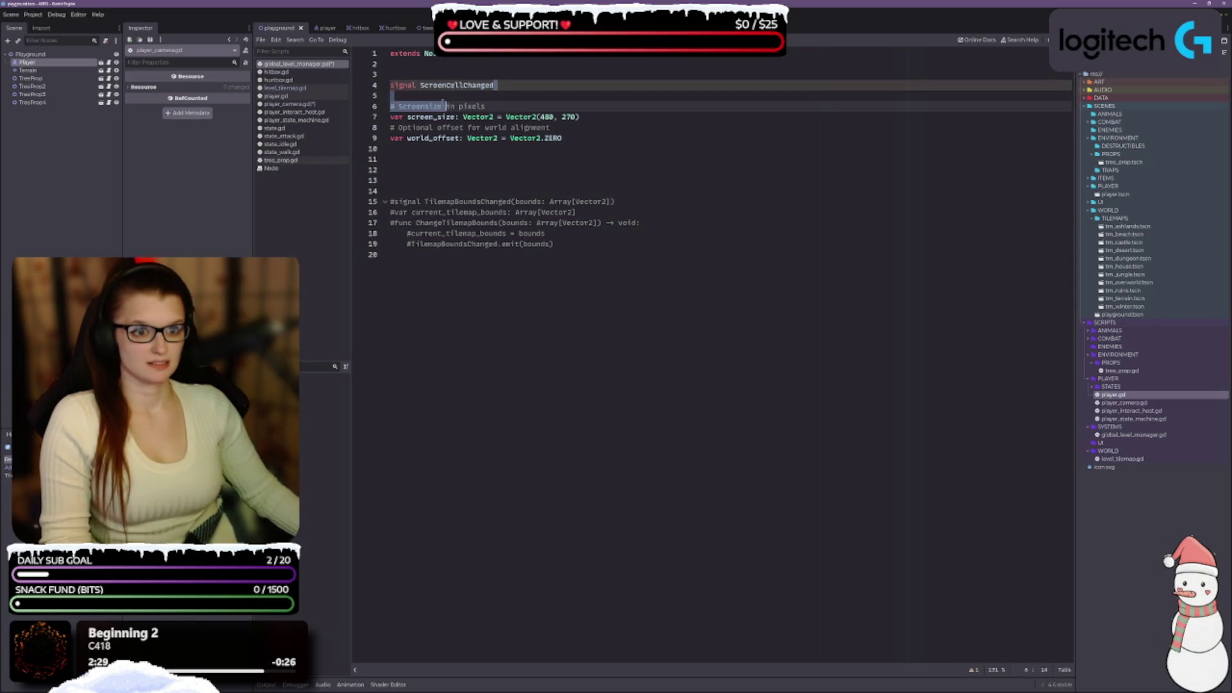
pyautogui.hotkey('ctrl', 'shift', 'Right')
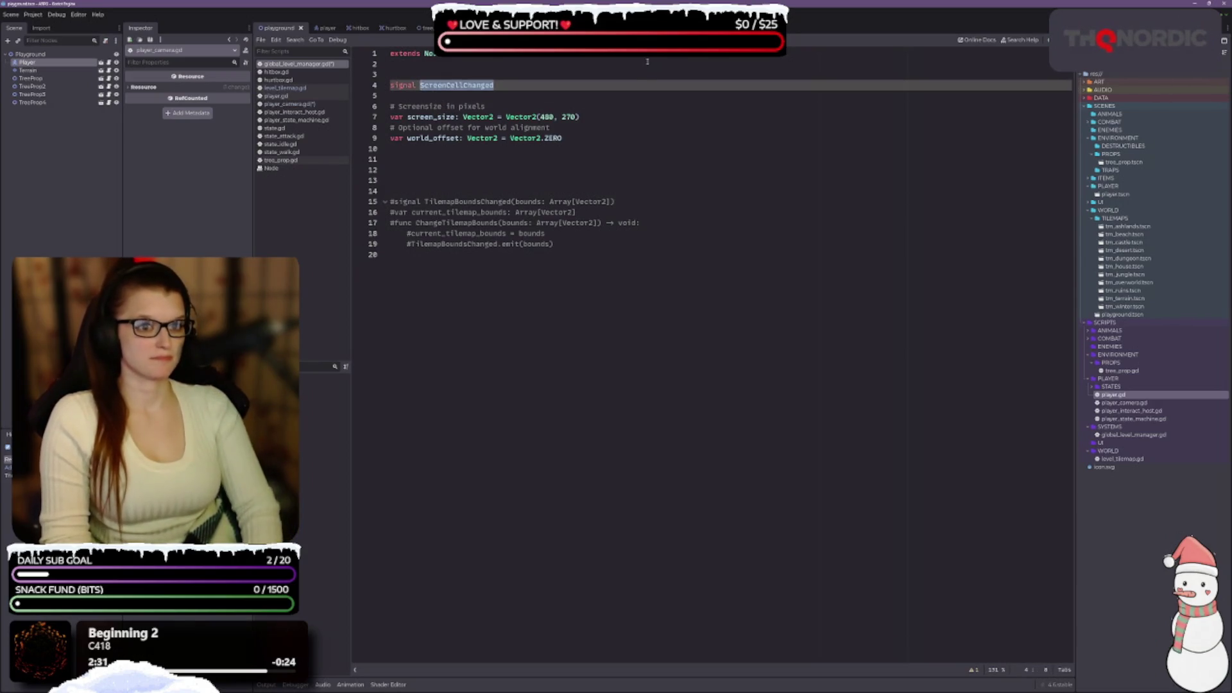
pyautogui.write('Tilemap')
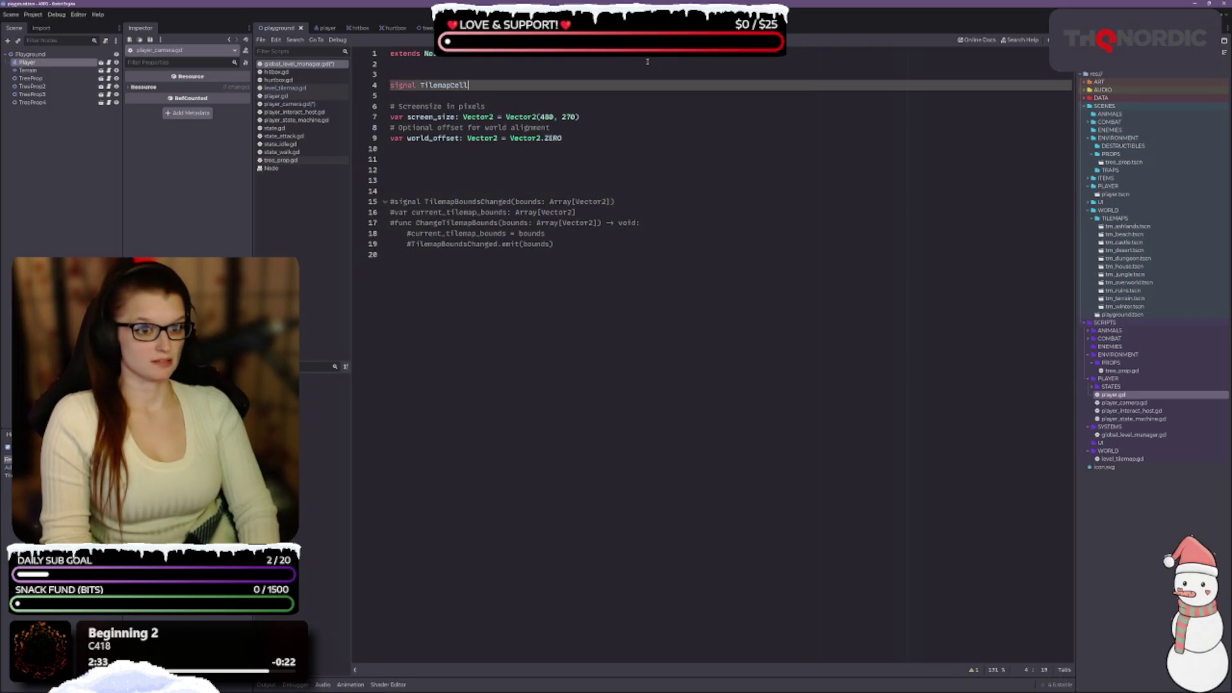
pyautogui.write('CellChan')
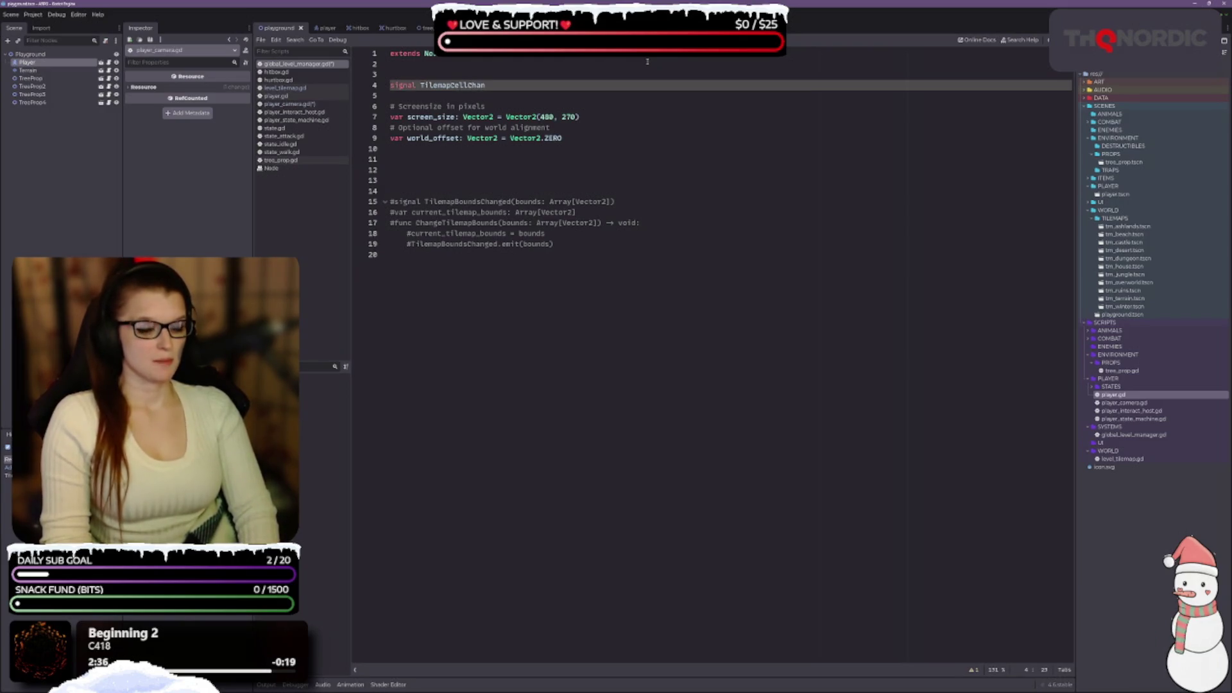
pyautogui.press('BackSpace')
pyautogui.press('BackSpace')
pyautogui.press('BackSpace')
pyautogui.press('BackSpace')
pyautogui.press('BackSpace')
pyautogui.press('BackSpace')
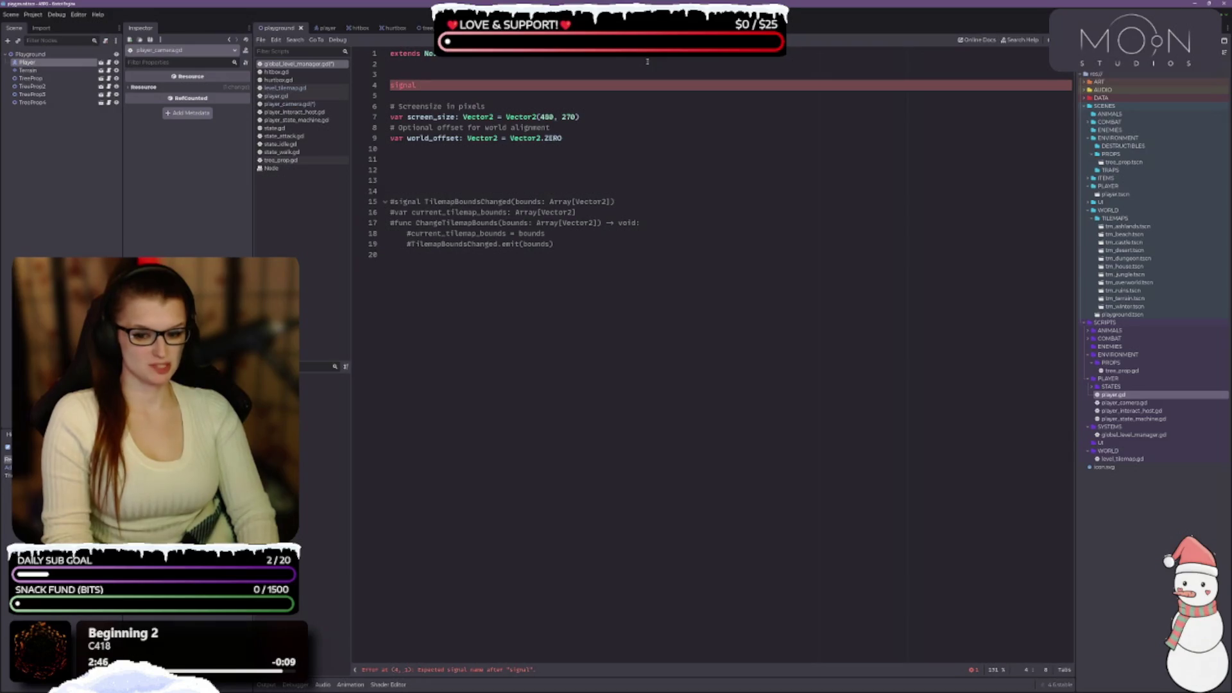
pyautogui.write('WorldC')
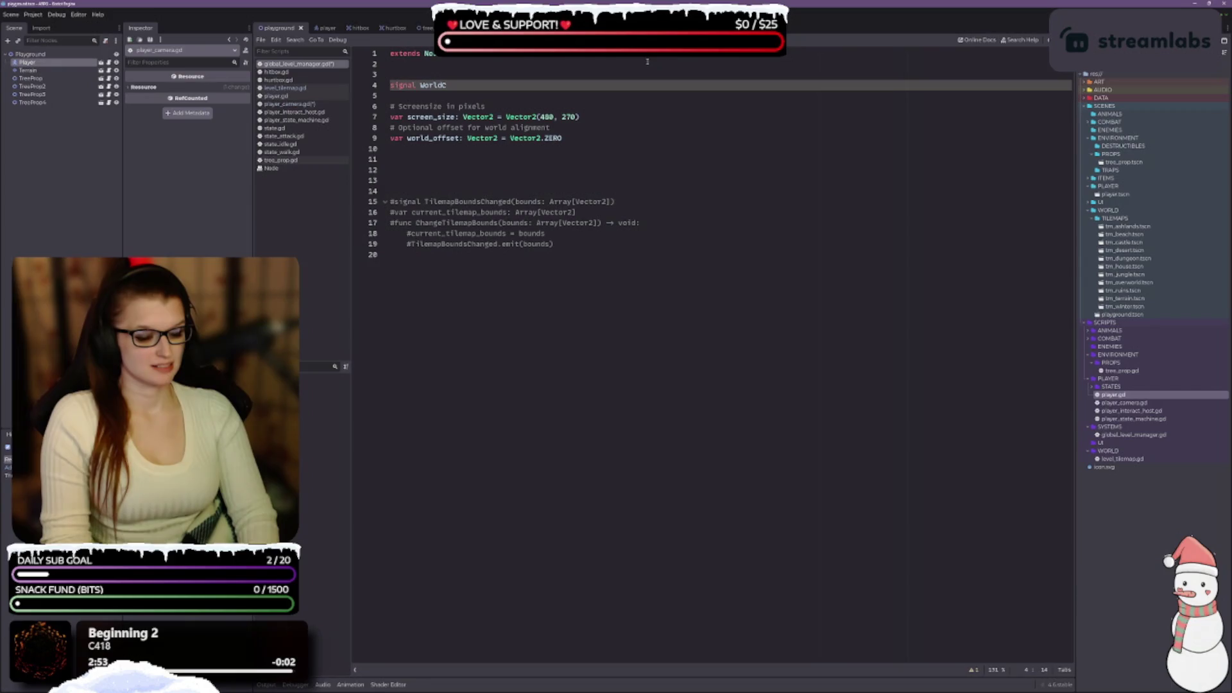
pyautogui.press('BackSpace')
pyautogui.press('BackSpace')
pyautogui.press('BackSpace')
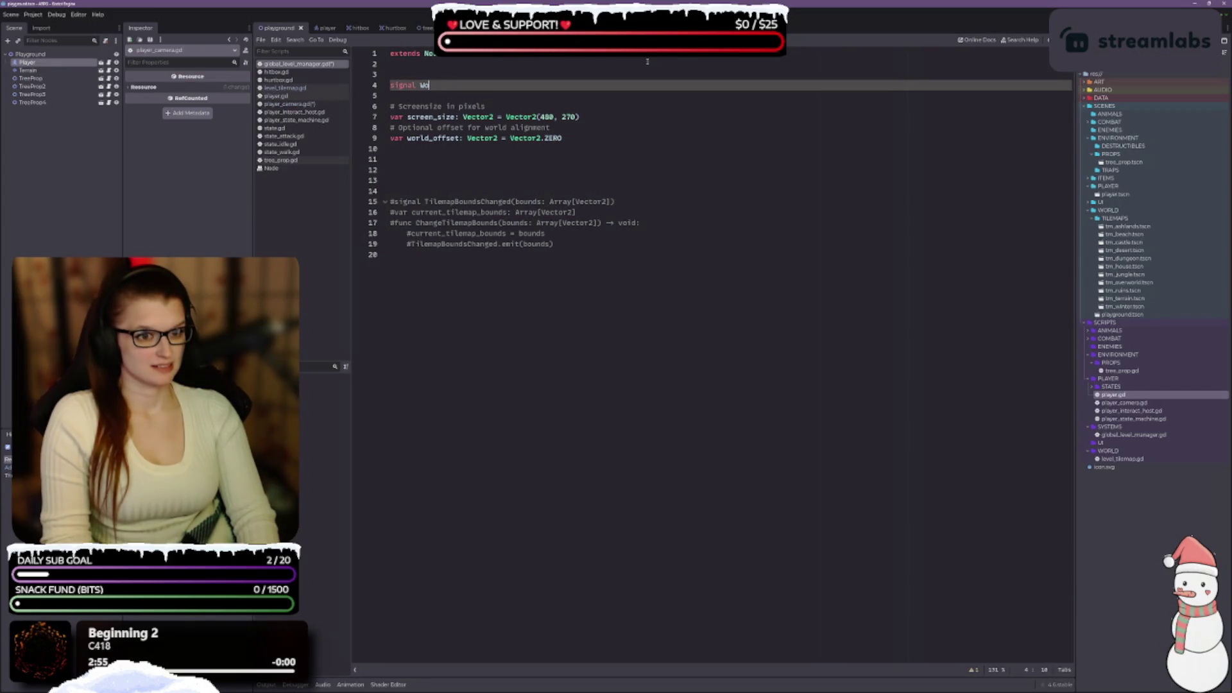
pyautogui.click(307, 89)
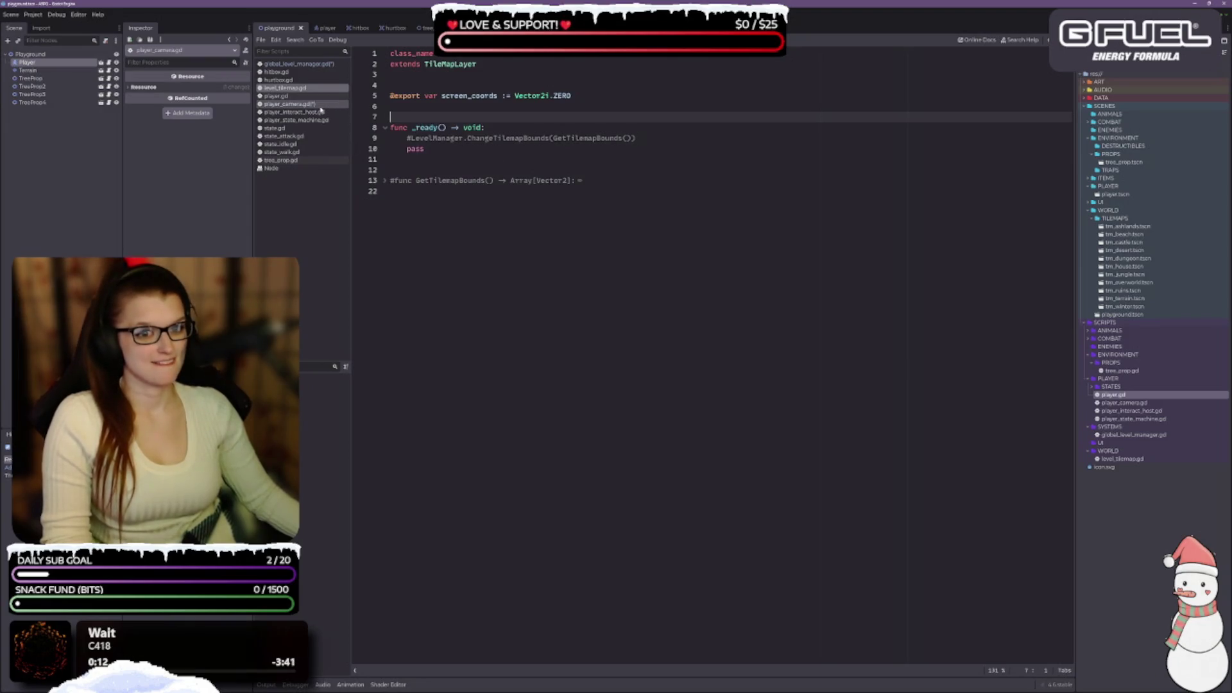
# Glance at player_camera.gd and level_tilemap.gd, then return to global_level_manager.gd.
pyautogui.click(320, 105)
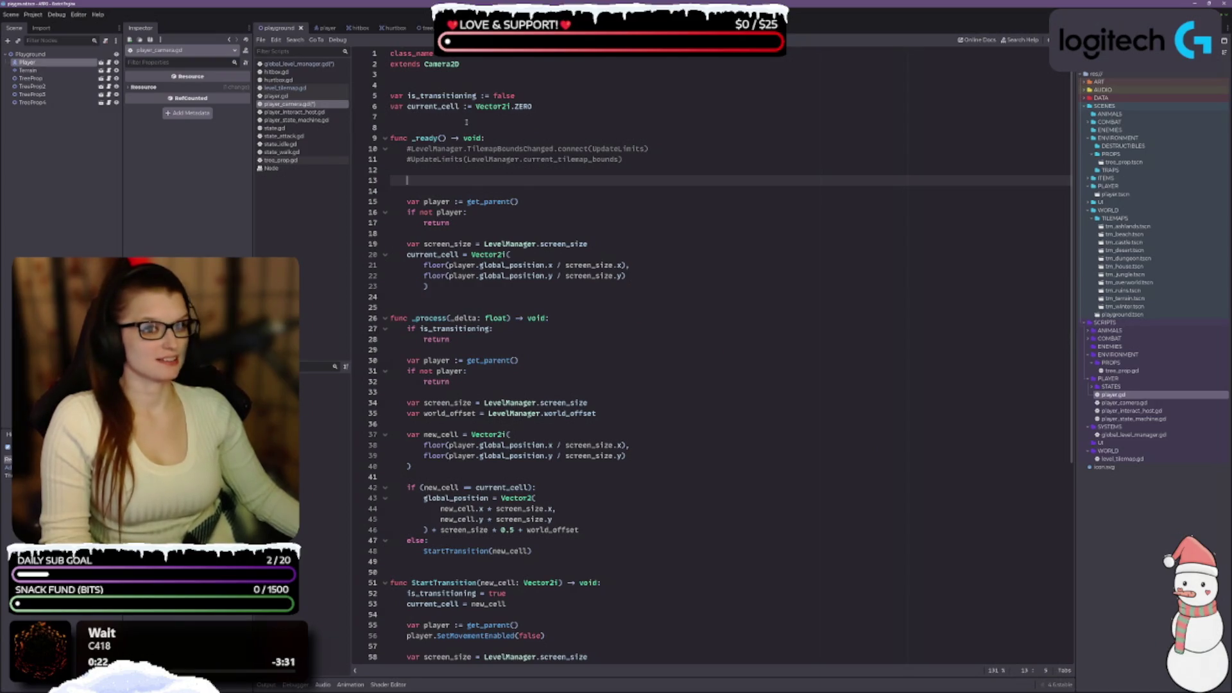
pyautogui.click(284, 88)
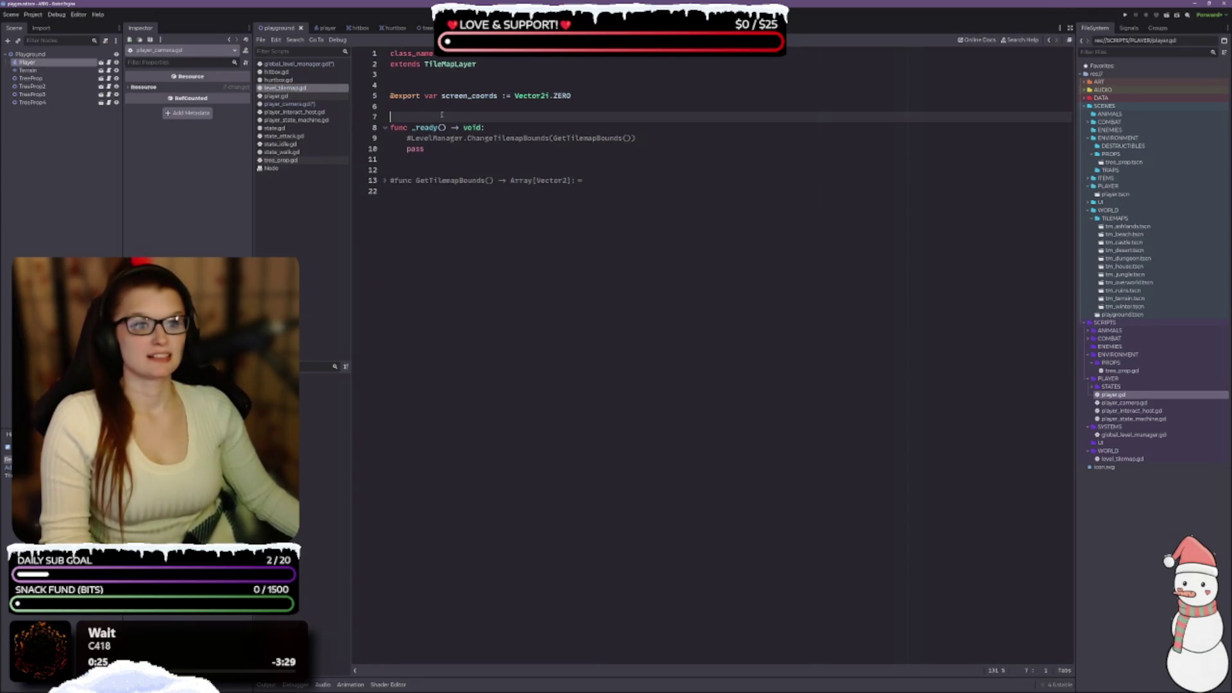
pyautogui.click(296, 64)
pyautogui.write('signal S')
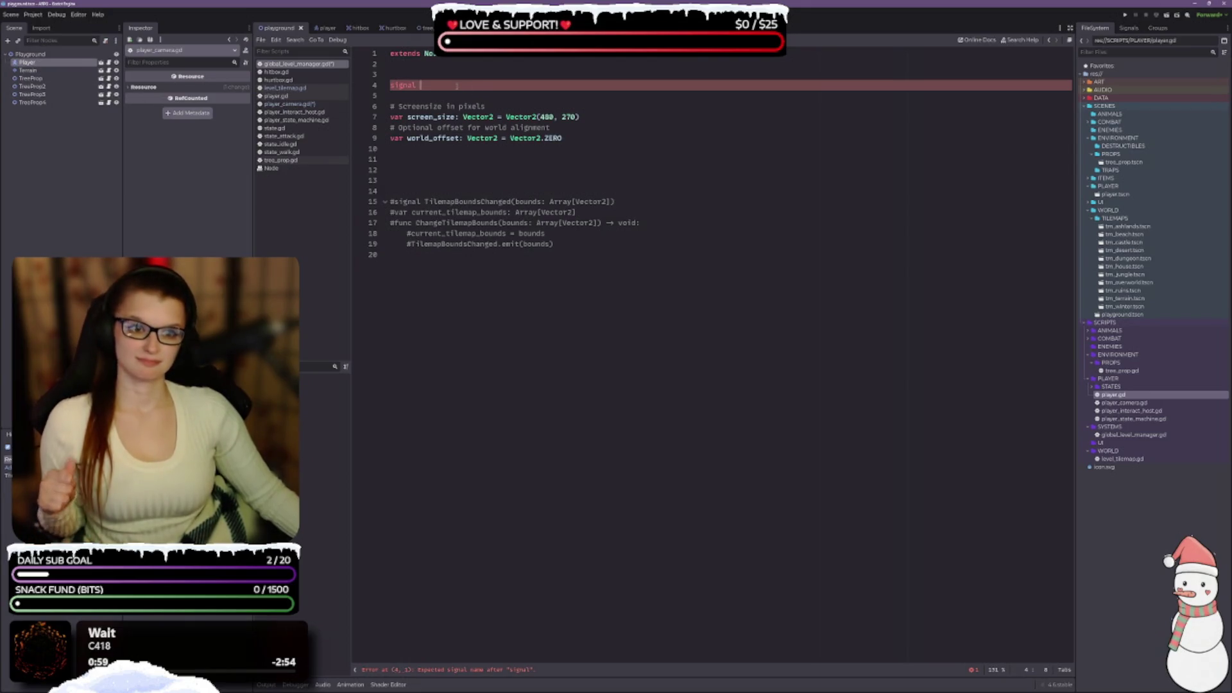
# Complete line 4 as signal ScreenCellChanged(new_cell: Vector2i).
pyautogui.write('cr')
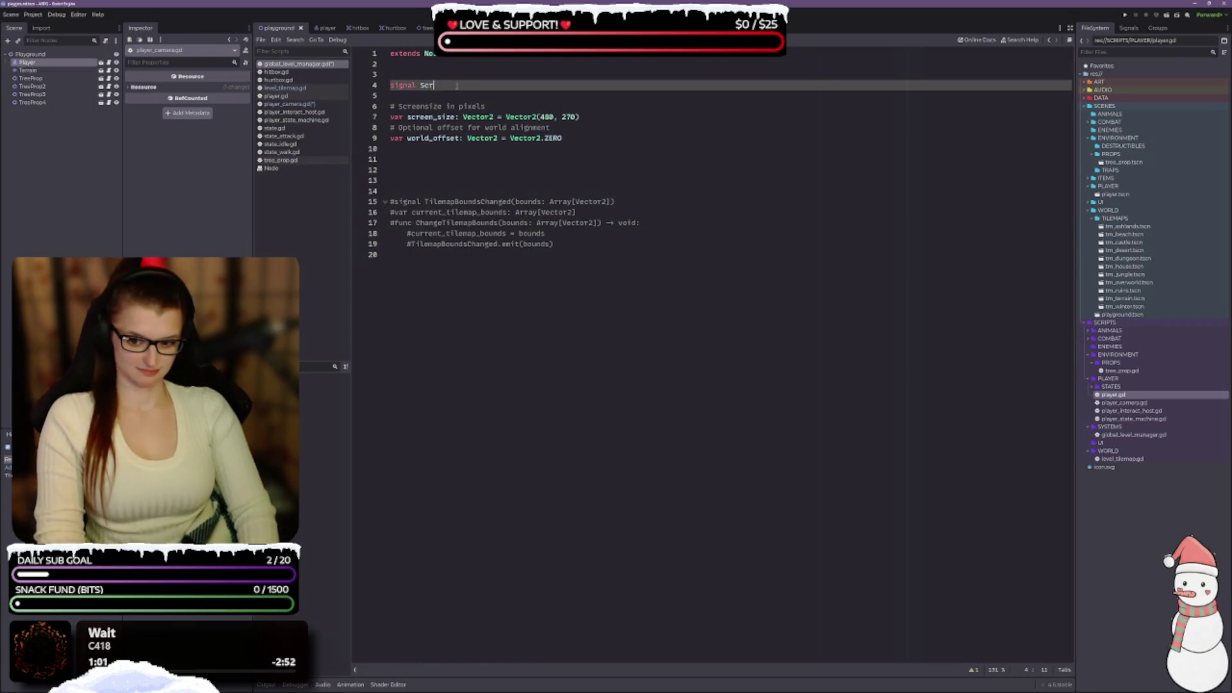
pyautogui.write('eenCellChanged')
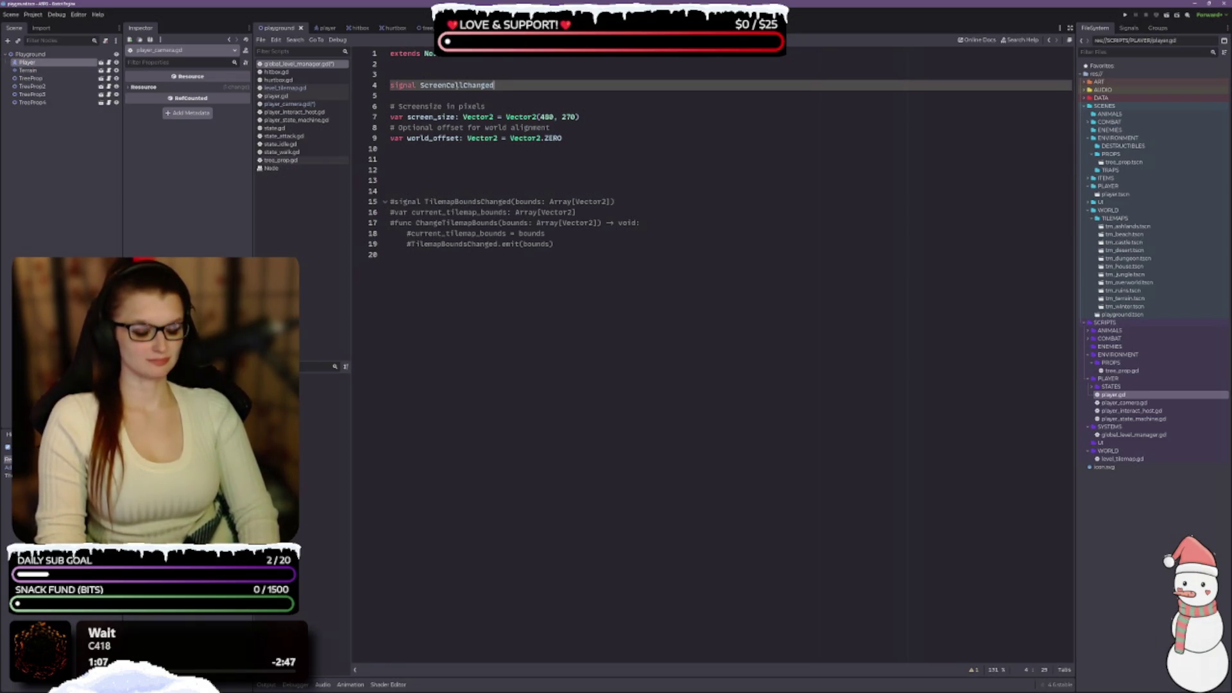
pyautogui.write('(')
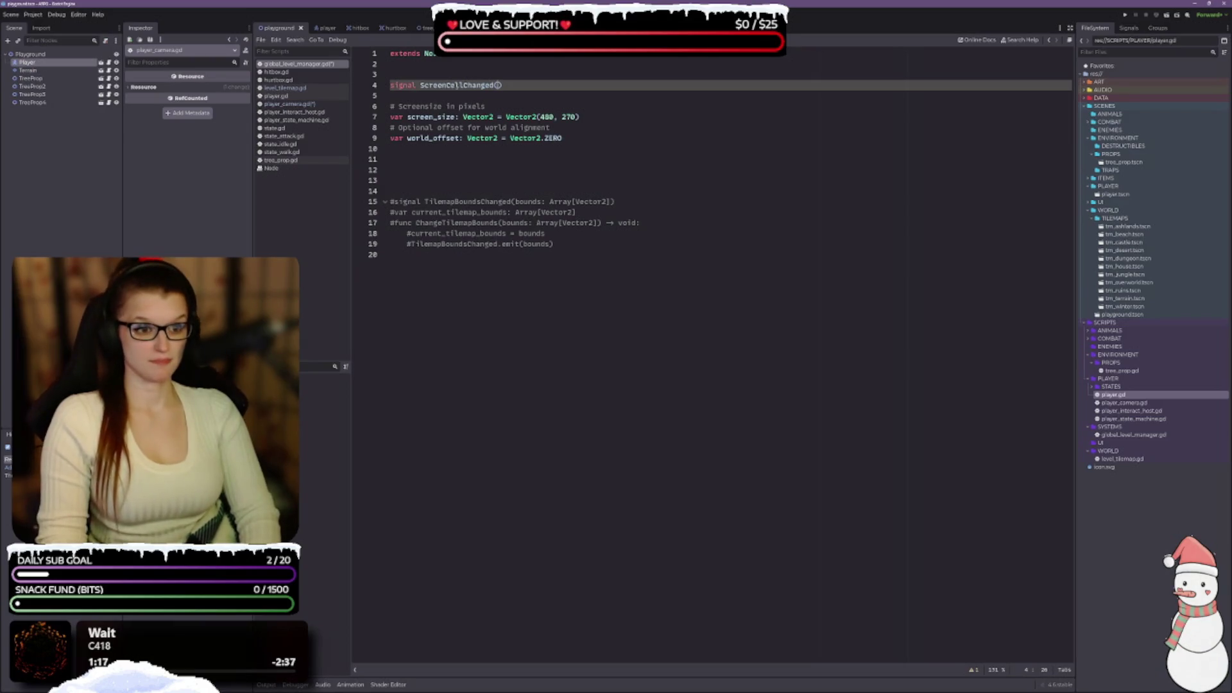
pyautogui.write('cell: ')
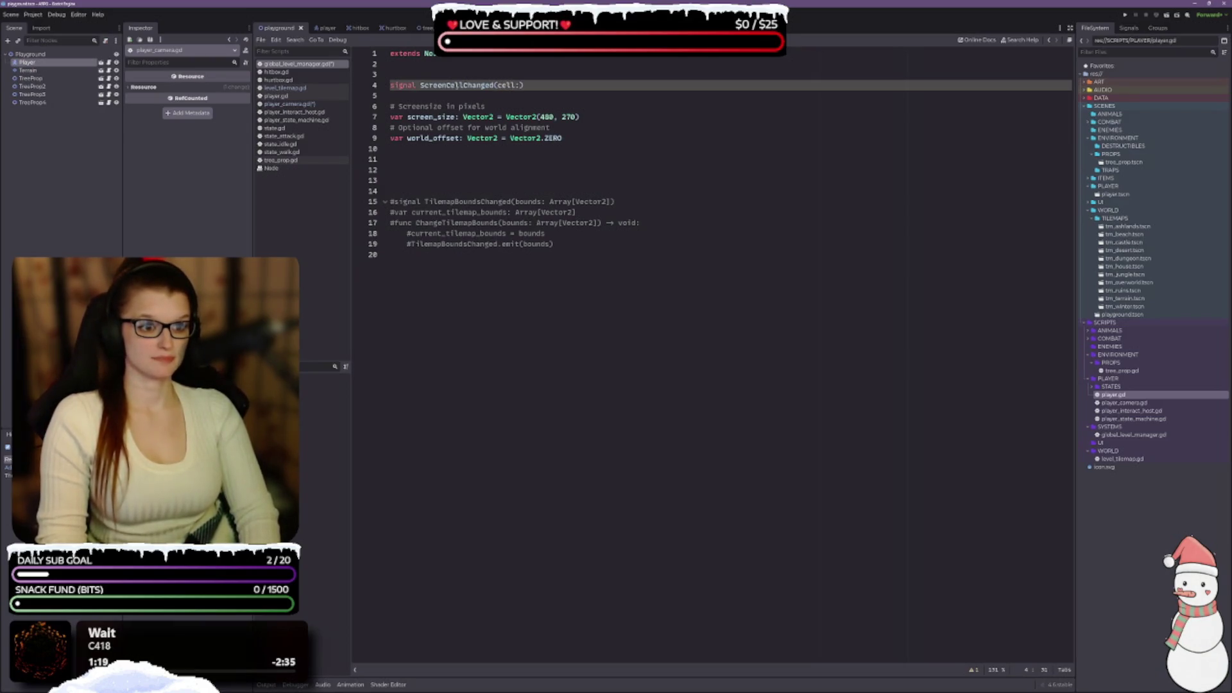
pyautogui.write('Vector2i')
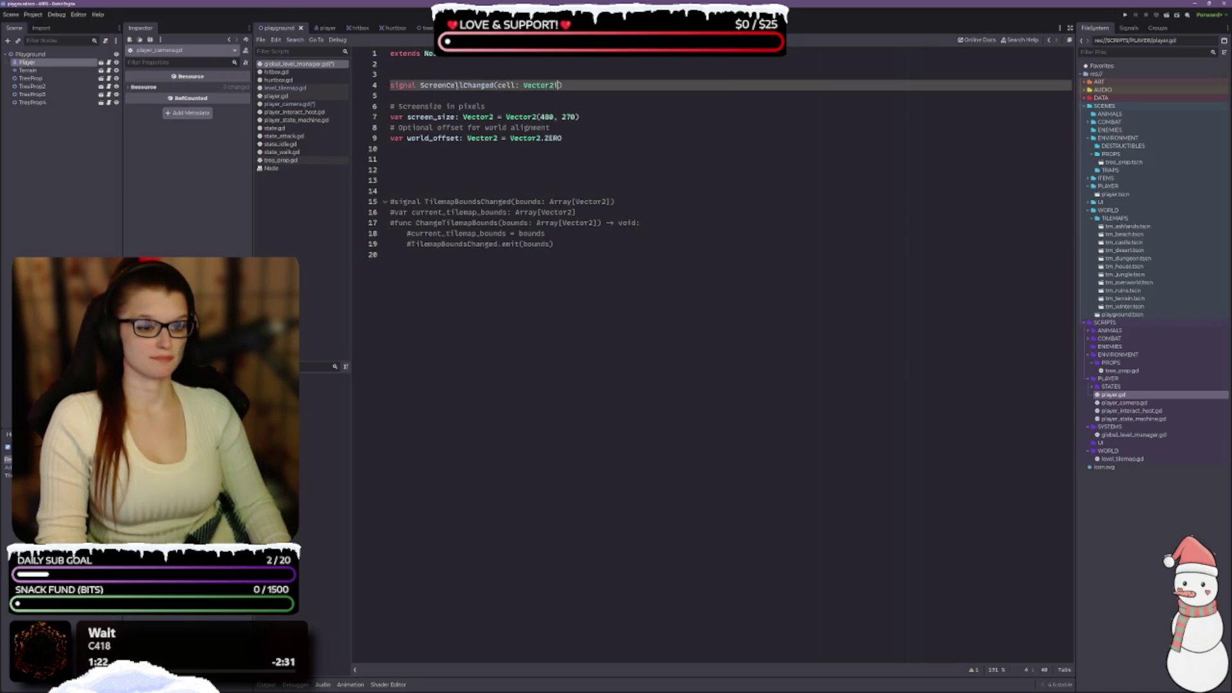
pyautogui.press('End')
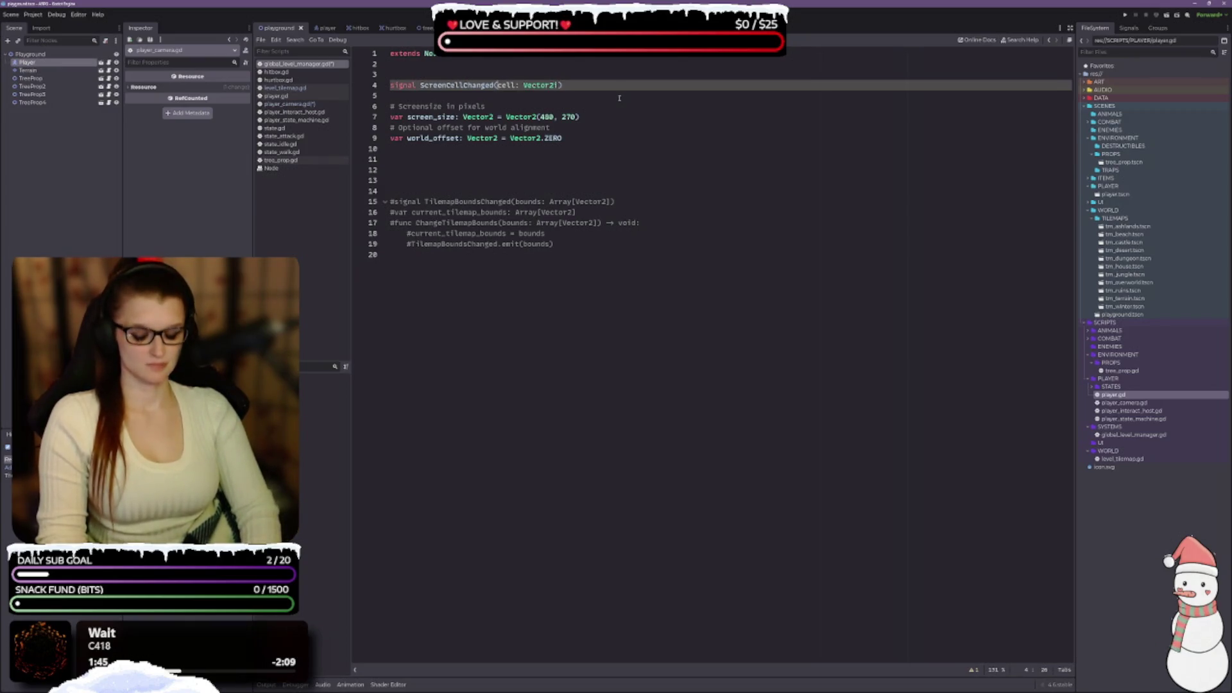
pyautogui.write('new_')
pyautogui.press('End')
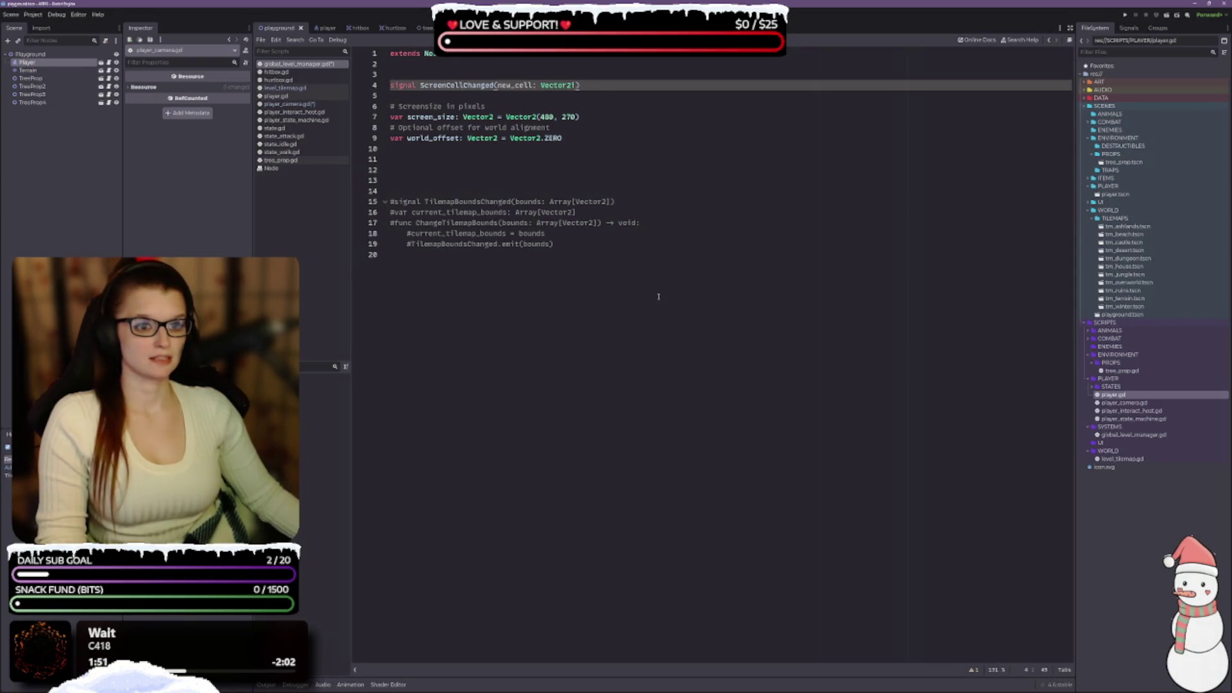
pyautogui.click(437, 167)
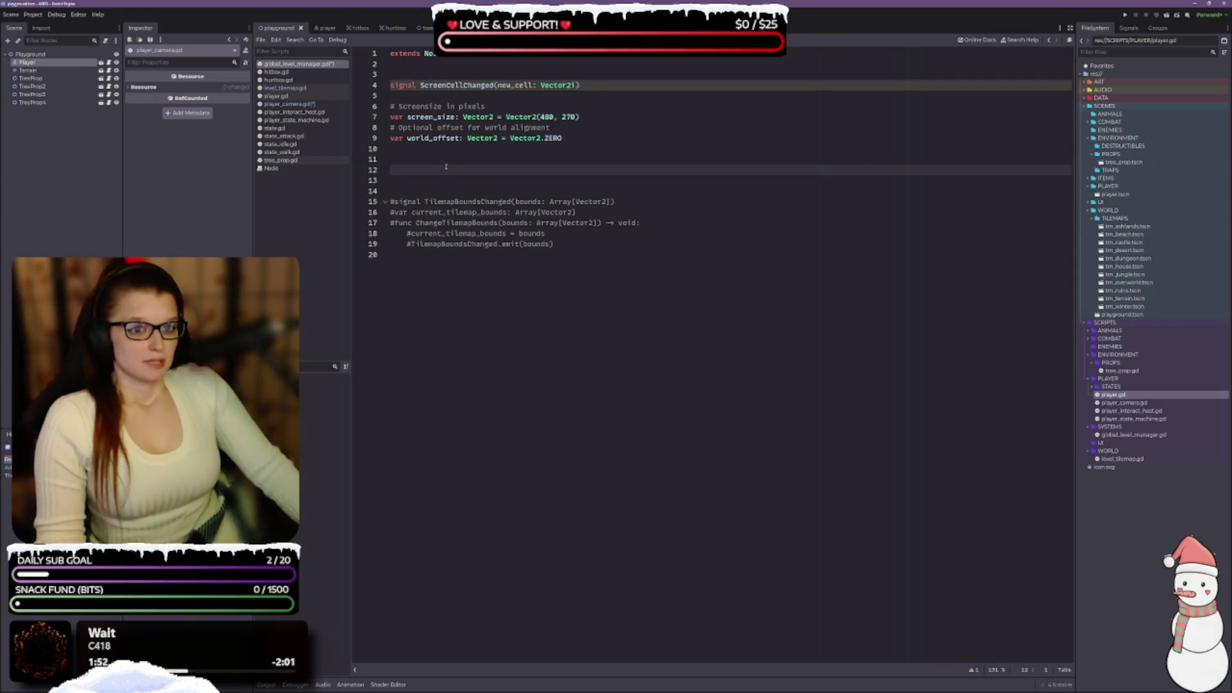
# Declare var current_cell: Vector2i = Vector2i.ZERO above the func line, separated by a blank line.
pyautogui.write('func')
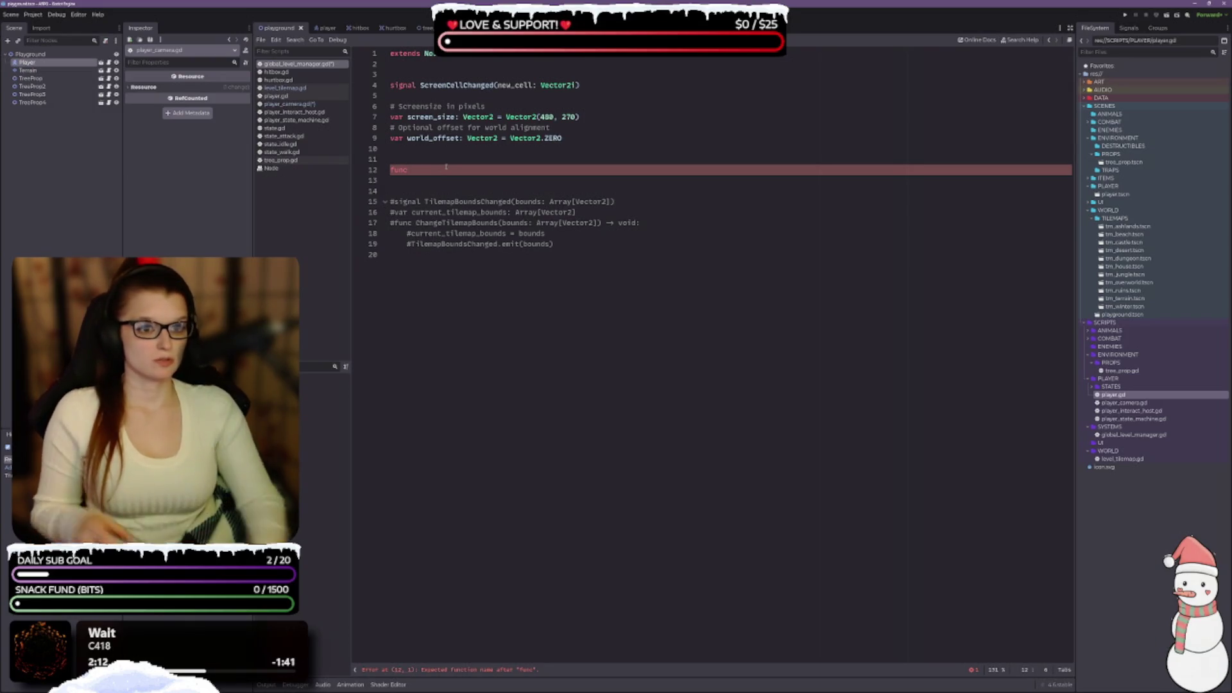
pyautogui.press('Up')
pyautogui.press('Up')
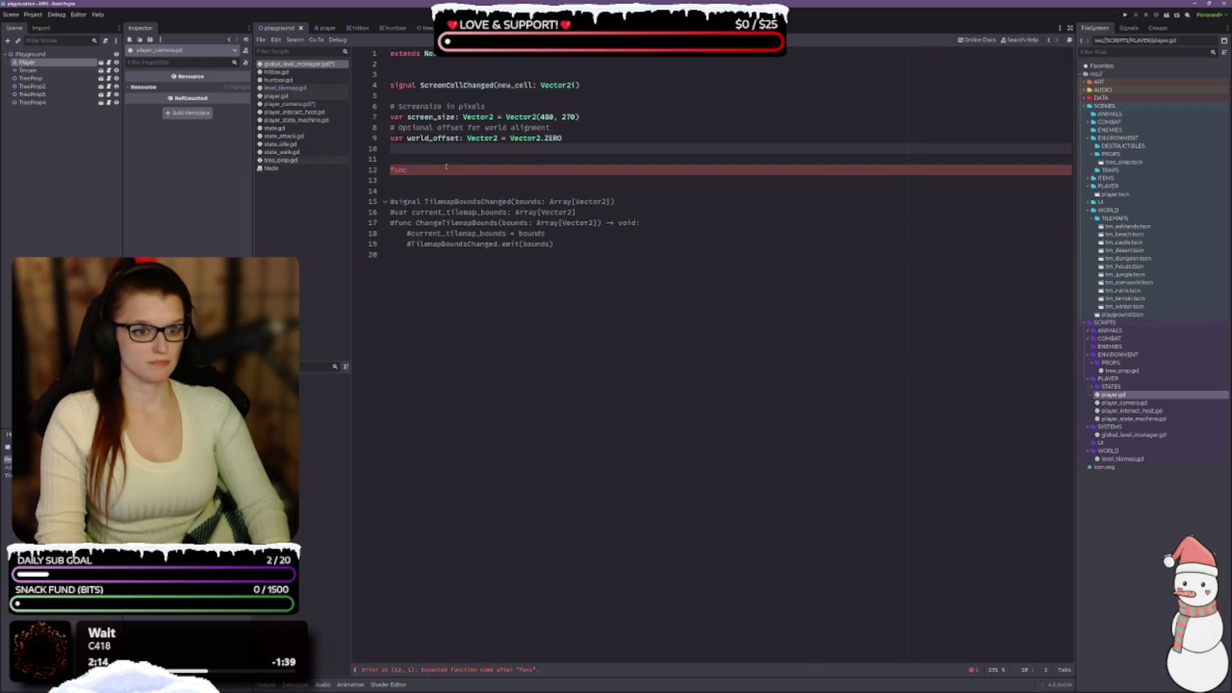
pyautogui.write('var ')
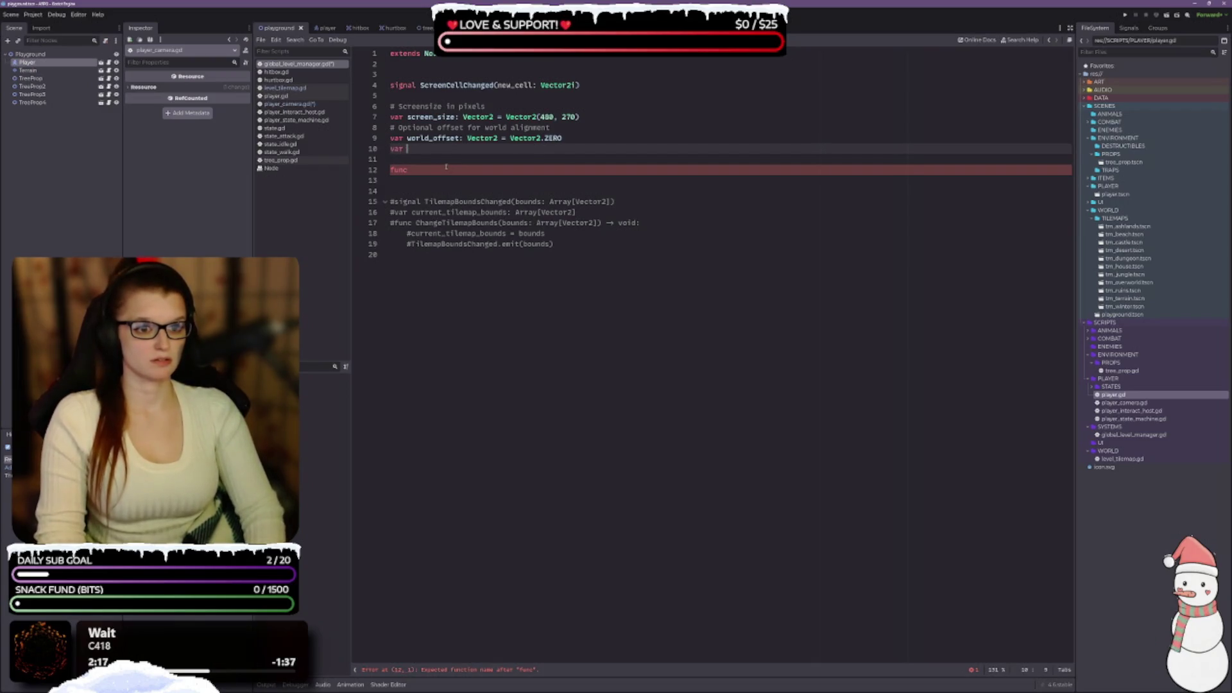
pyautogui.write('current_cell')
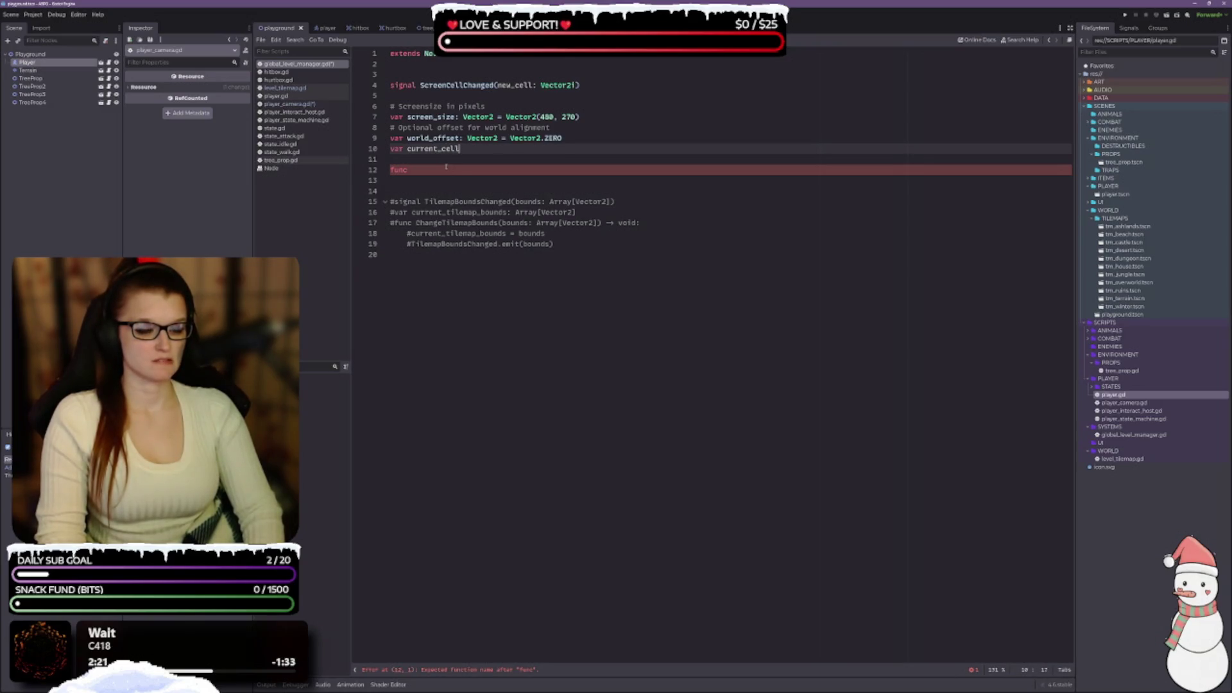
pyautogui.write(':')
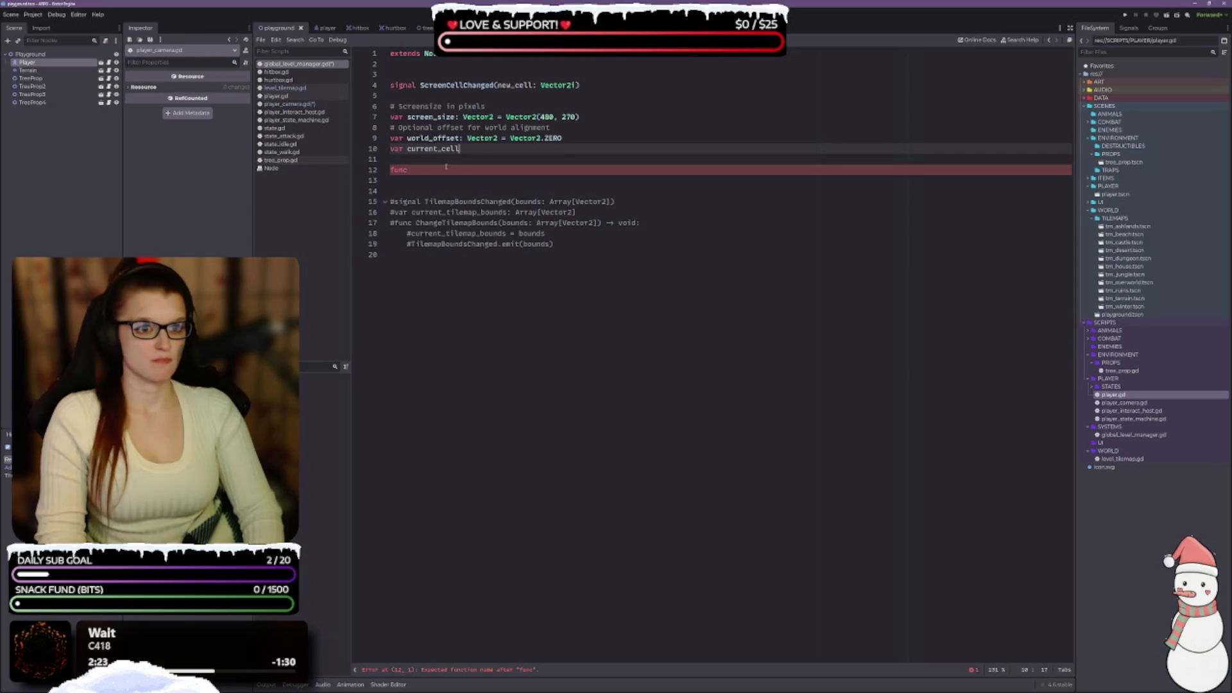
pyautogui.write(' Vector2i')
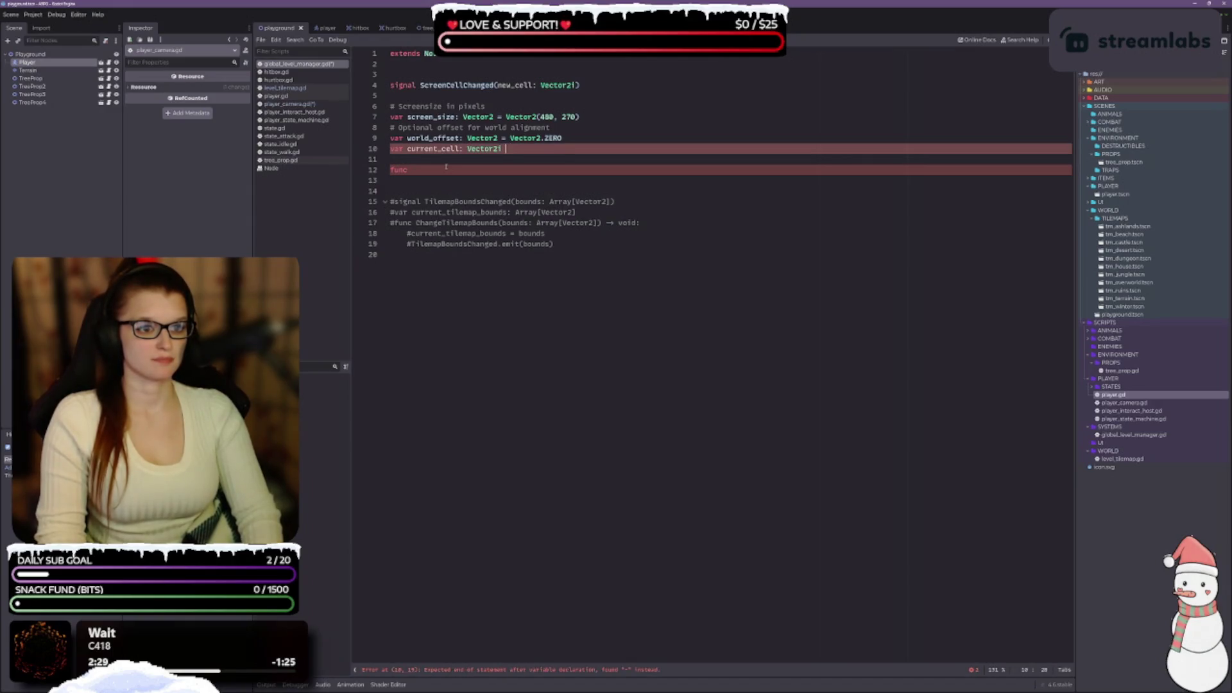
pyautogui.write('  Vector2i')
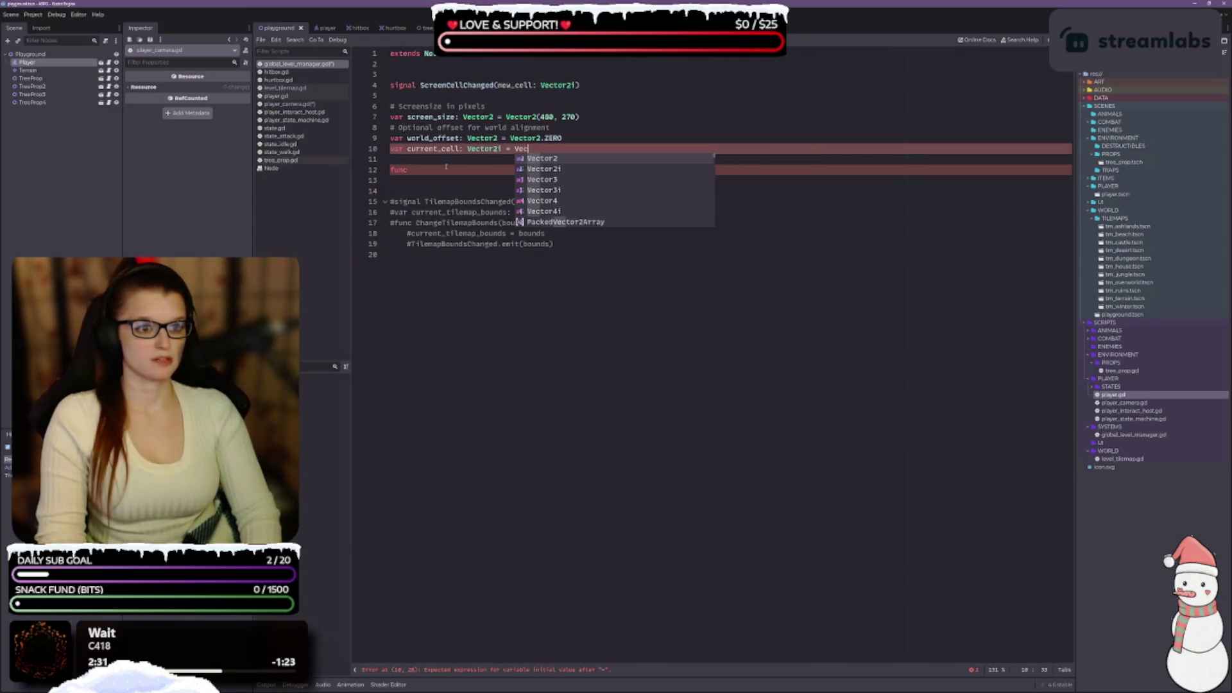
pyautogui.write('.ZWER')
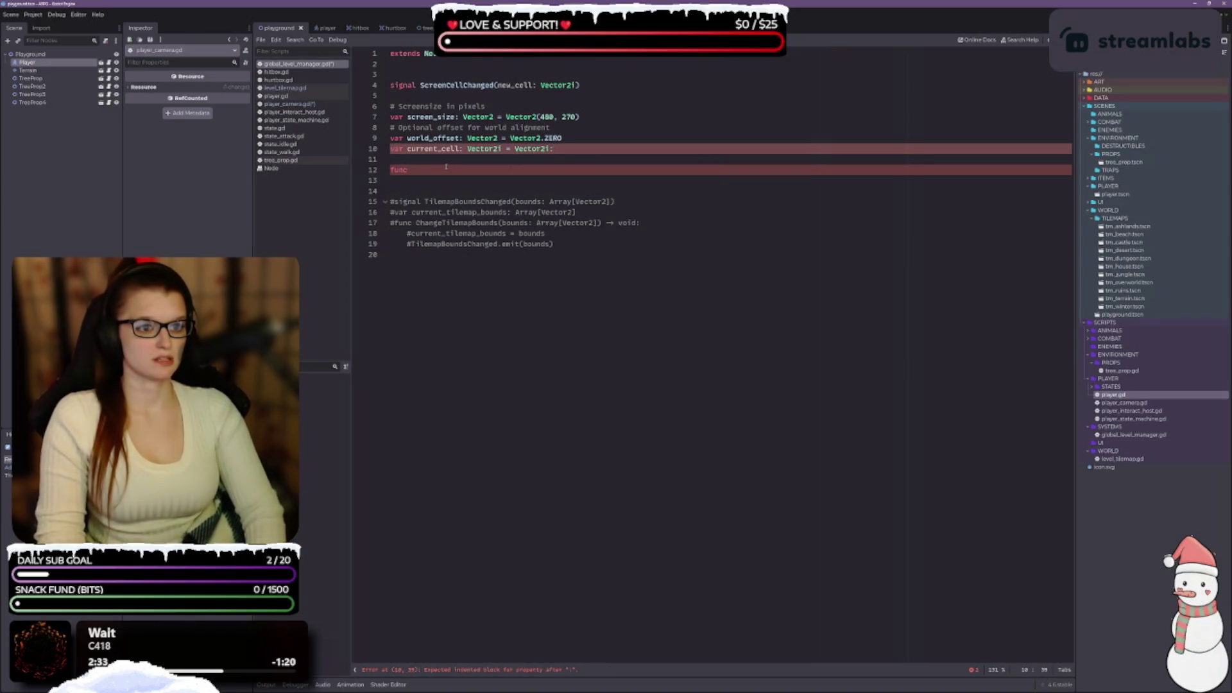
pyautogui.press('BackSpace')
pyautogui.press('BackSpace')
pyautogui.press('BackSpace')
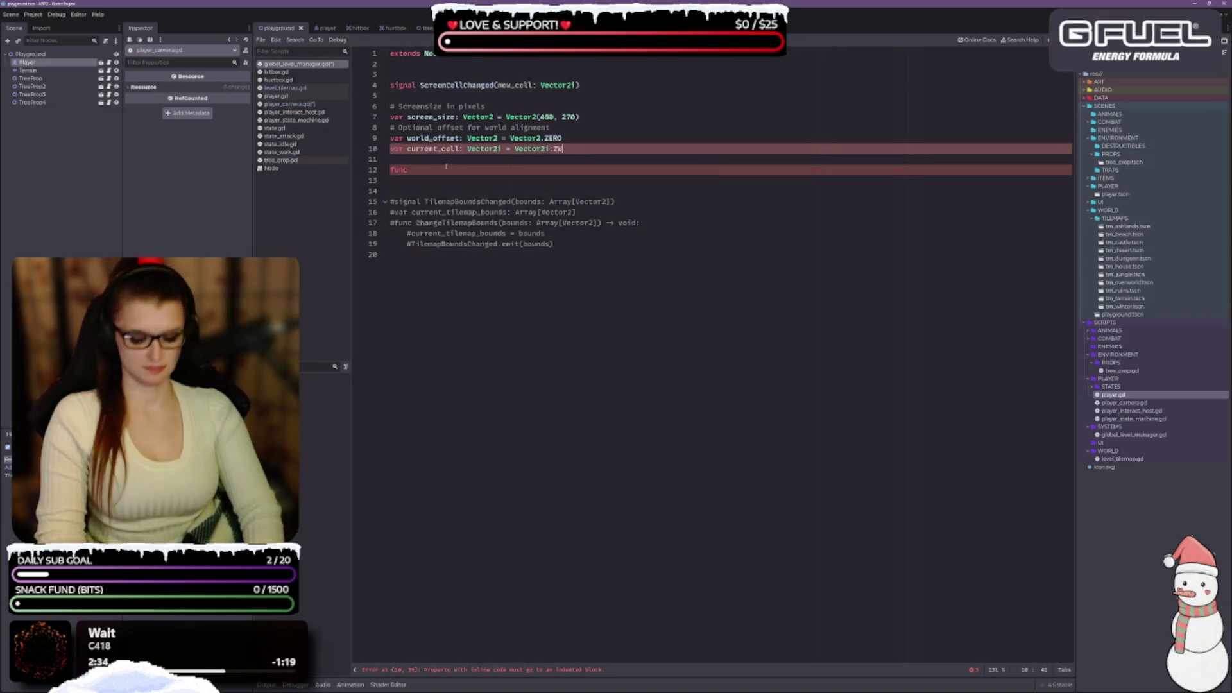
pyautogui.write('ERO')
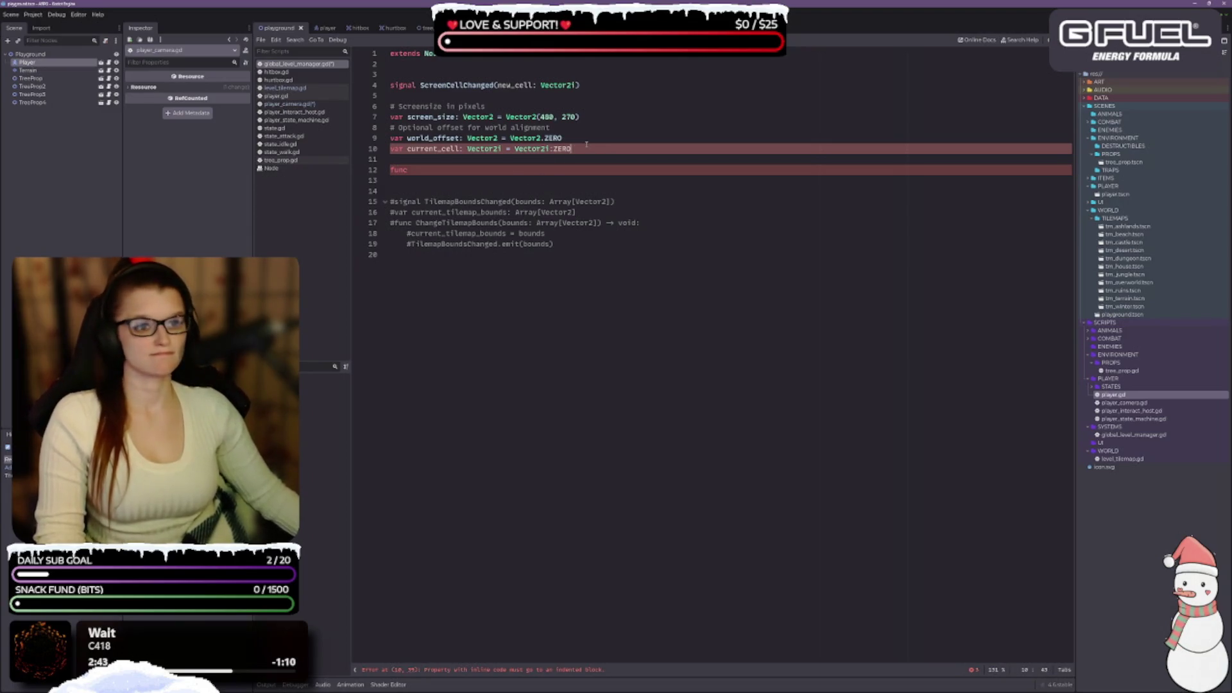
pyautogui.press('BackSpace')
pyautogui.press('BackSpace')
pyautogui.press('BackSpace')
pyautogui.press('BackSpace')
pyautogui.press('BackSpace')
pyautogui.write('.ZERO')
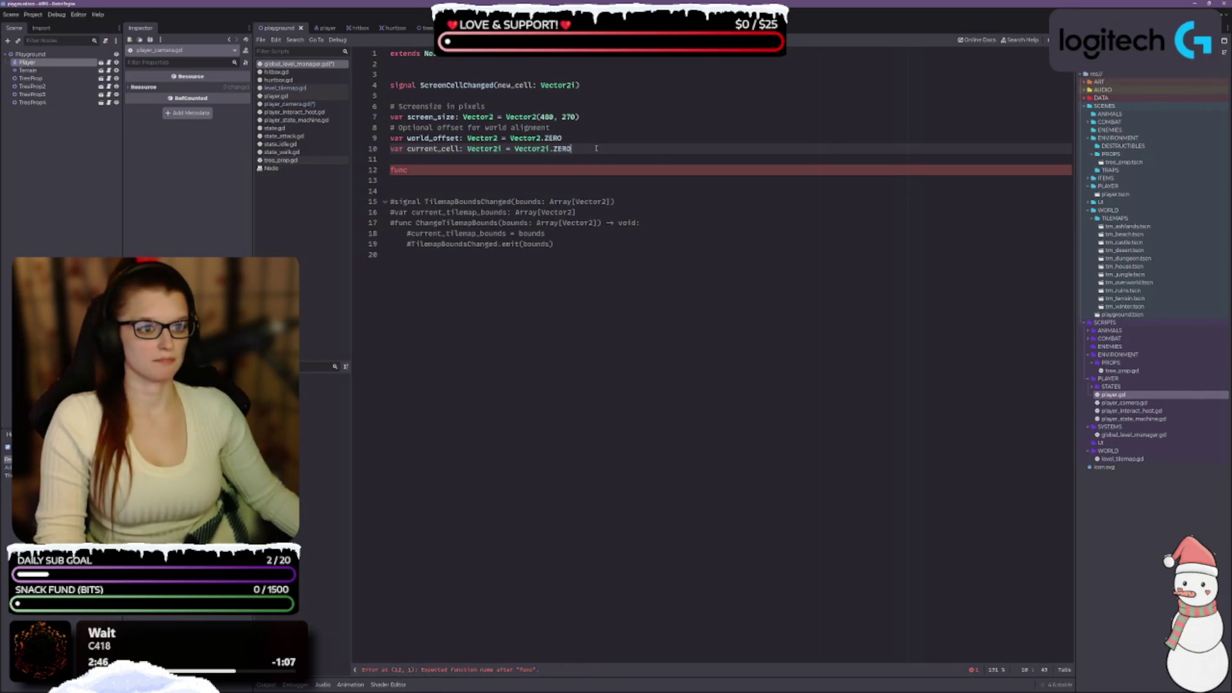
pyautogui.click(483, 158)
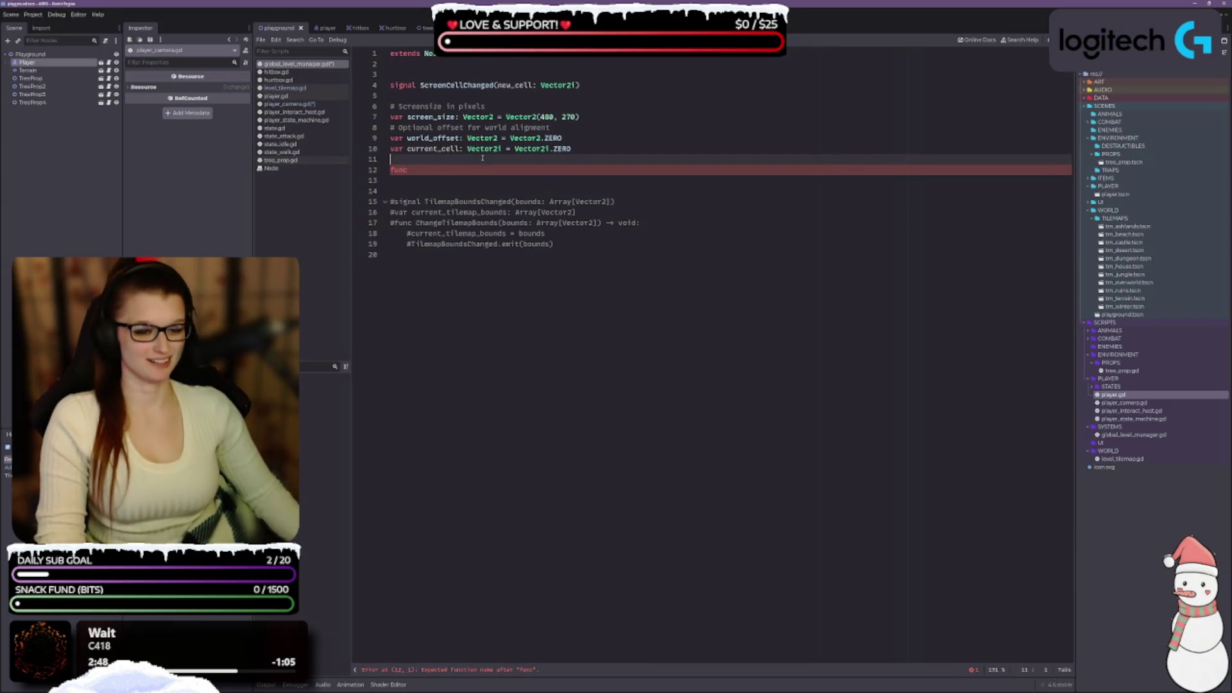
pyautogui.press('Return')
pyautogui.click(451, 178)
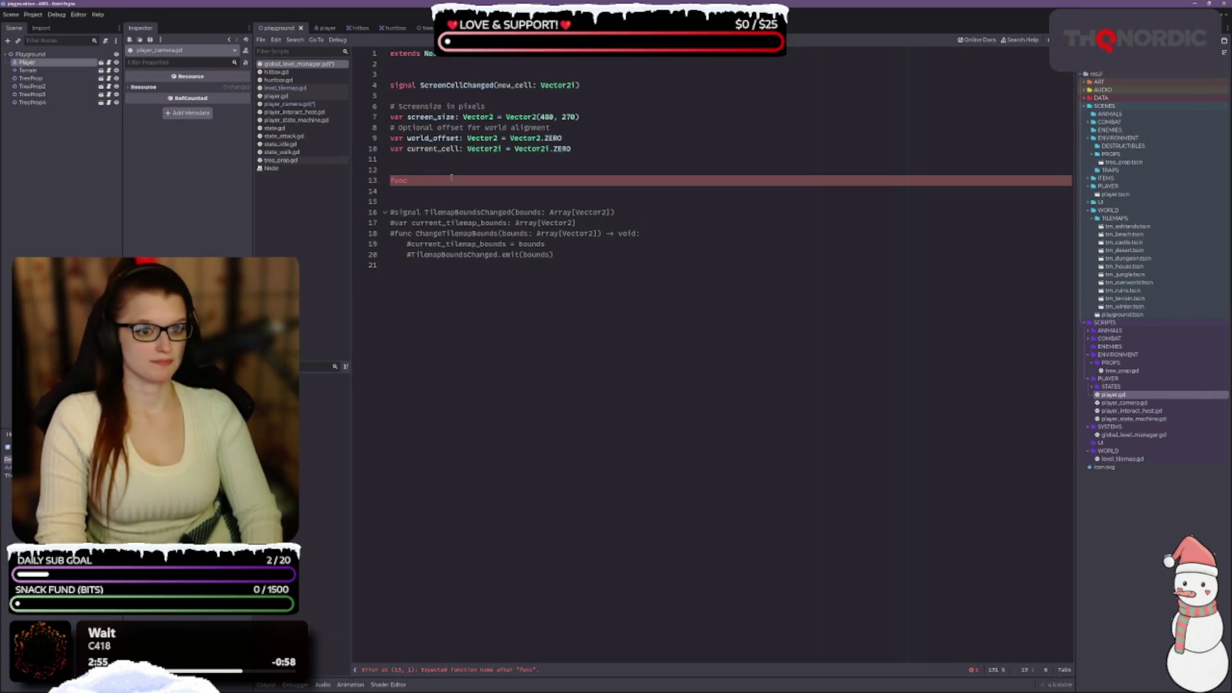
# Write the function header func ChangeCurrentCell(new_cell: Vector2i) -> void in the level manager.
pyautogui.write('Change')
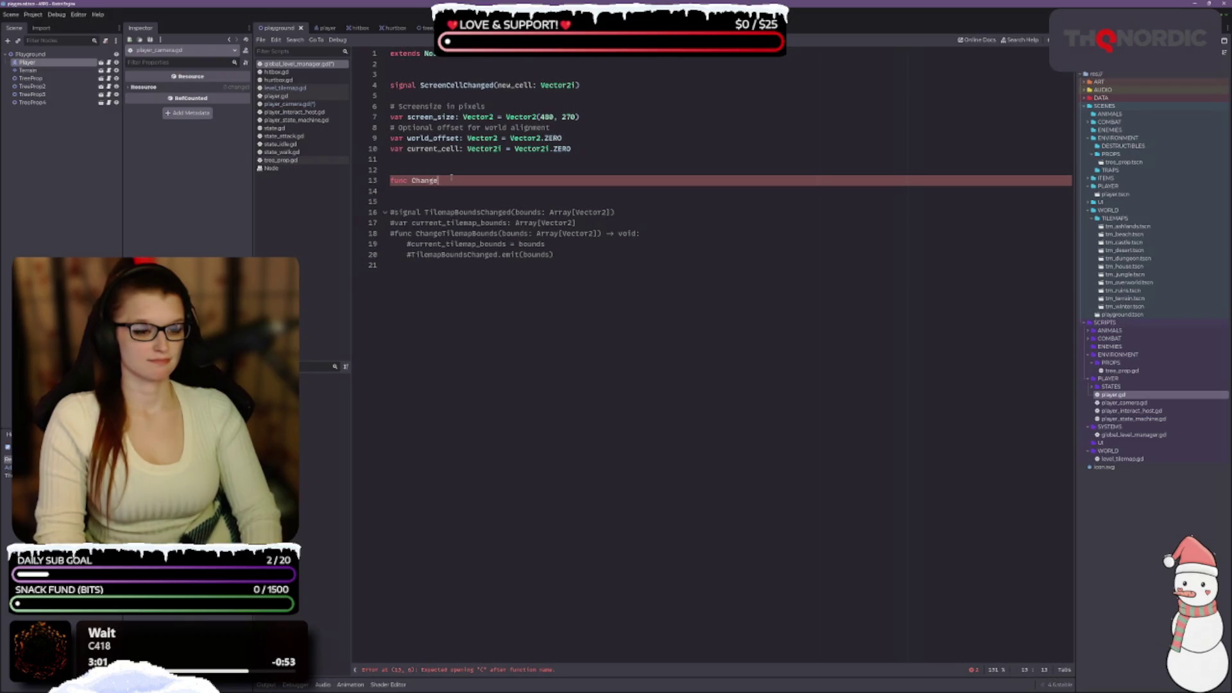
pyautogui.write('CurrentCell()')
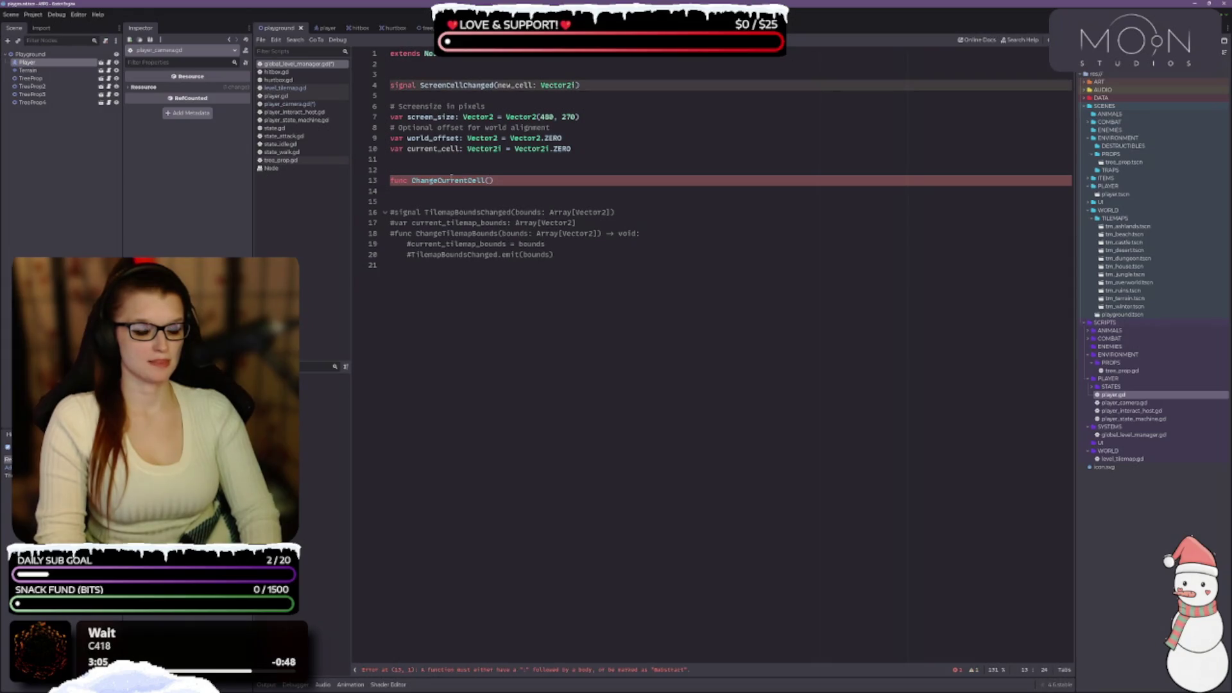
pyautogui.write('new_cell')
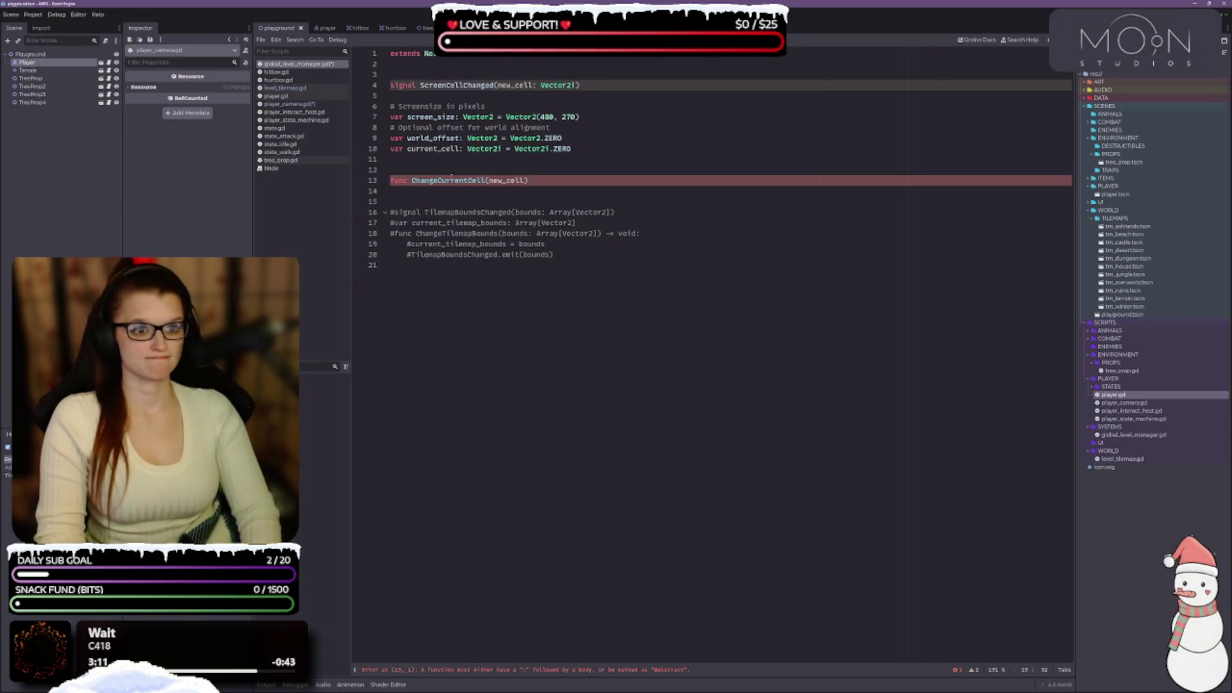
pyautogui.write(': V')
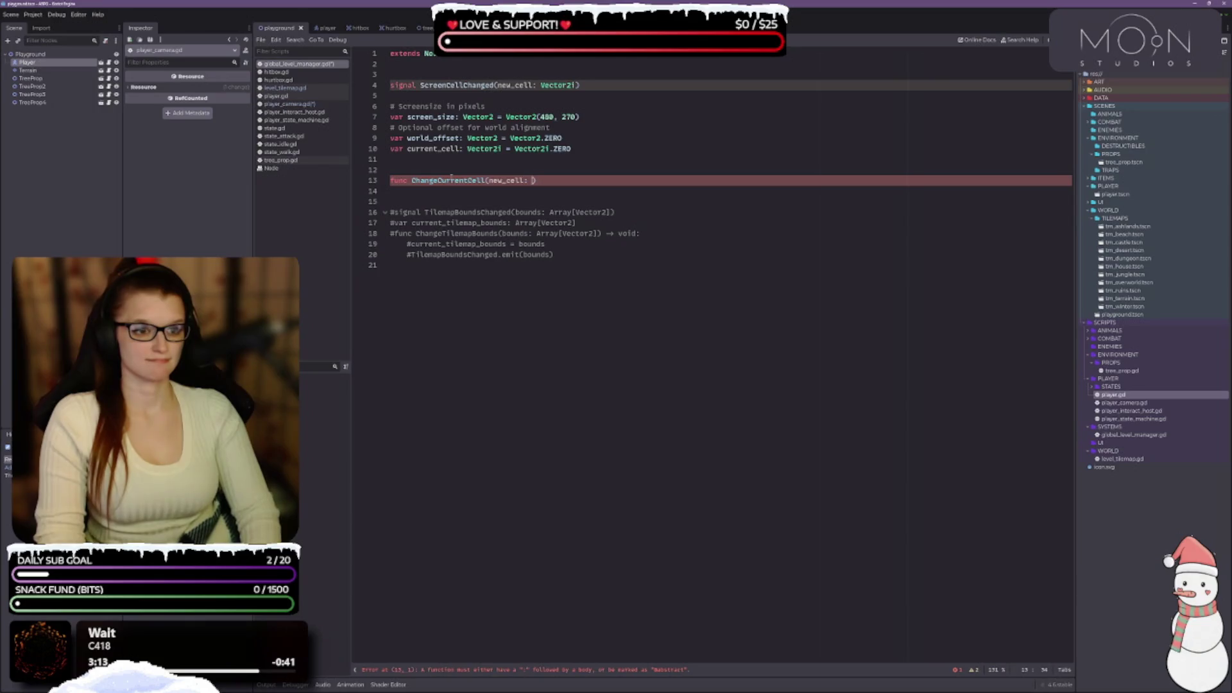
pyautogui.write('ec')
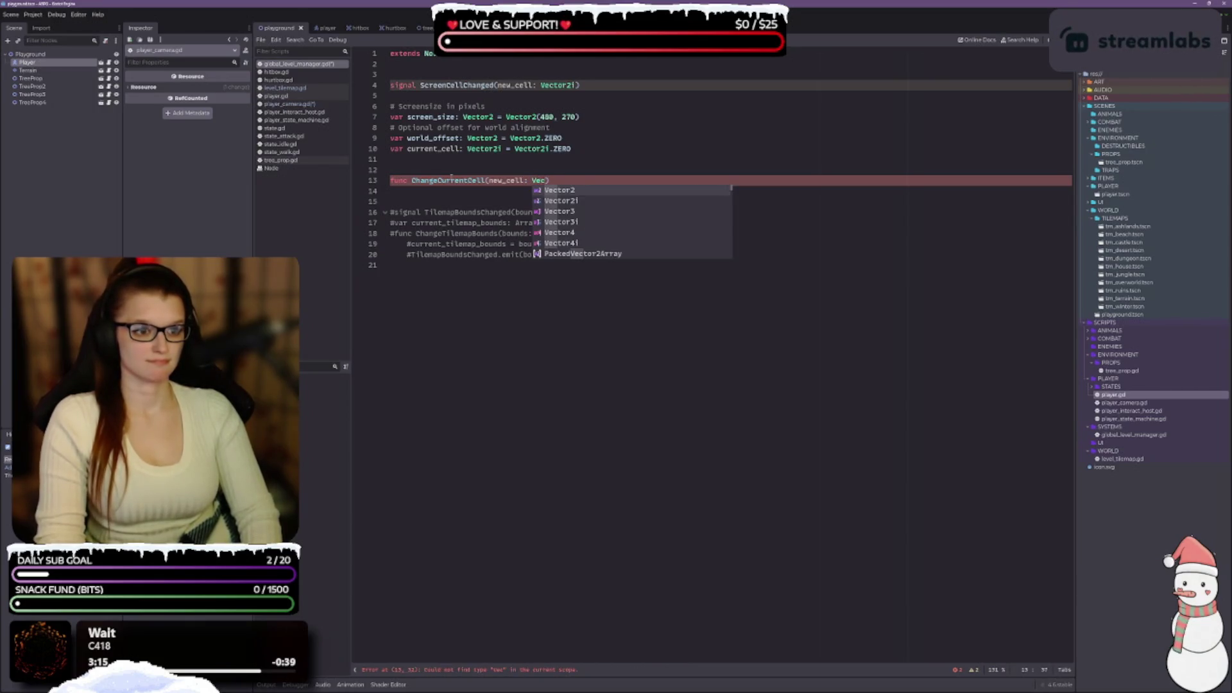
pyautogui.press('Down')
pyautogui.press('Return')
pyautogui.press('End')
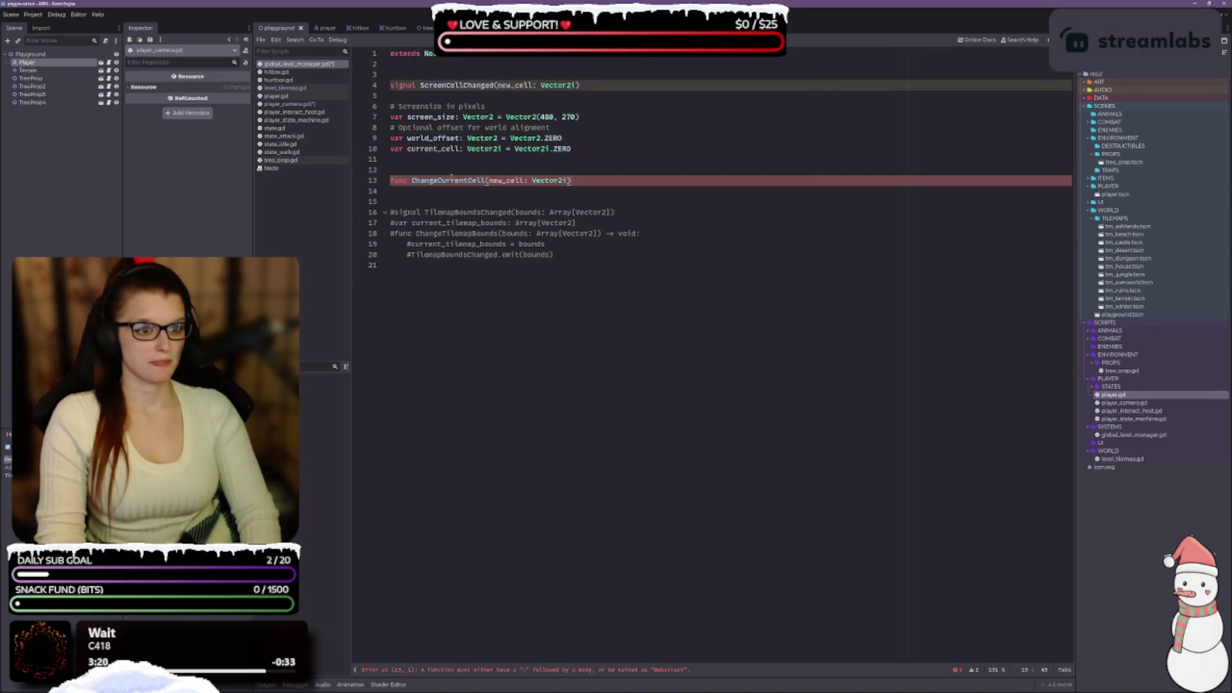
pyautogui.write(' -> void:')
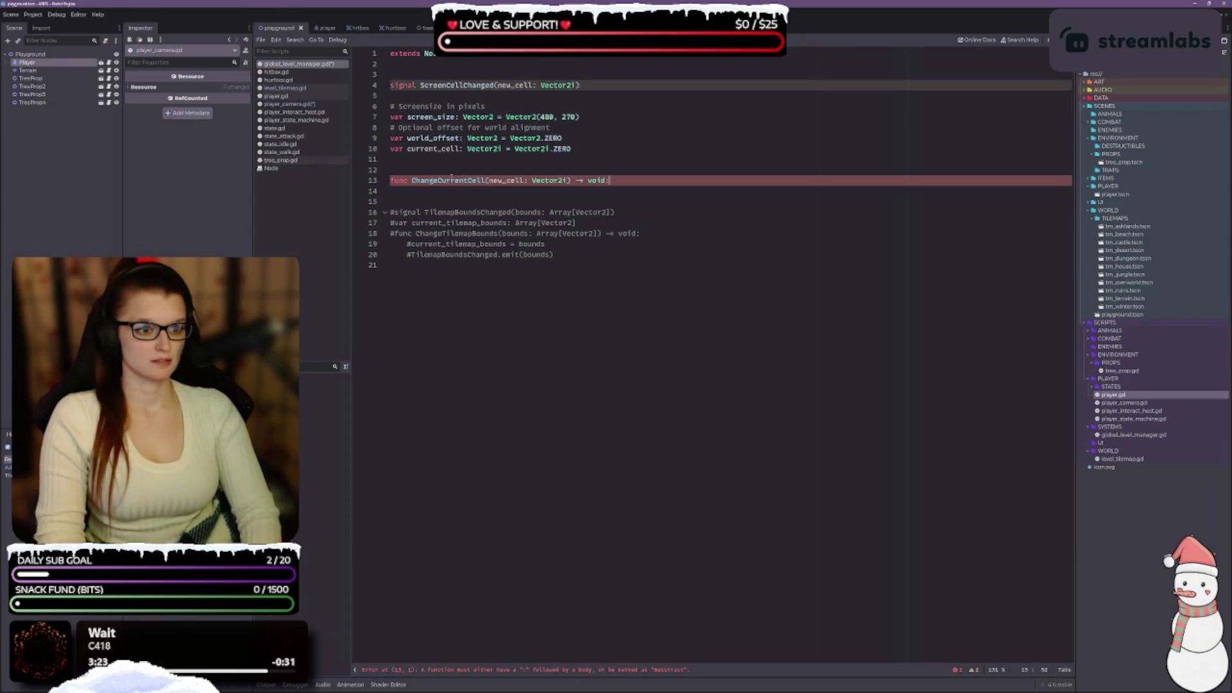
pyautogui.press('Return')
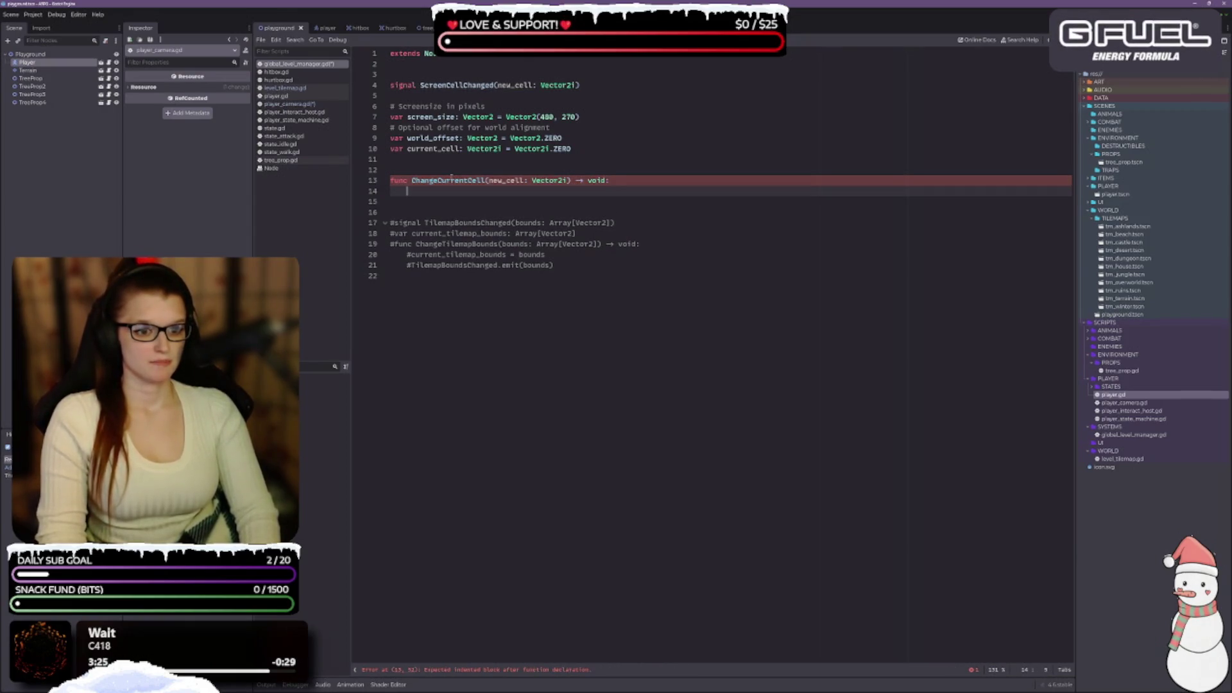
# Make the body set current_cell = new_cell and call ScreenCellChanged.emit(new_cell), then save.
pyautogui.write('curr')
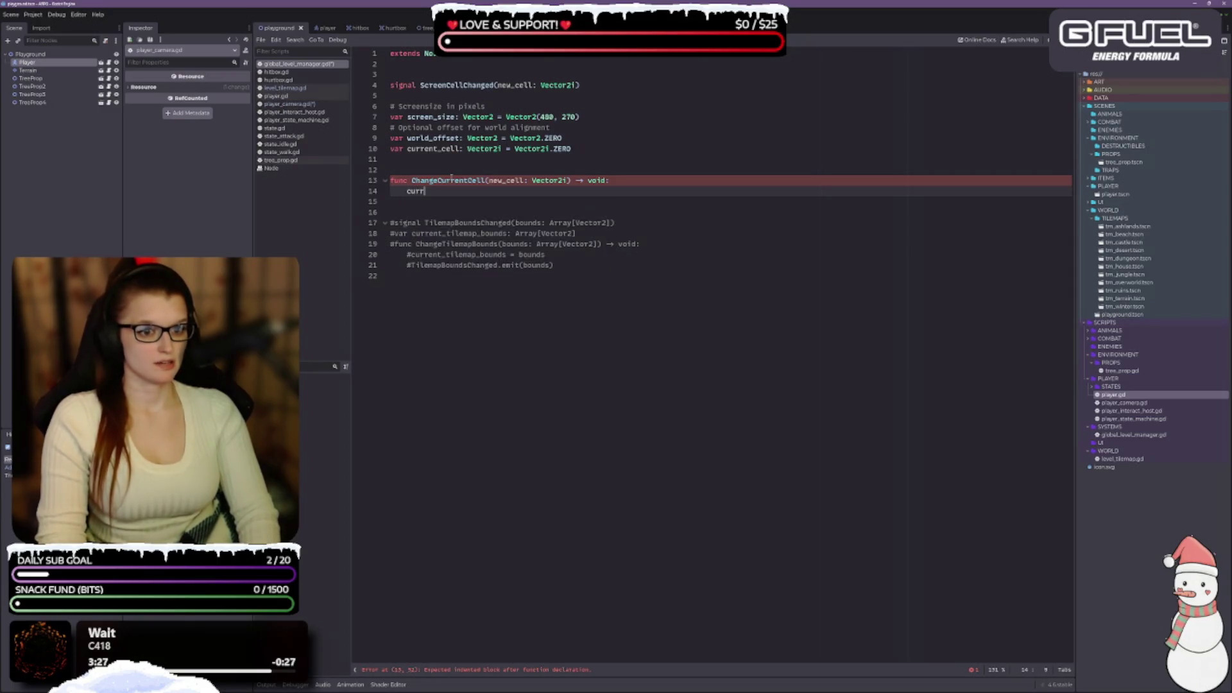
pyautogui.press('Return')
pyautogui.write('= new')
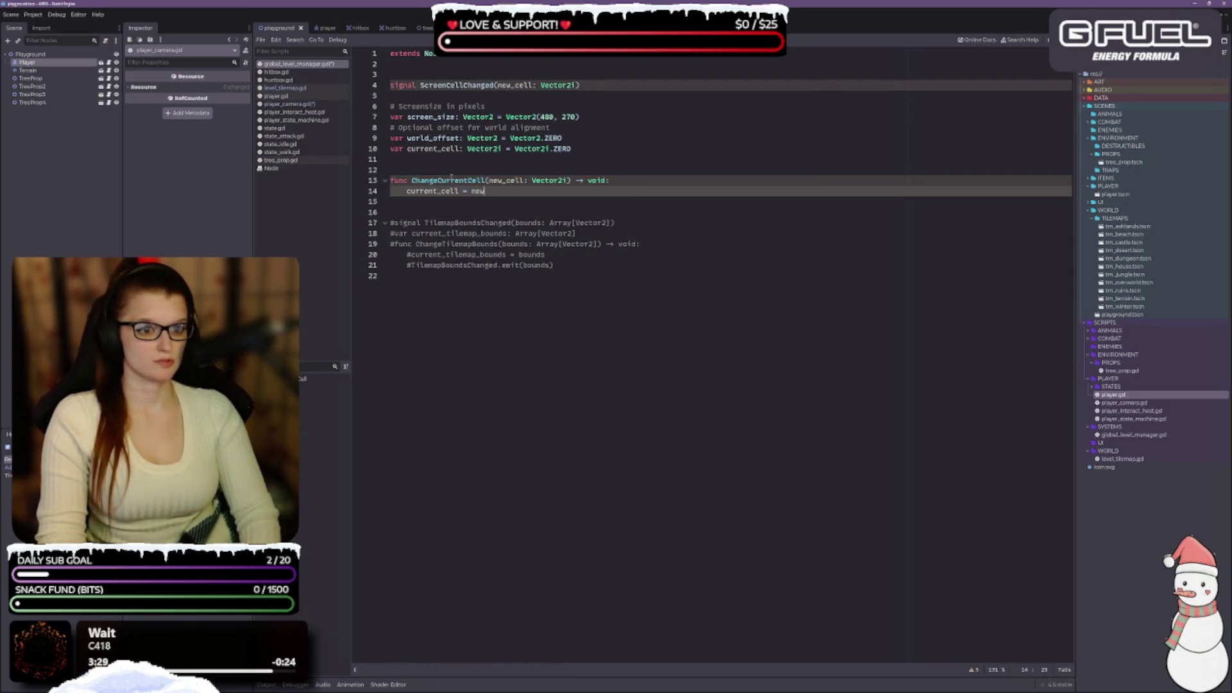
pyautogui.press('Return')
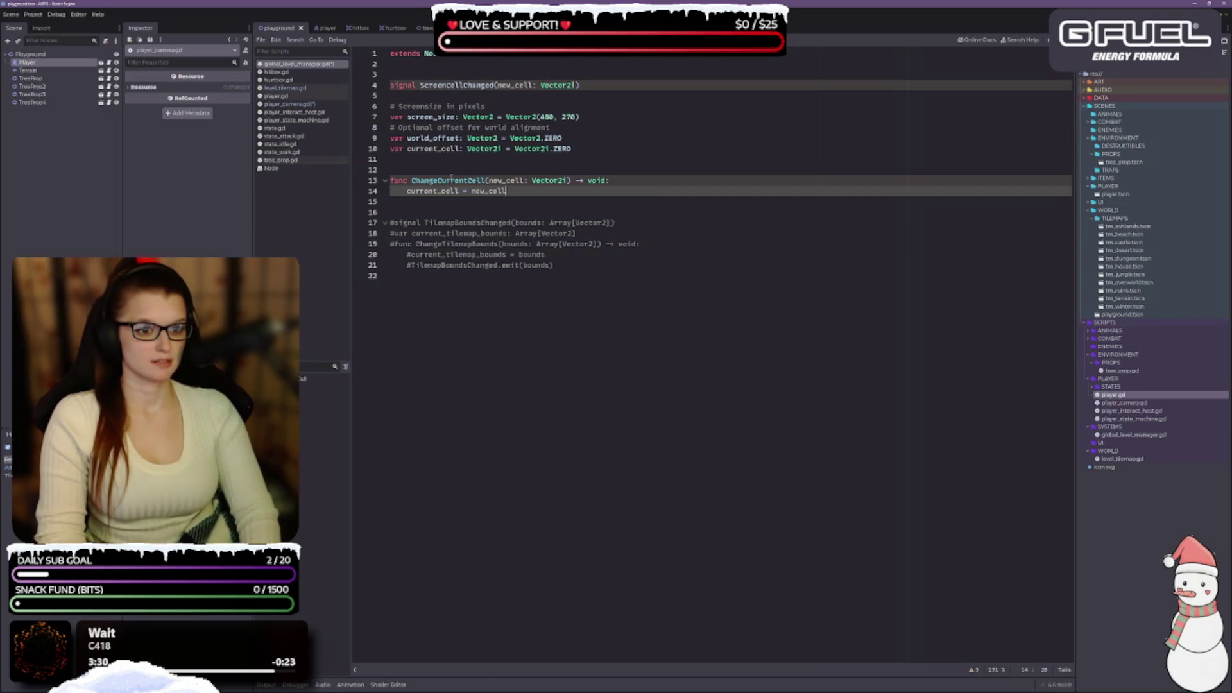
pyautogui.press('Return')
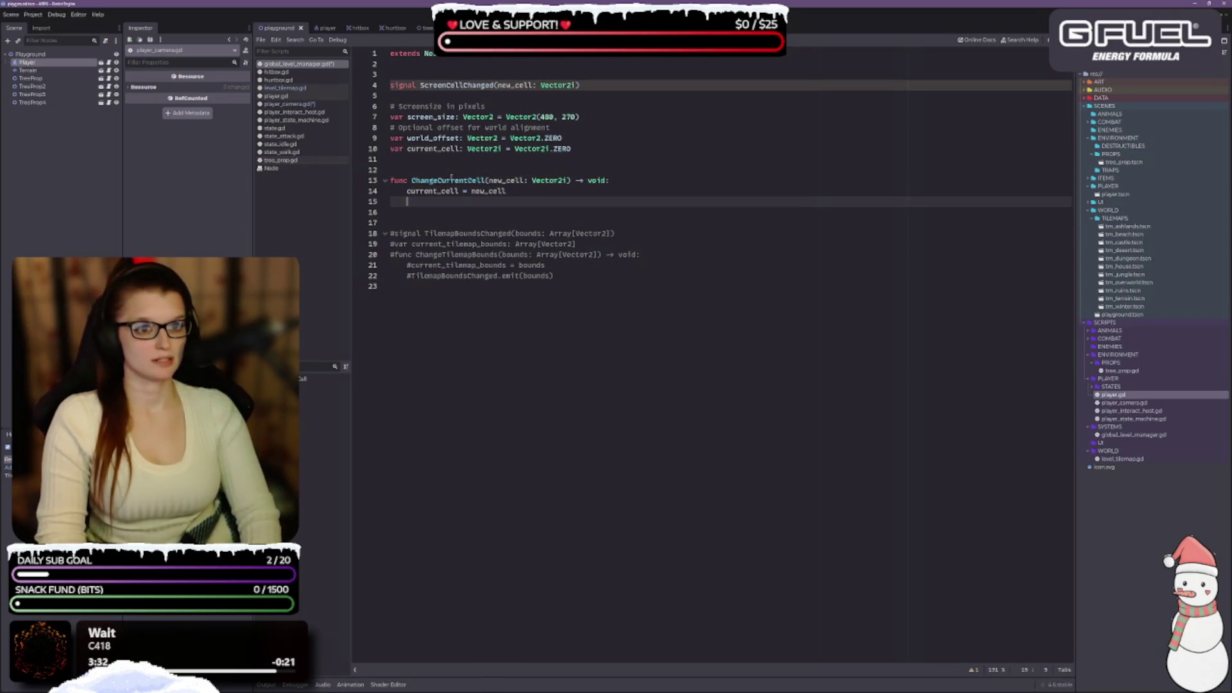
pyautogui.write('Scr')
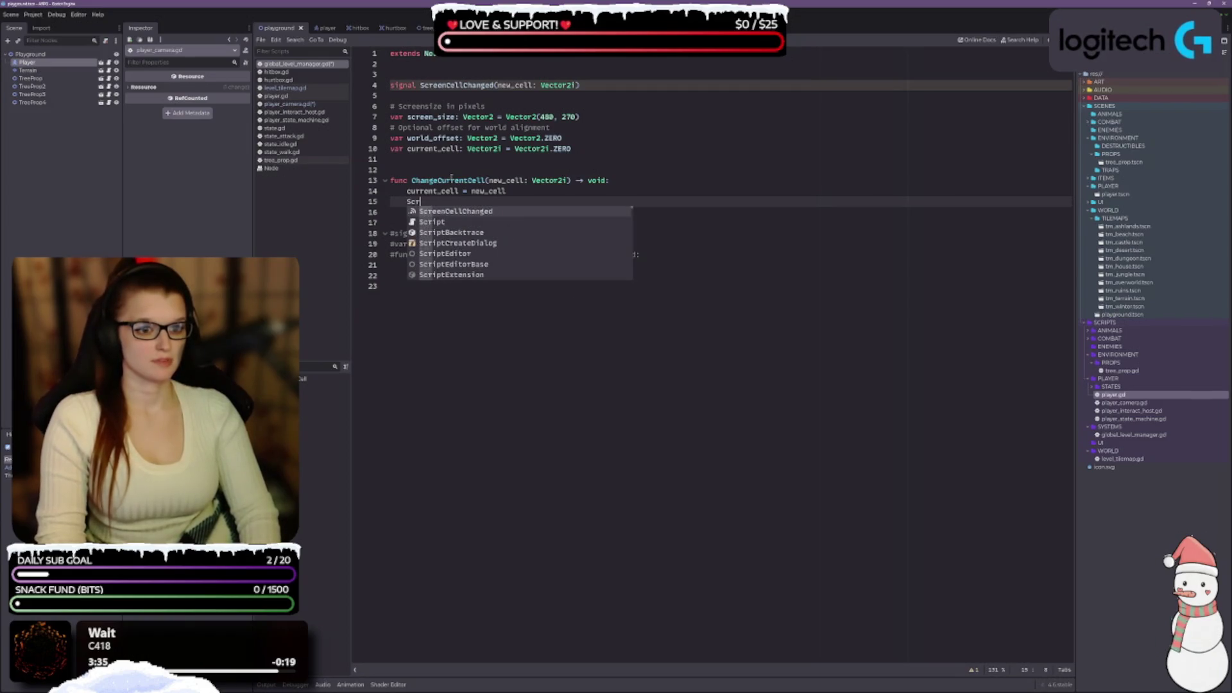
pyautogui.press('Return')
pyautogui.write('.emit')
pyautogui.press('Return')
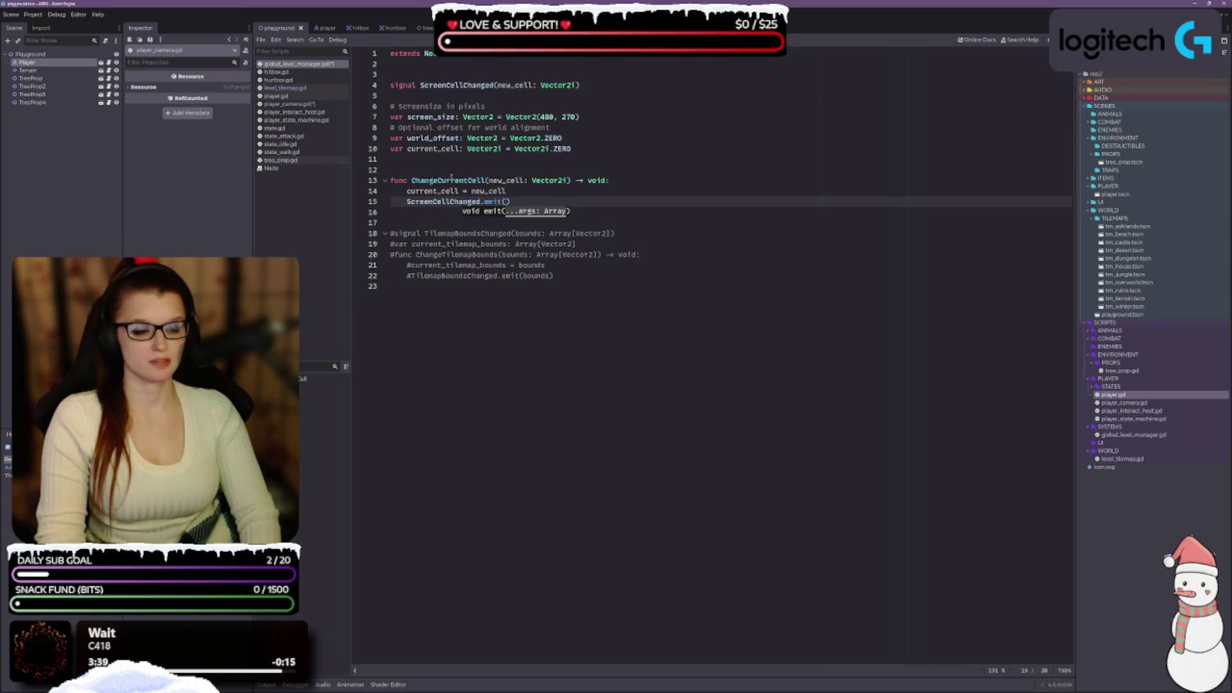
pyautogui.write('new_cell')
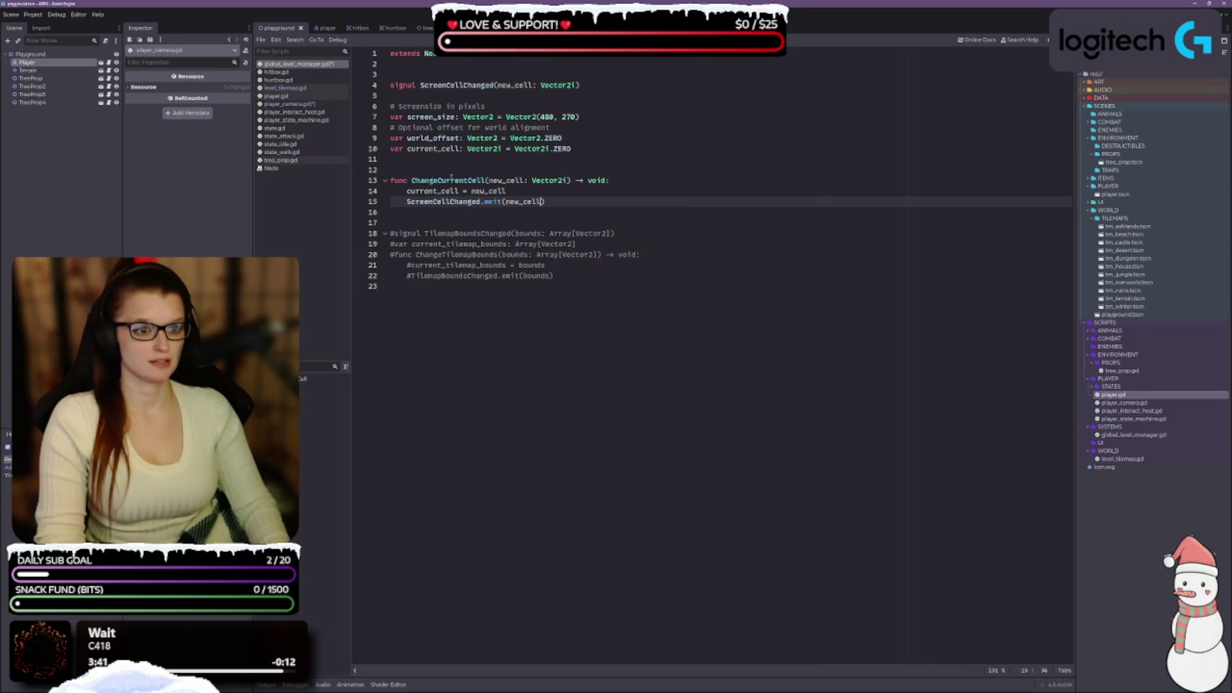
pyautogui.hotkey('ctrl', 's')
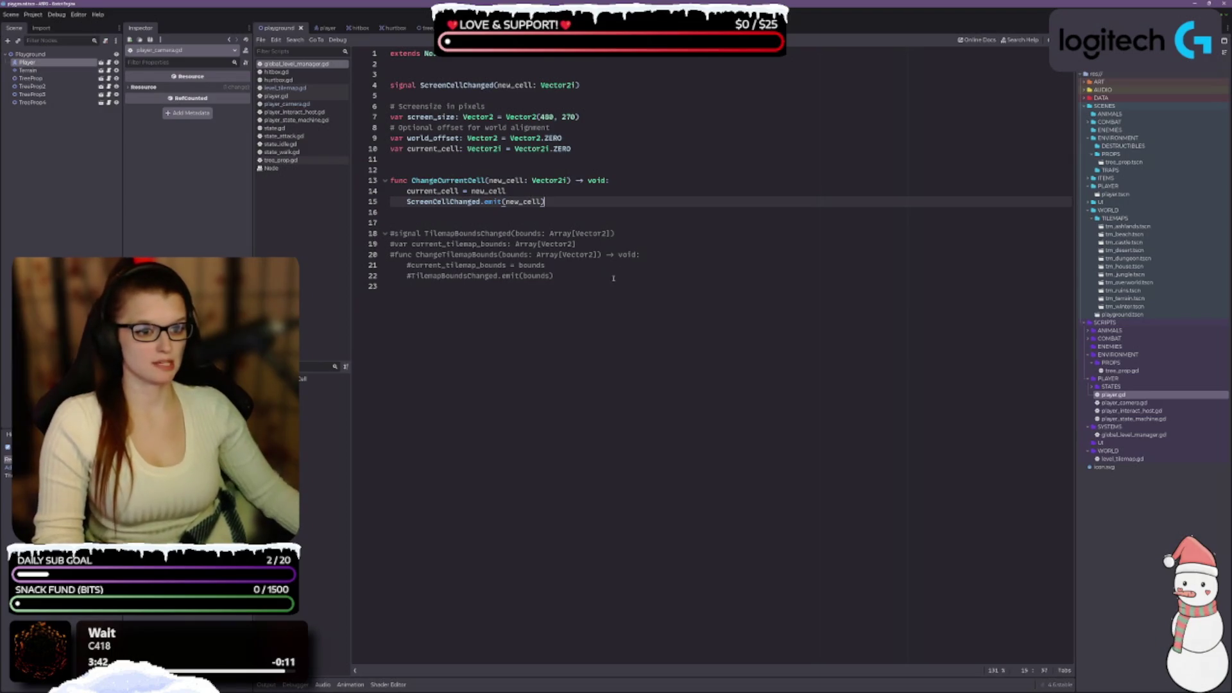
# Add the comment '# Keep track of current cell' above the current_cell variable.
pyautogui.click(613, 278)
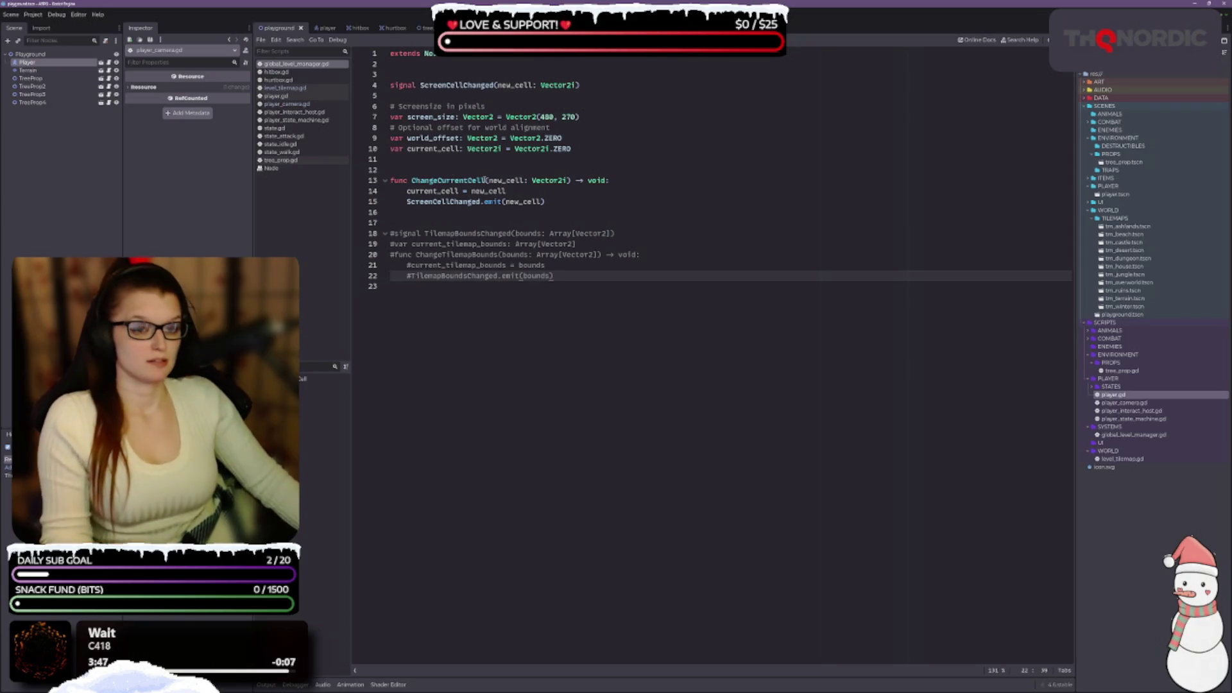
pyautogui.click(584, 136)
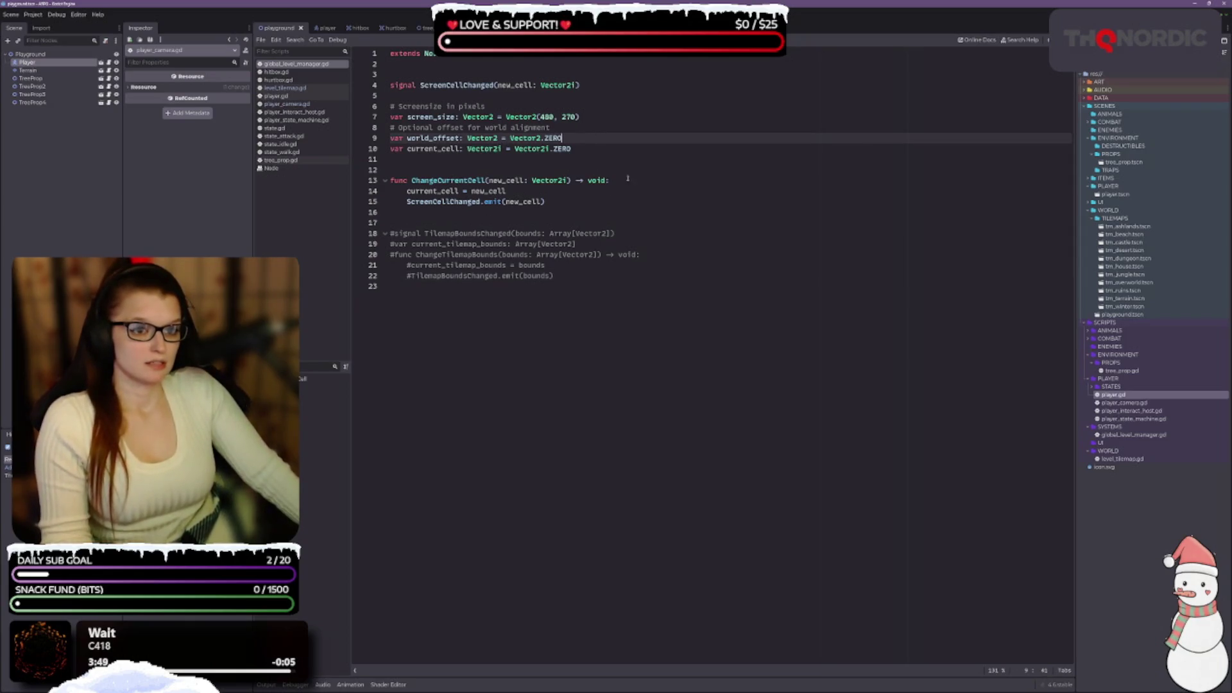
pyautogui.press('Return')
pyautogui.write('# K')
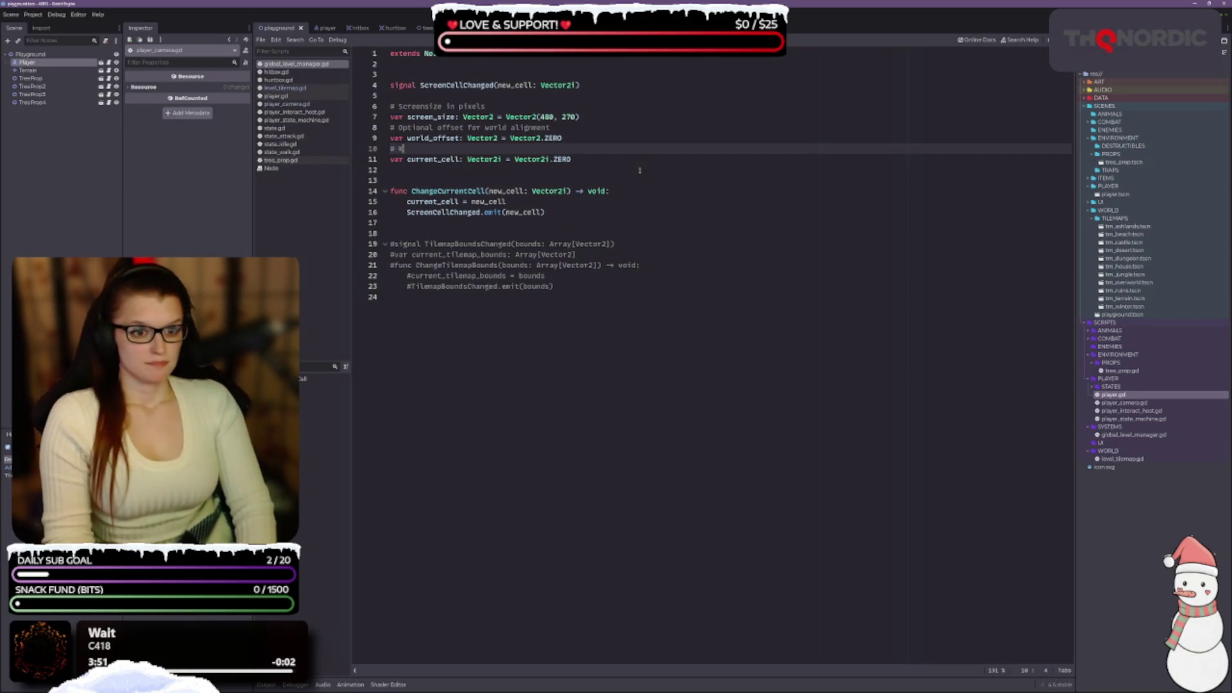
pyautogui.write('eep track of c')
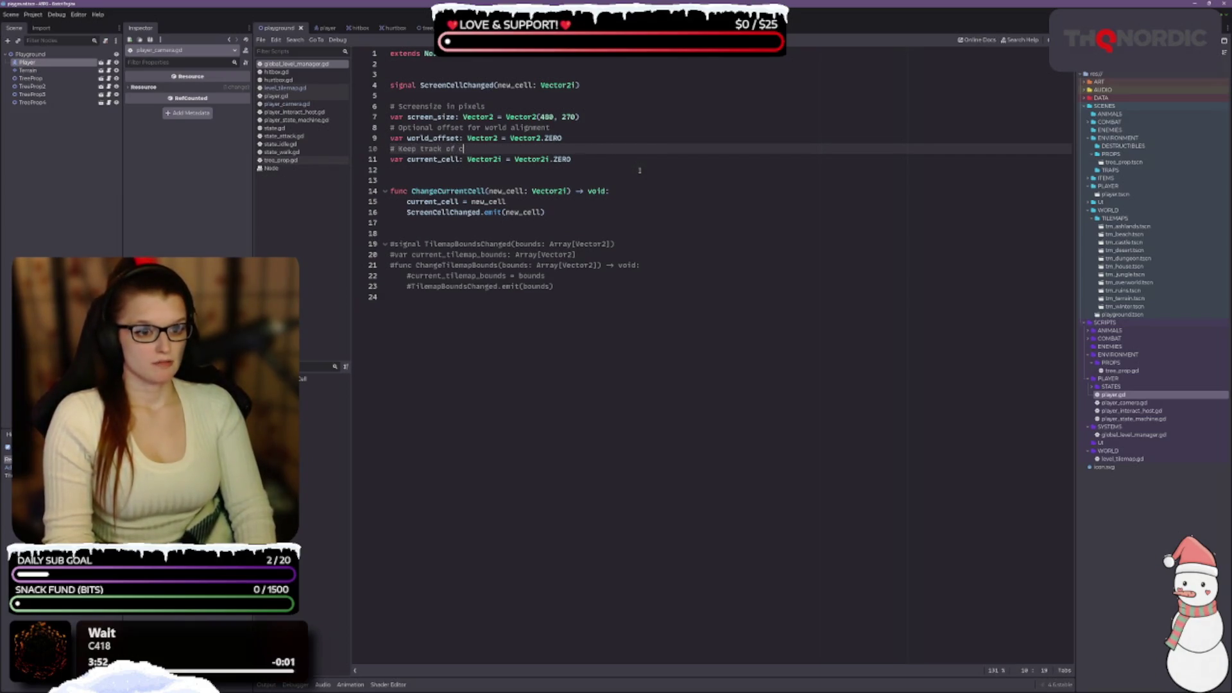
pyautogui.write('urrent cell')
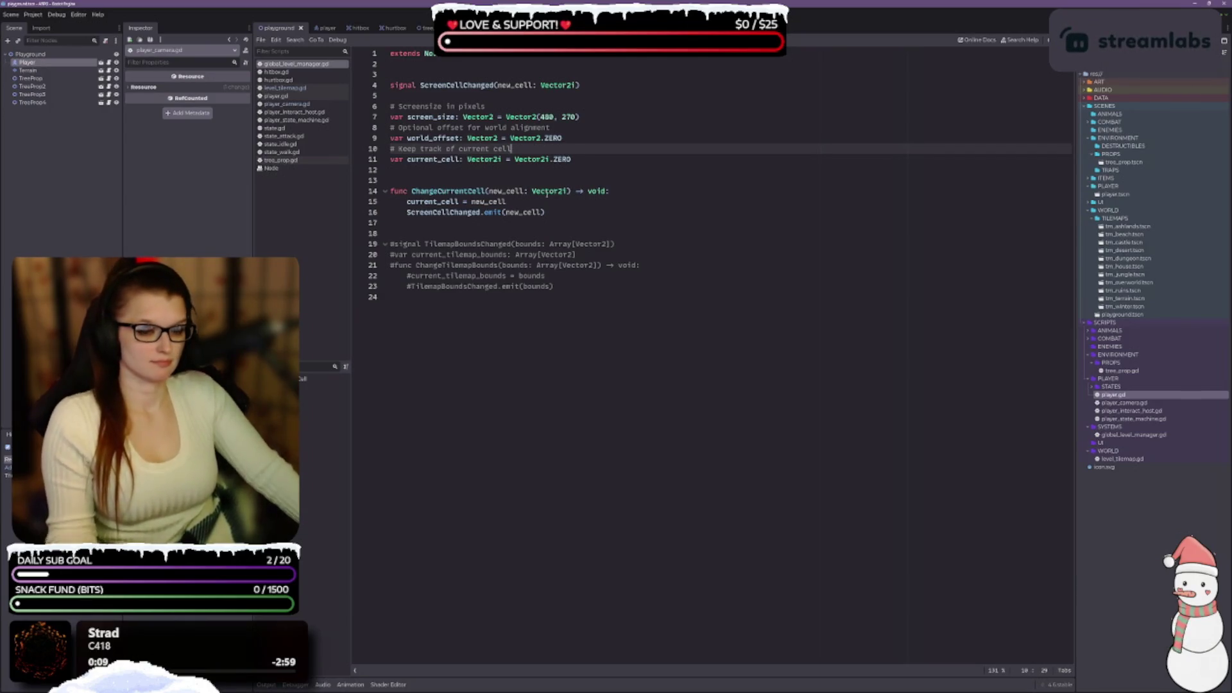
pyautogui.click(309, 89)
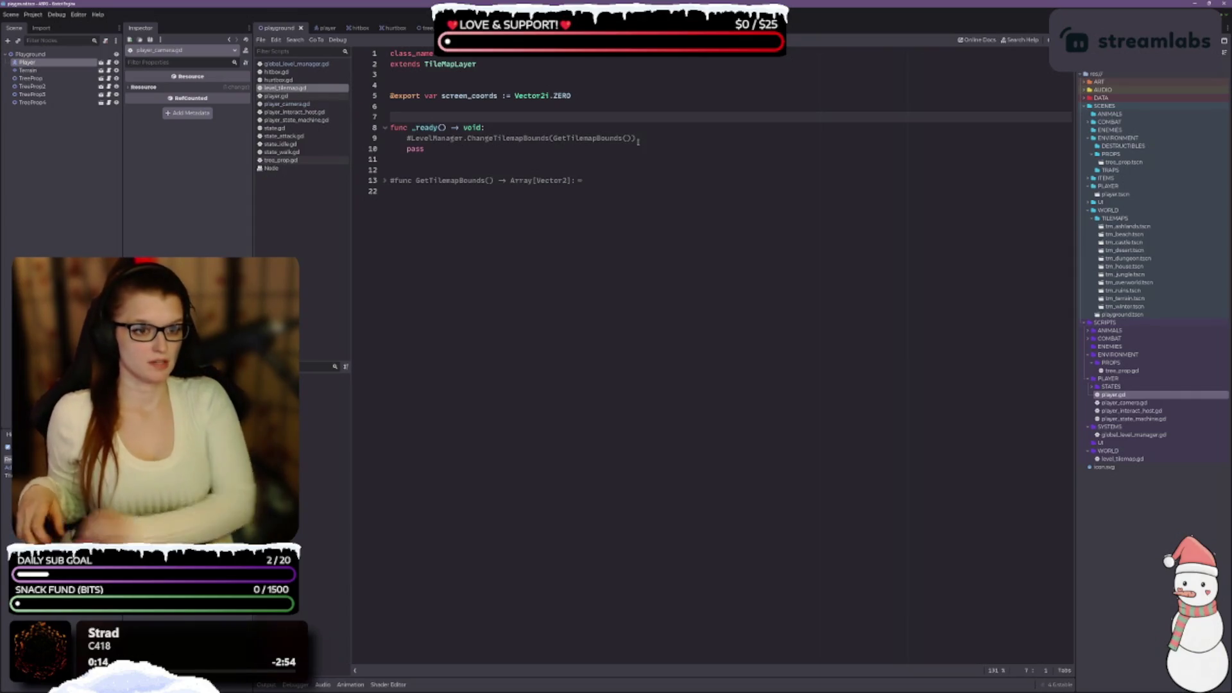
# Rename the exported screen_coords variable in level_tilemap.gd to screen_cell.
pyautogui.doubleClick(468, 95)
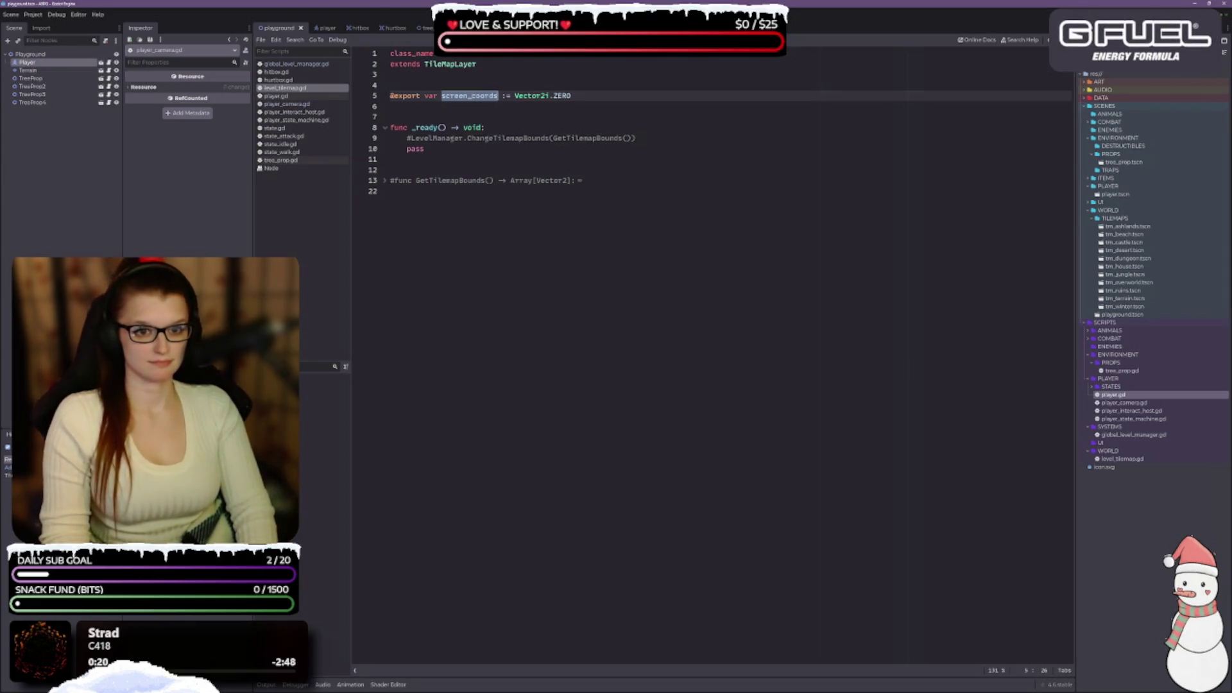
pyautogui.click(295, 64)
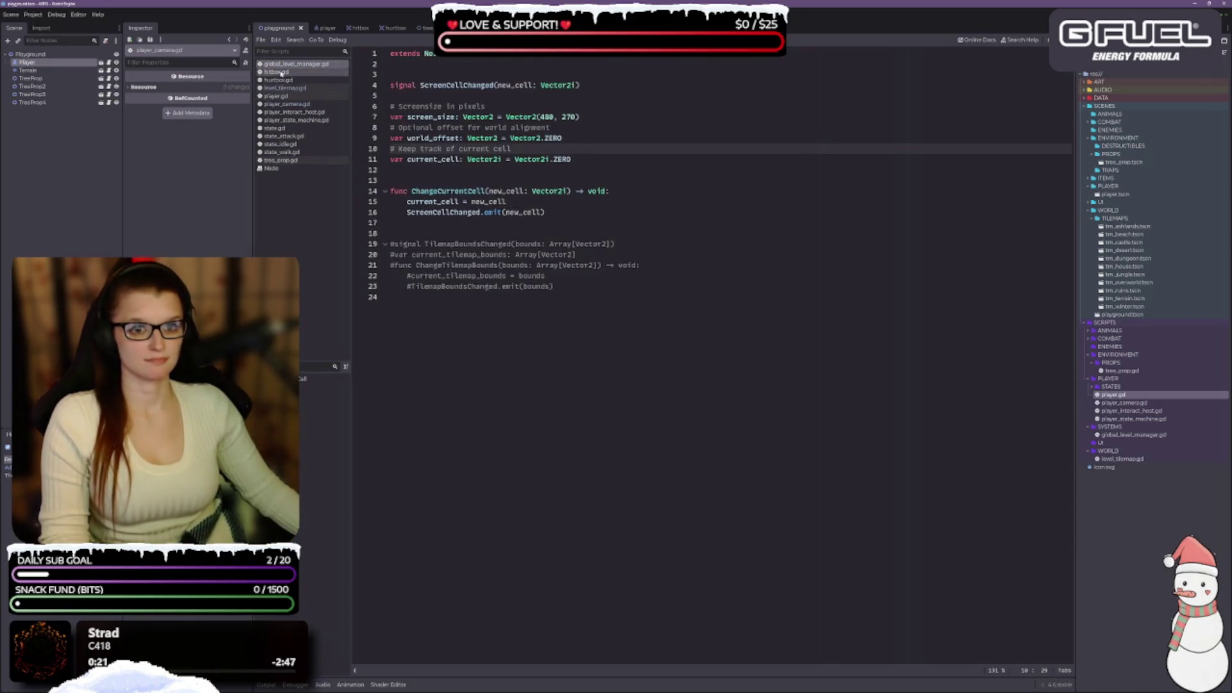
pyautogui.click(286, 87)
pyautogui.write('screen_')
pyautogui.write('cell := Vector2i.ZERO')
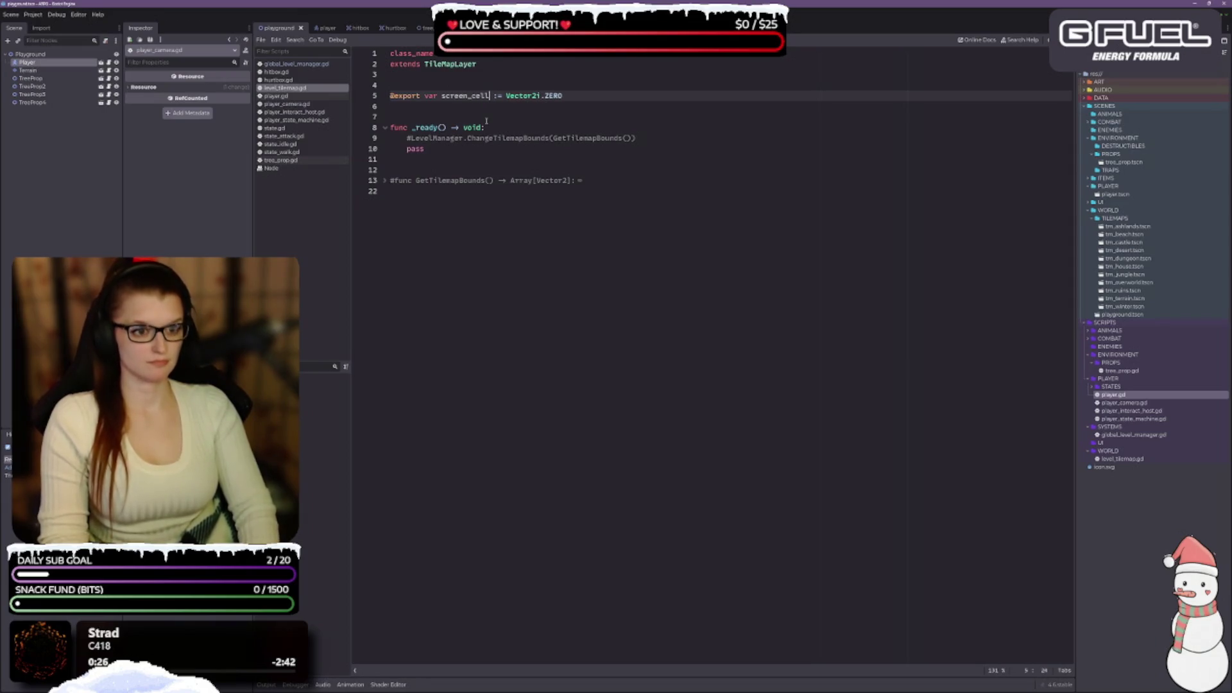
pyautogui.click(547, 160)
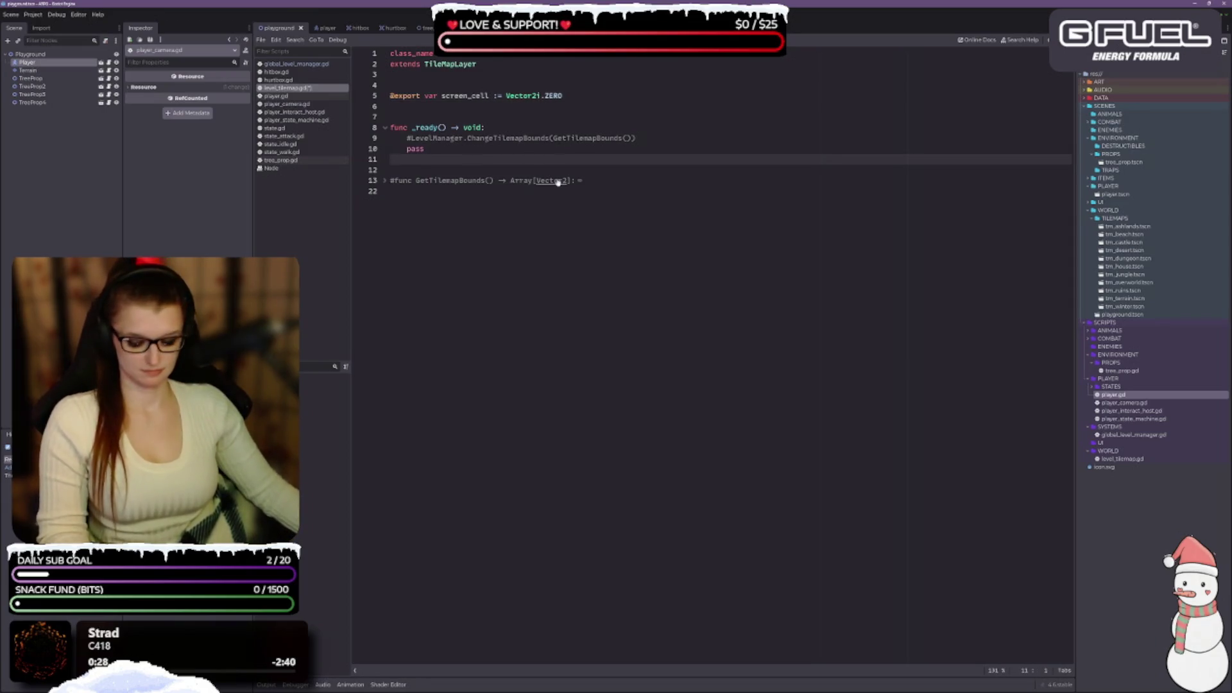
# Add an argument-less LevelManager.ChangeCurrentCell() call at the start of _ready.
pyautogui.click(517, 128)
pyautogui.press('Return')
pyautogui.write('level')
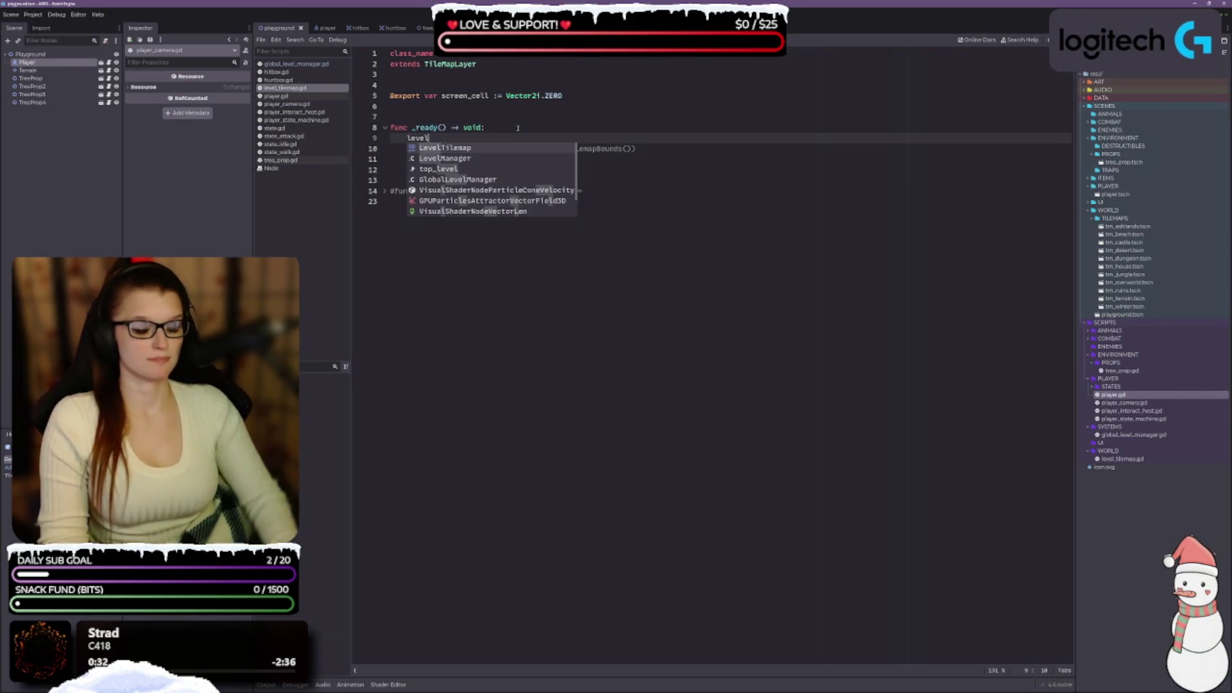
pyautogui.press('Down')
pyautogui.press('Return')
pyautogui.write('.')
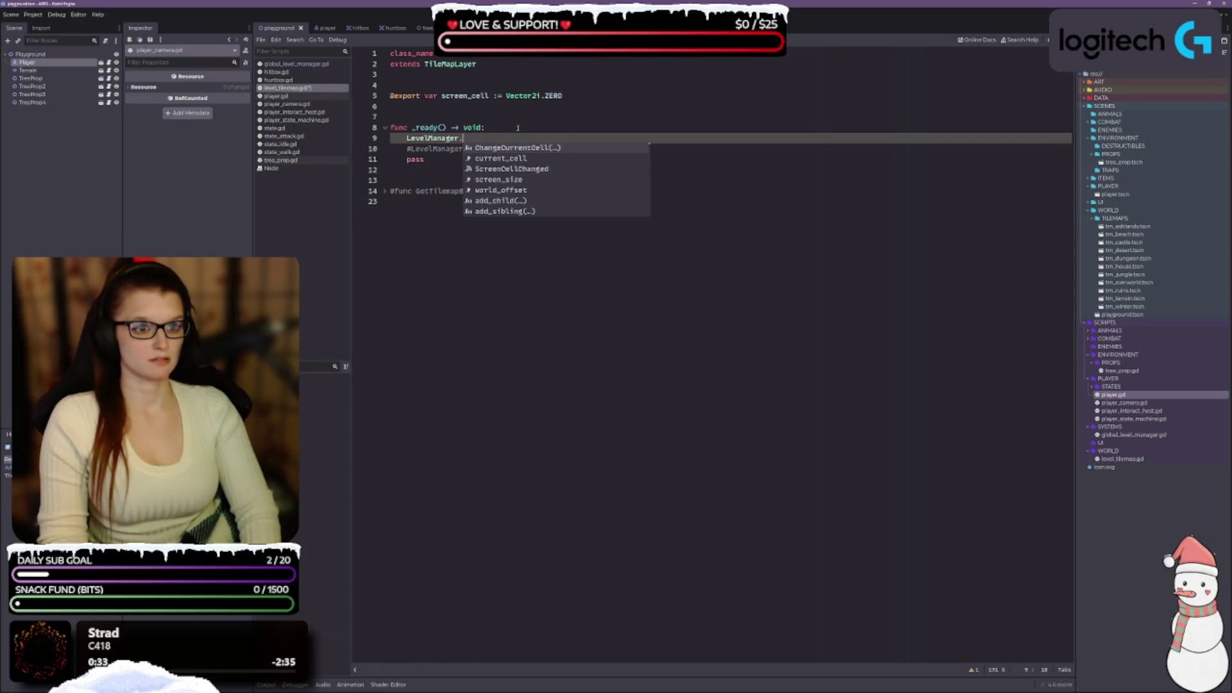
pyautogui.press('Return')
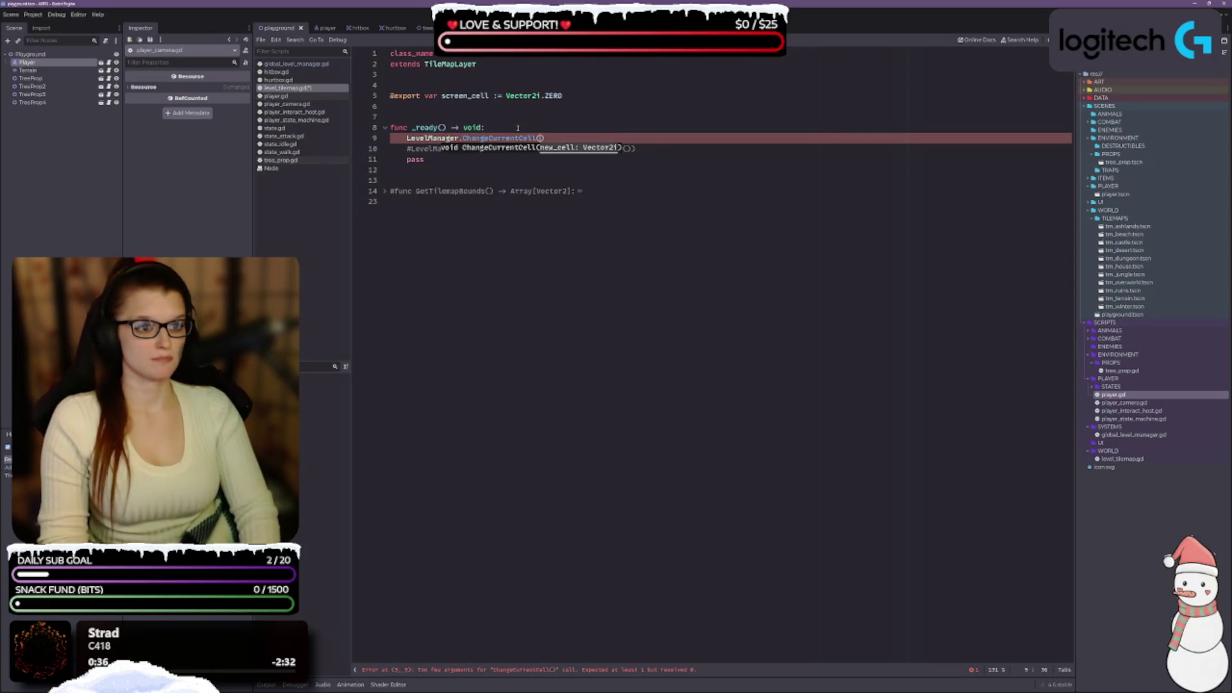
pyautogui.click(524, 216)
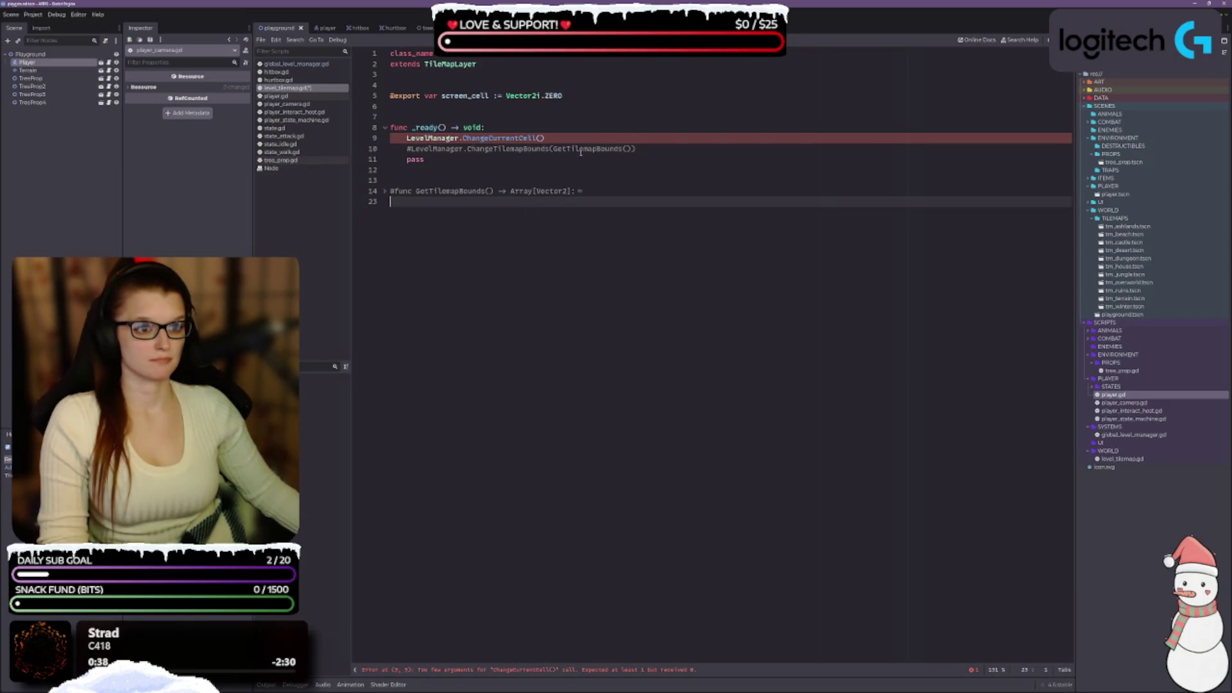
# Unfold GetTilemapBounds, delete the ChangeCurrentCell() call from _ready, and save level_tilemap.gd.
pyautogui.click(385, 191)
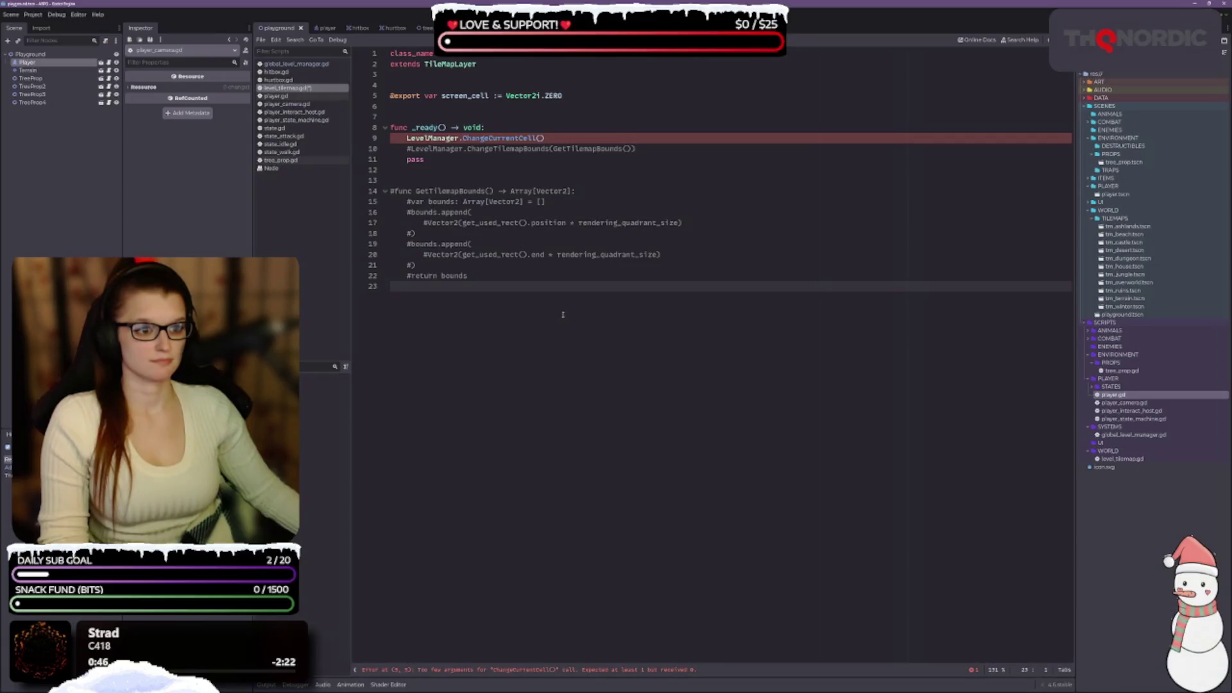
pyautogui.moveTo(587, 324)
pyautogui.mouseDown()
pyautogui.moveTo(570, 190)
pyautogui.moveTo(529, 288)
pyautogui.mouseUp()
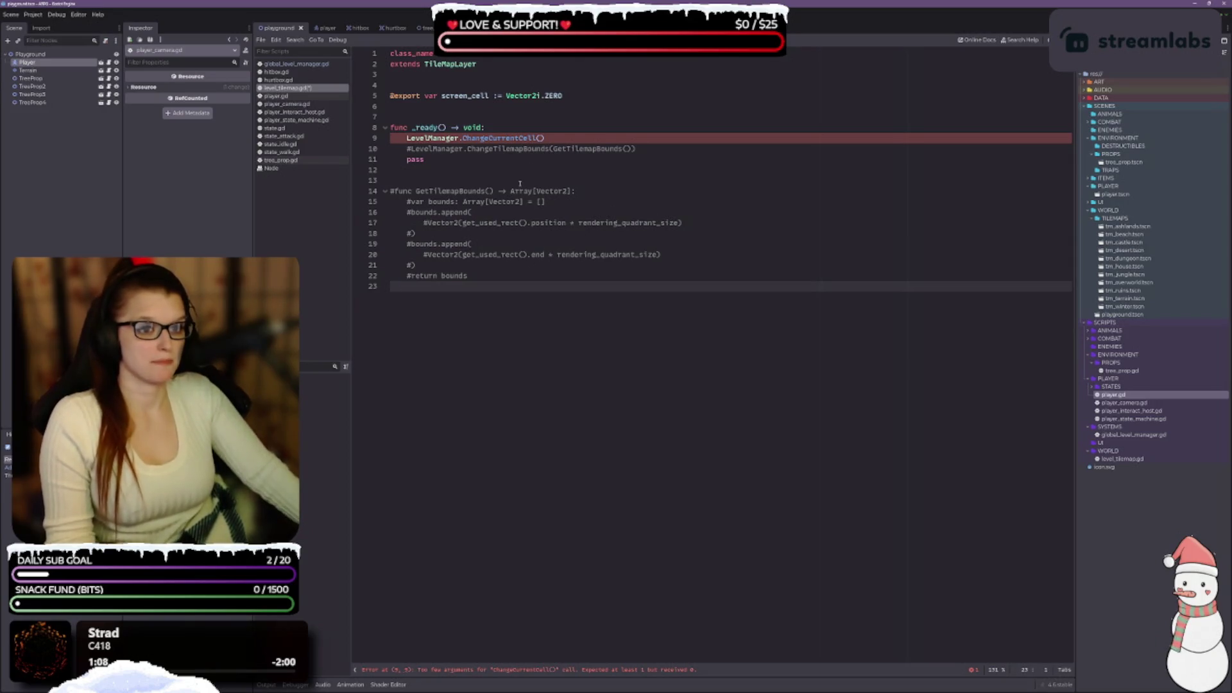
pyautogui.click(493, 159)
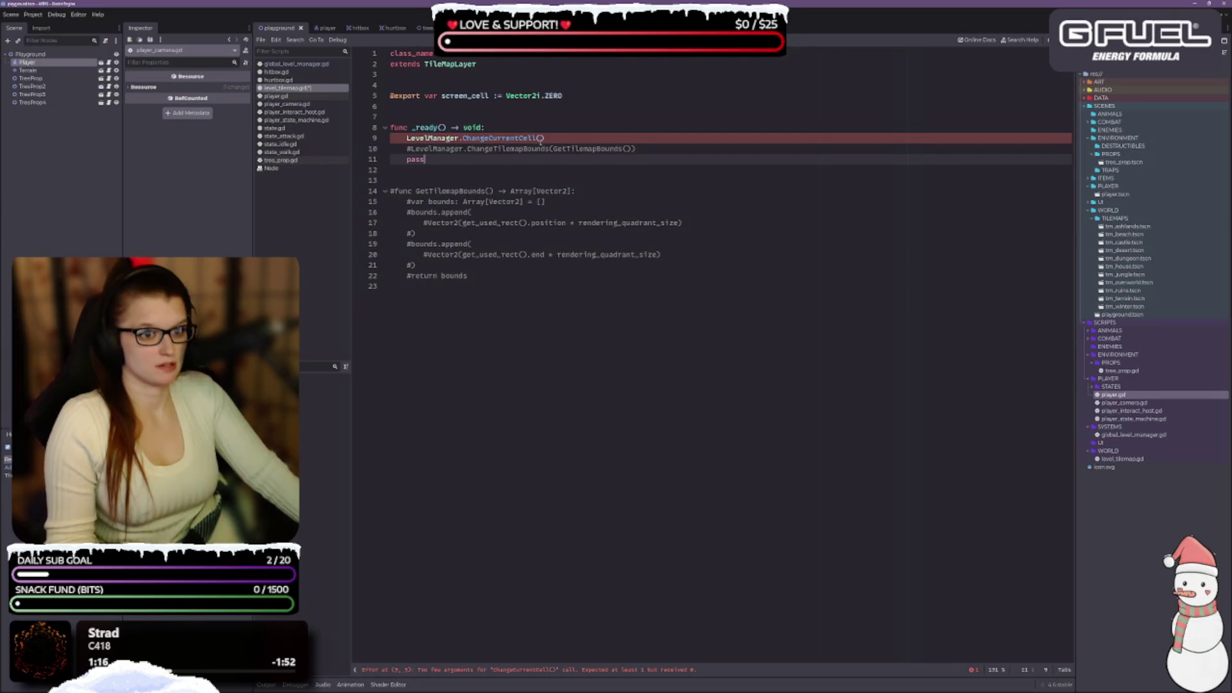
pyautogui.moveTo(556, 140)
pyautogui.mouseDown()
pyautogui.moveTo(390, 139)
pyautogui.moveTo(407, 138)
pyautogui.mouseUp()
pyautogui.press('BackSpace')
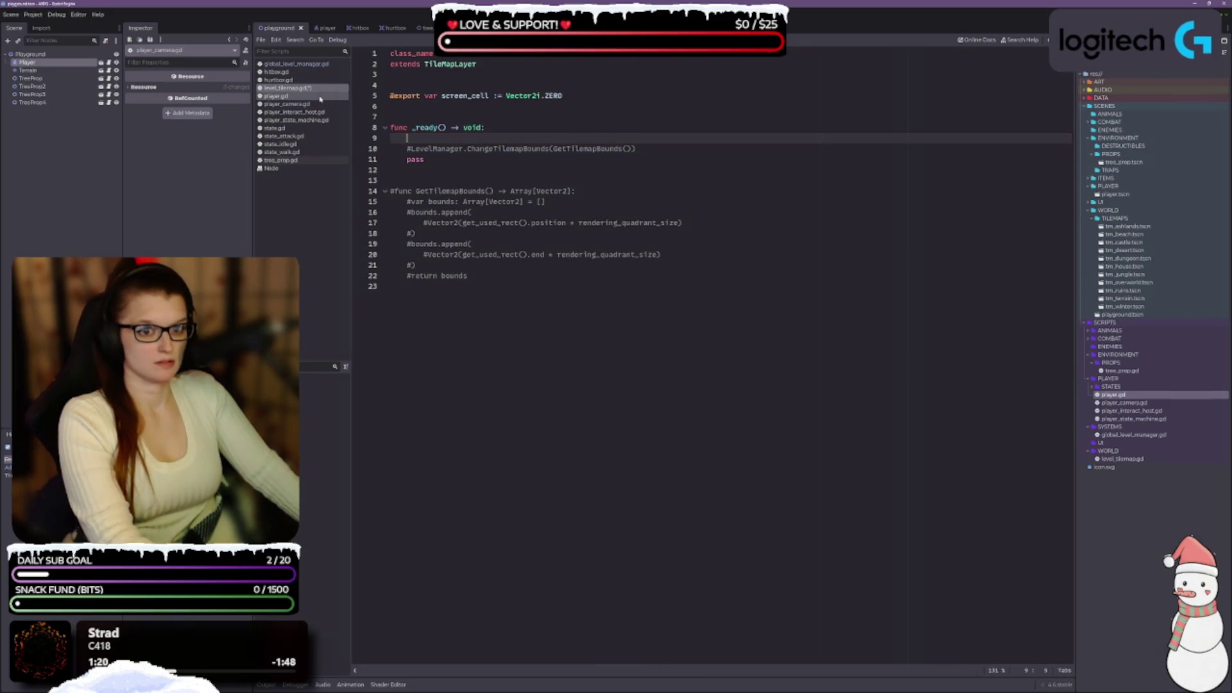
pyautogui.hotkey('ctrl', 's')
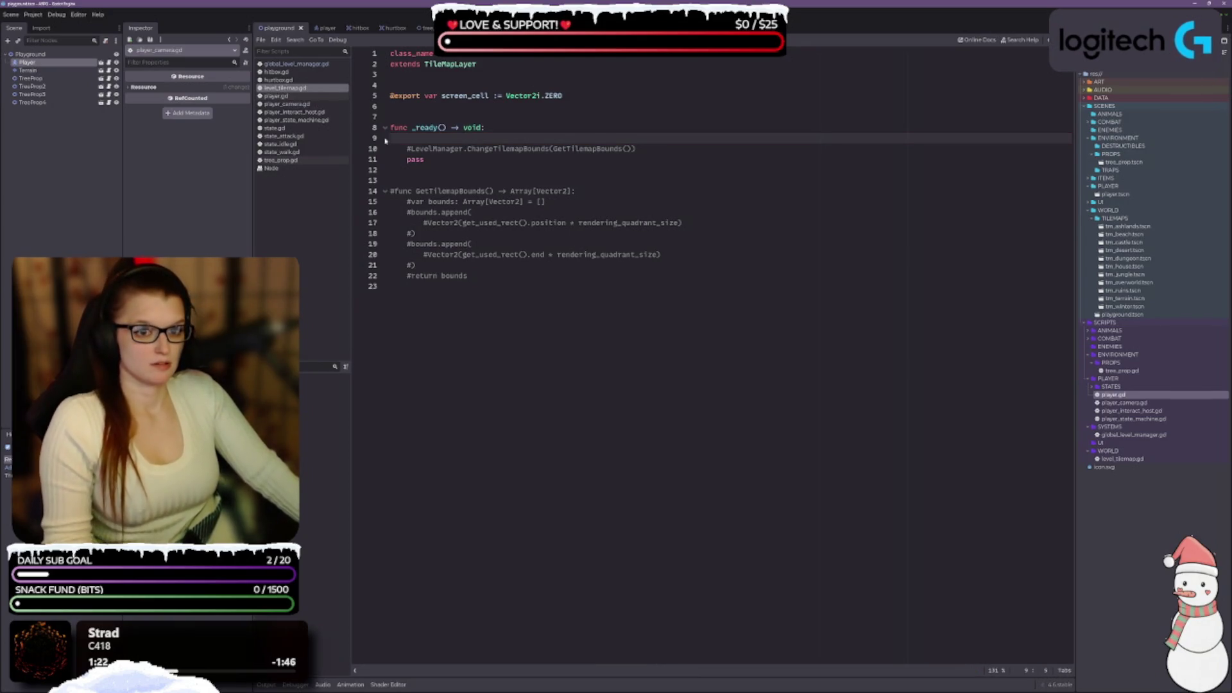
# In player_camera.gd's _ready, write LevelManager.ScreenCellChanged.connect().
pyautogui.click(317, 104)
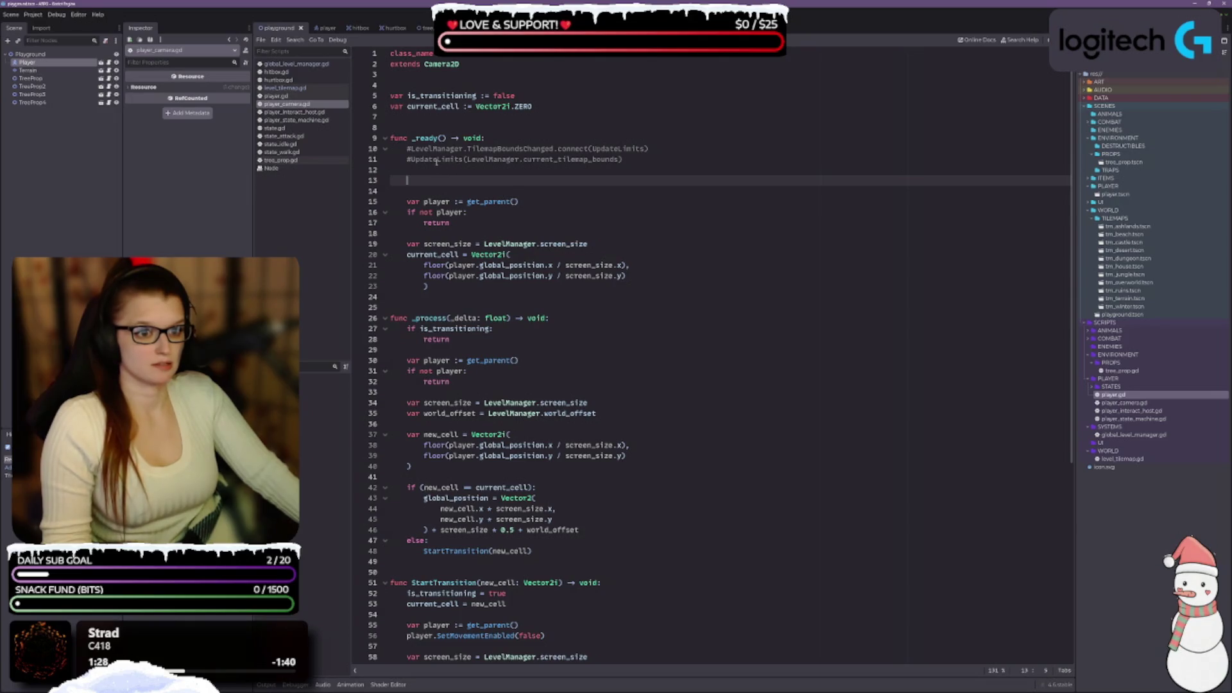
pyautogui.write('level')
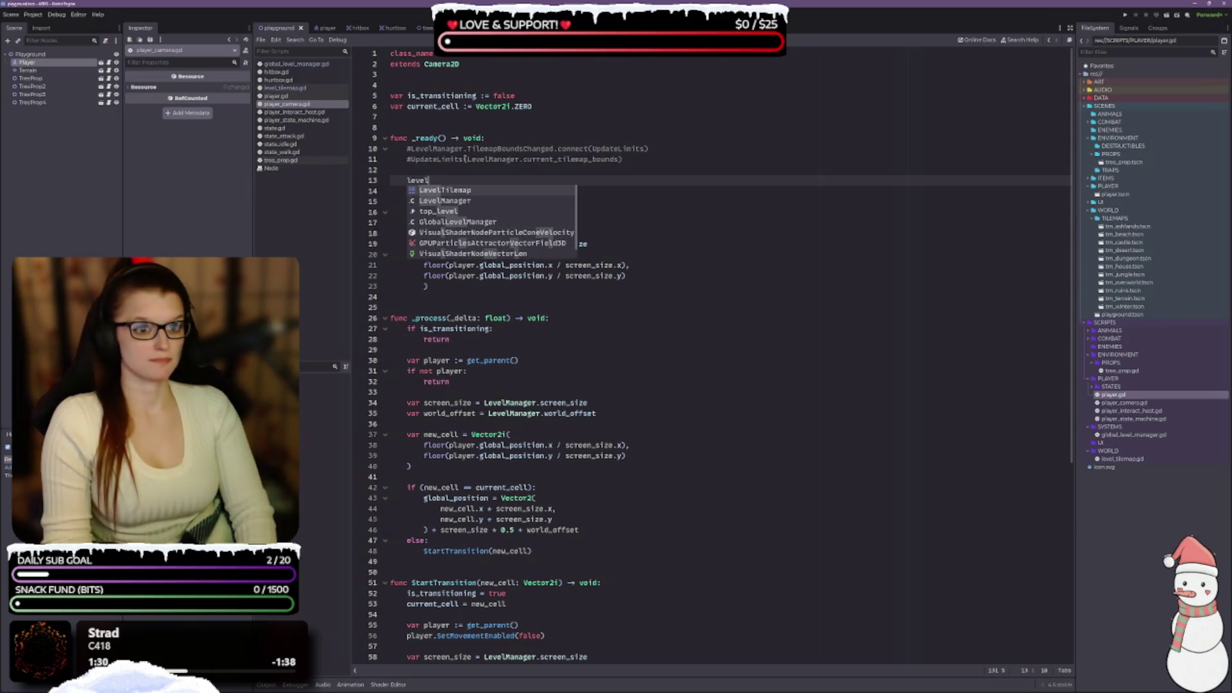
pyautogui.press('Down')
pyautogui.press('Return')
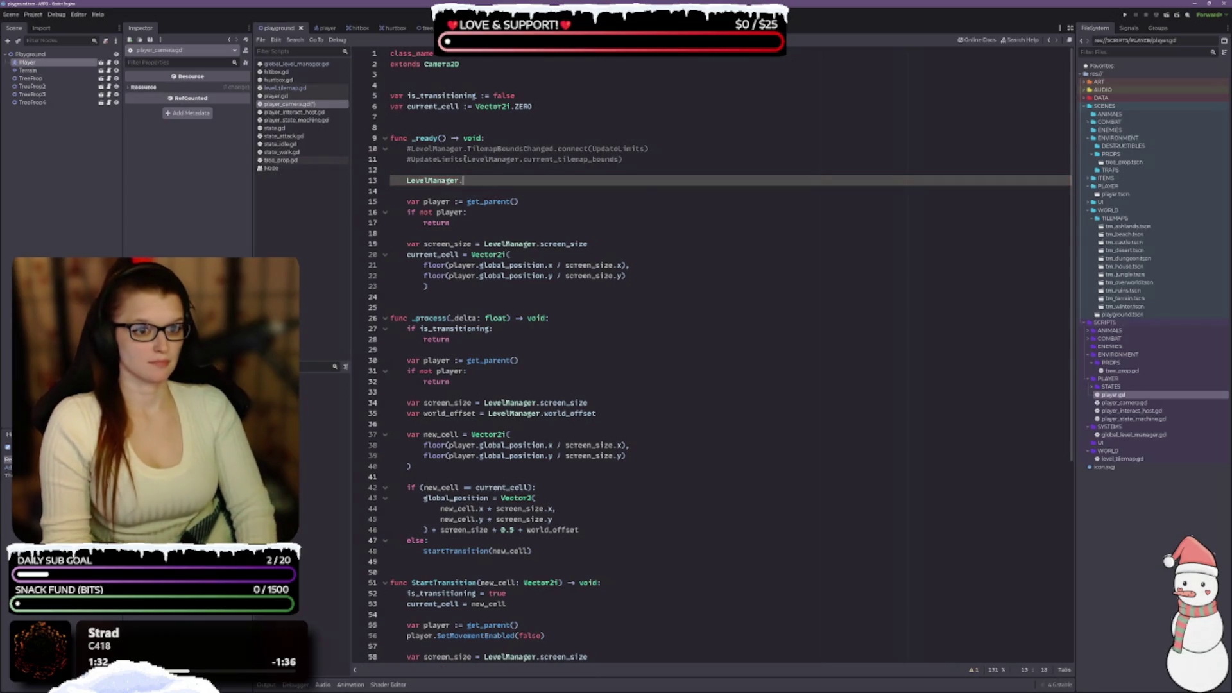
pyautogui.write('.')
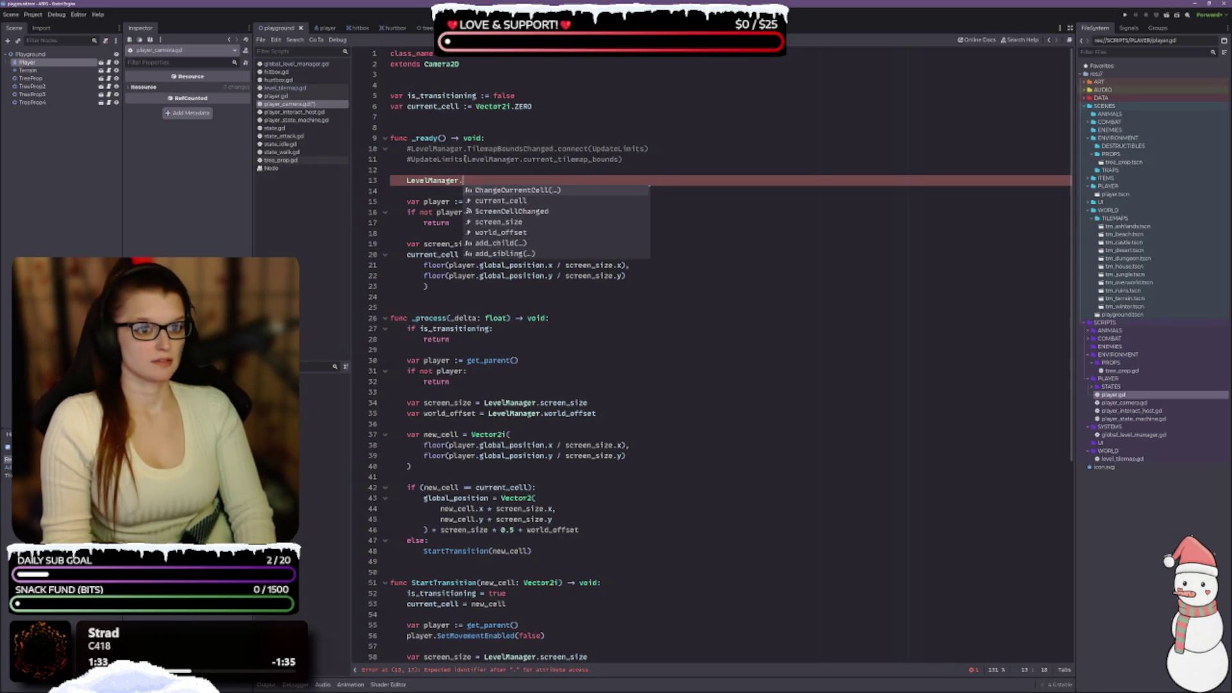
pyautogui.press('Down')
pyautogui.press('Down')
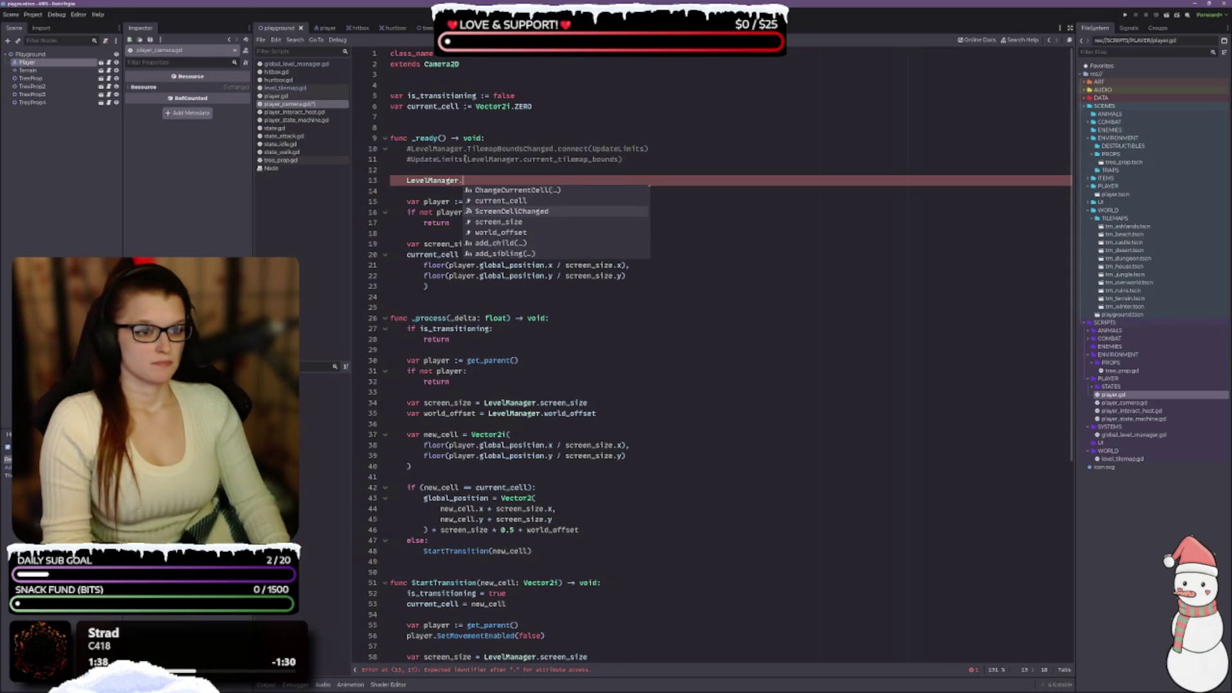
pyautogui.press('Return')
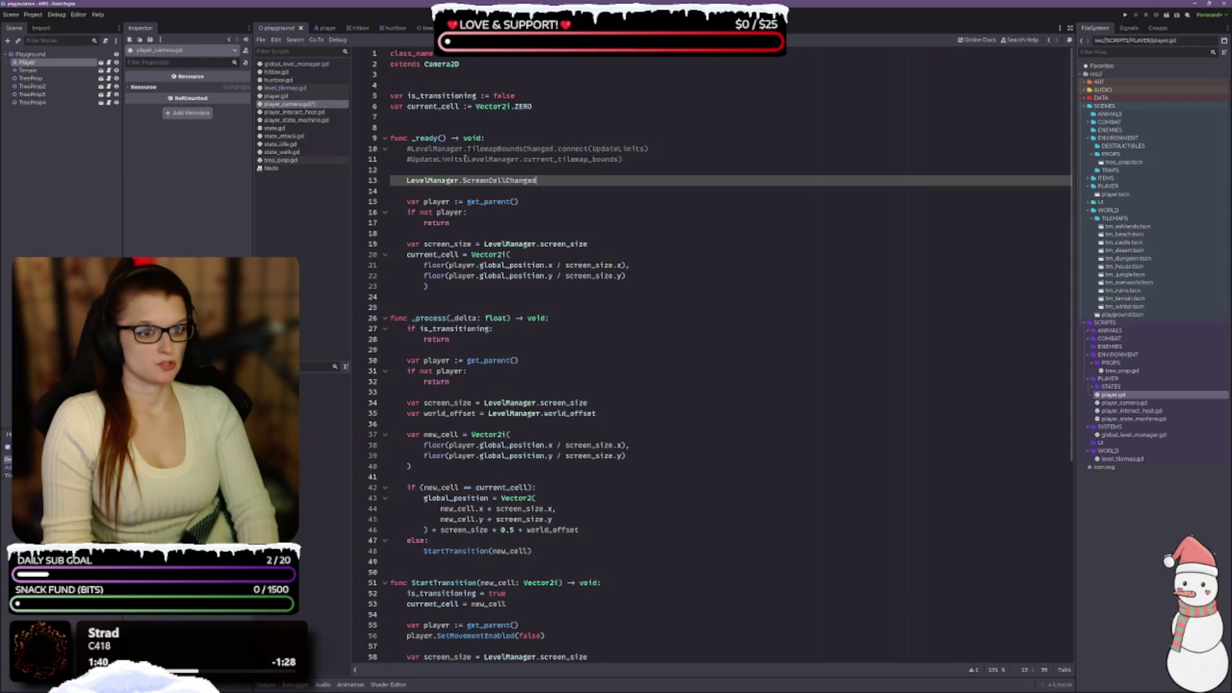
pyautogui.write('.con')
pyautogui.press('Return')
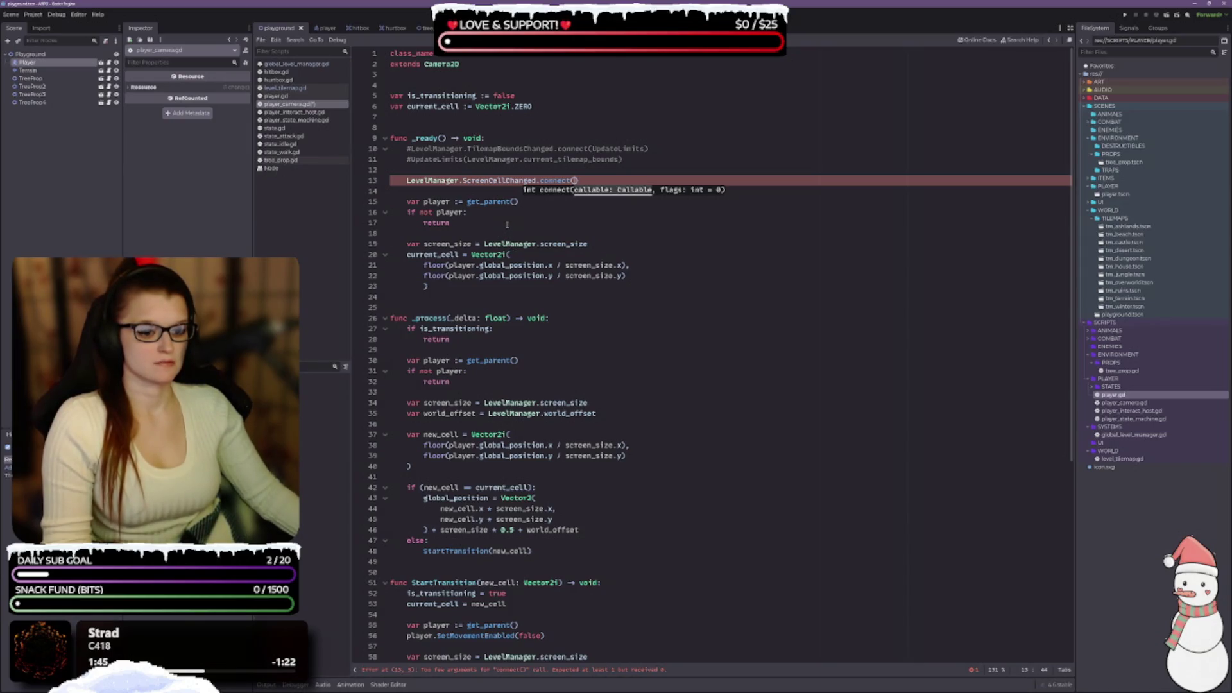
# Pass StartTransition as the connected function and add a new line after the call.
pyautogui.scroll(-5, 506, 218)
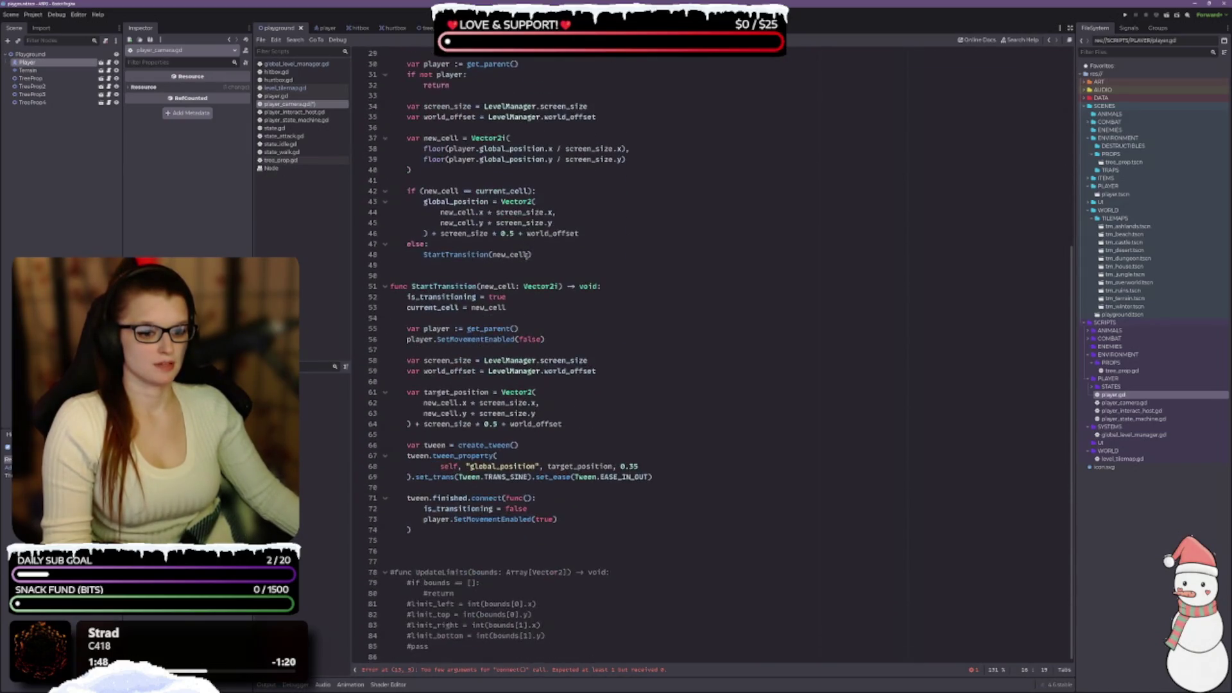
pyautogui.scroll(5, 528, 255)
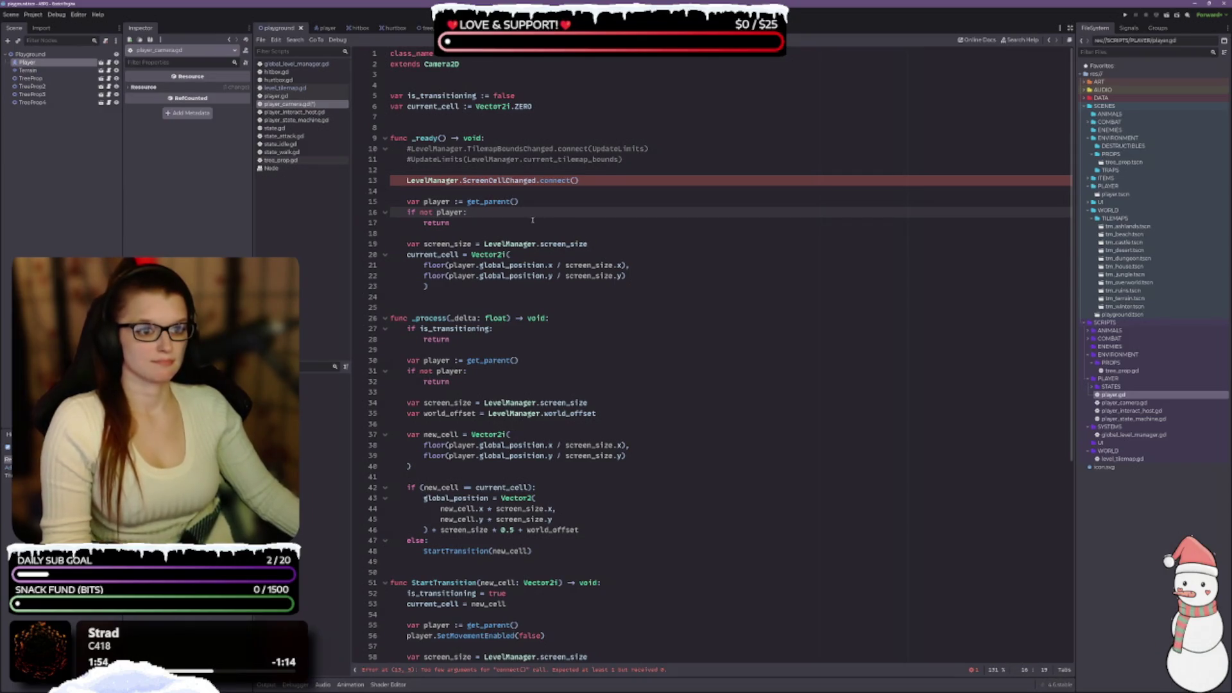
pyautogui.click(576, 180)
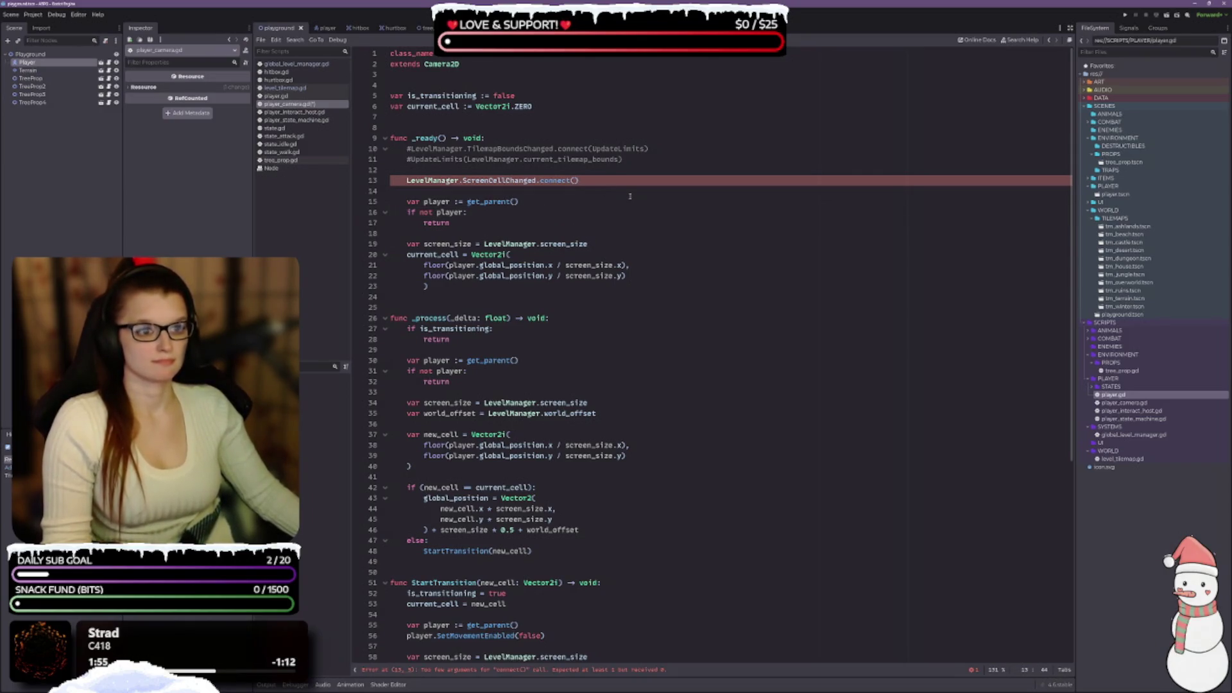
pyautogui.scroll(-6, 632, 228)
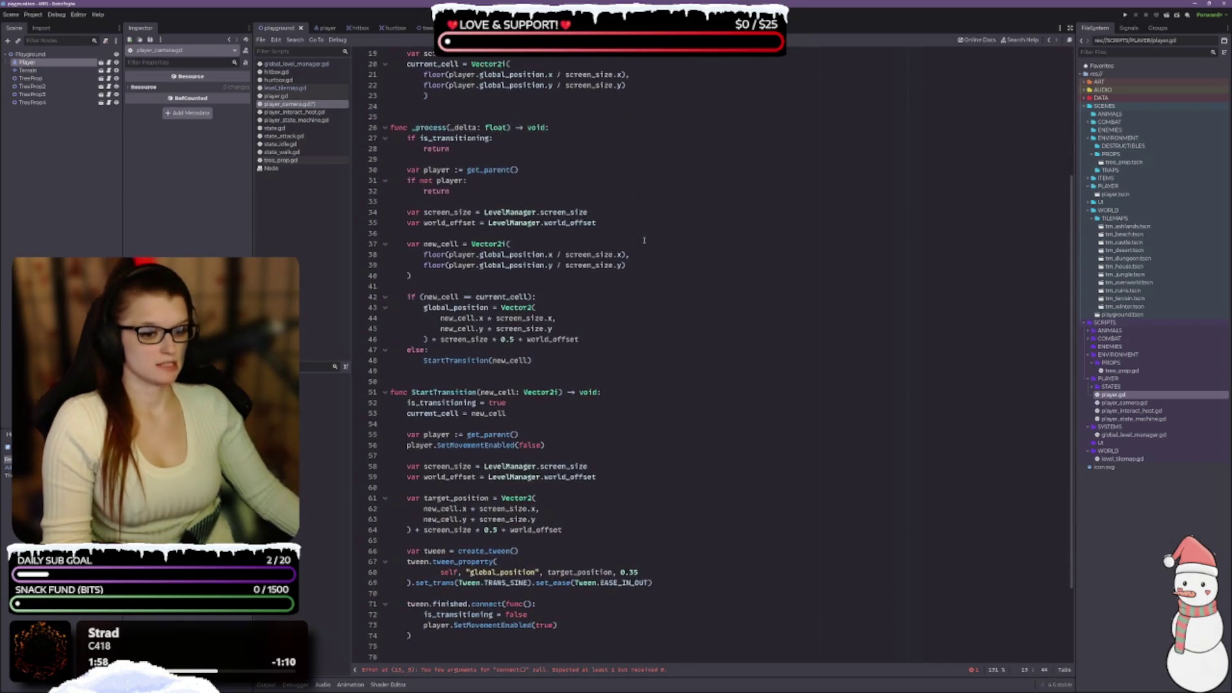
pyautogui.scroll(-4, 644, 240)
pyautogui.scroll(3, 539, 367)
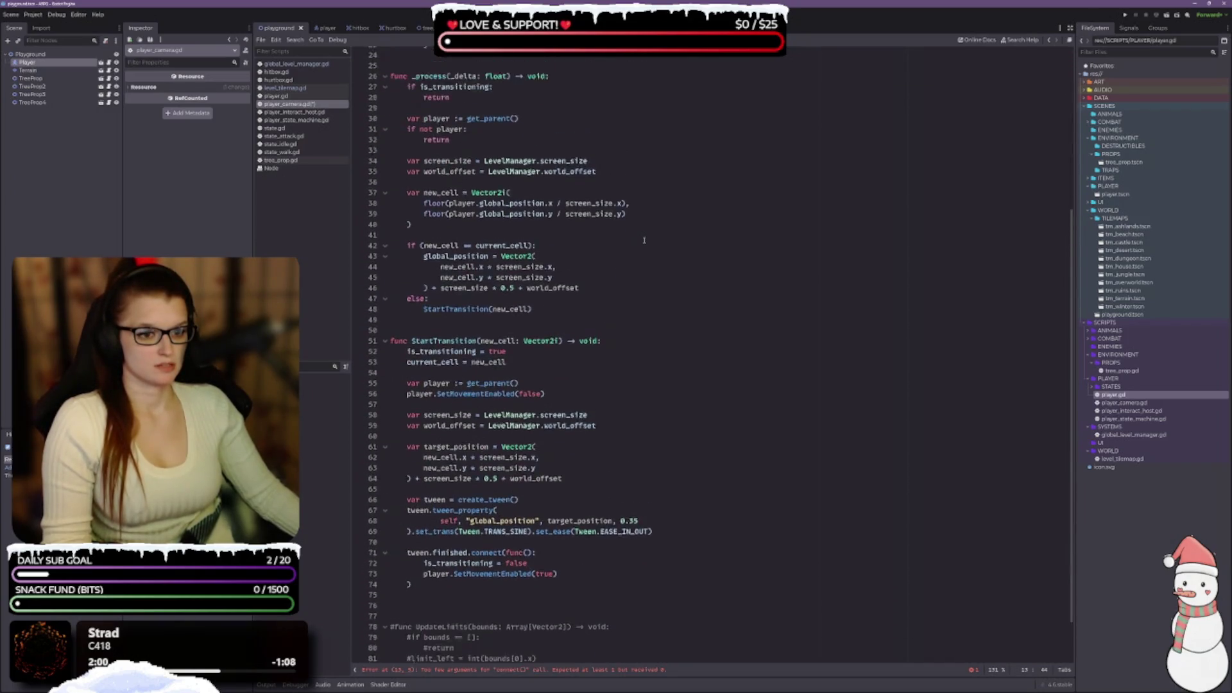
pyautogui.write('Star')
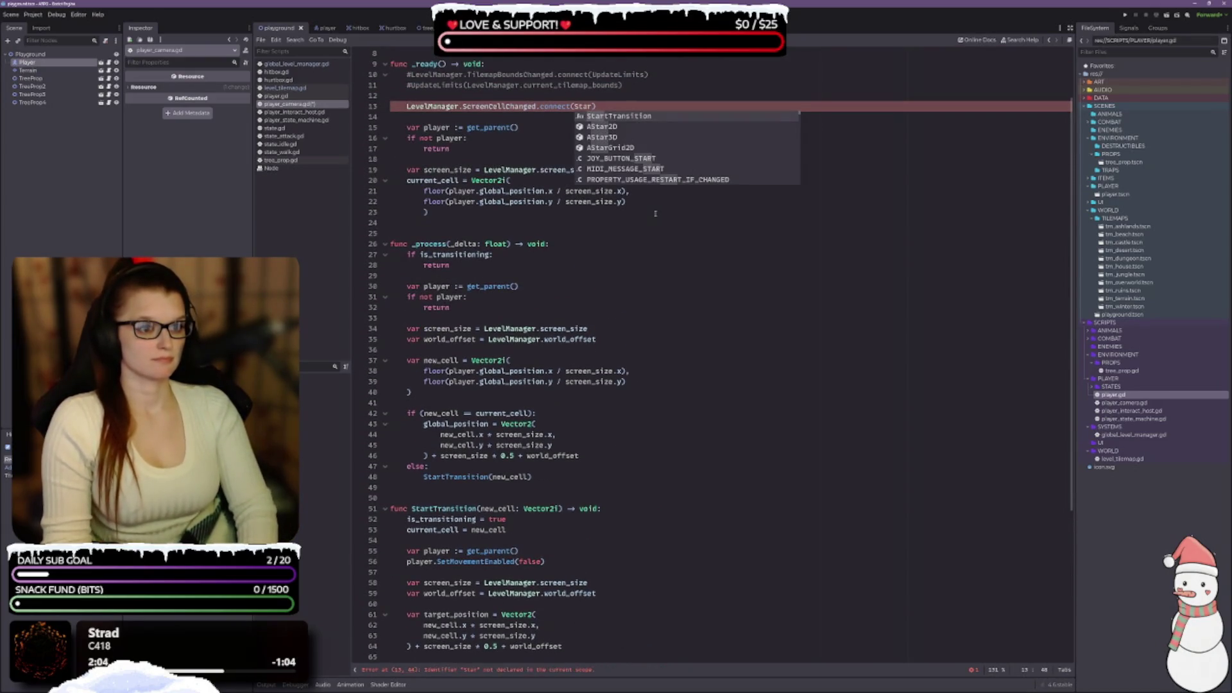
pyautogui.press('Return')
pyautogui.scroll(-7, 655, 214)
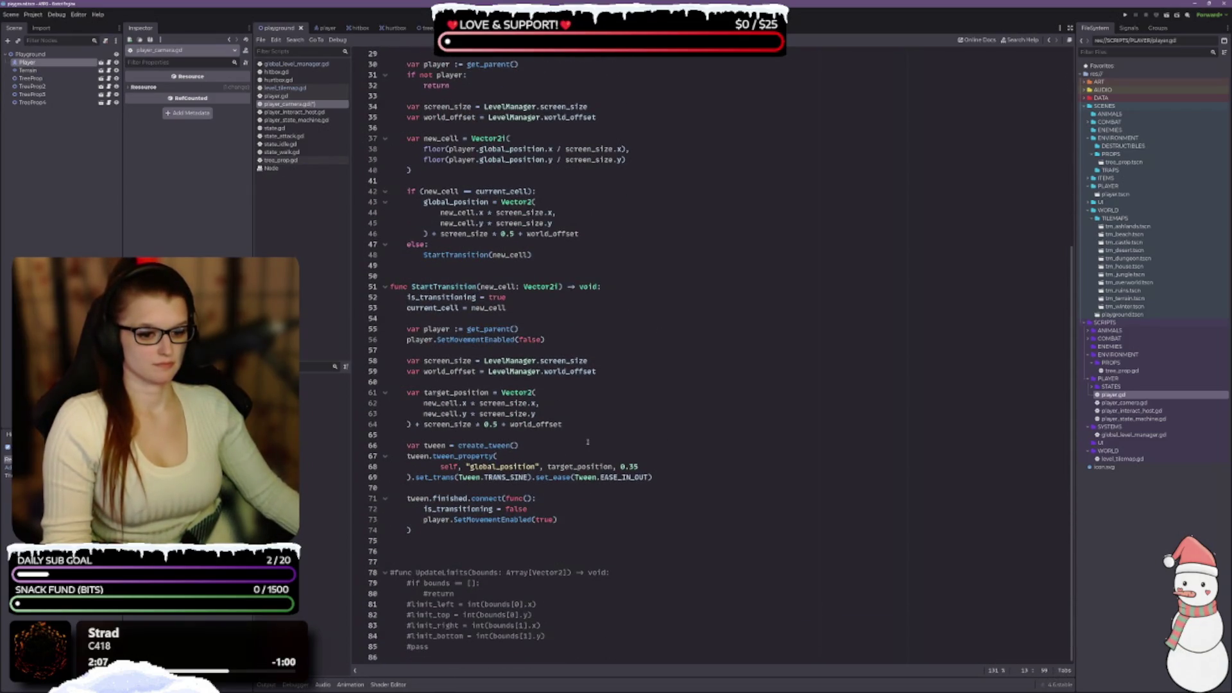
pyautogui.scroll(9, 628, 238)
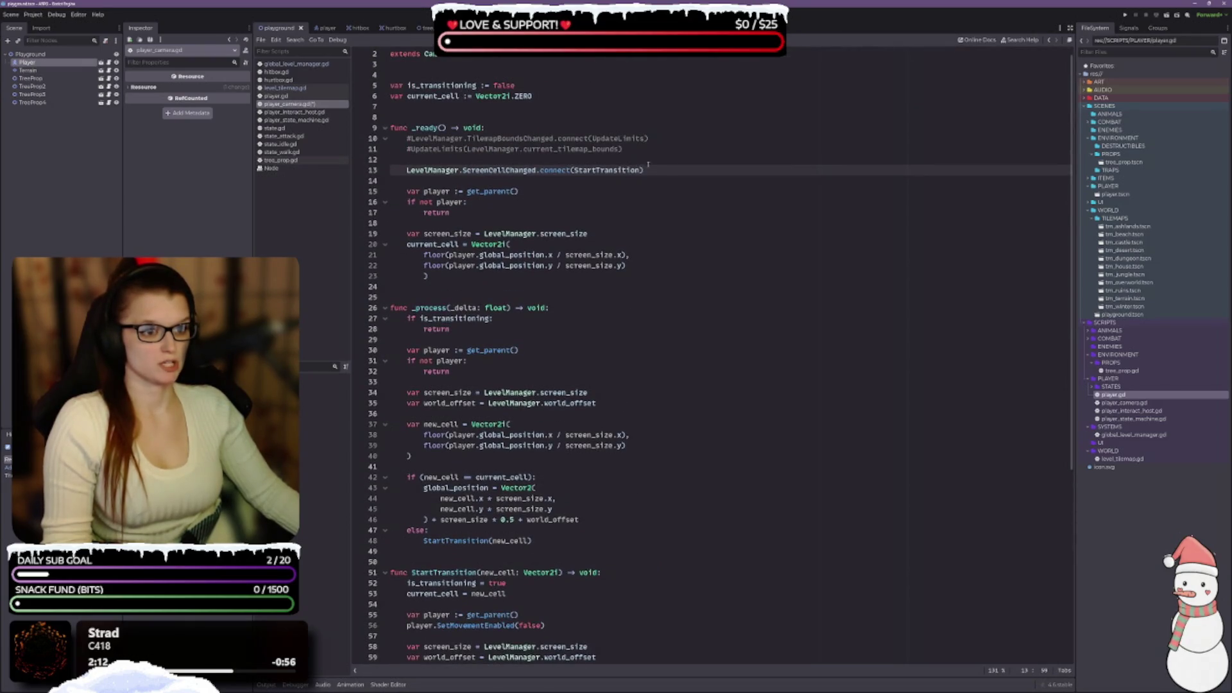
pyautogui.click(678, 170)
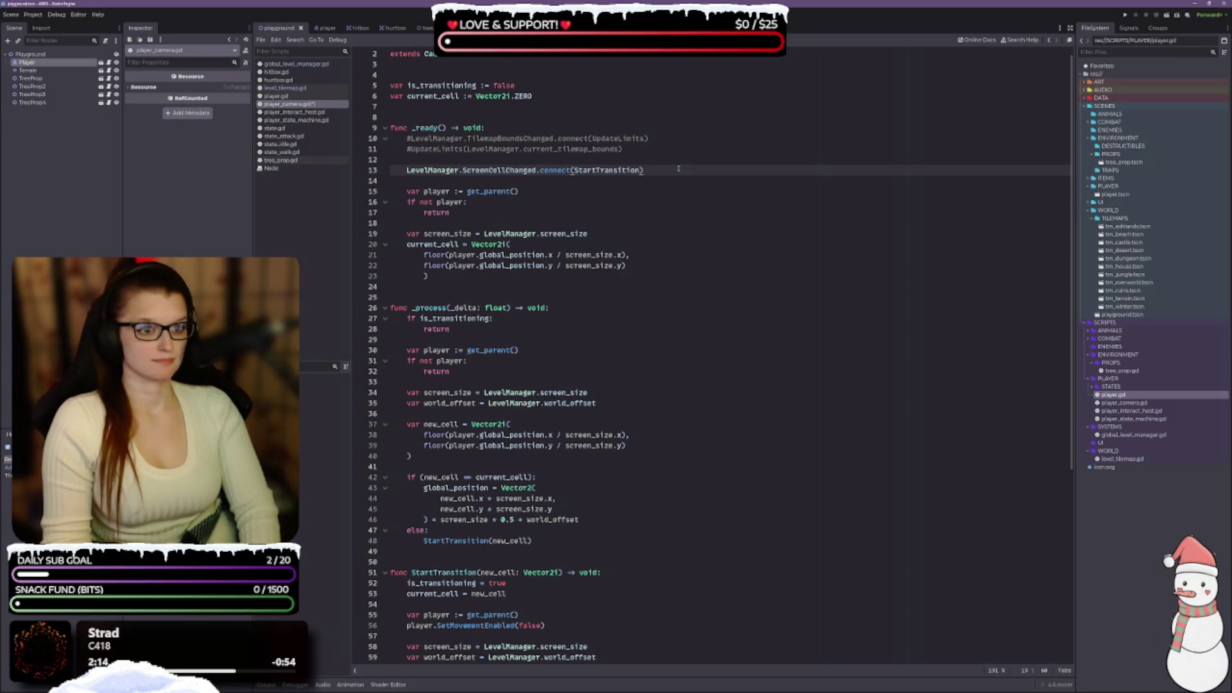
pyautogui.press('Return')
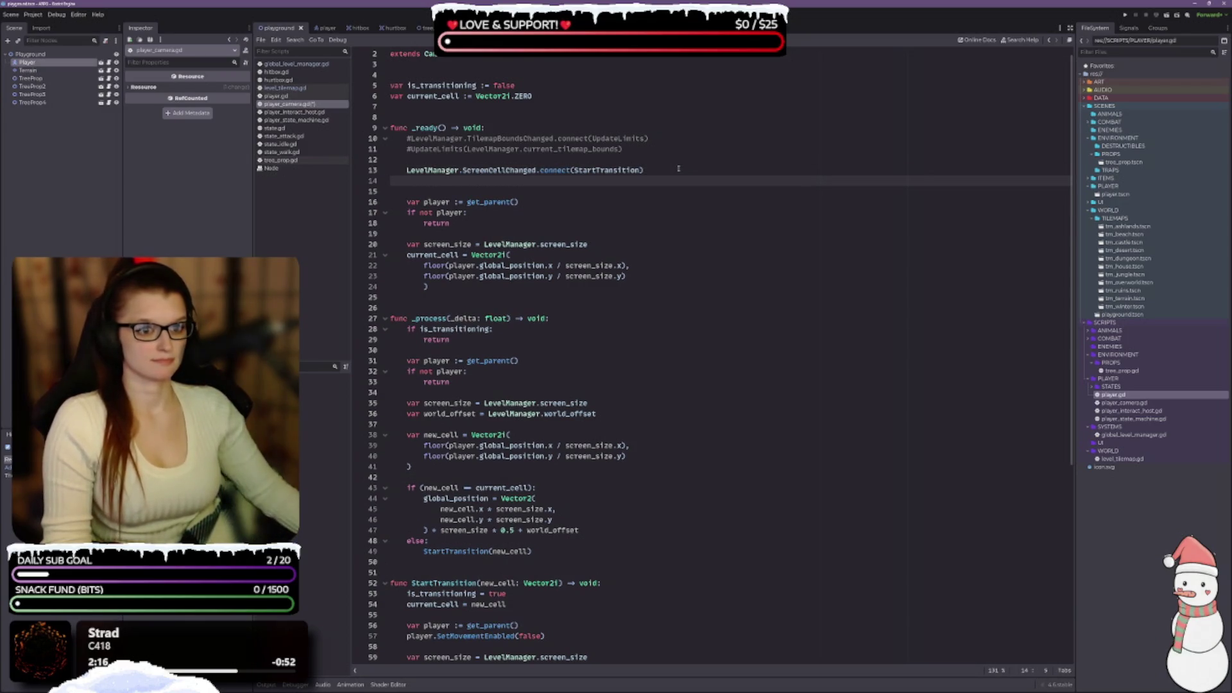
# Delete the empty line 14 below the connect call and save player_camera.gd.
pyautogui.scroll(-6, 708, 290)
pyautogui.scroll(-4, 708, 291)
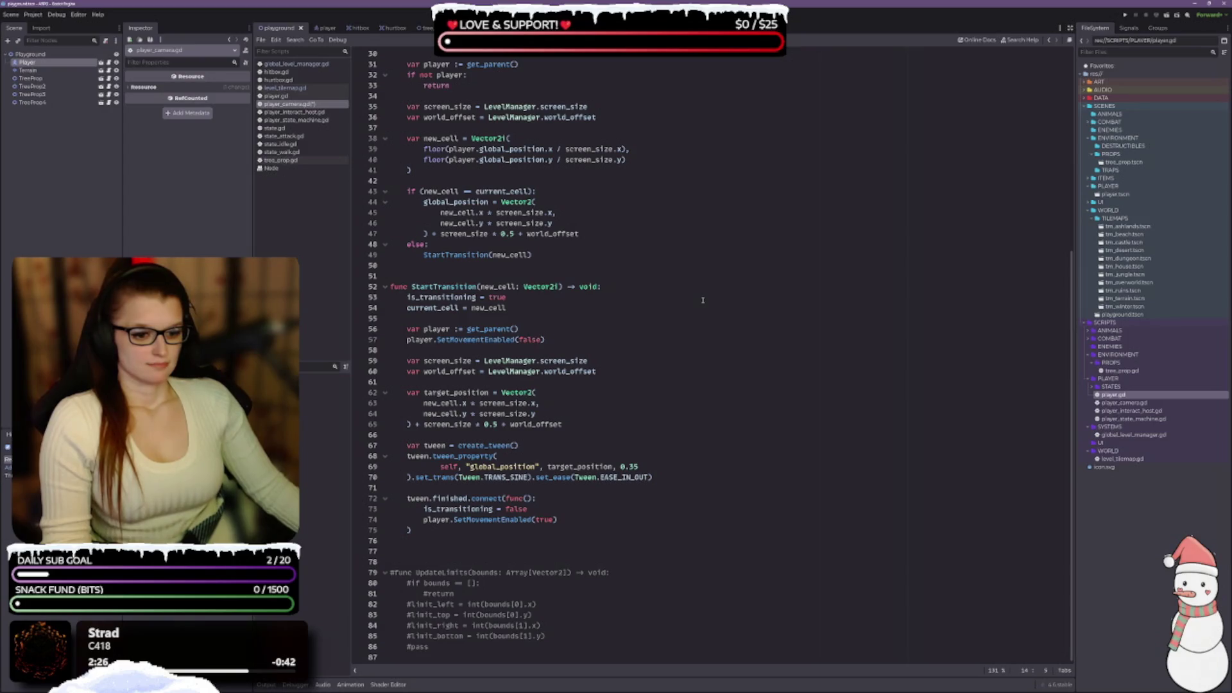
pyautogui.scroll(5, 703, 300)
pyautogui.scroll(5, 703, 300)
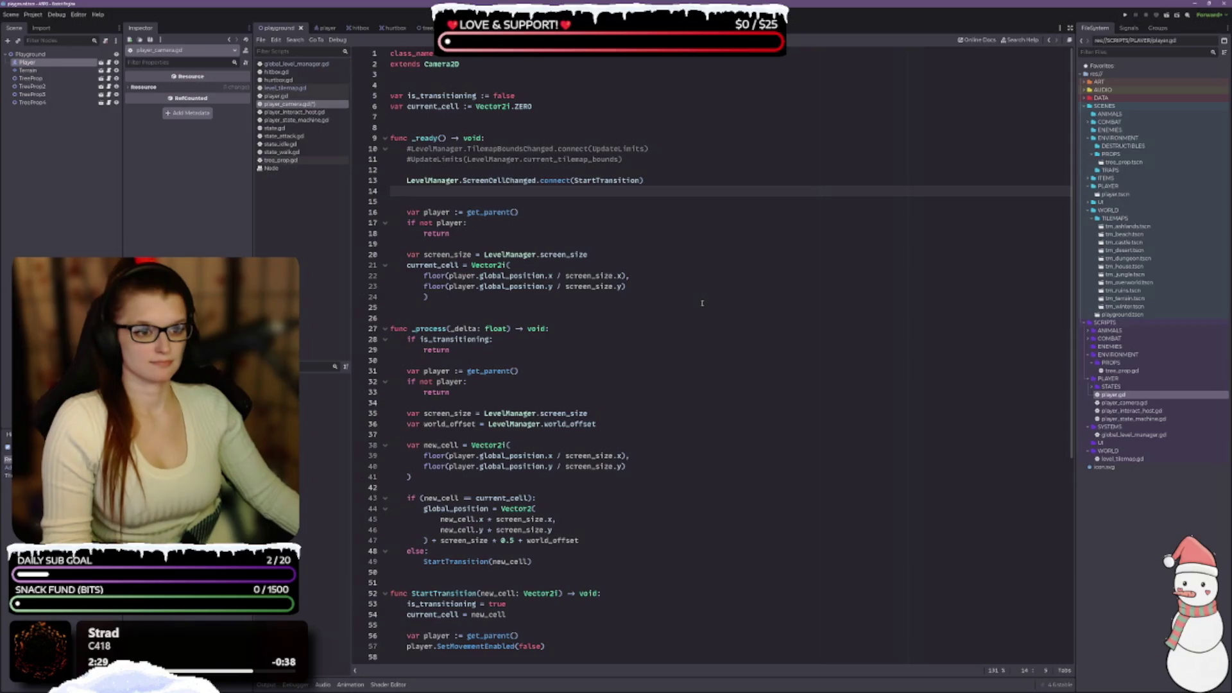
pyautogui.press('BackSpace')
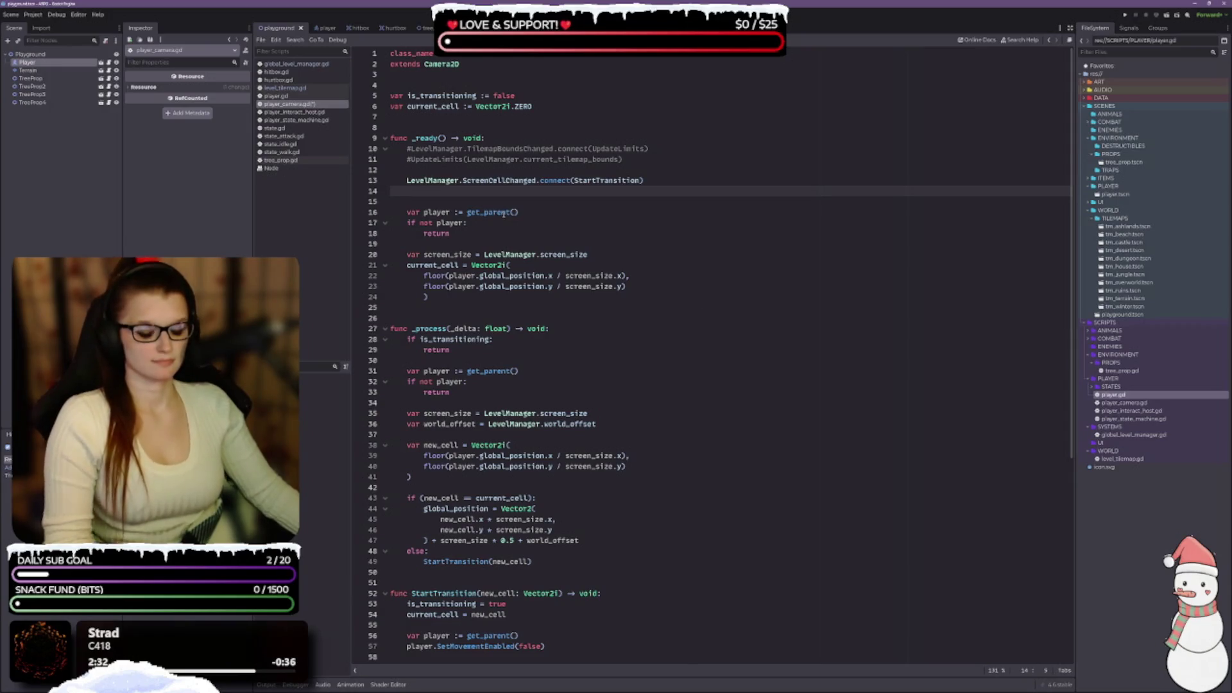
pyautogui.press('BackSpace')
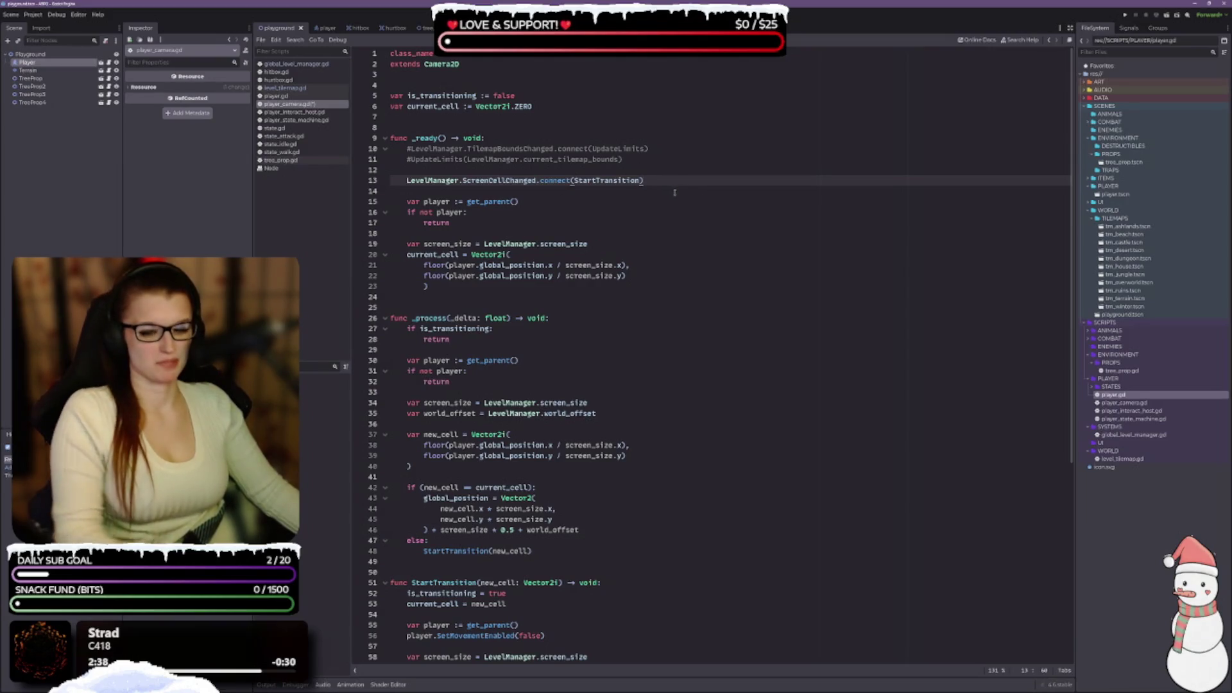
pyautogui.hotkey('ctrl', 's')
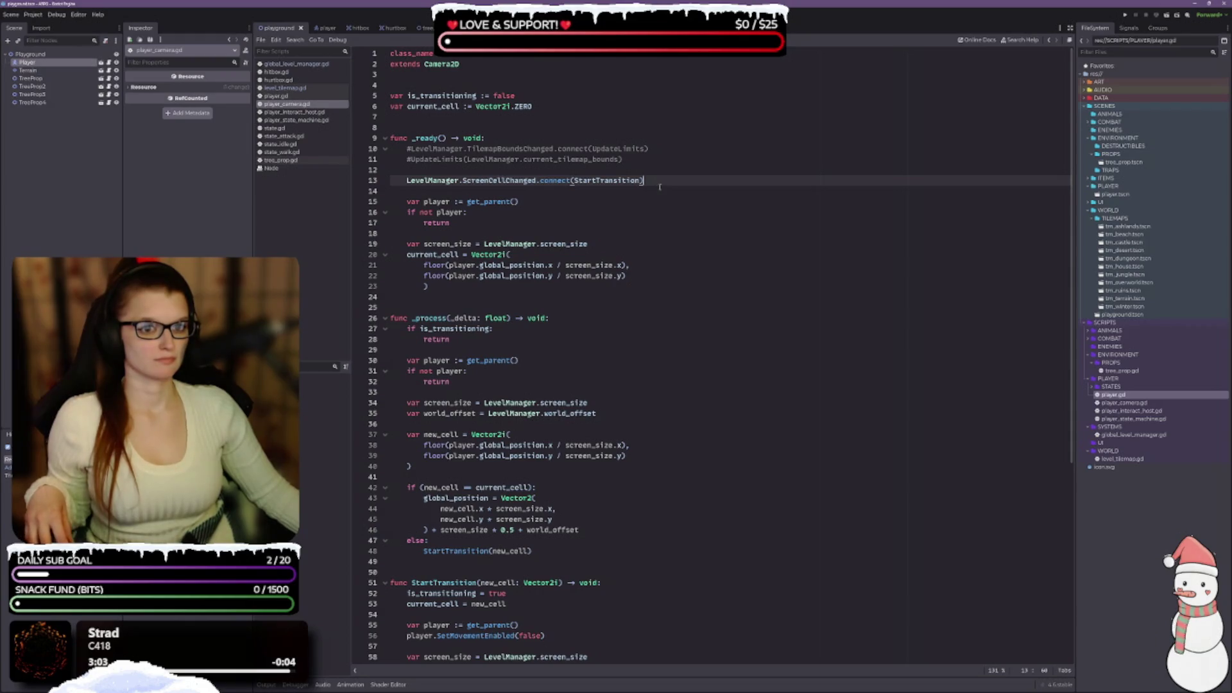
# Switch to global_level_manager.gd and place the caret at the end of emit line 16.
pyautogui.click(311, 64)
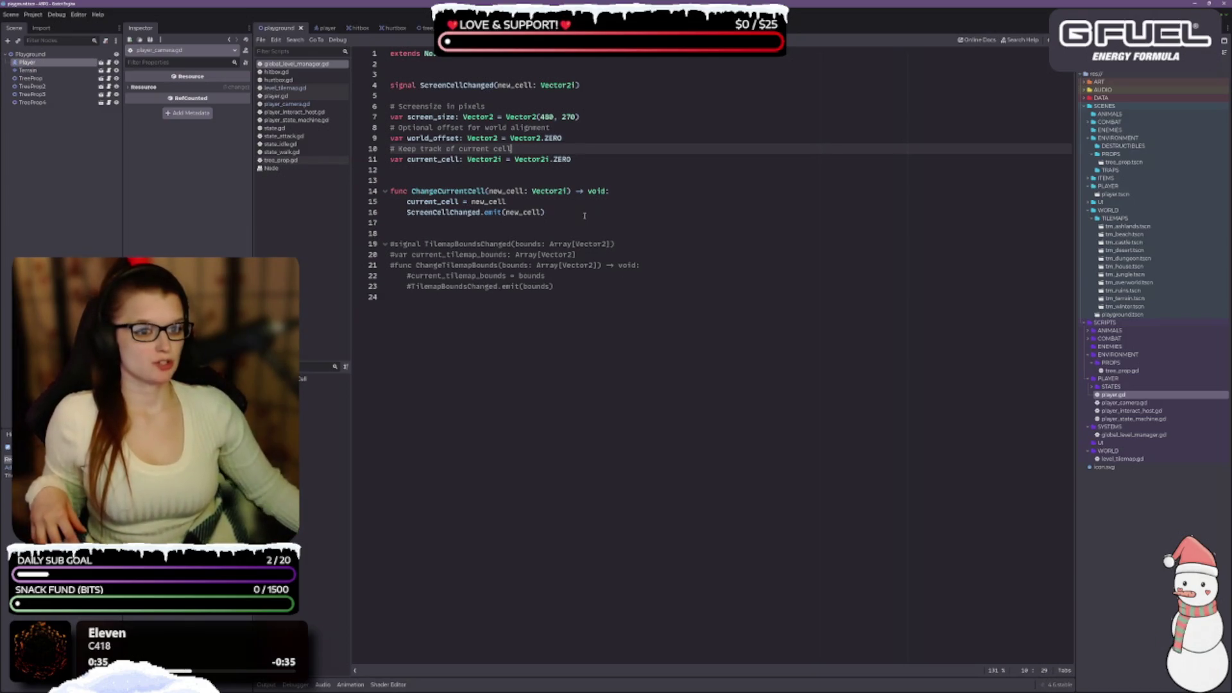
pyautogui.click(545, 212)
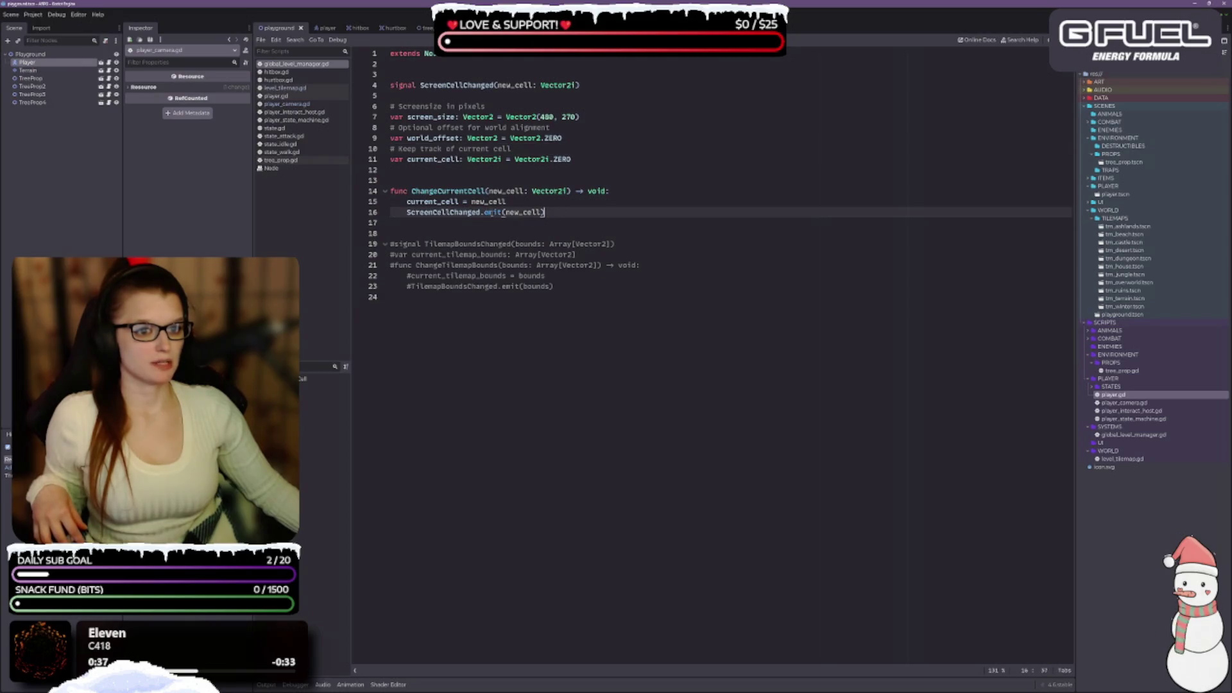
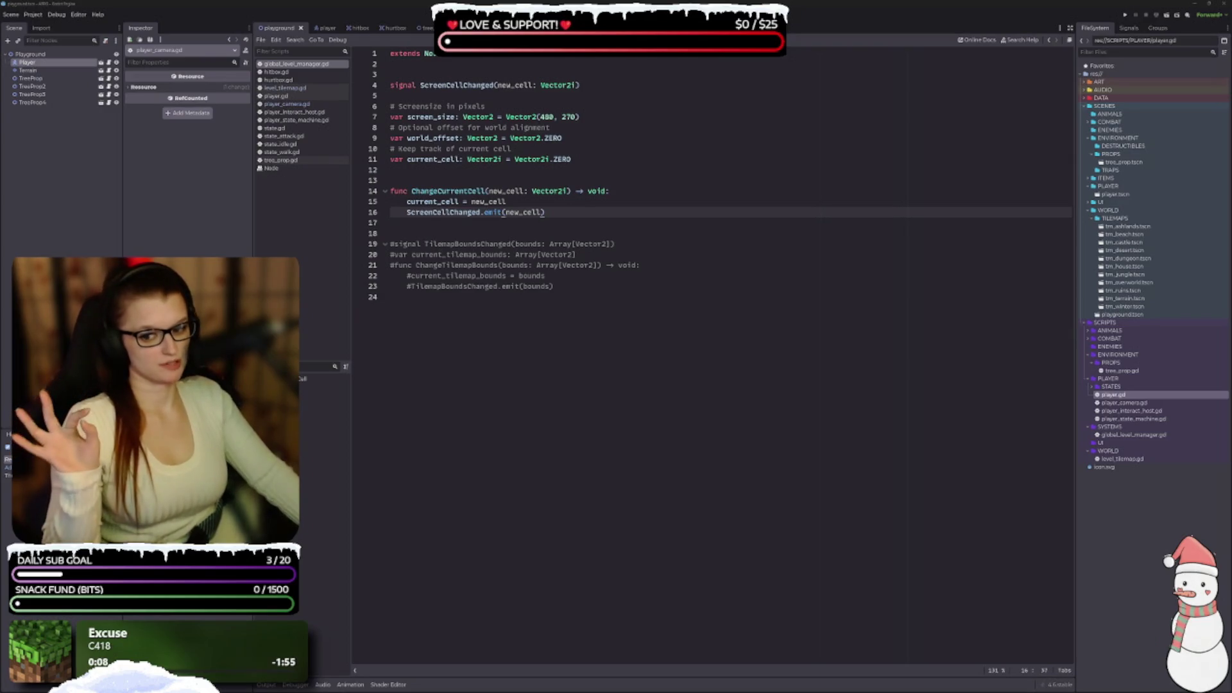
# Inspect the ScreenCellChanged signal, current_cell assignment, emit call and ChangeCurrentCell function in the level manager script.
pyautogui.click(615, 289)
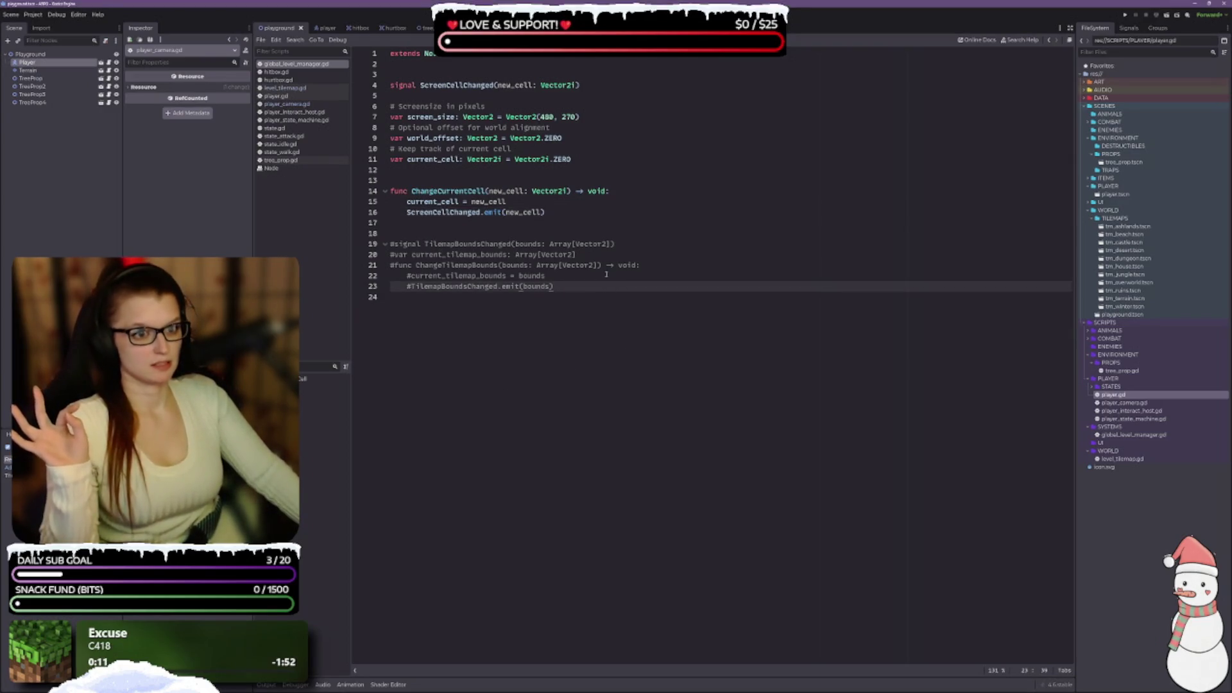
pyautogui.click(611, 86)
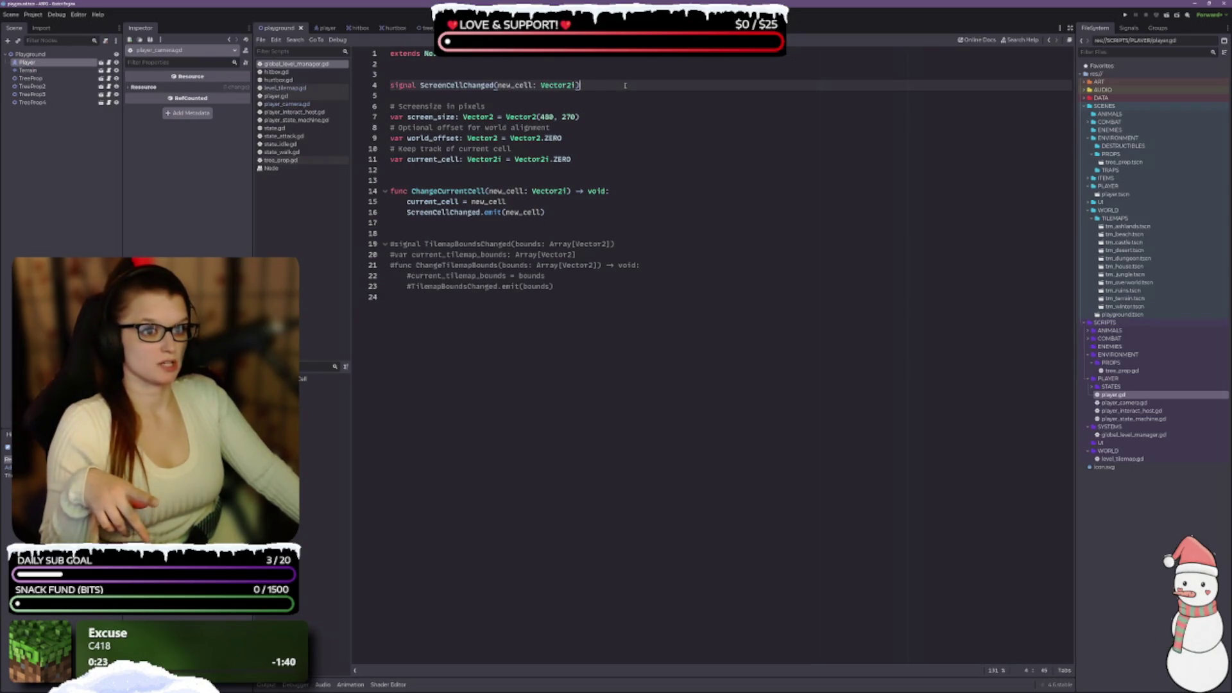
pyautogui.click(572, 204)
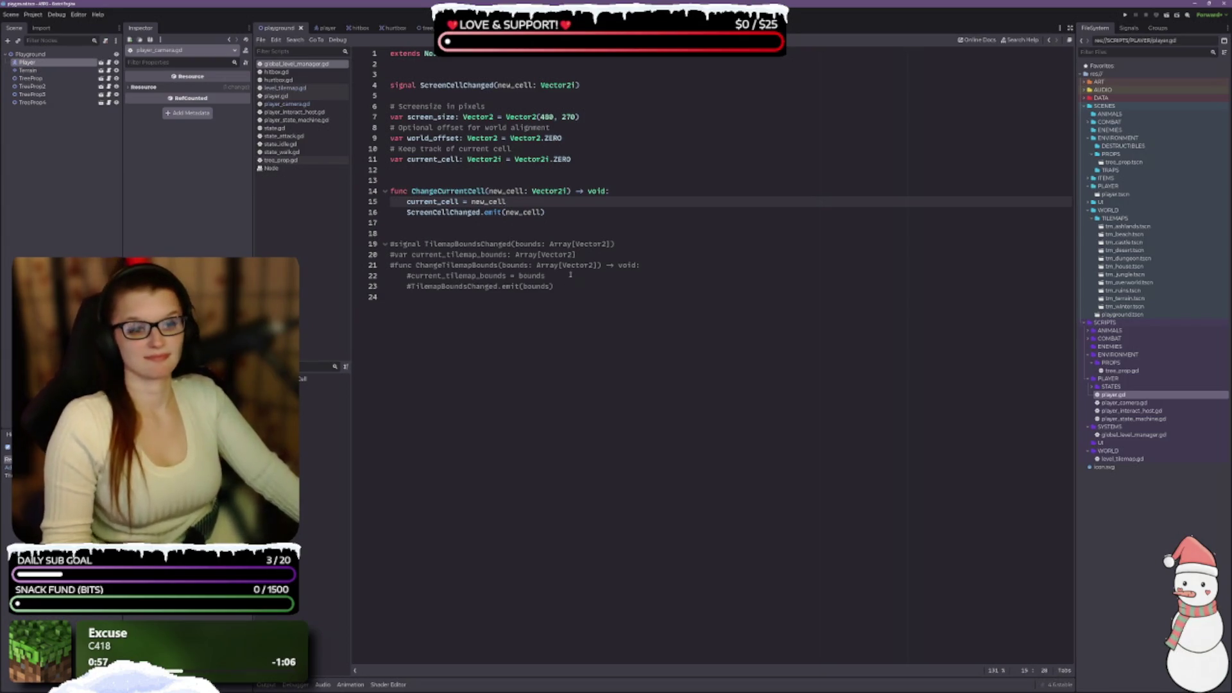
pyautogui.click(565, 213)
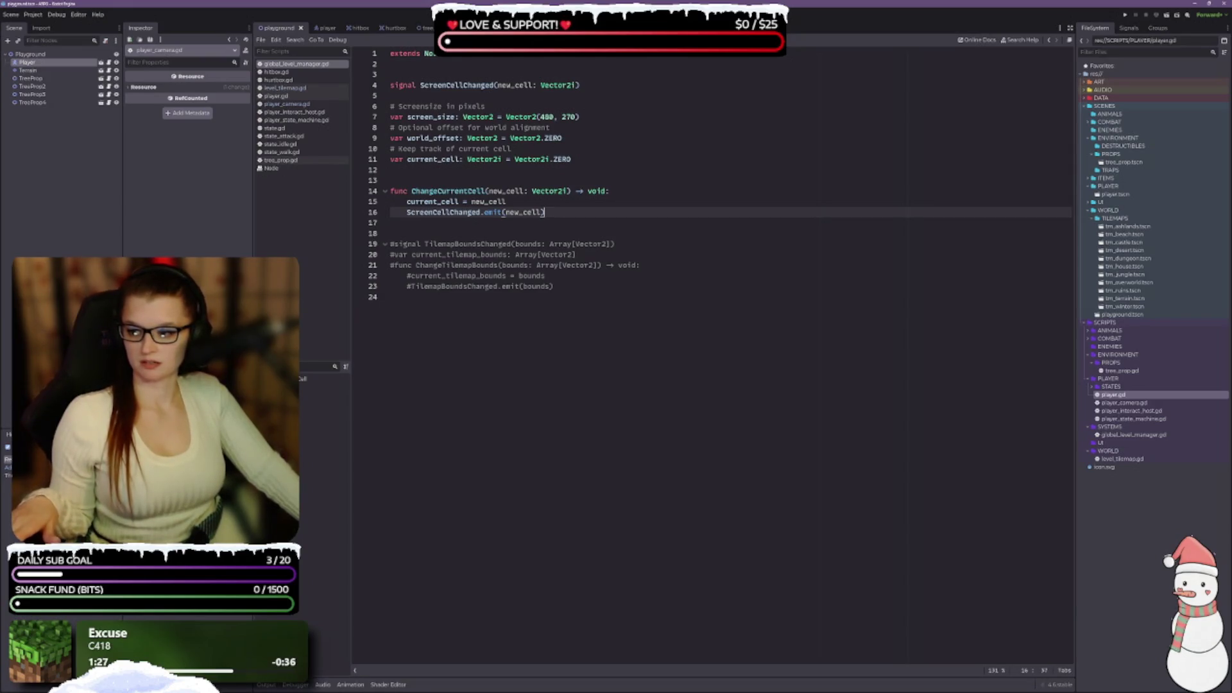
pyautogui.click(620, 76)
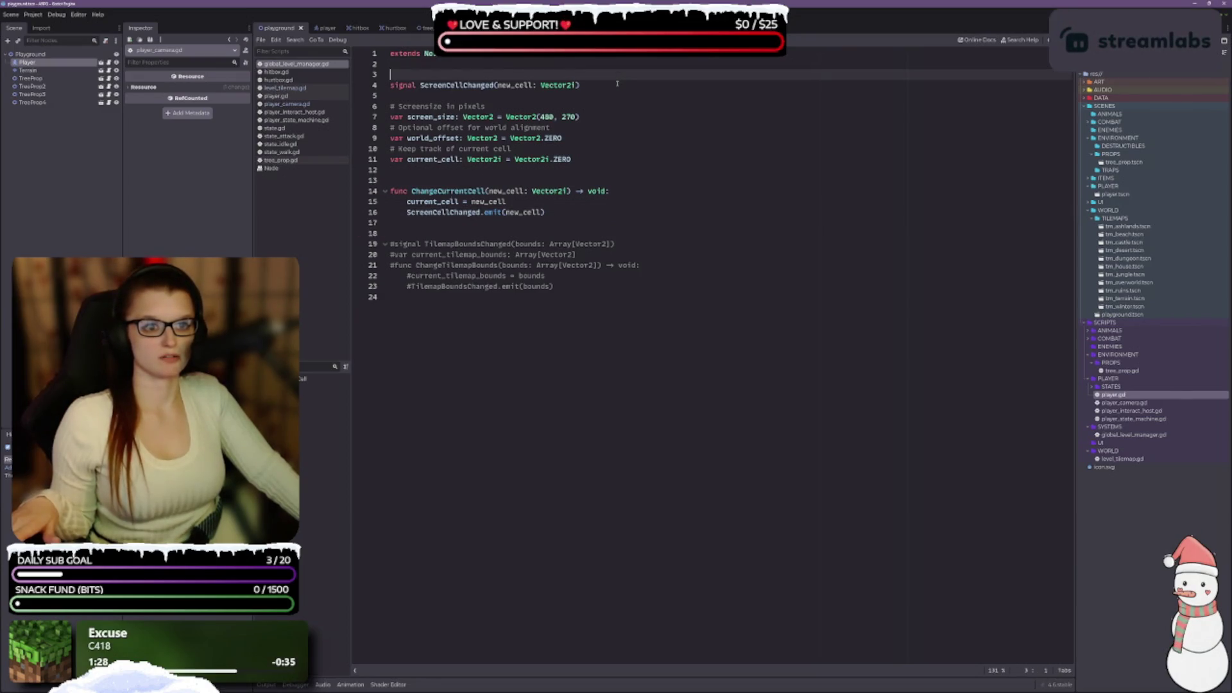
pyautogui.click(573, 213)
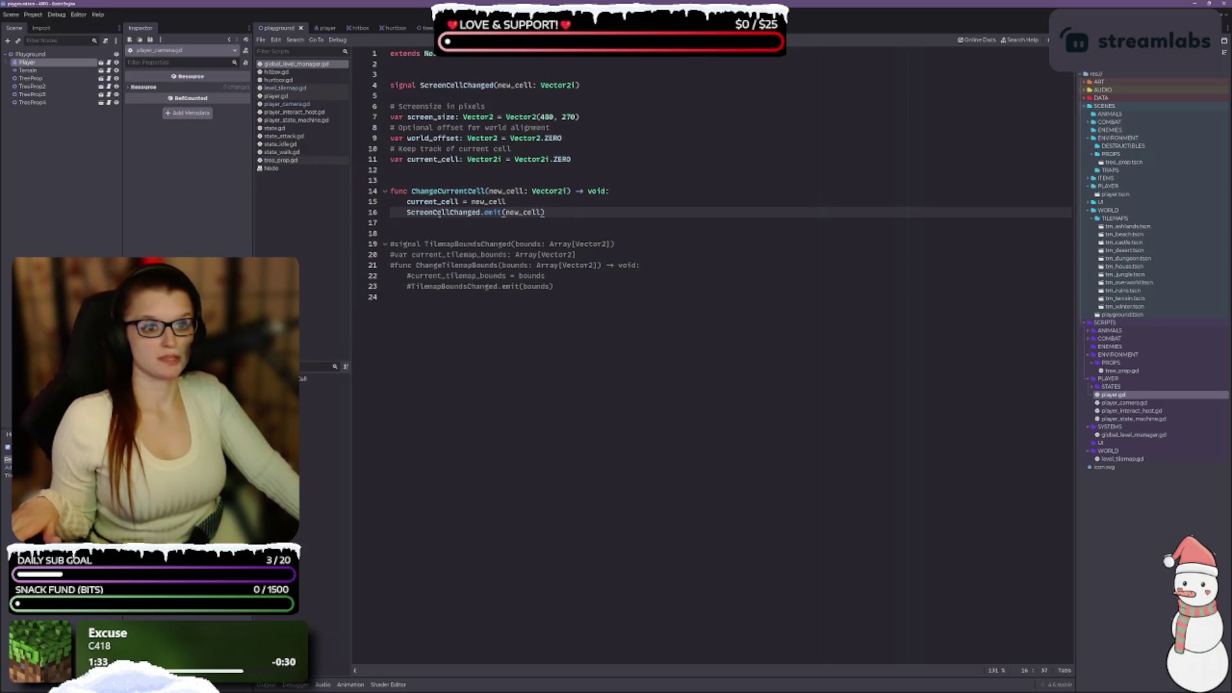
pyautogui.doubleClick(443, 211)
pyautogui.doubleClick(448, 190)
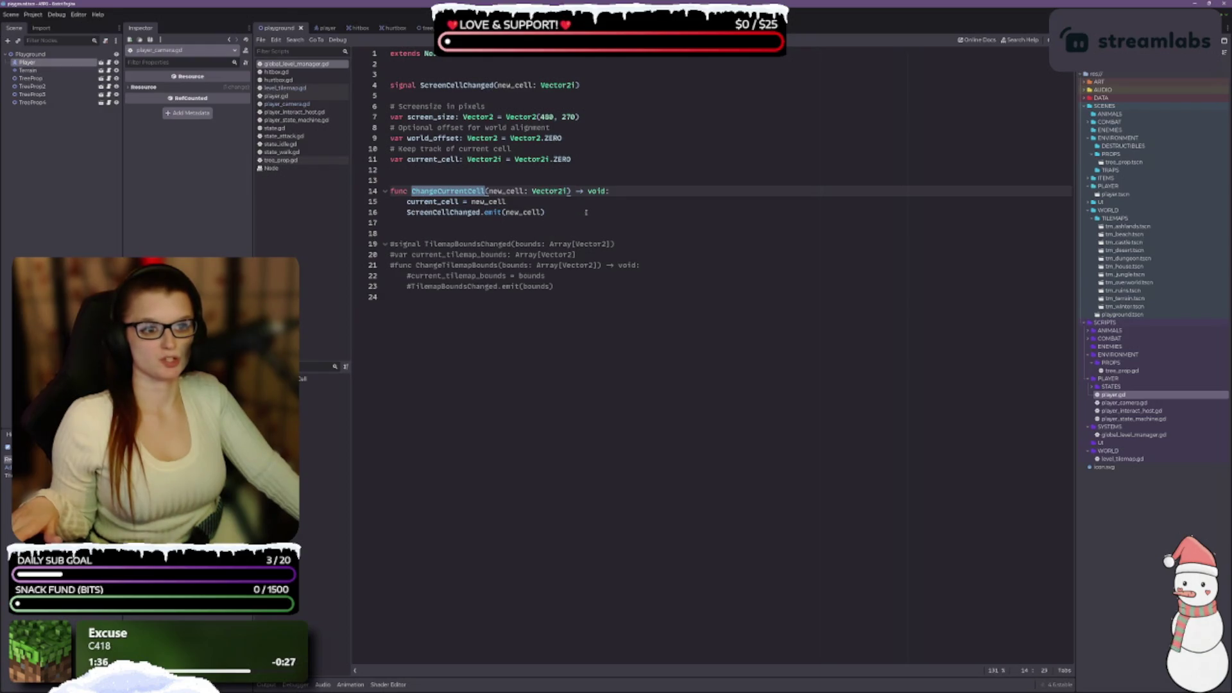
pyautogui.click(552, 213)
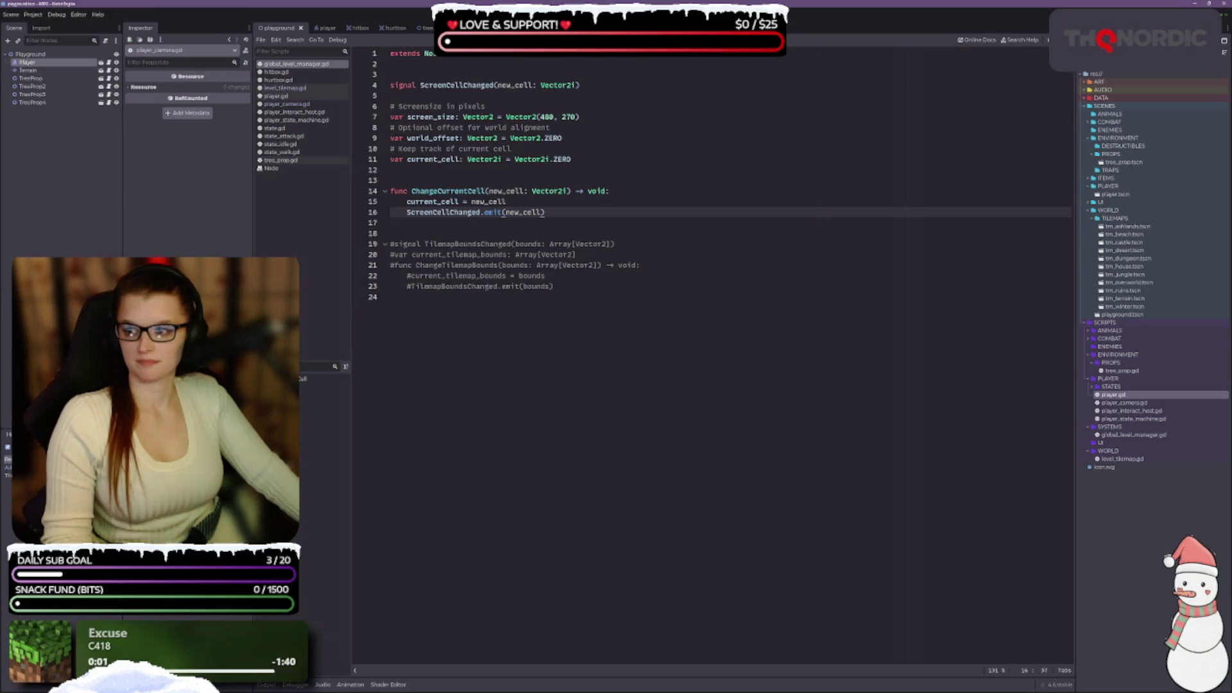
# Switch via level_tilemap.gd to the player_camera.gd script.
pyautogui.click(642, 286)
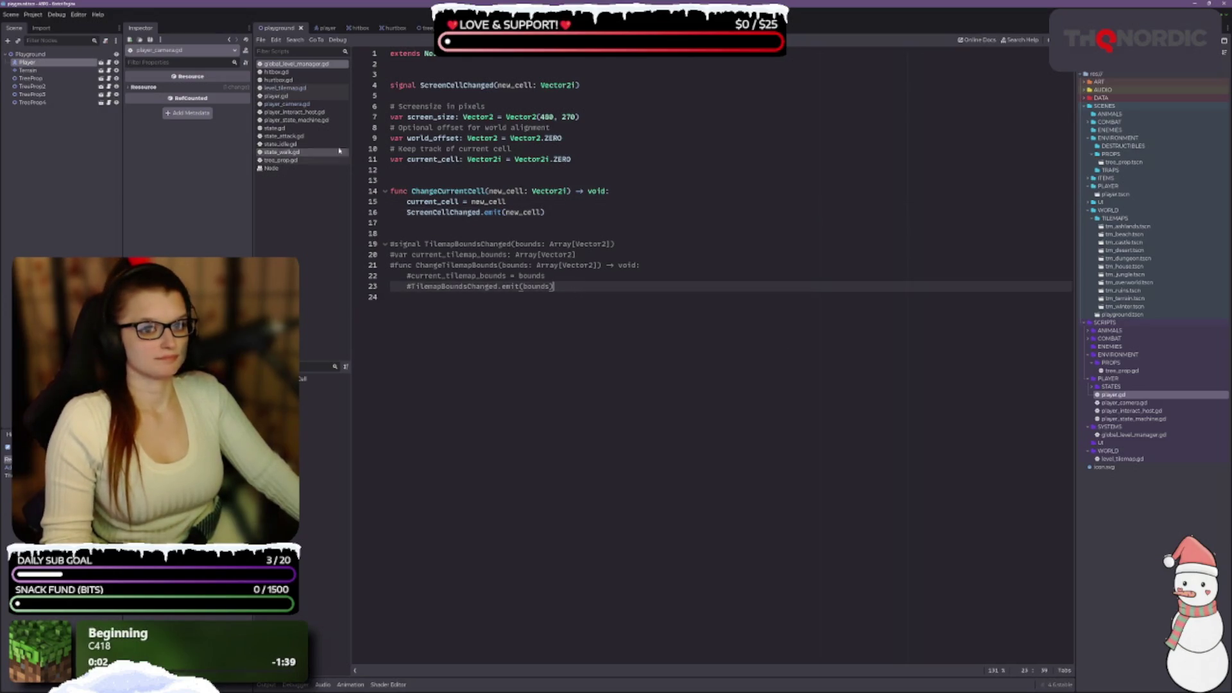
pyautogui.click(302, 88)
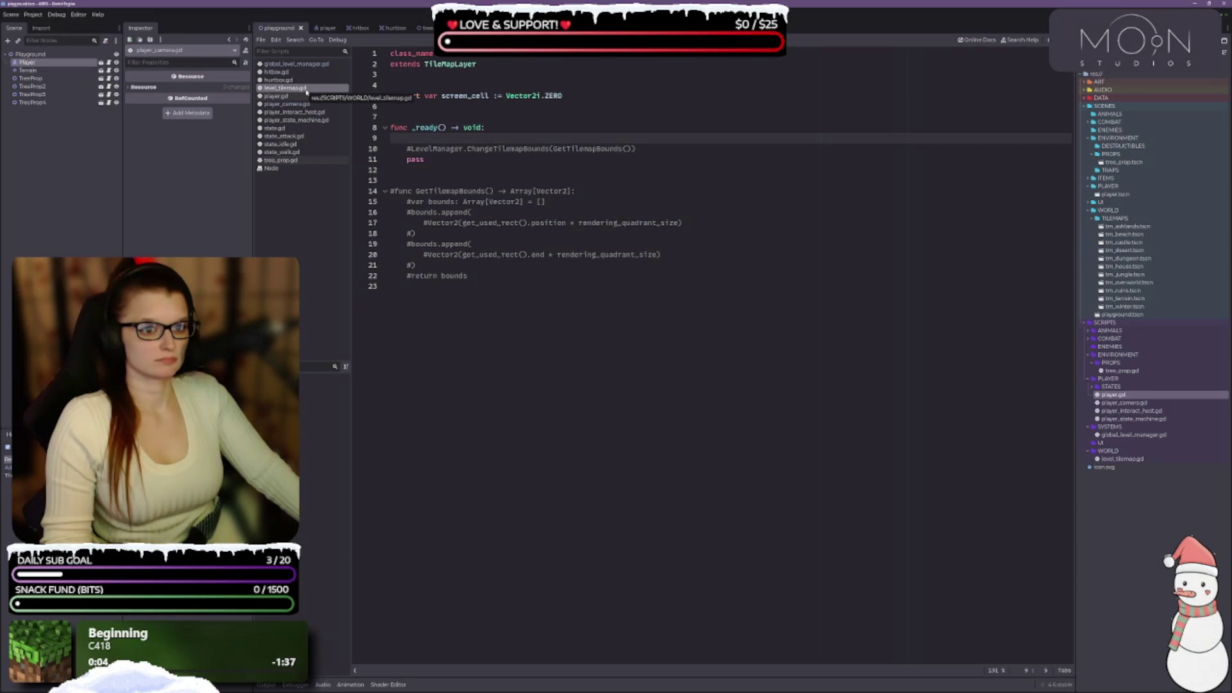
pyautogui.click(286, 104)
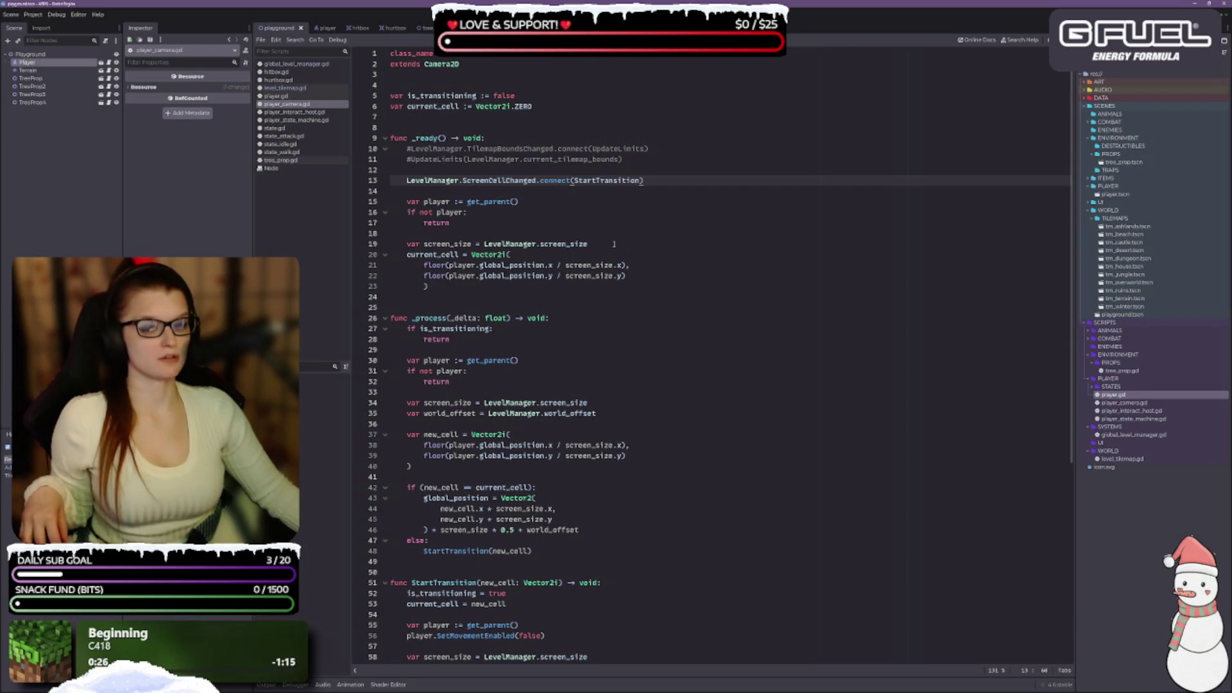
pyautogui.moveTo(491, 183)
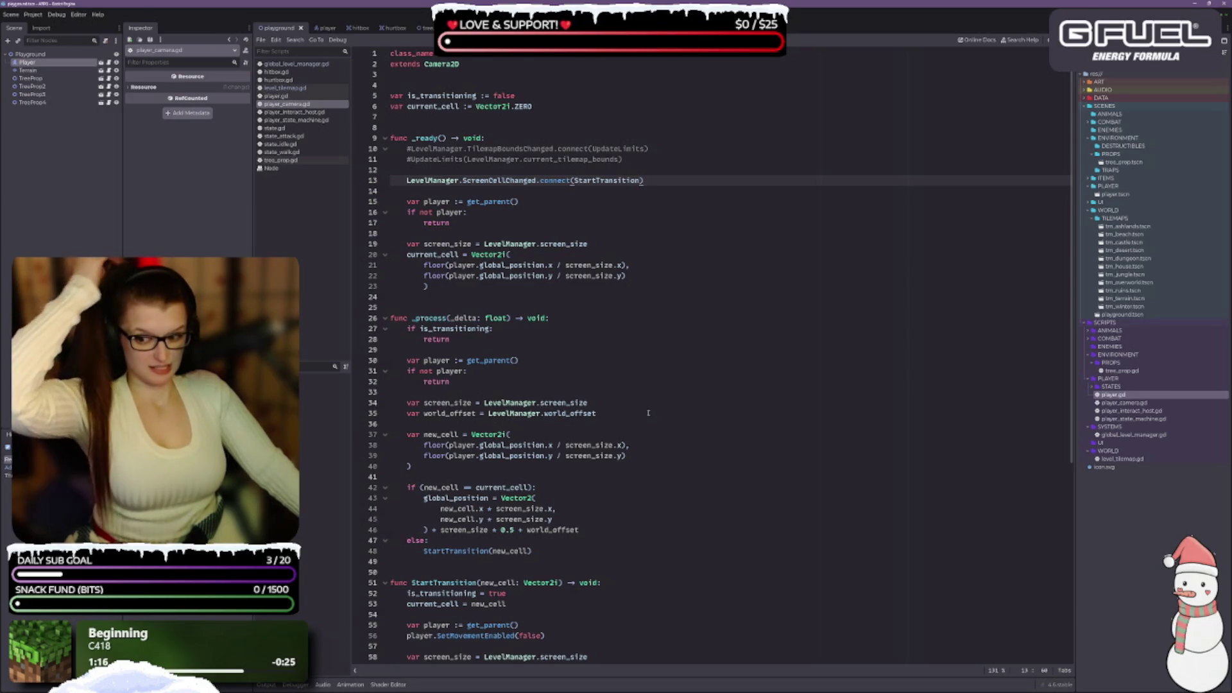
pyautogui.moveTo(615, 455)
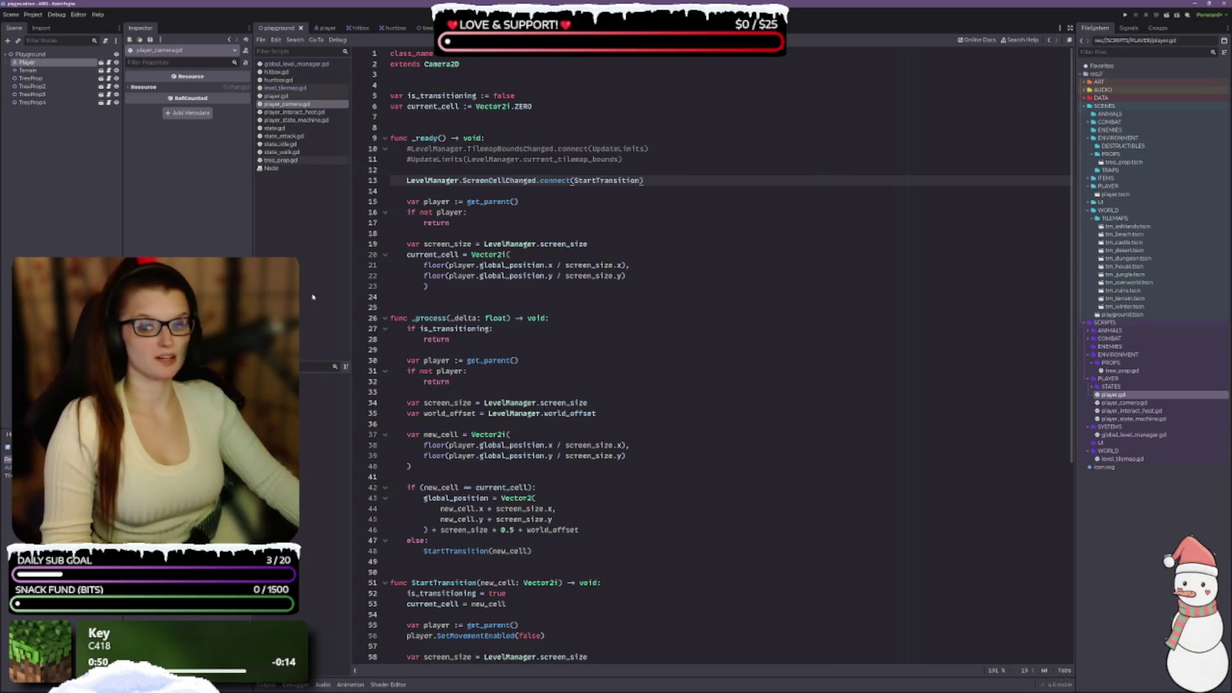
# Review lines 23–29 of player_camera.gd's _ready and _process, then return to global_level_manager.gd.
pyautogui.click(571, 275)
pyautogui.click(534, 290)
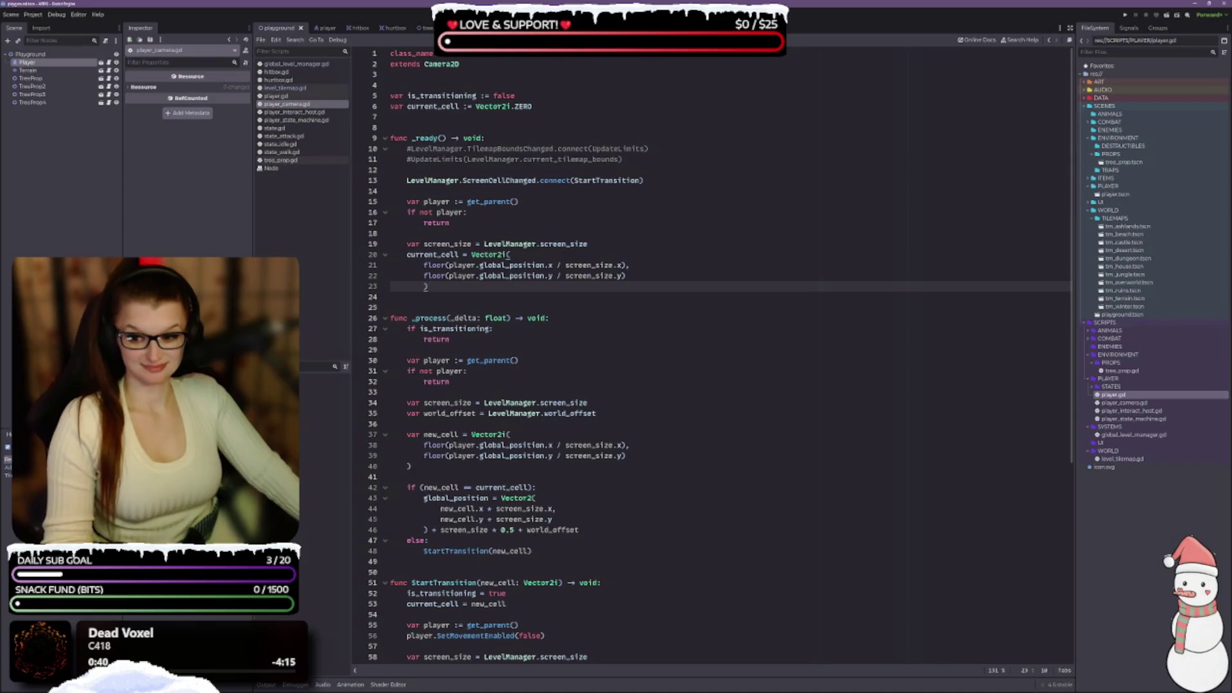
pyautogui.click(579, 319)
pyautogui.click(568, 333)
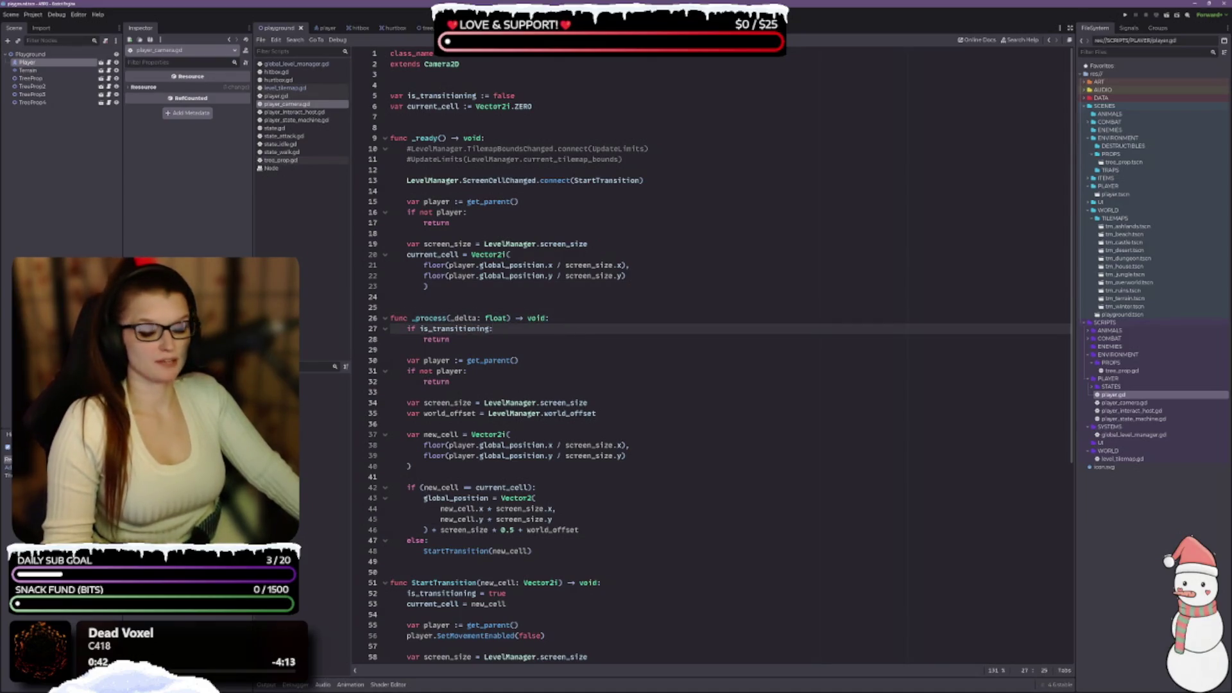
pyautogui.click(530, 350)
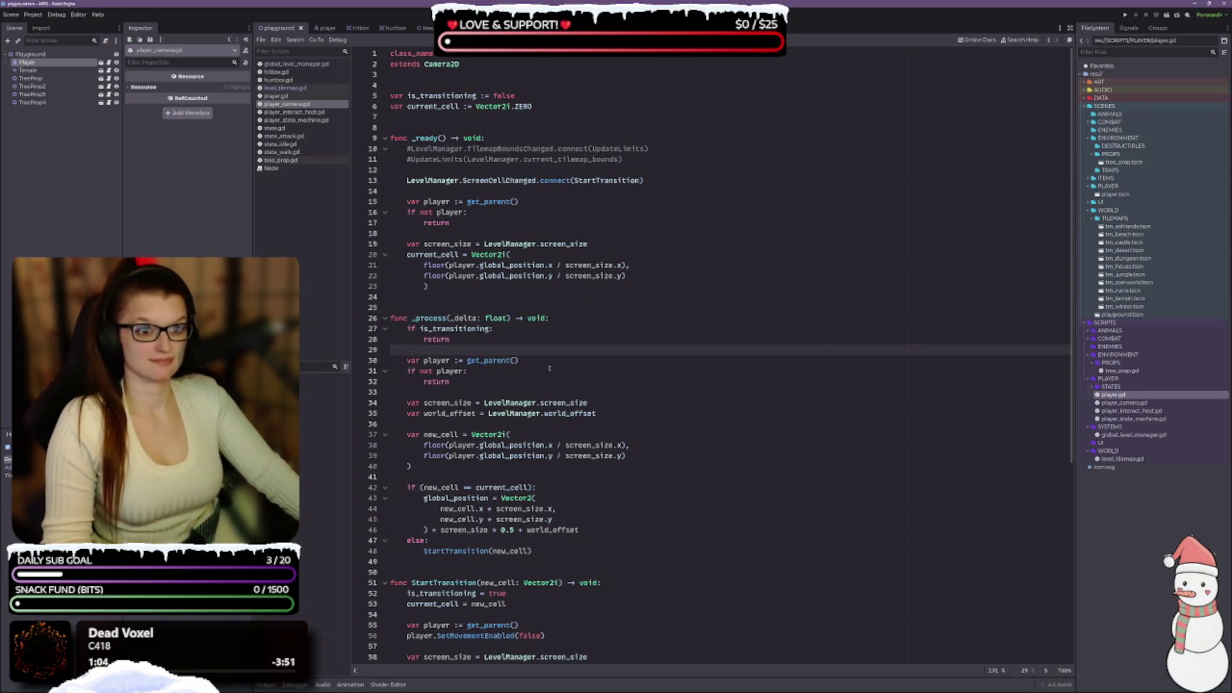
pyautogui.click(308, 65)
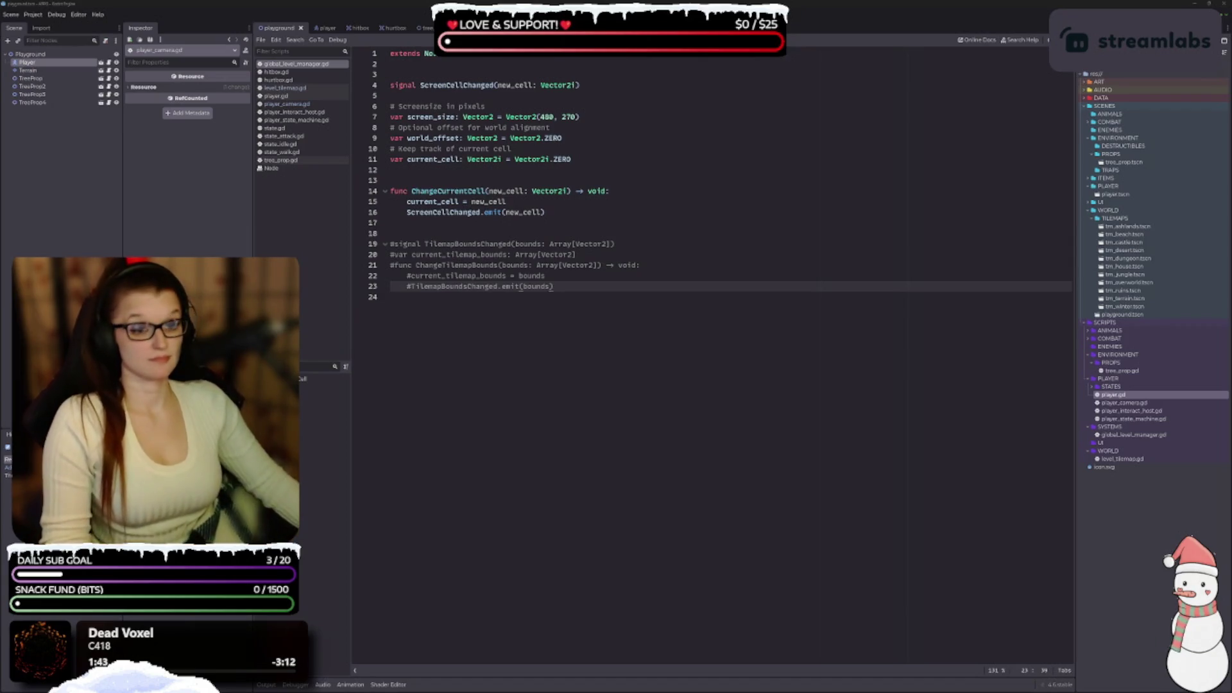
pyautogui.click(606, 85)
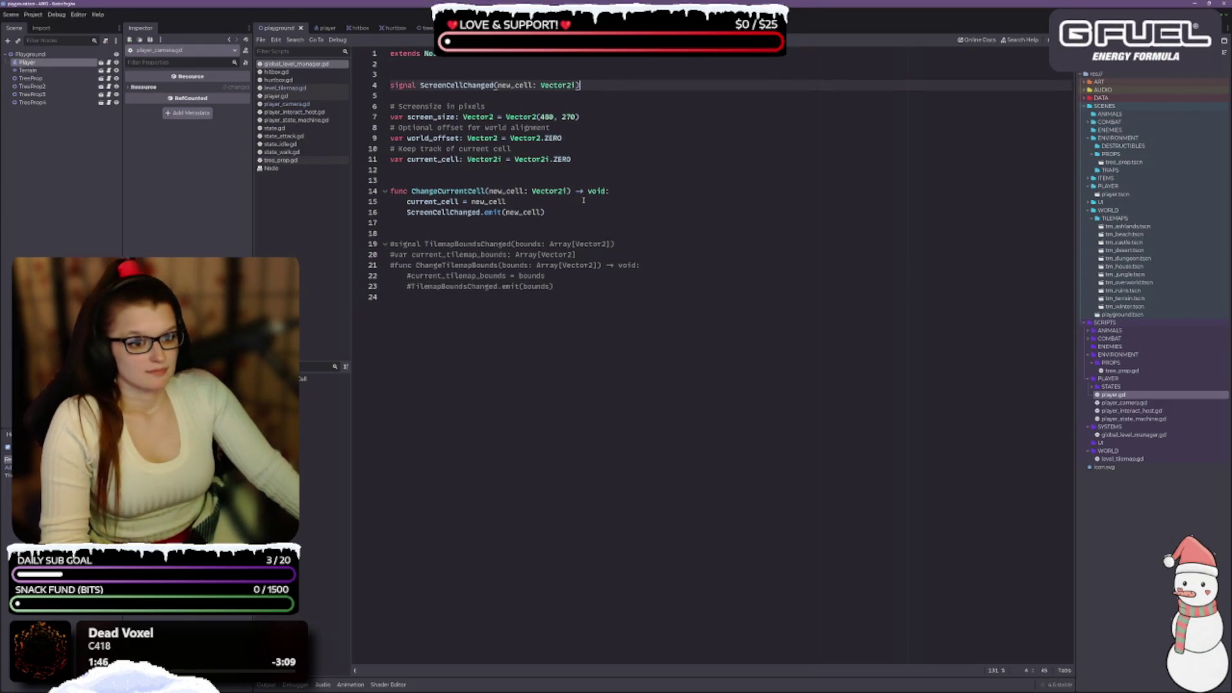
pyautogui.click(610, 92)
pyautogui.click(608, 87)
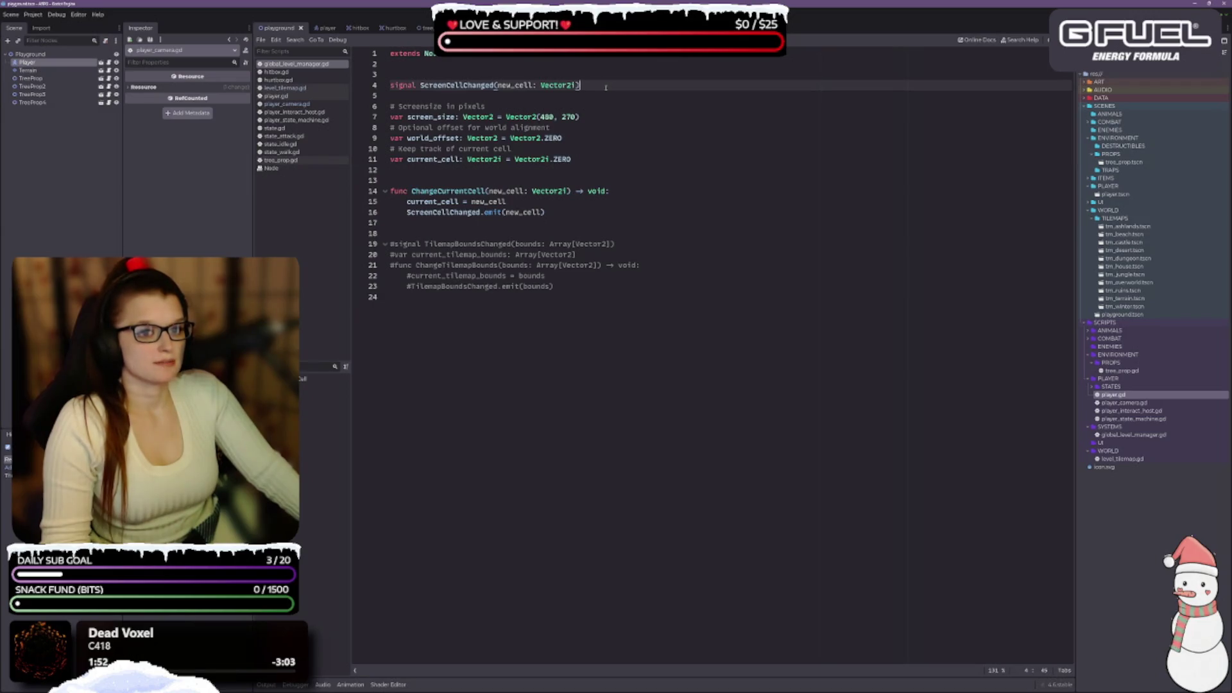
pyautogui.click(626, 192)
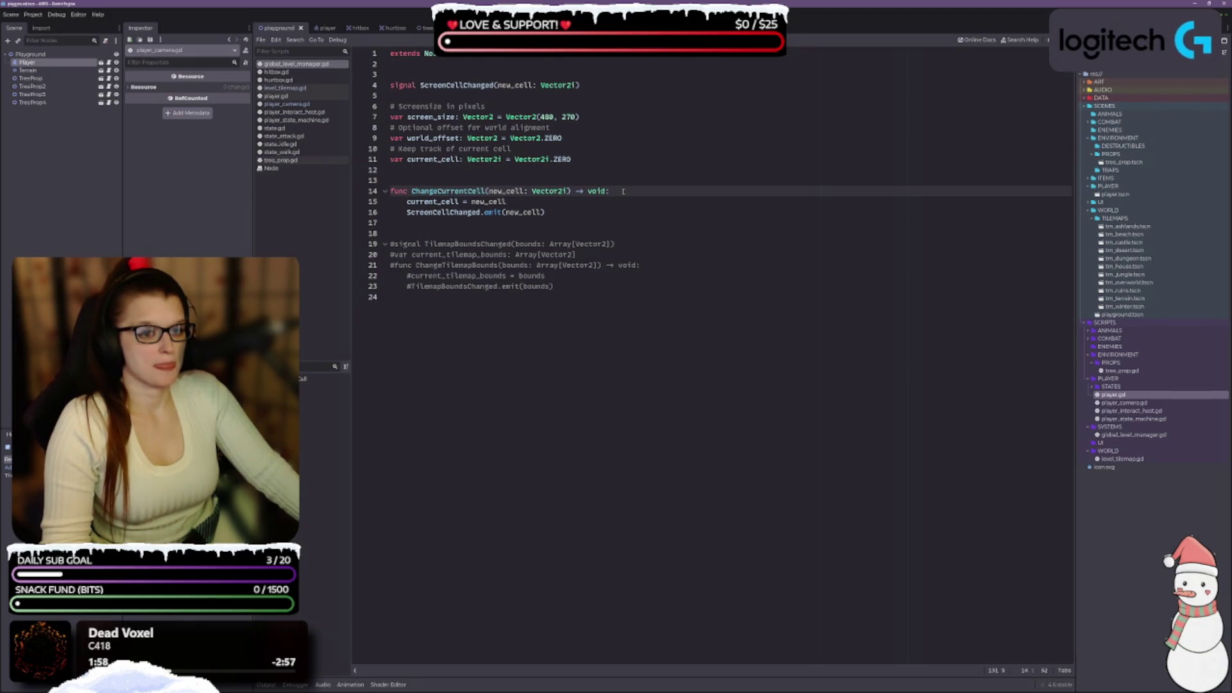
pyautogui.press('Down')
pyautogui.press('Down')
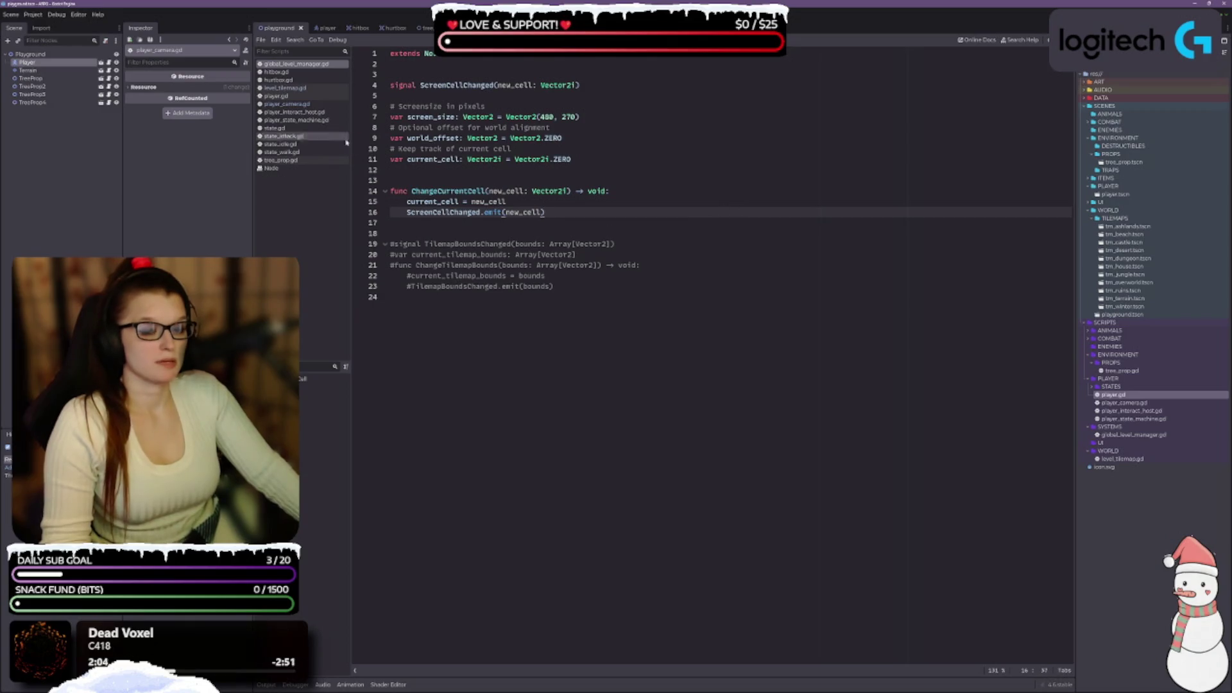
# Open player_camera.gd and select the ScreenCellChanged connect statement on line 13.
pyautogui.click(323, 88)
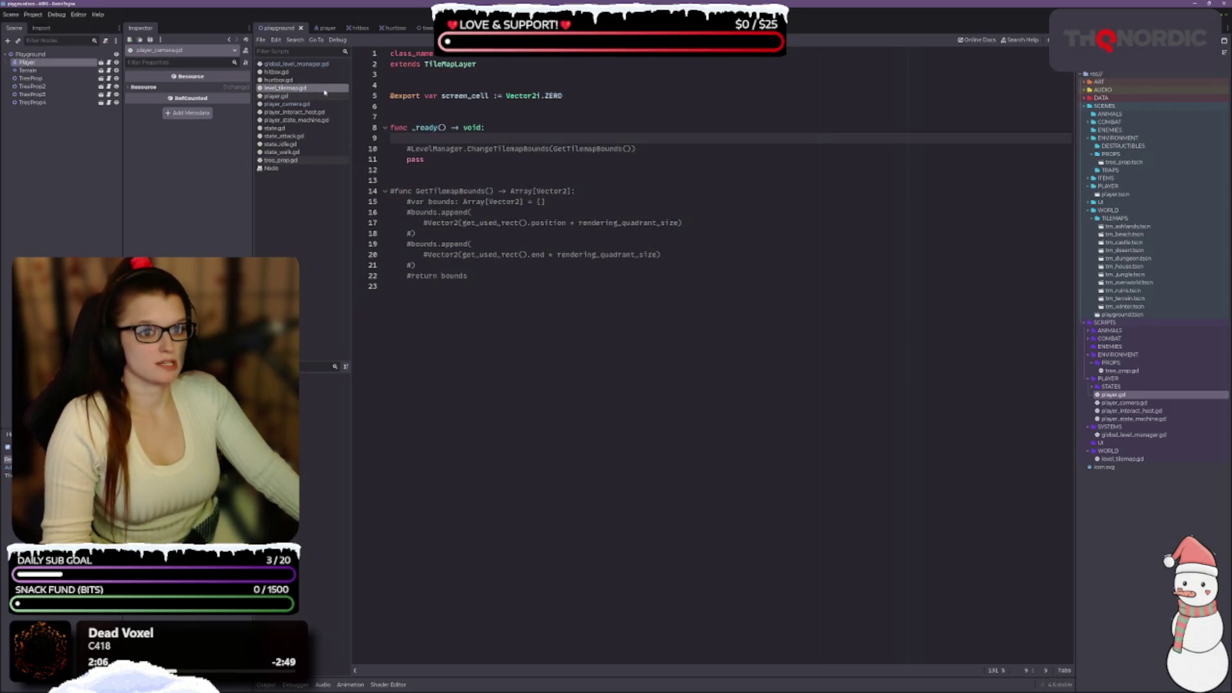
pyautogui.click(287, 104)
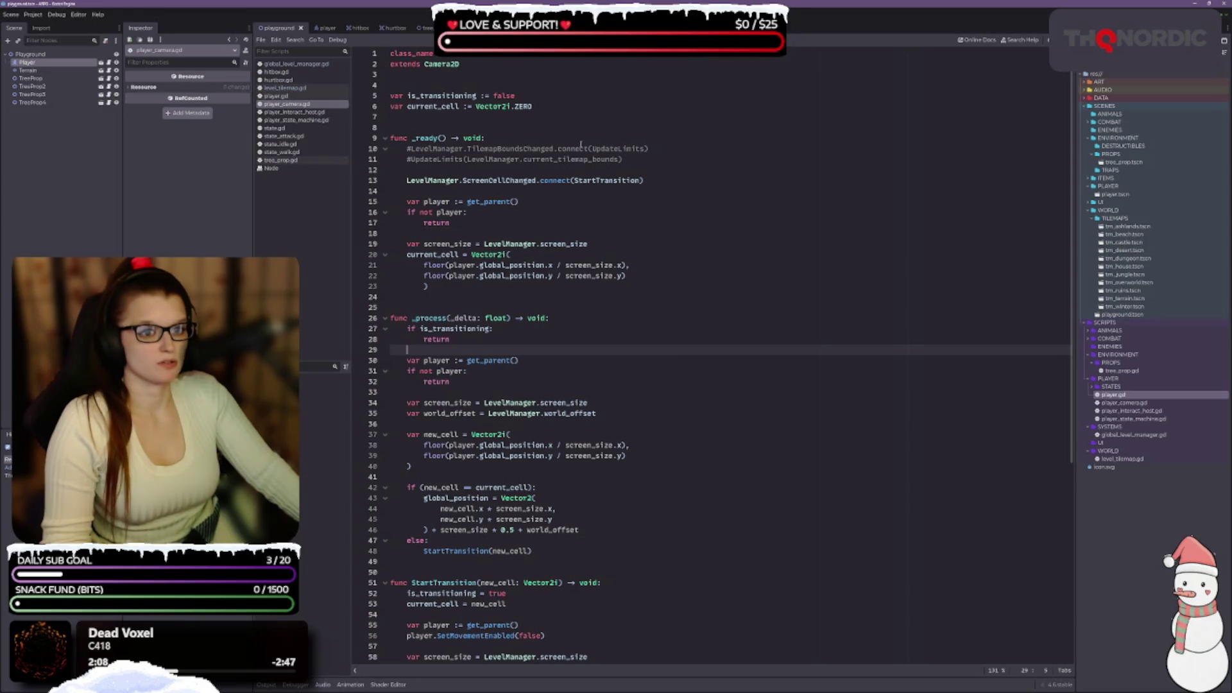
pyautogui.click(502, 180)
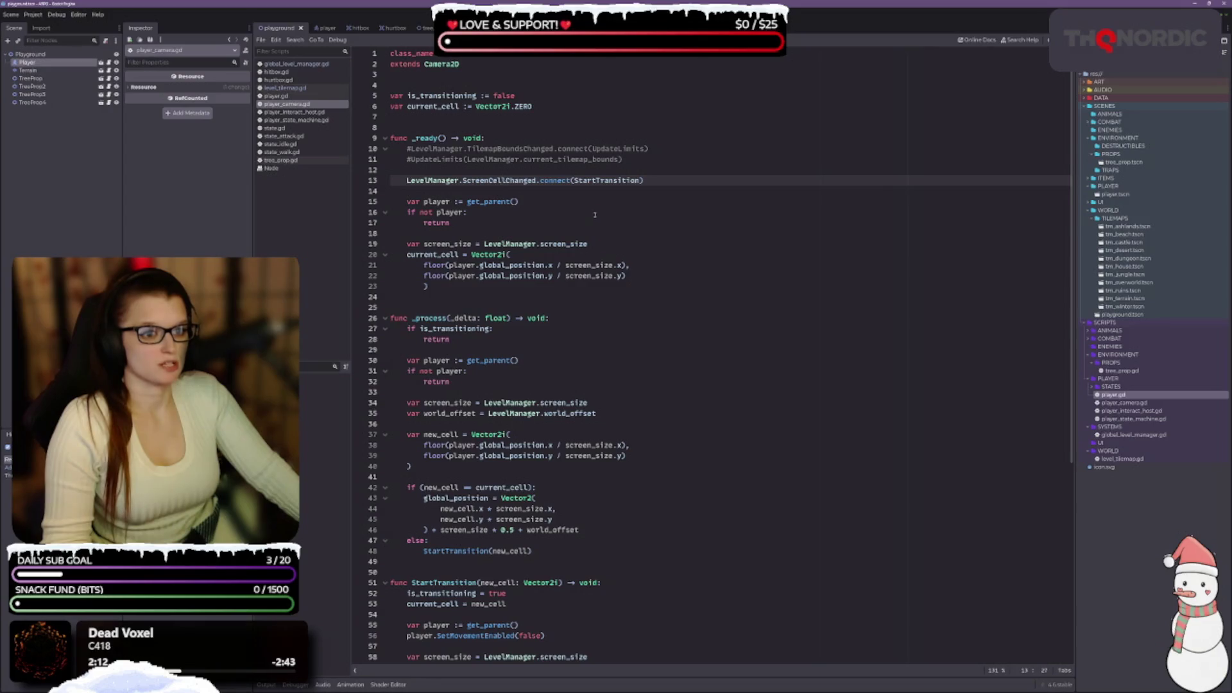
pyautogui.moveTo(613, 180); pyautogui.dragTo(643, 181)
pyautogui.hotkey('shift', 'Left')
pyautogui.hotkey('shift', 'Left')
pyautogui.hotkey('shift', 'Left')
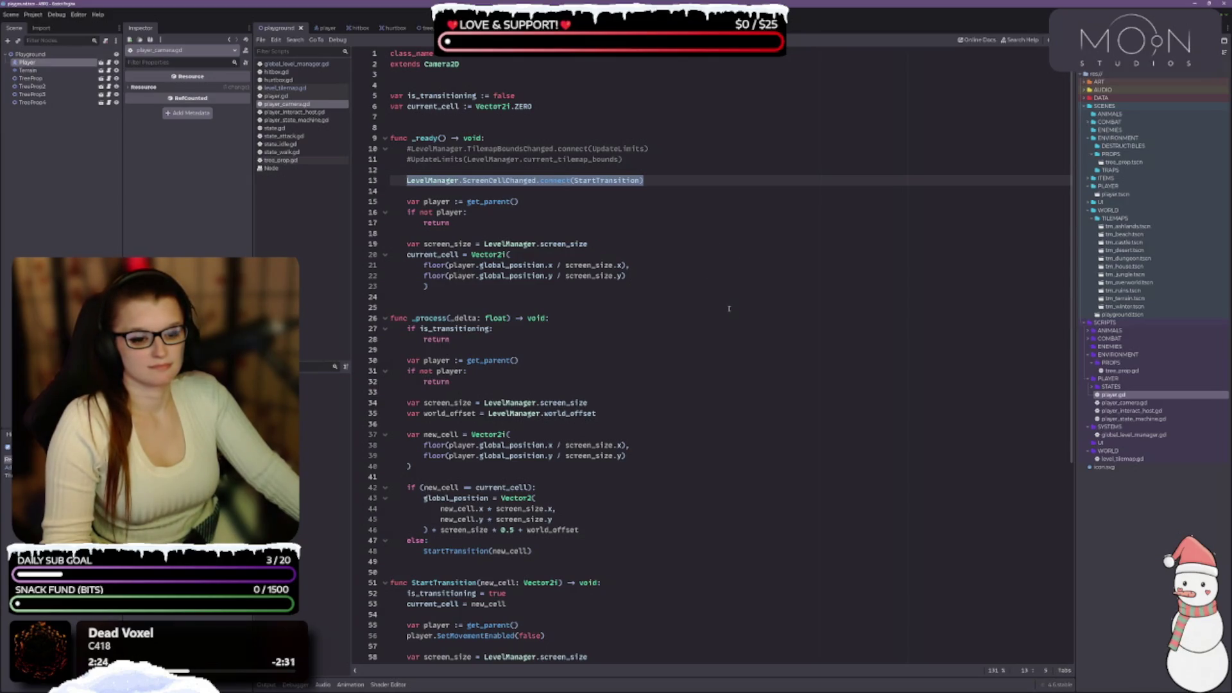
# Scroll through the camera script, then go back to global_level_manager.gd.
pyautogui.scroll(-7, 737, 342)
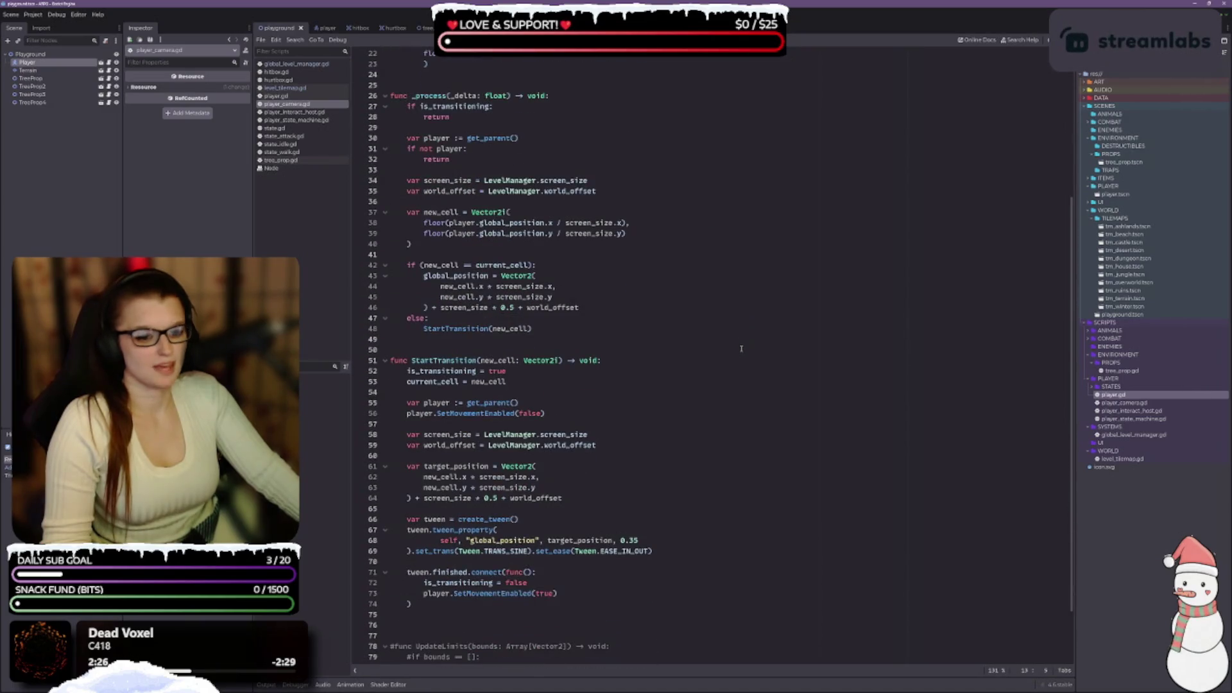
pyautogui.scroll(-2, 742, 349)
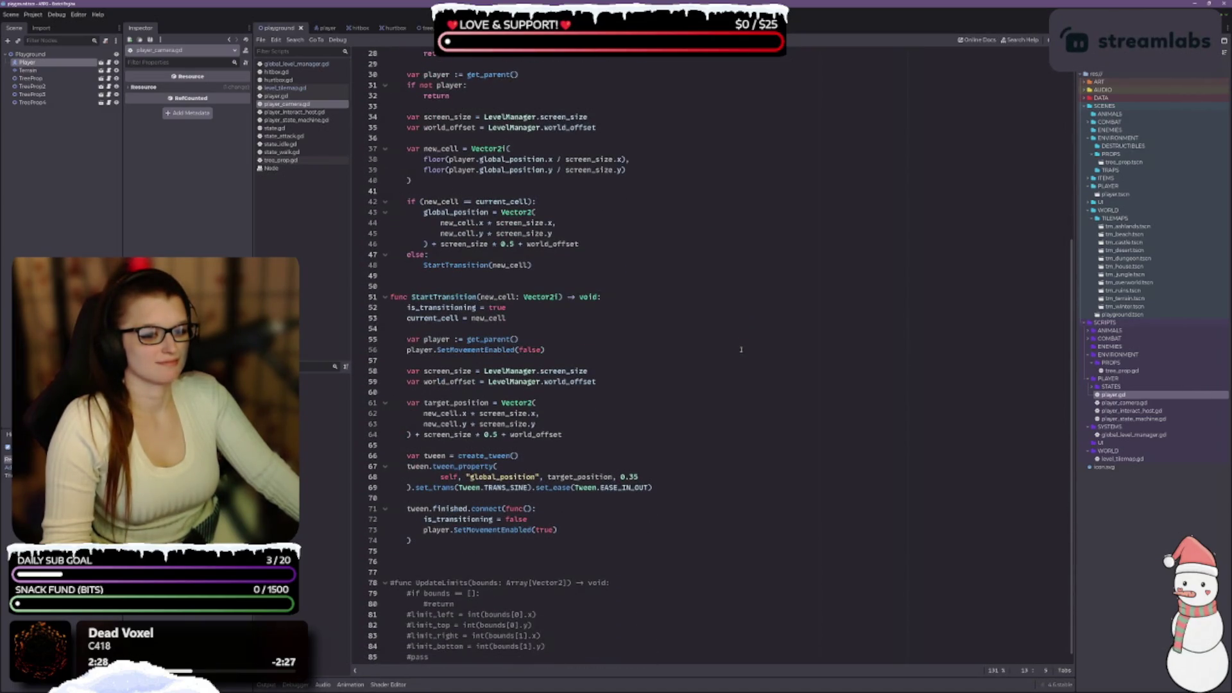
pyautogui.scroll(-1, 739, 351)
pyautogui.scroll(9, 739, 352)
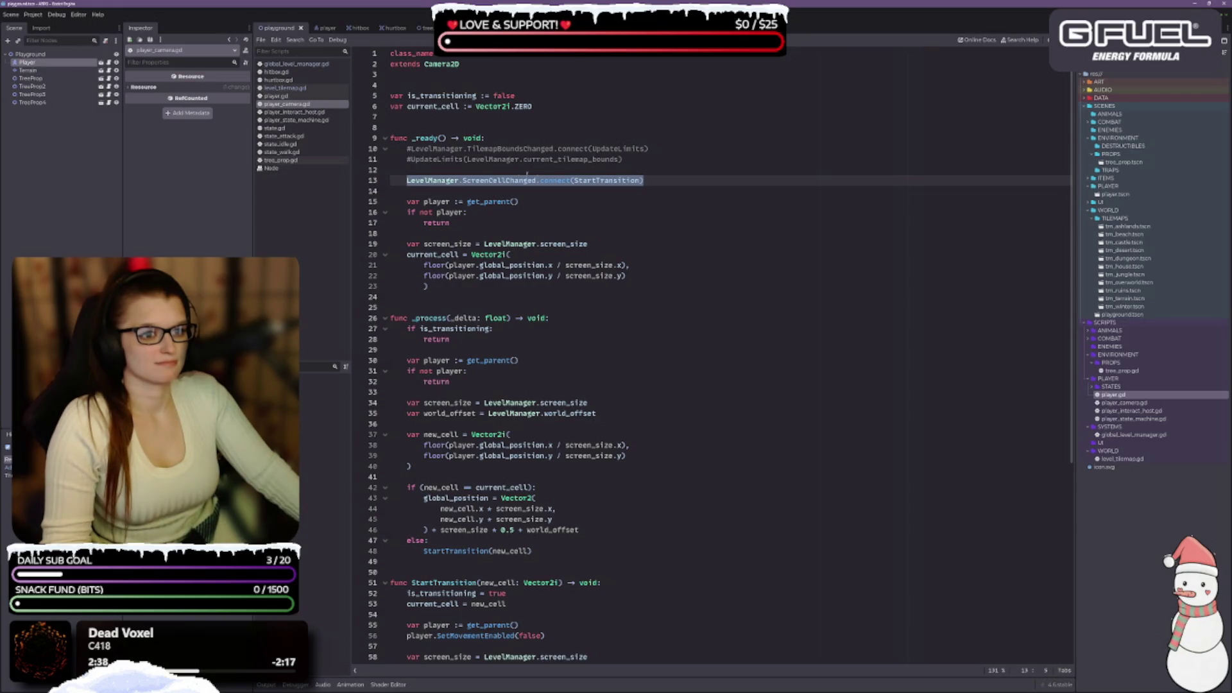
pyautogui.moveTo(556, 182)
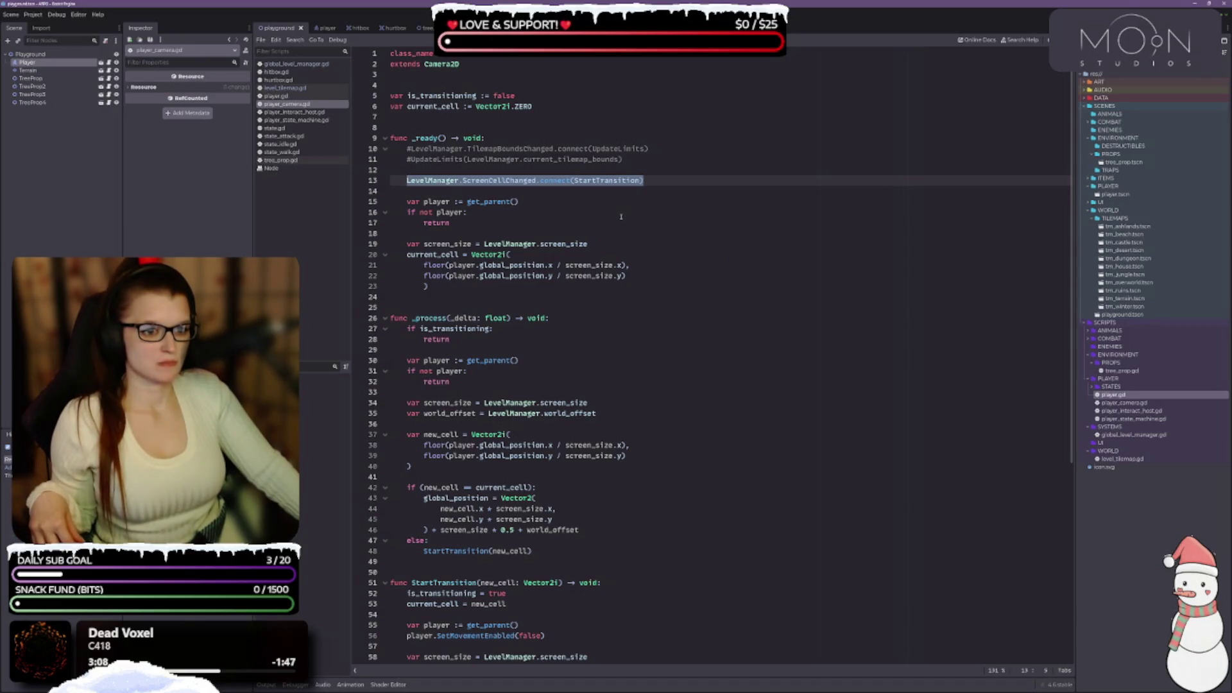
pyautogui.click(314, 64)
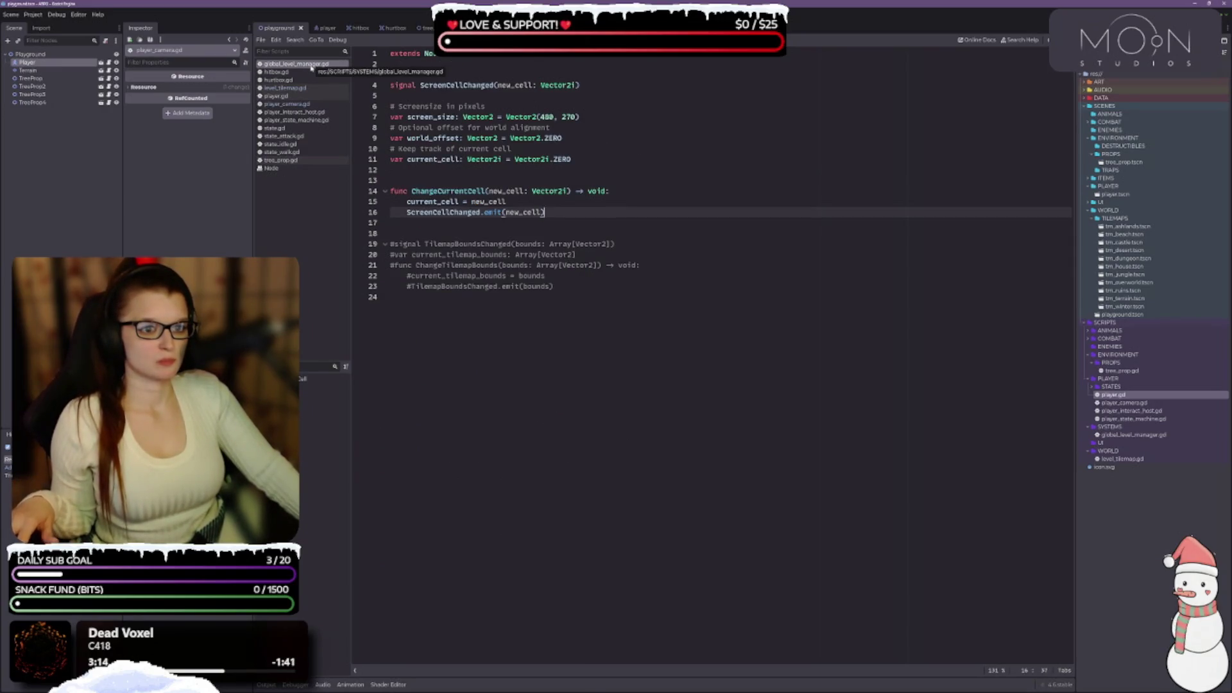
# Compare player_camera.gd with global_level_manager.gd, save the manager script, and return to the camera script.
pyautogui.click(304, 105)
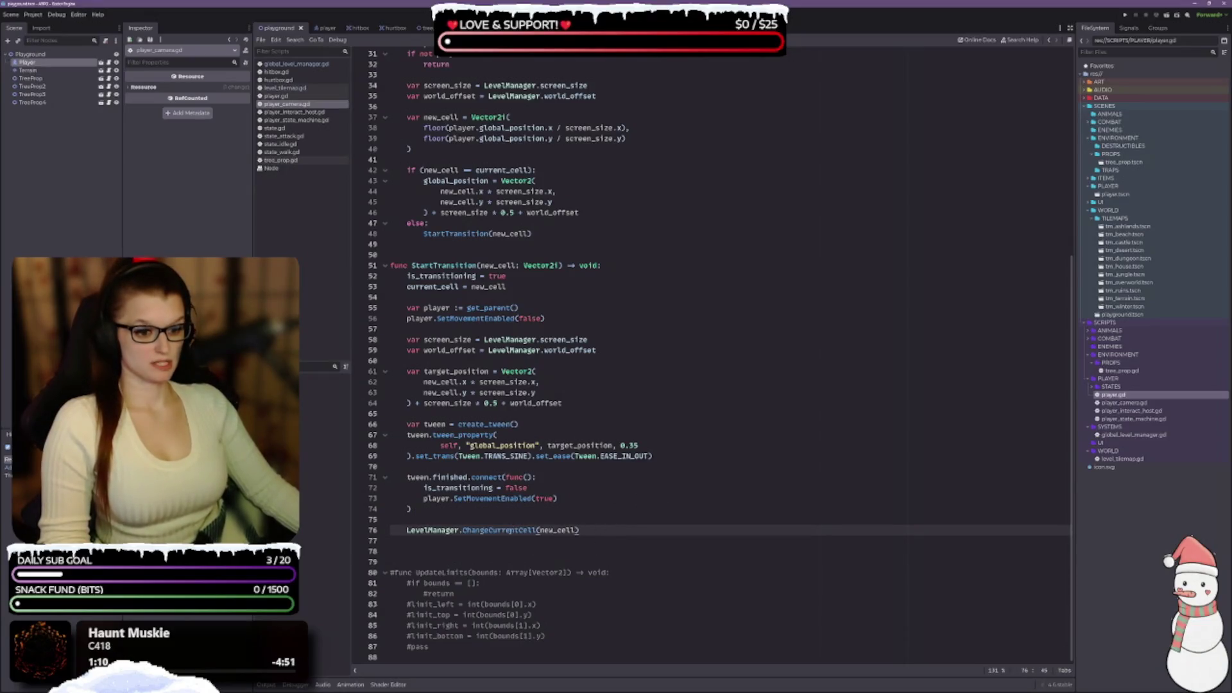
pyautogui.click(296, 63)
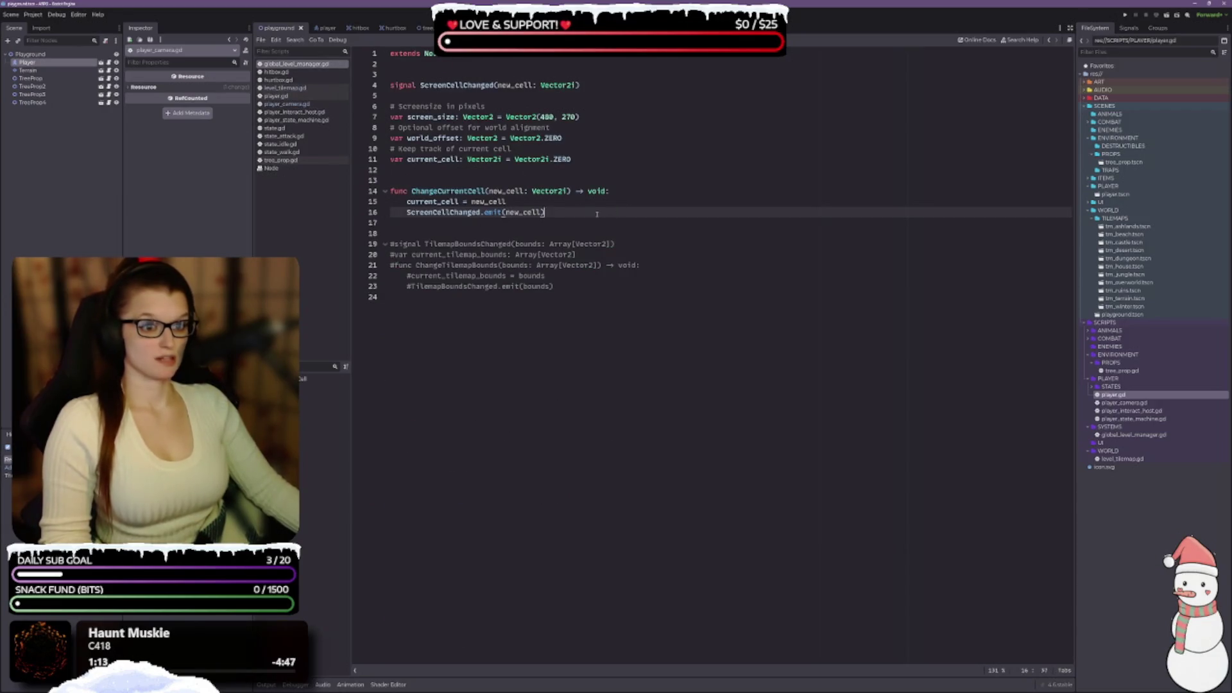
pyautogui.hotkey('ctrl', 's')
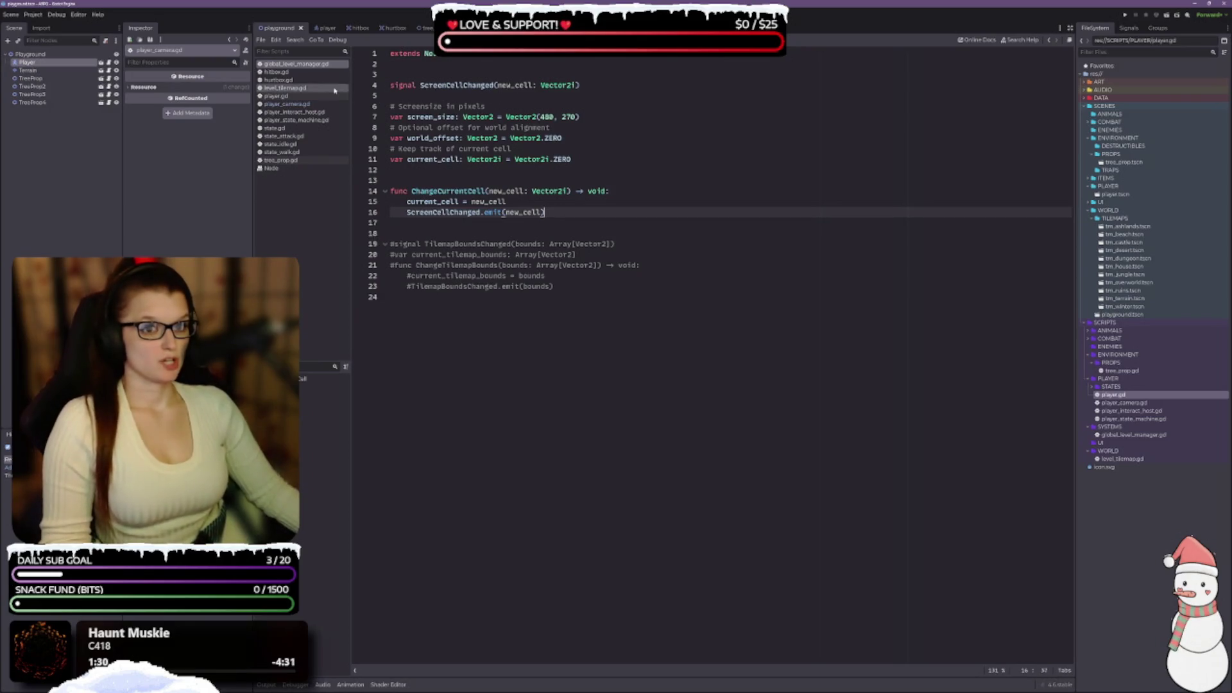
pyautogui.click(287, 104)
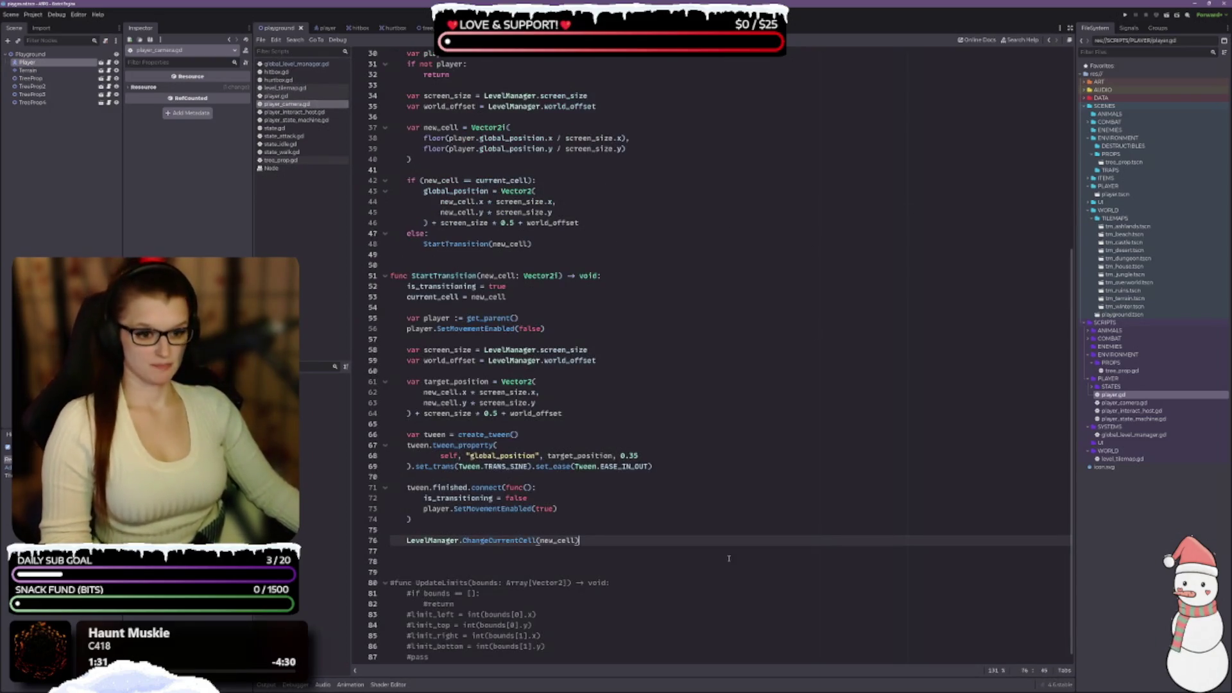
pyautogui.scroll(10, 616, 554)
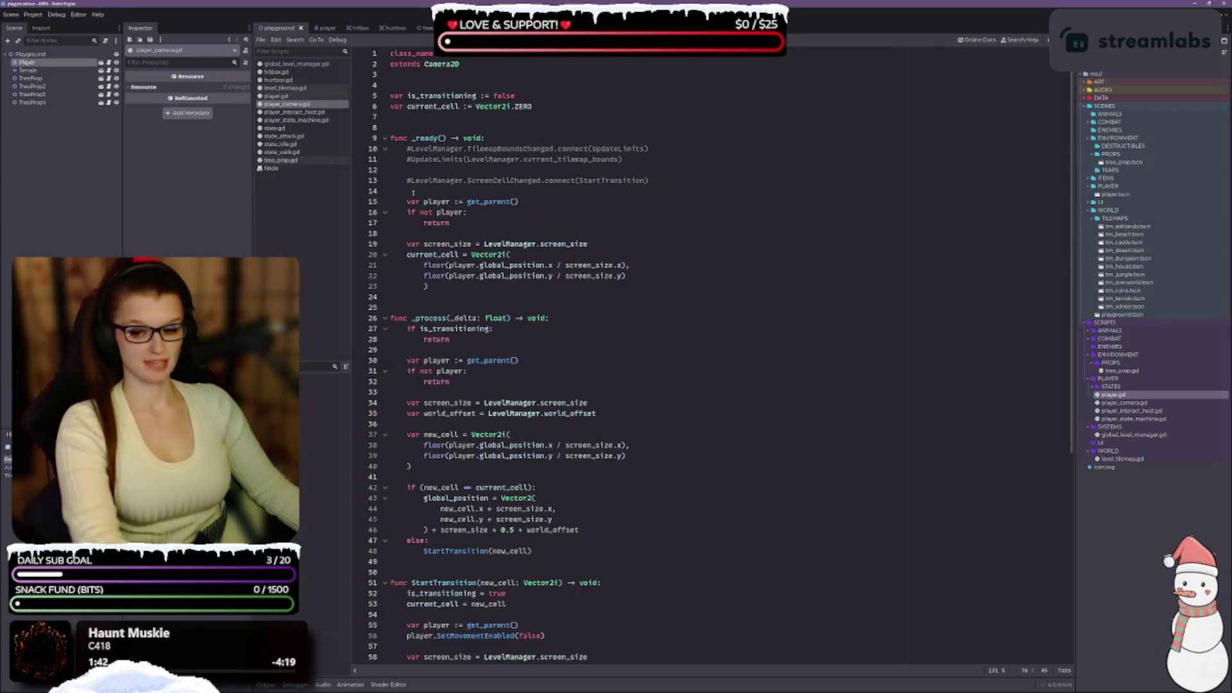
# Delete the commented-out connection lines in _ready and re-indent the player lookup line.
pyautogui.moveTo(420, 195); pyautogui.dragTo(369, 151)
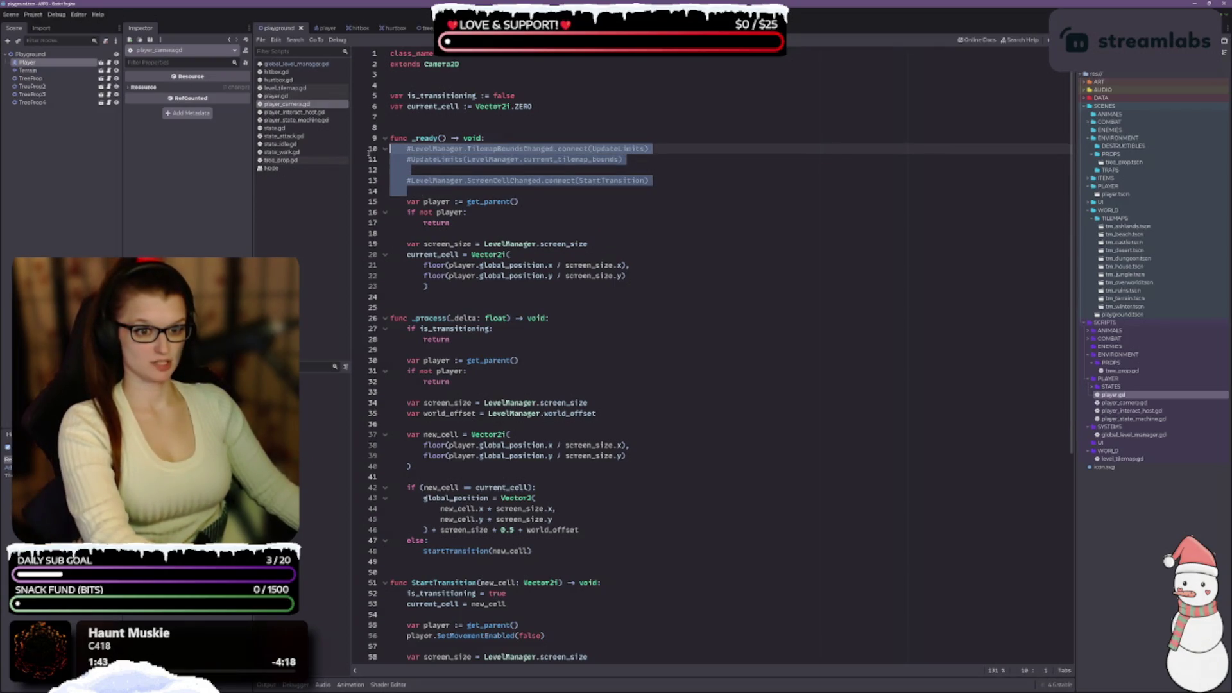
pyautogui.press('Delete')
pyautogui.press('Delete')
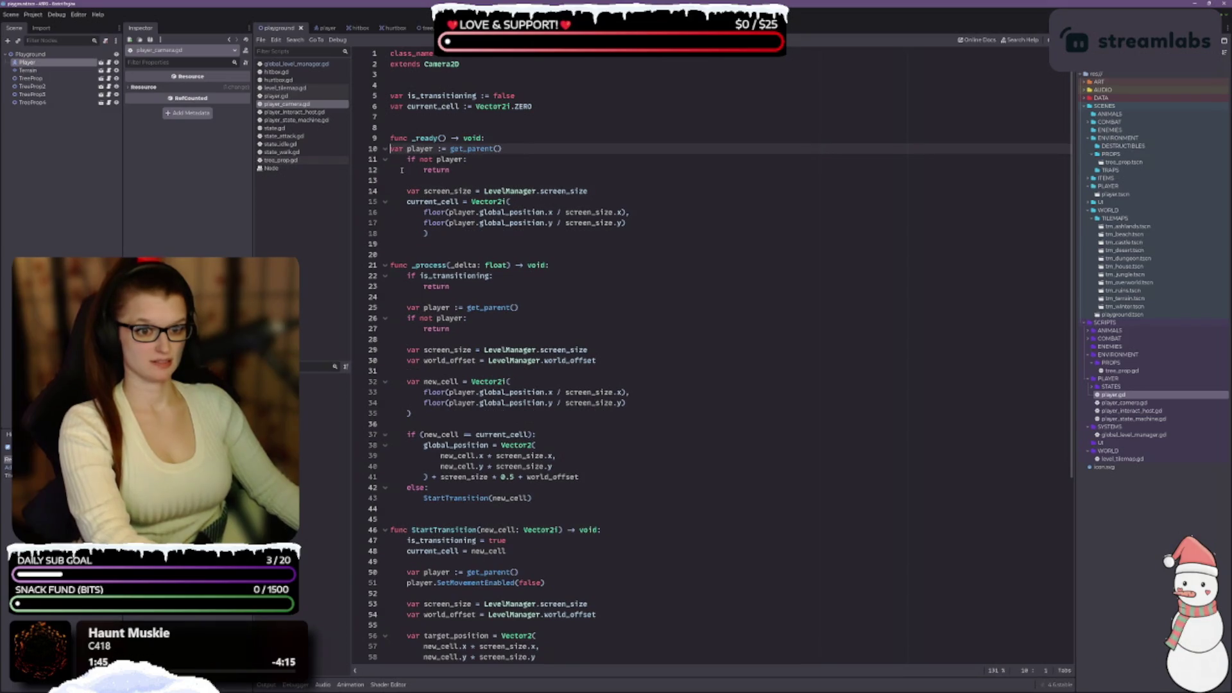
pyautogui.press('Tab')
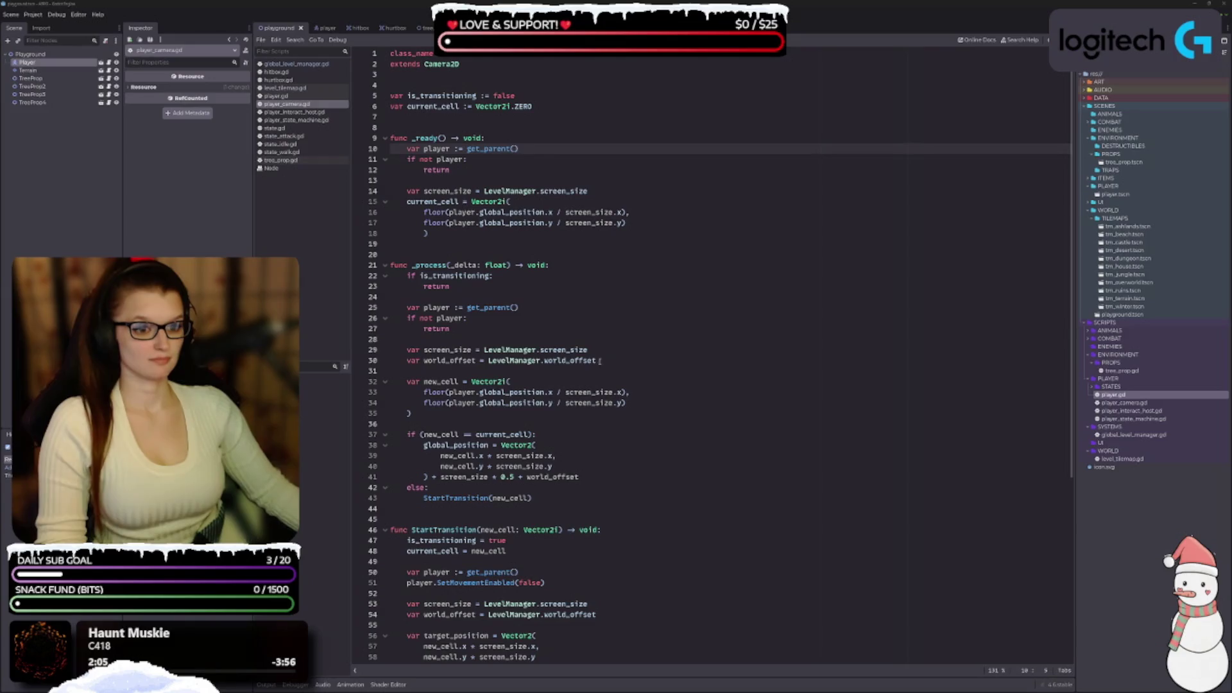
pyautogui.scroll(-8, 663, 341)
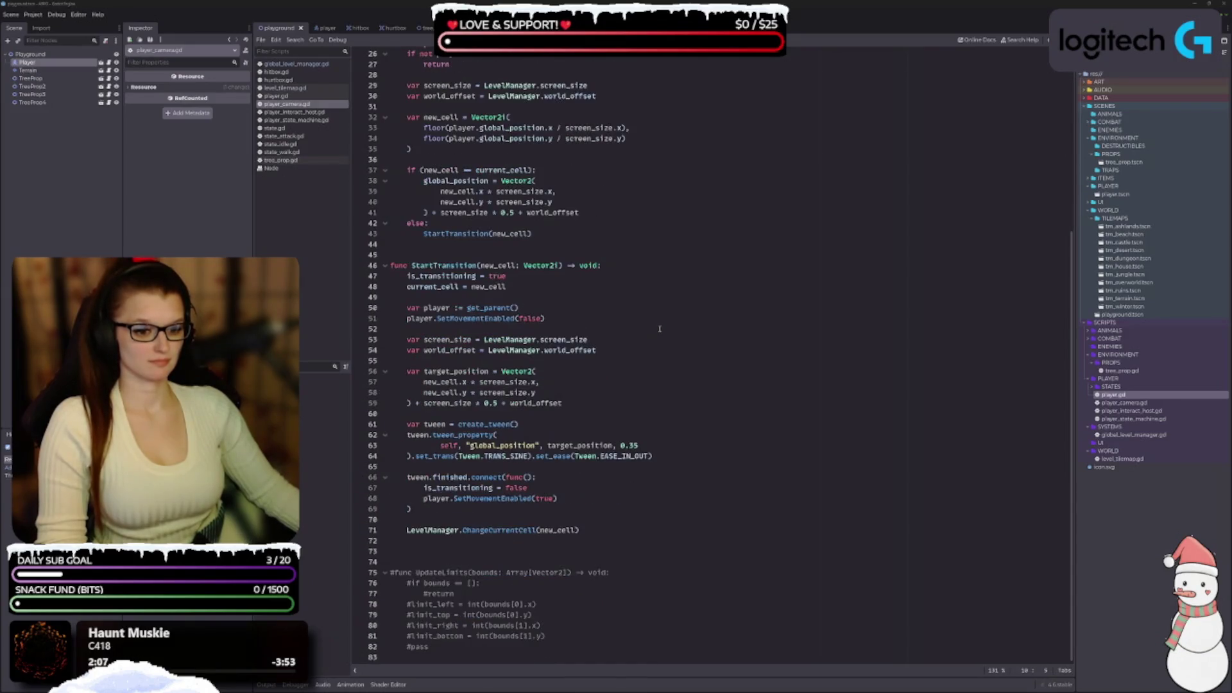
# Remove the commented-out UpdateLimits block, tidy the file's trailing lines, and save player_camera.gd.
pyautogui.moveTo(439, 647)
pyautogui.mouseDown()
pyautogui.moveTo(398, 635)
pyautogui.moveTo(390, 552)
pyautogui.mouseUp()
pyautogui.press('Delete')
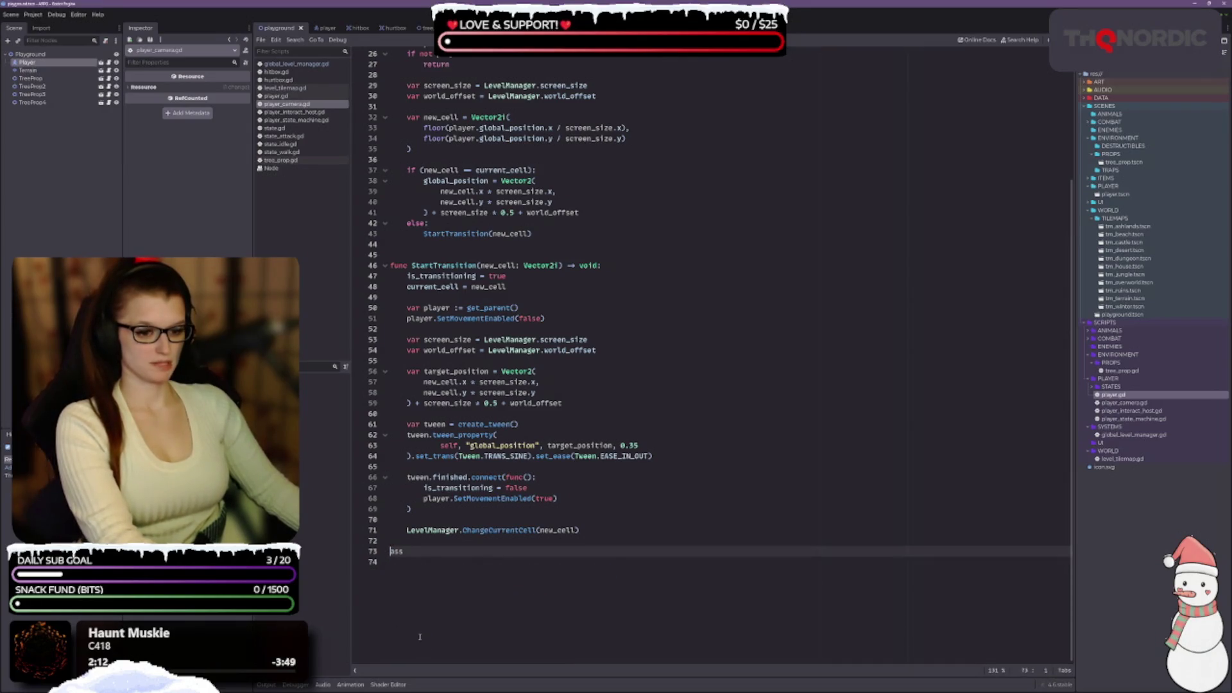
pyautogui.hotkey('shift', 'End')
pyautogui.press('BackSpace')
pyautogui.press('BackSpace')
pyautogui.press('BackSpace')
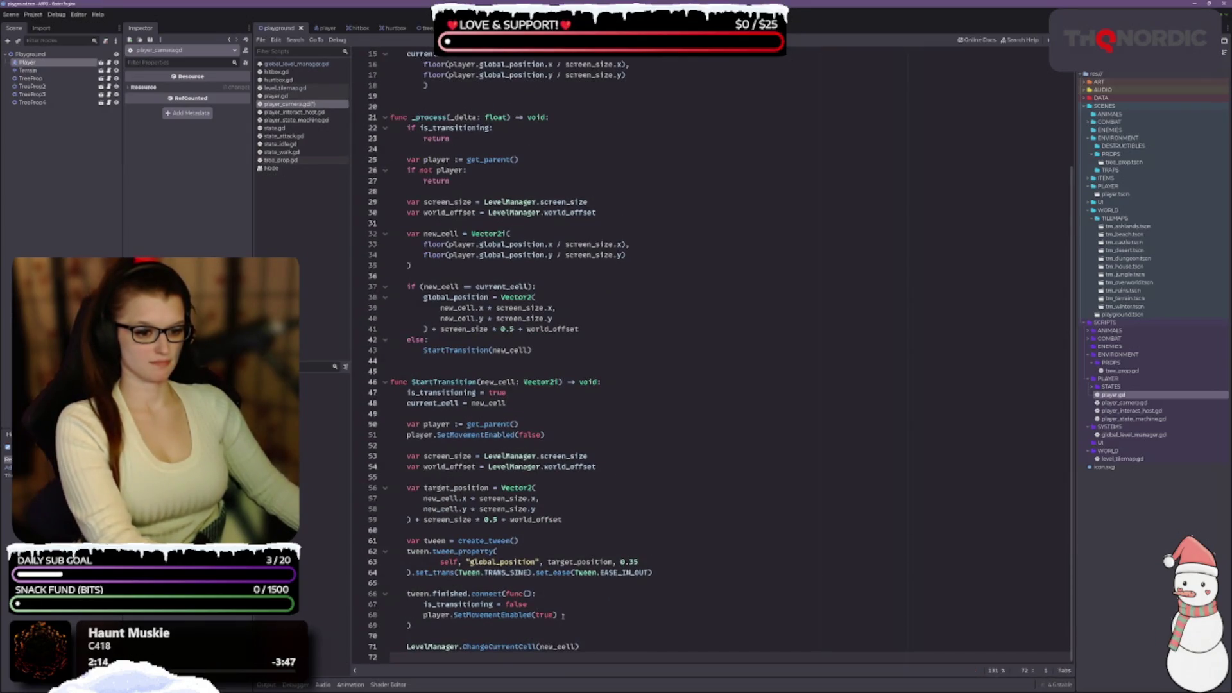
pyautogui.press('Return')
pyautogui.press('Return')
pyautogui.press('Return')
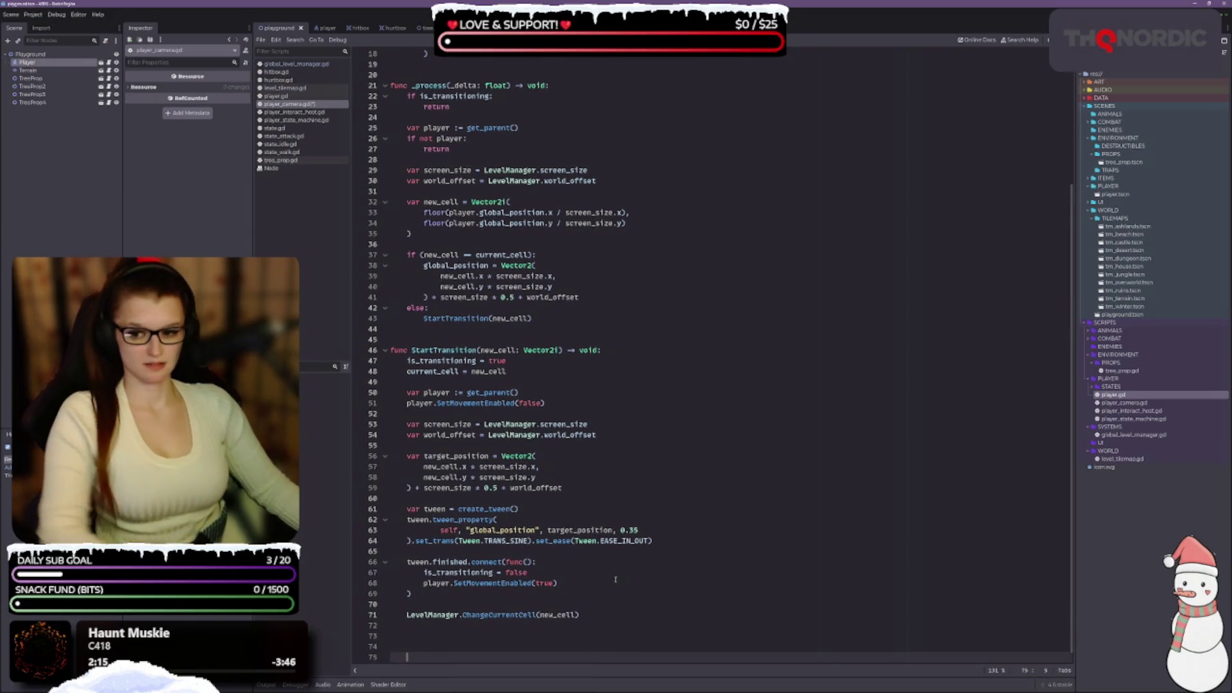
pyautogui.hotkey('ctrl', 's')
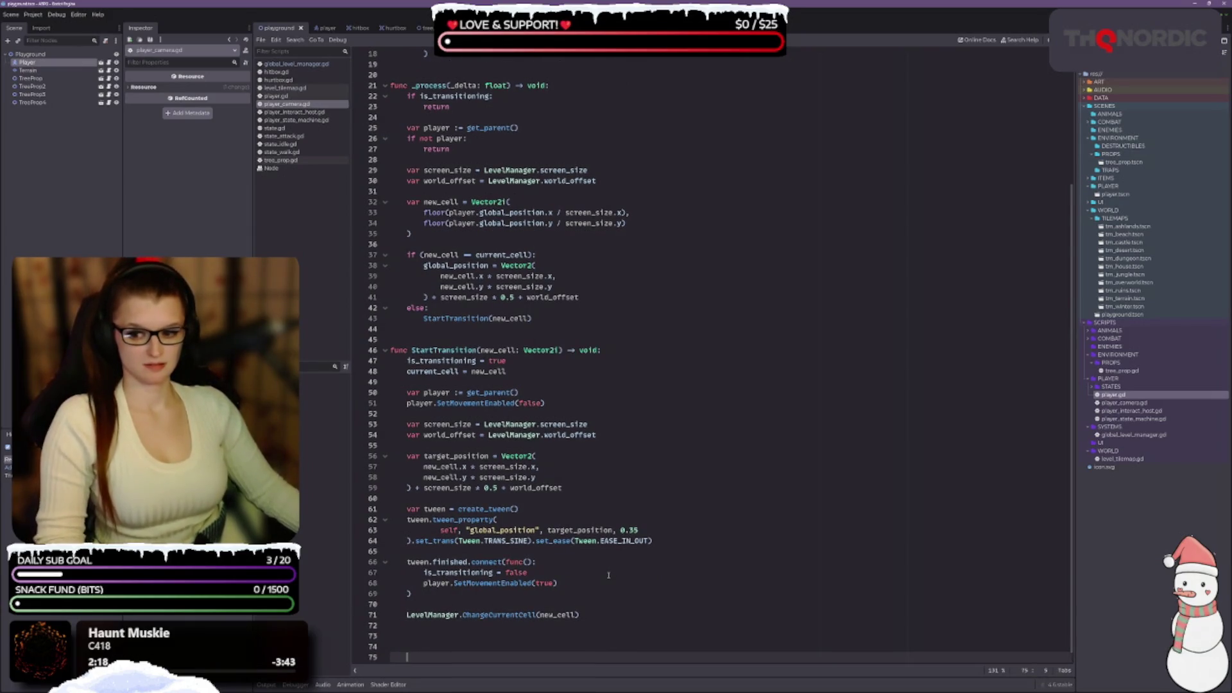
pyautogui.scroll(-1, 610, 580)
pyautogui.scroll(2, 611, 585)
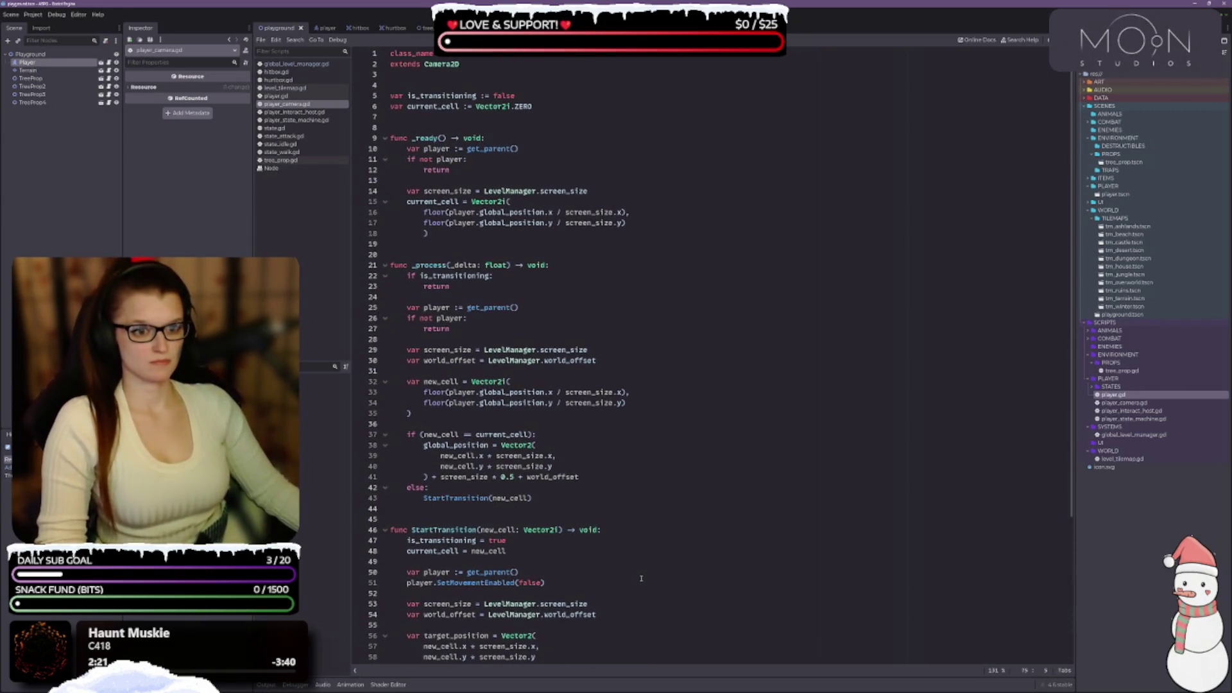
pyautogui.click(283, 88)
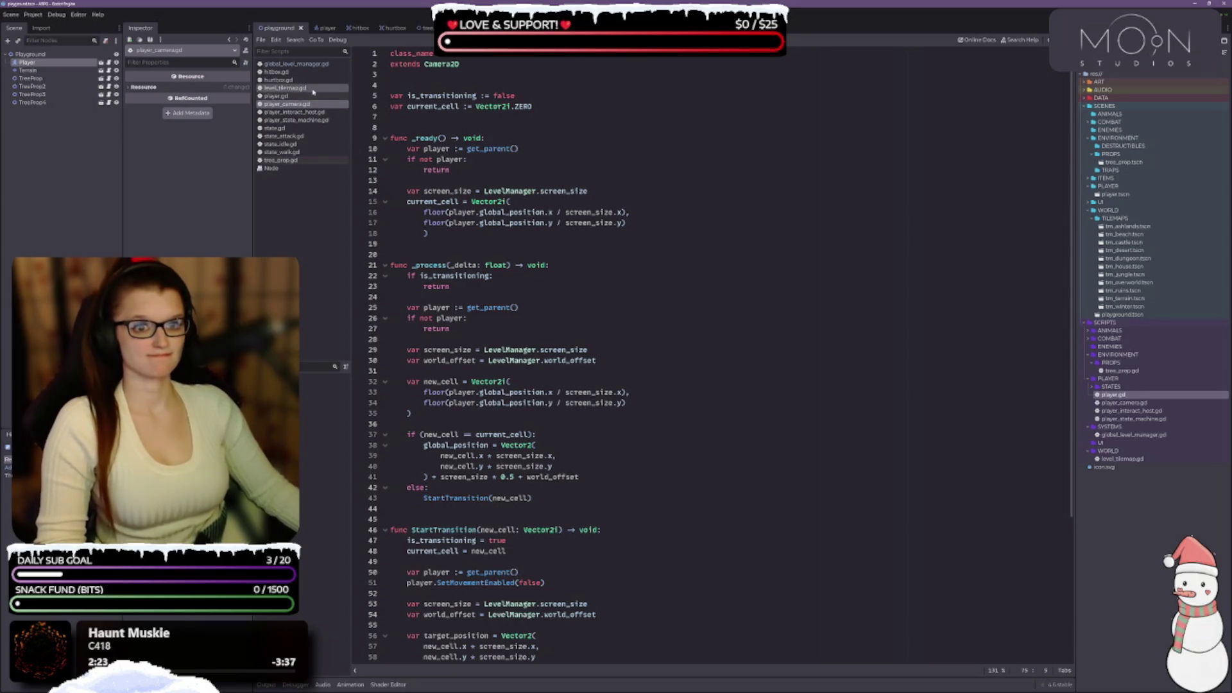
# Delete the commented GetTilemapBounds function and LevelManager bounds line, check with undo/redo, and save level_tilemap.gd.
pyautogui.moveTo(449, 286)
pyautogui.mouseDown()
pyautogui.moveTo(411, 247)
pyautogui.moveTo(390, 191)
pyautogui.mouseUp()
pyautogui.press('BackSpace')
pyautogui.moveTo(635, 148); pyautogui.dragTo(407, 148)
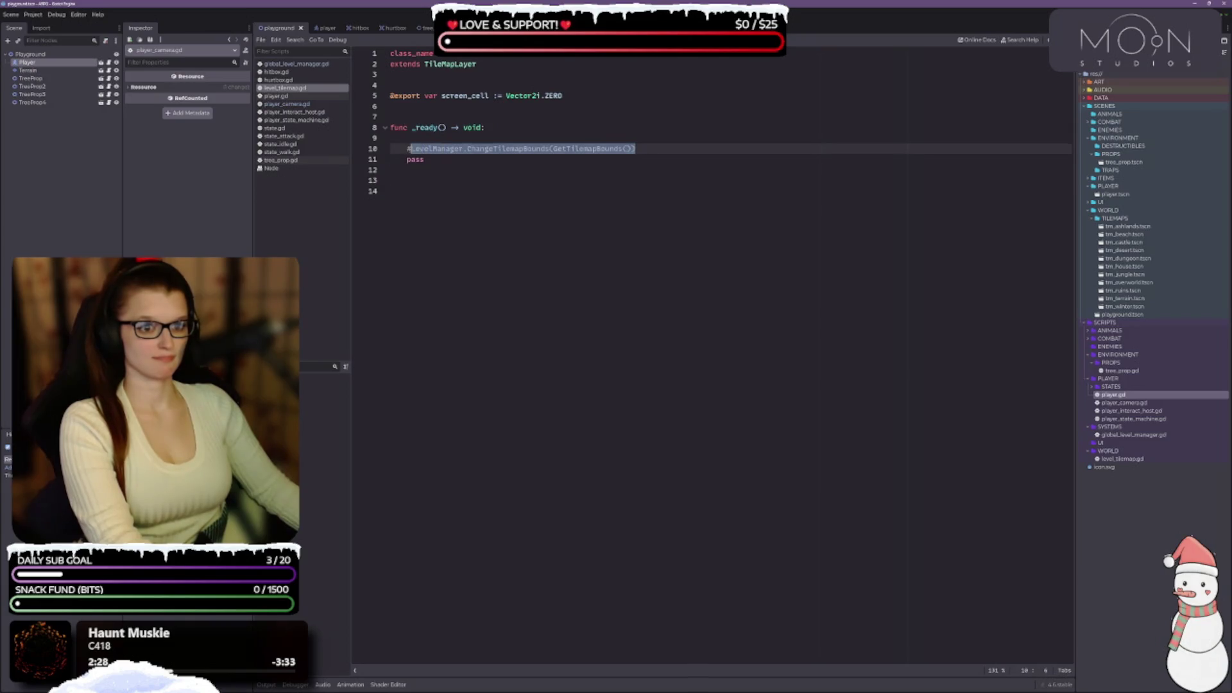
pyautogui.press('BackSpace')
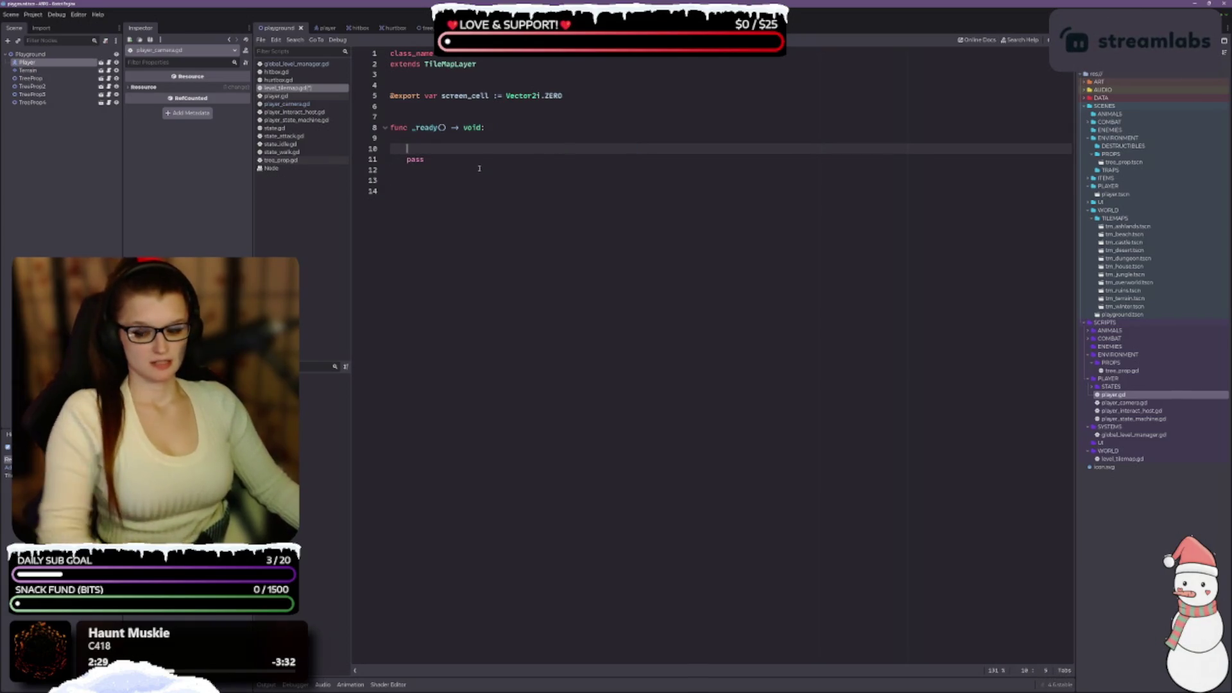
pyautogui.hotkey('ctrl', 'z')
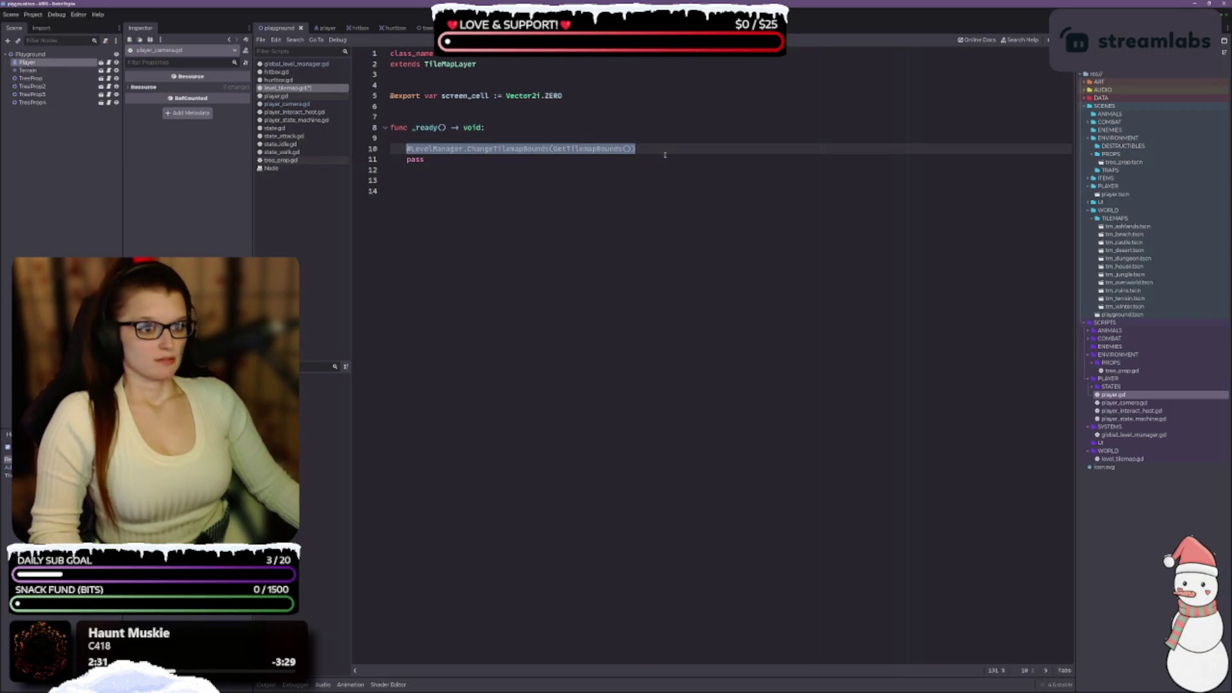
pyautogui.hotkey('ctrl', 'z')
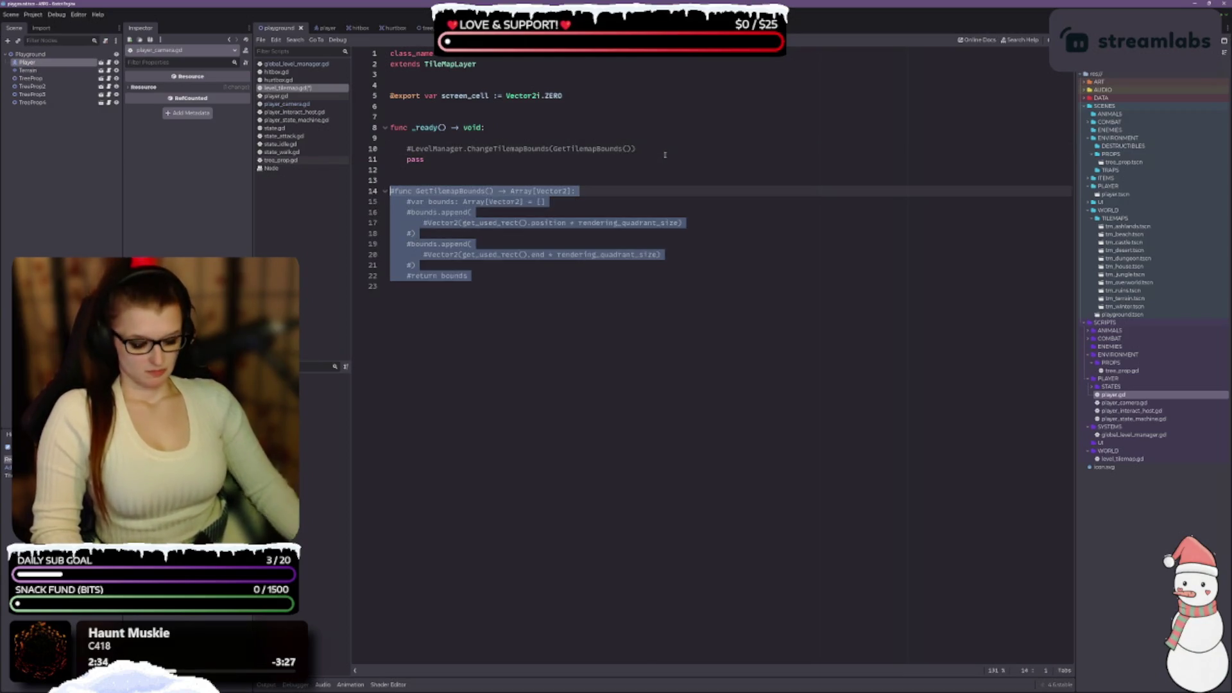
pyautogui.hotkey('ctrl', 'shift', 'z')
pyautogui.hotkey('ctrl', 'shift', 'z')
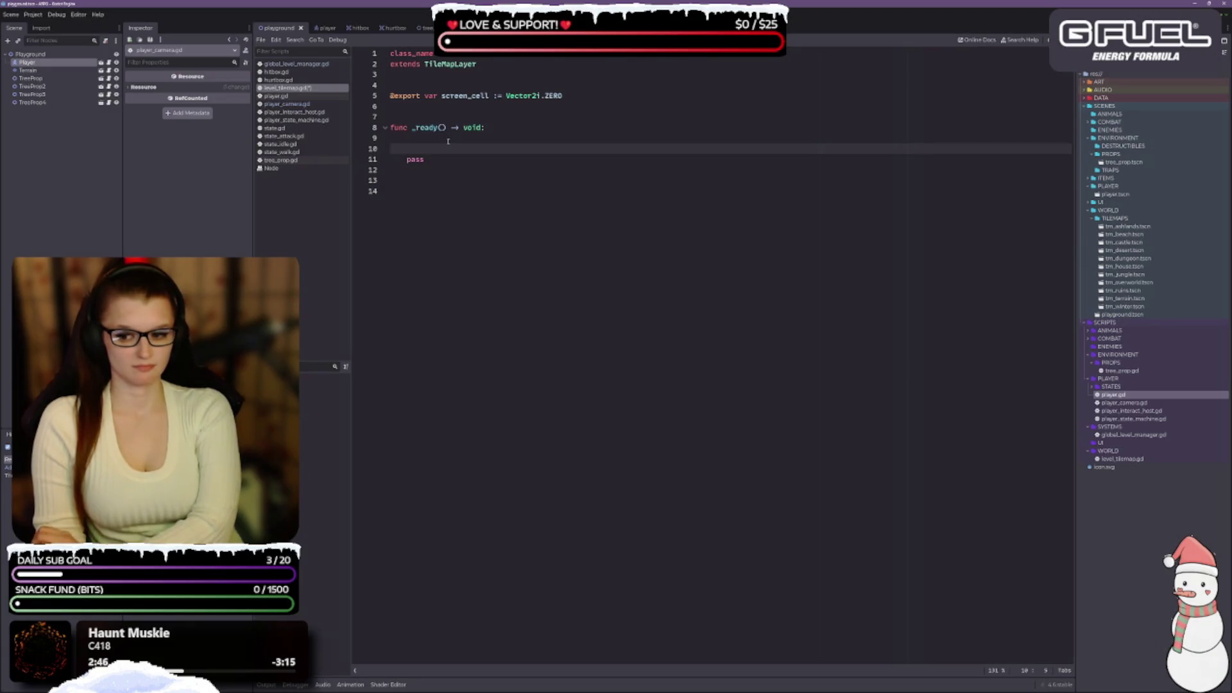
pyautogui.hotkey('ctrl', 's')
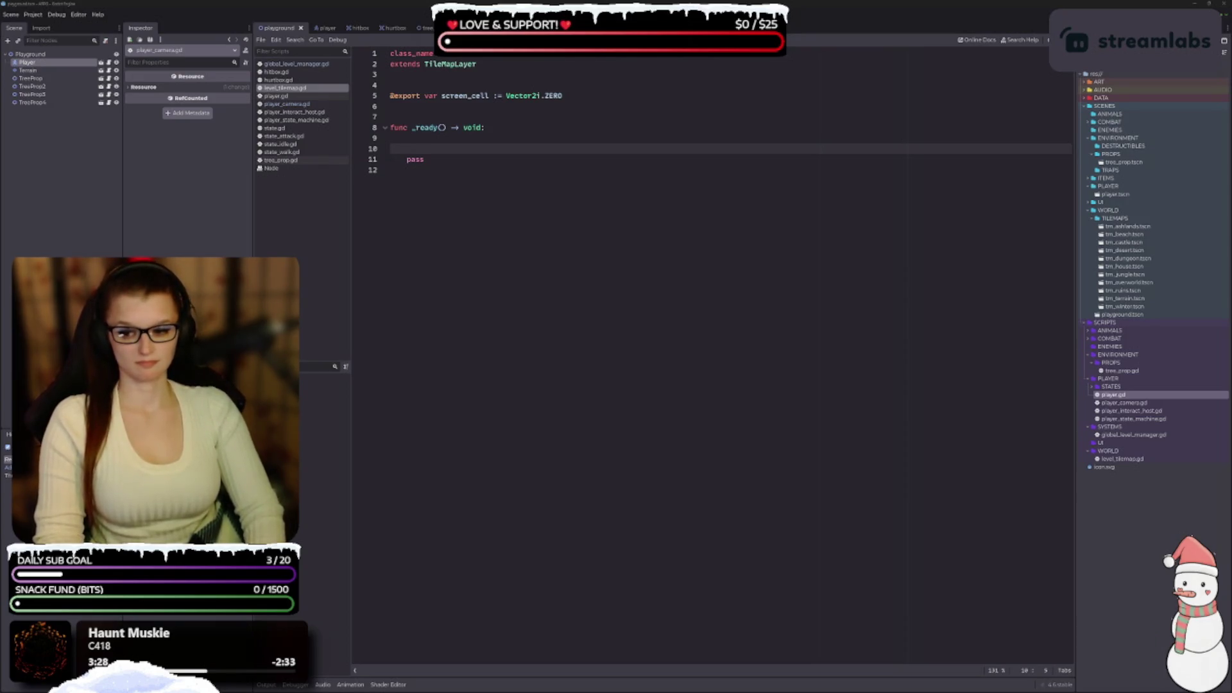
pyautogui.click(560, 150)
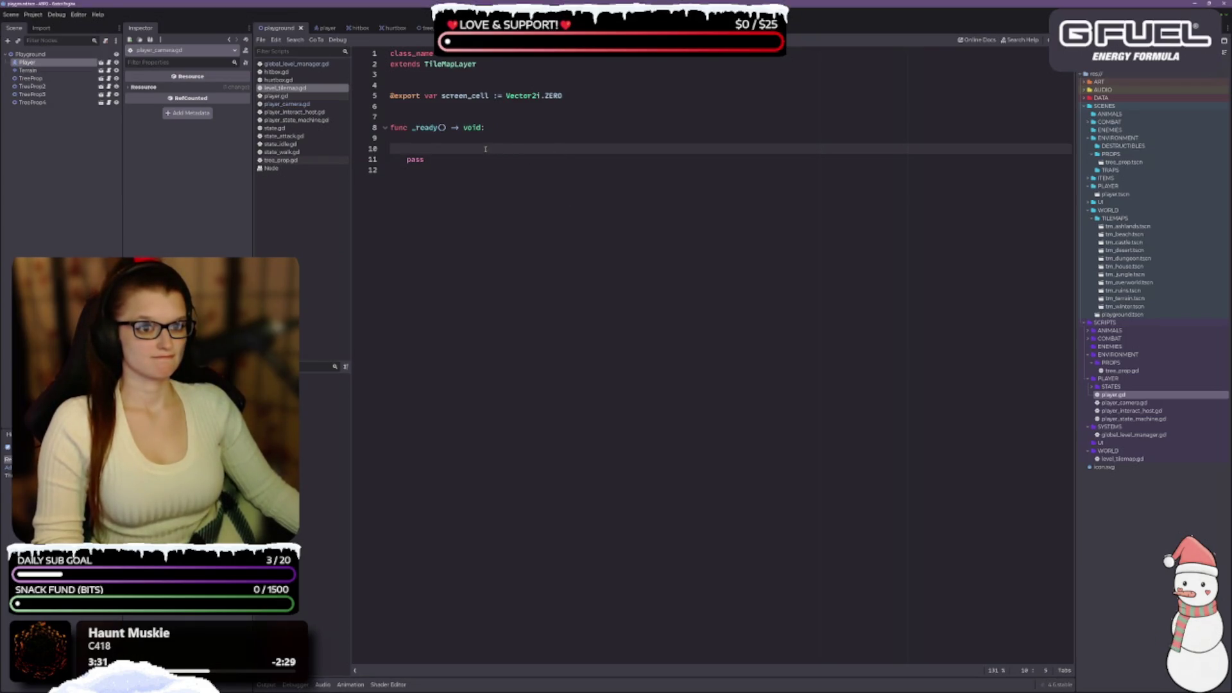
pyautogui.moveTo(428, 126)
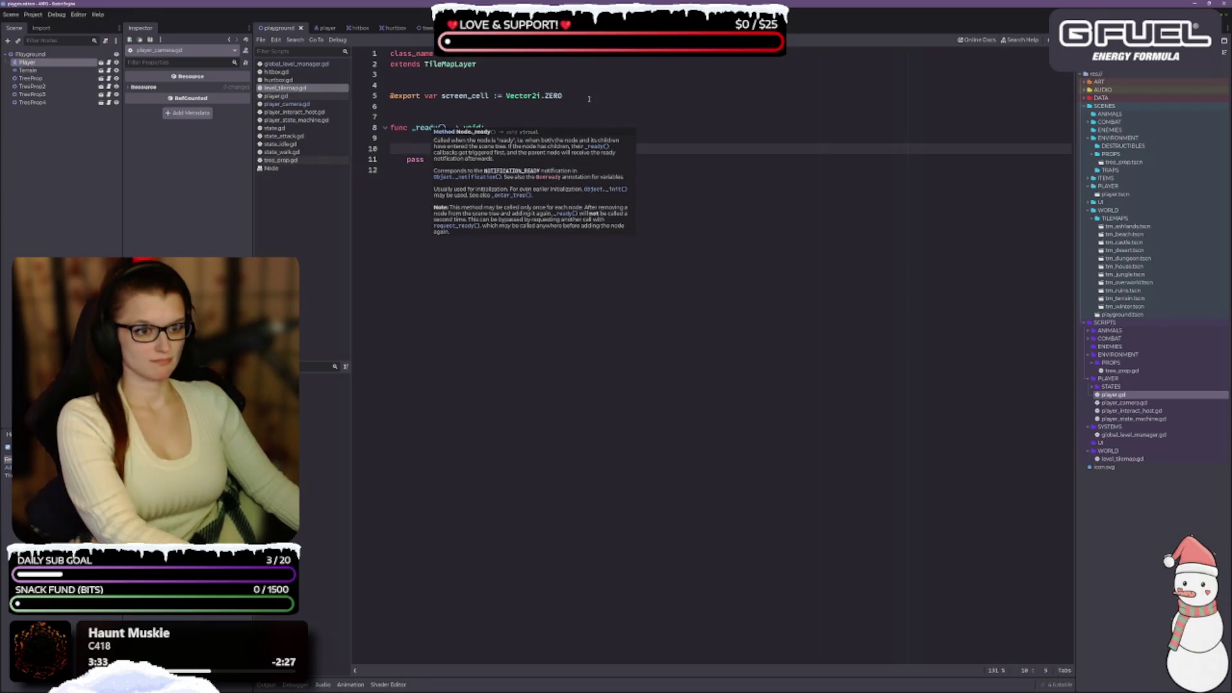
pyautogui.click(296, 63)
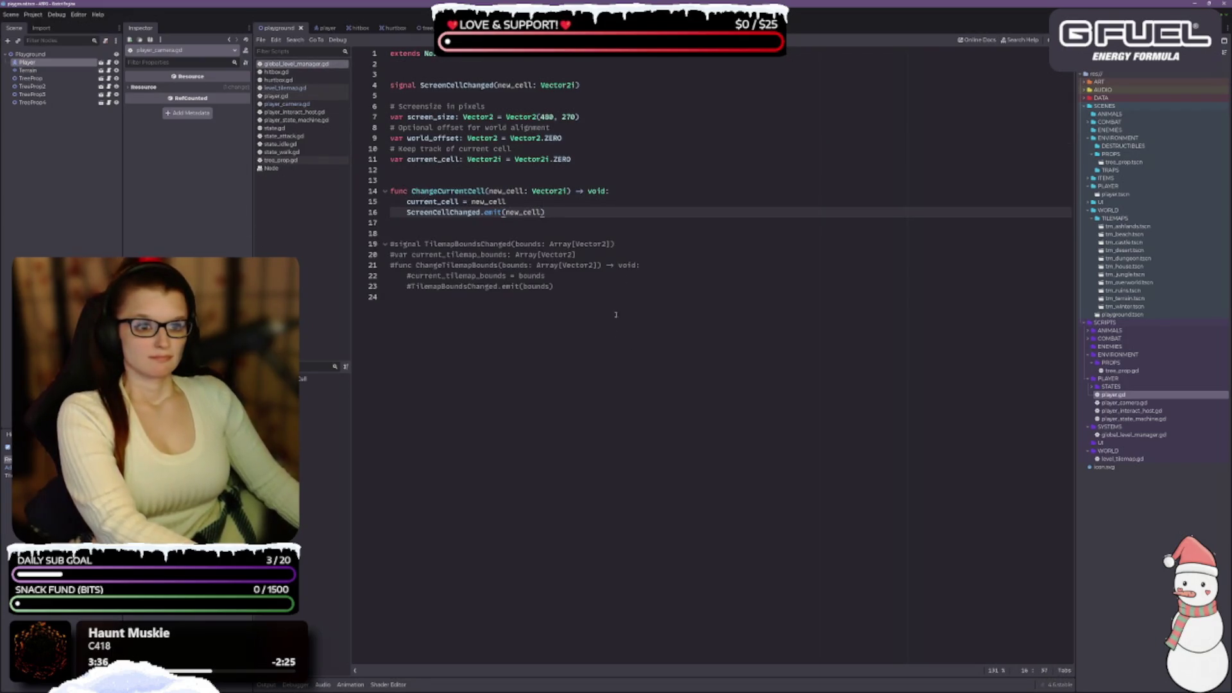
pyautogui.moveTo(407, 297); pyautogui.dragTo(360, 244)
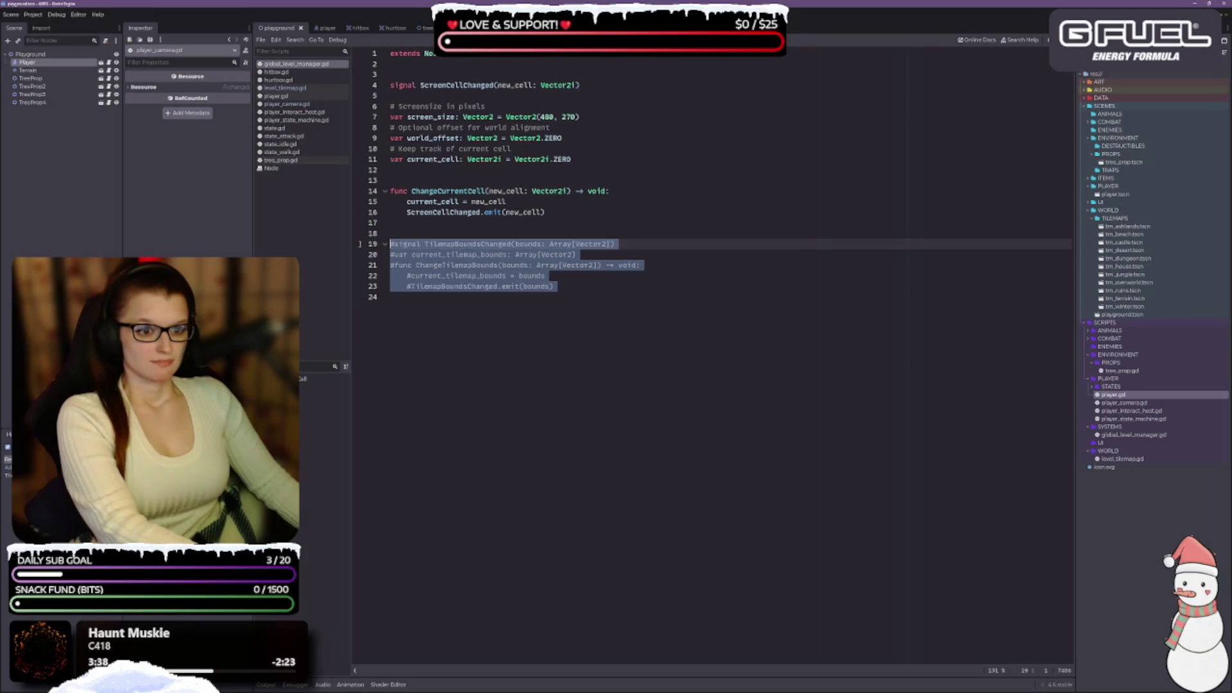
pyautogui.press('Delete')
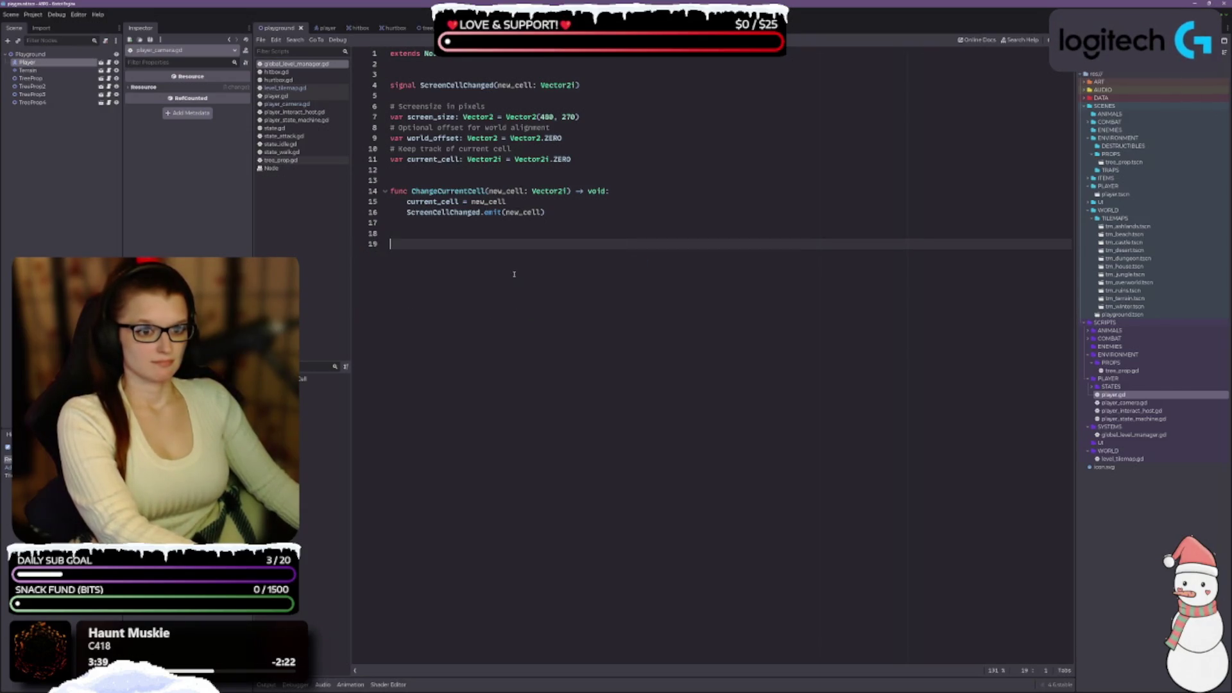
pyautogui.click(459, 66)
pyautogui.click(436, 97)
pyautogui.click(519, 76)
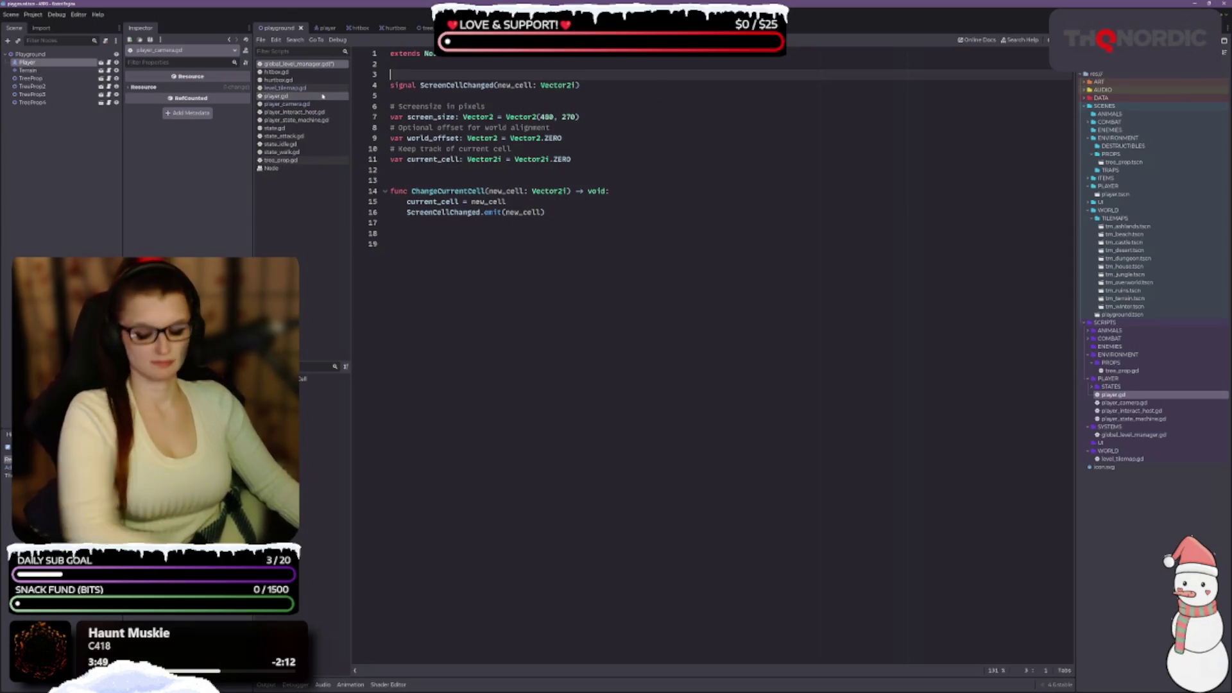
pyautogui.click(320, 90)
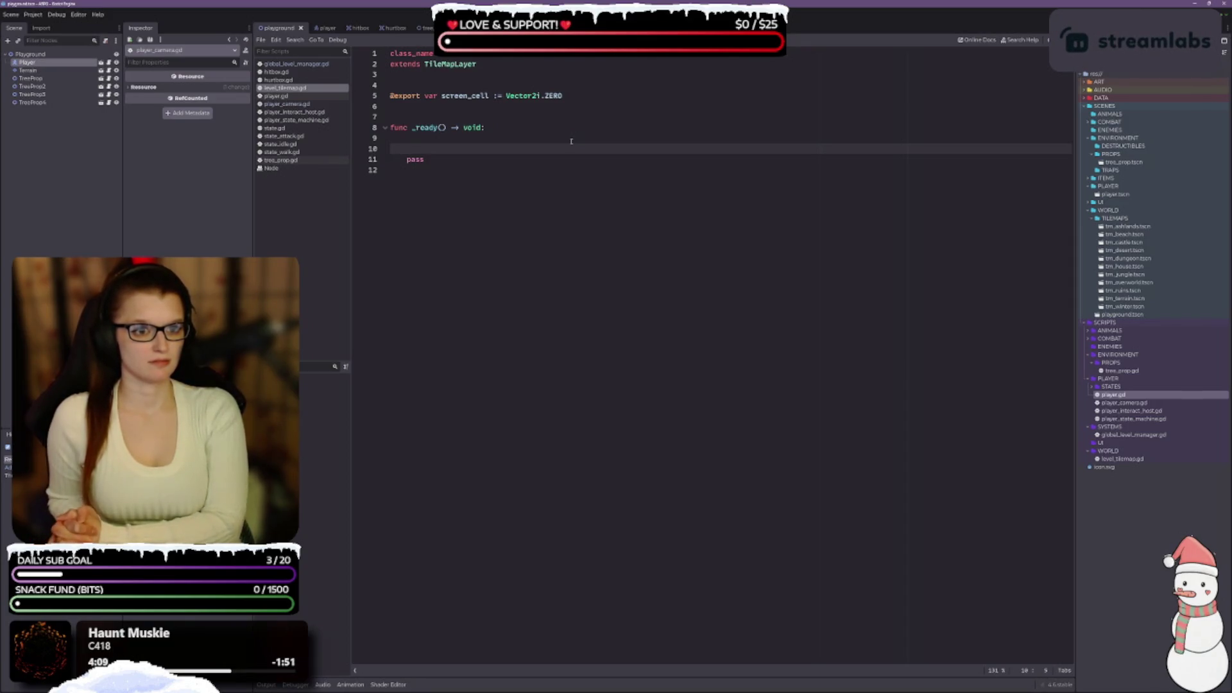
pyautogui.click(391, 97)
pyautogui.write('#')
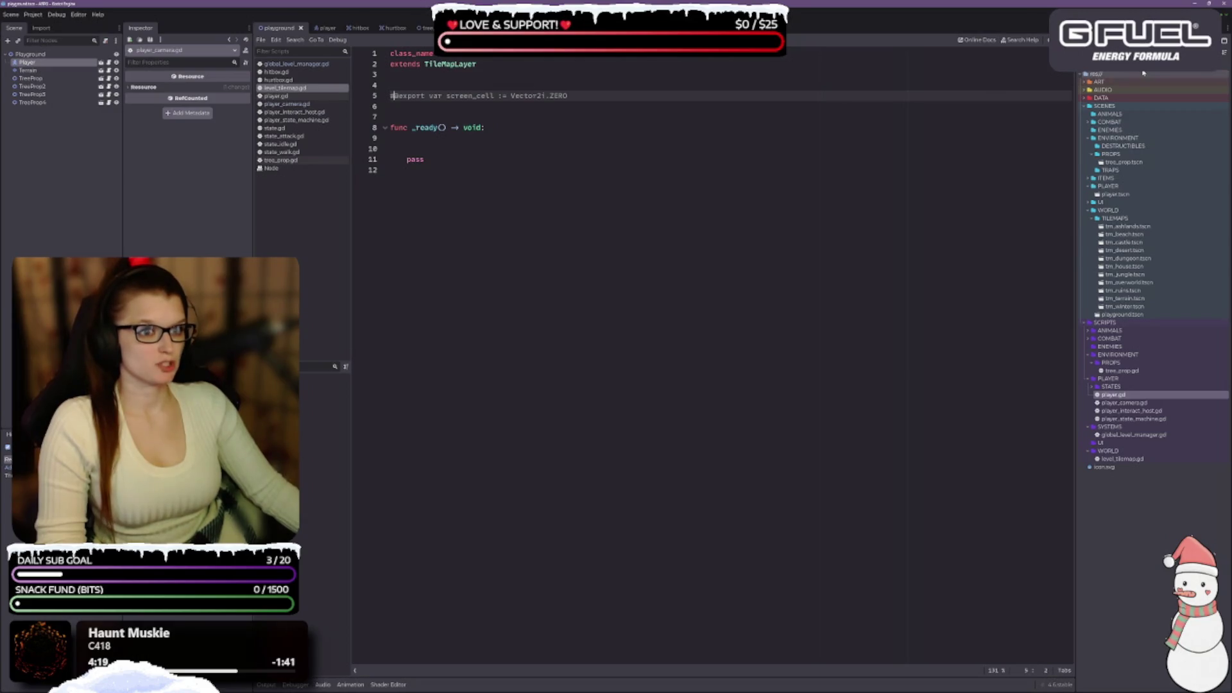
pyautogui.press('F5')
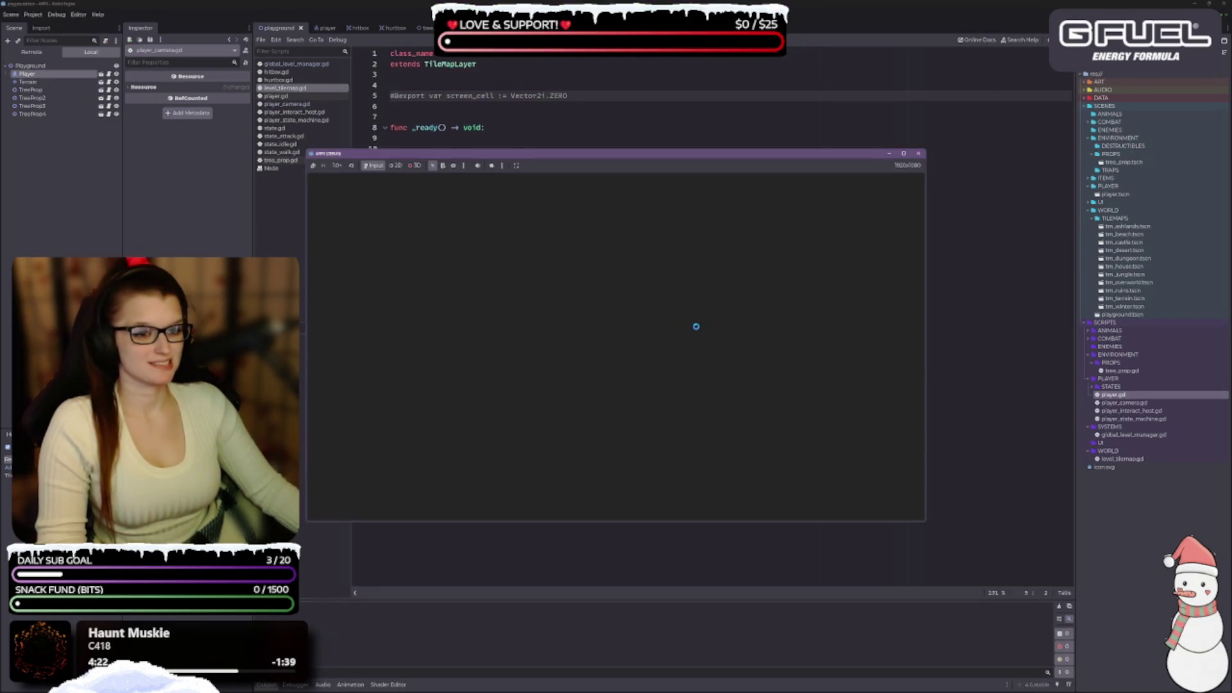
# Walk the player down and right across into the sand room, then close the game.
pyautogui.press('Down')
pyautogui.press('Right')
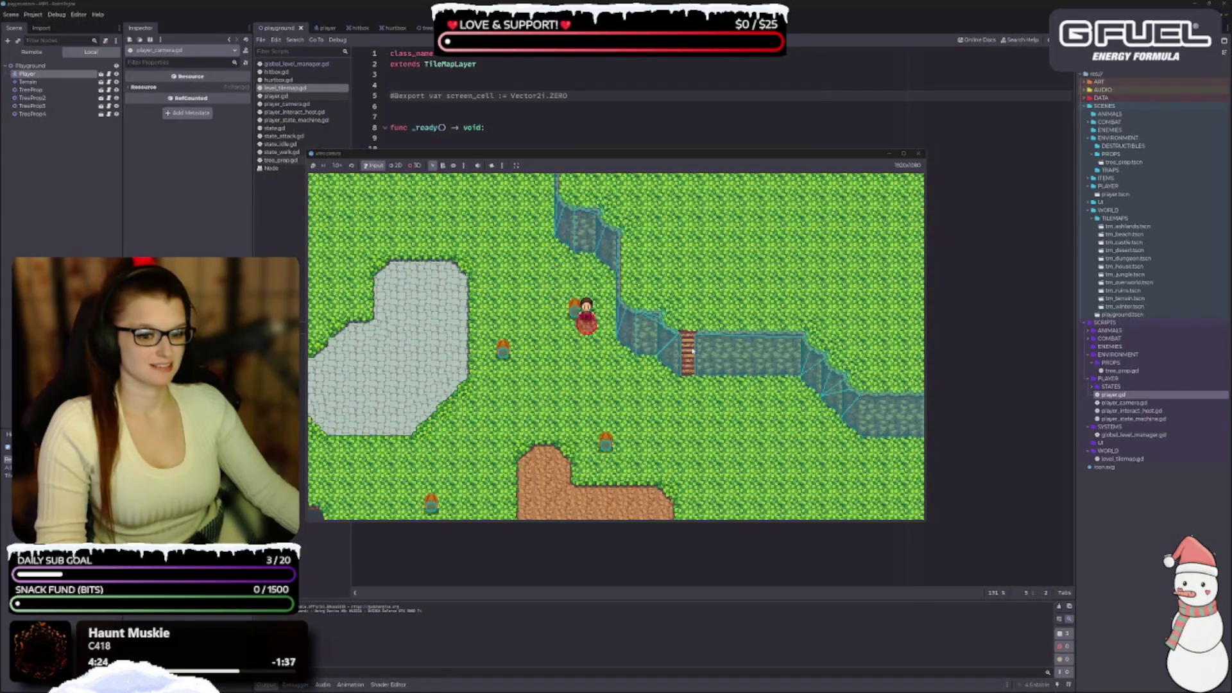
pyautogui.press('Down')
pyautogui.press('Right')
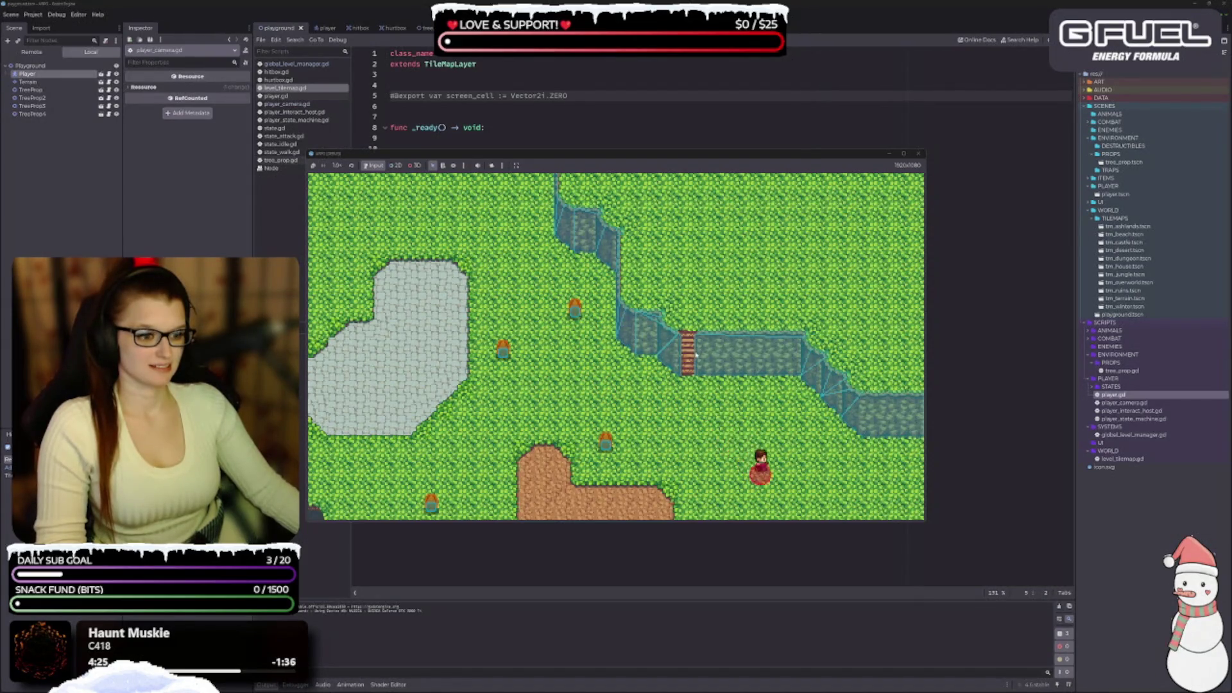
pyautogui.press('Right')
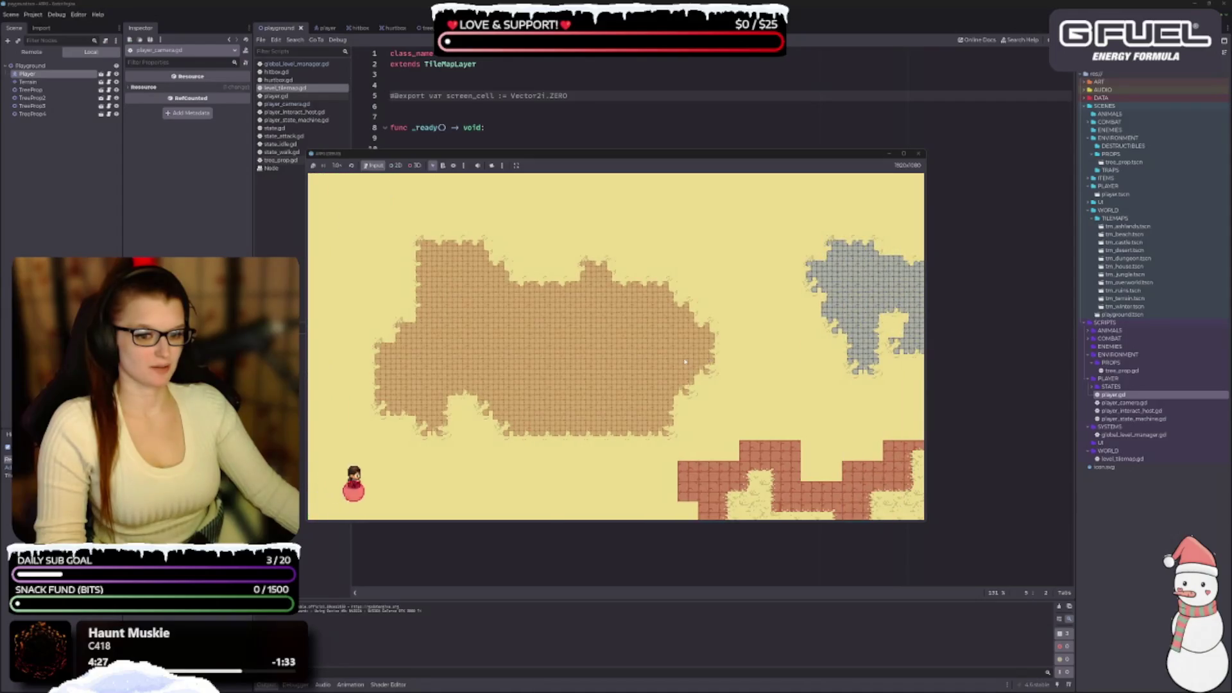
pyautogui.click(920, 154)
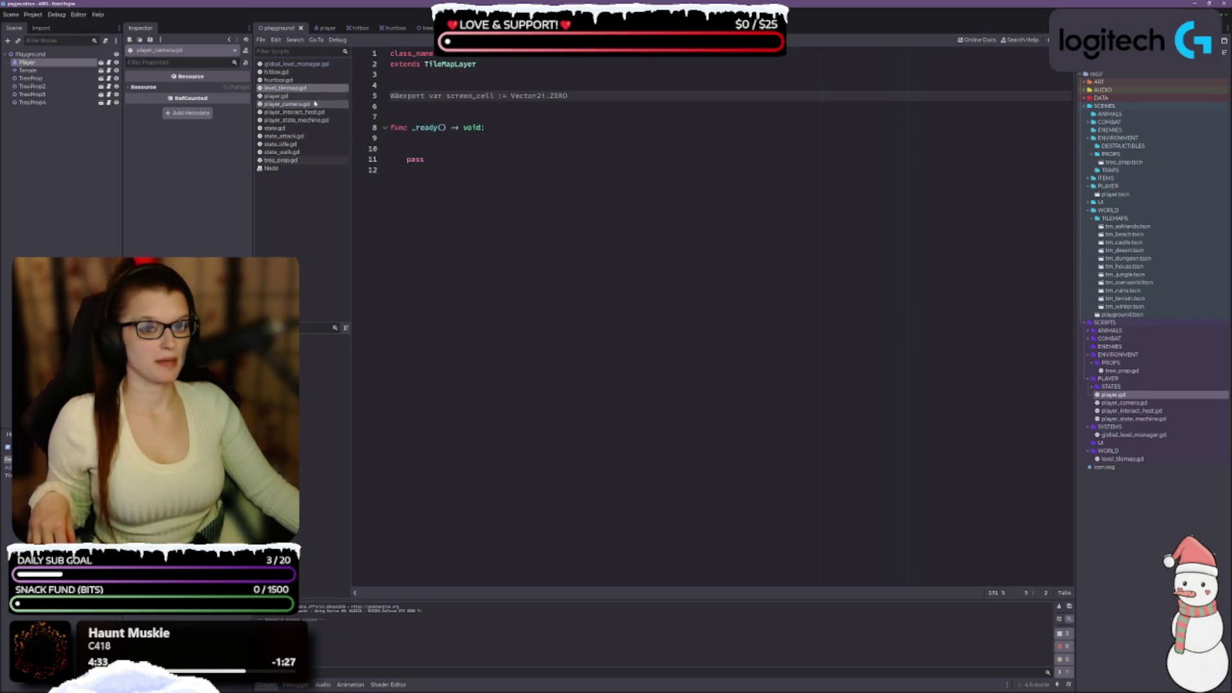
# Return to global_level_manager.gd and place the caret at the end of line 16.
pyautogui.click(316, 104)
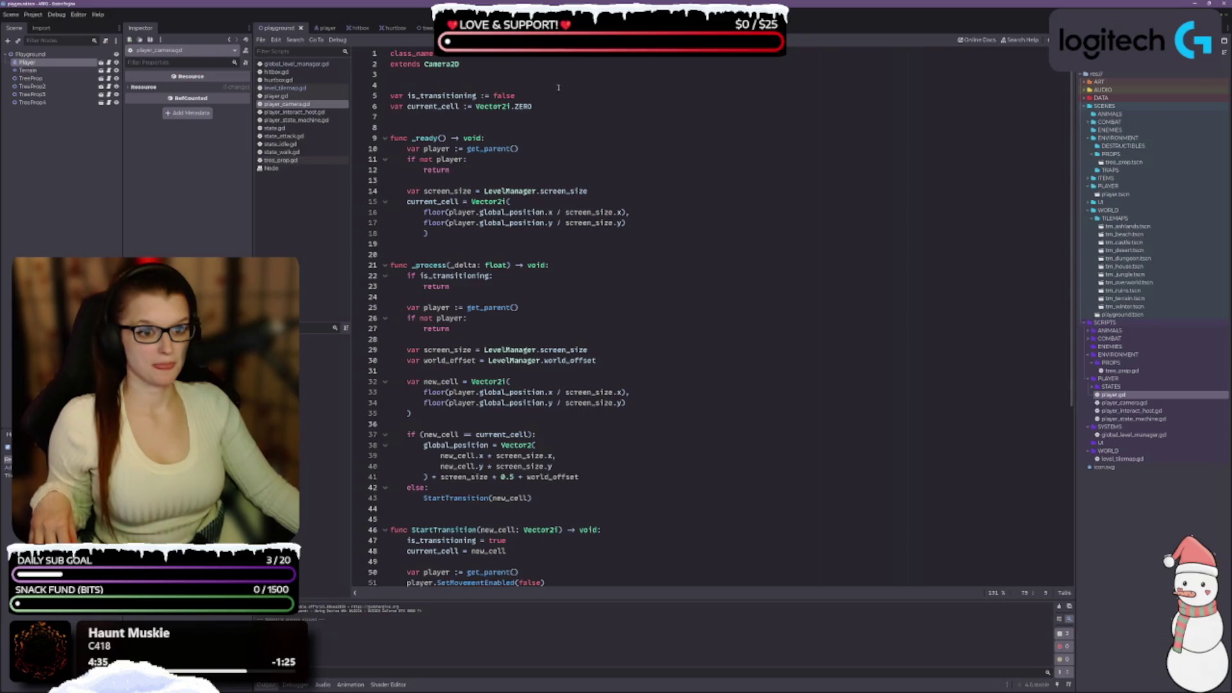
pyautogui.click(325, 65)
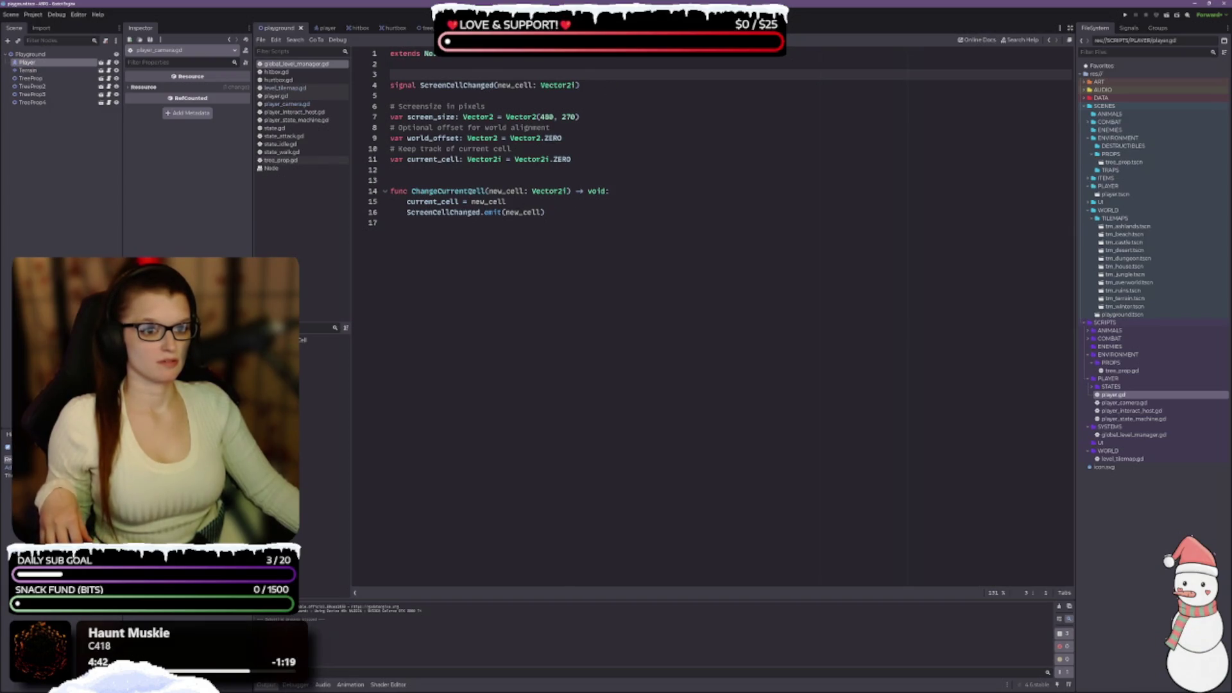
pyautogui.click(562, 212)
# Add print(current_cell) after the emit in ChangeCurrentCell and save the script.
pyautogui.press('Return')
pyautogui.write('print')
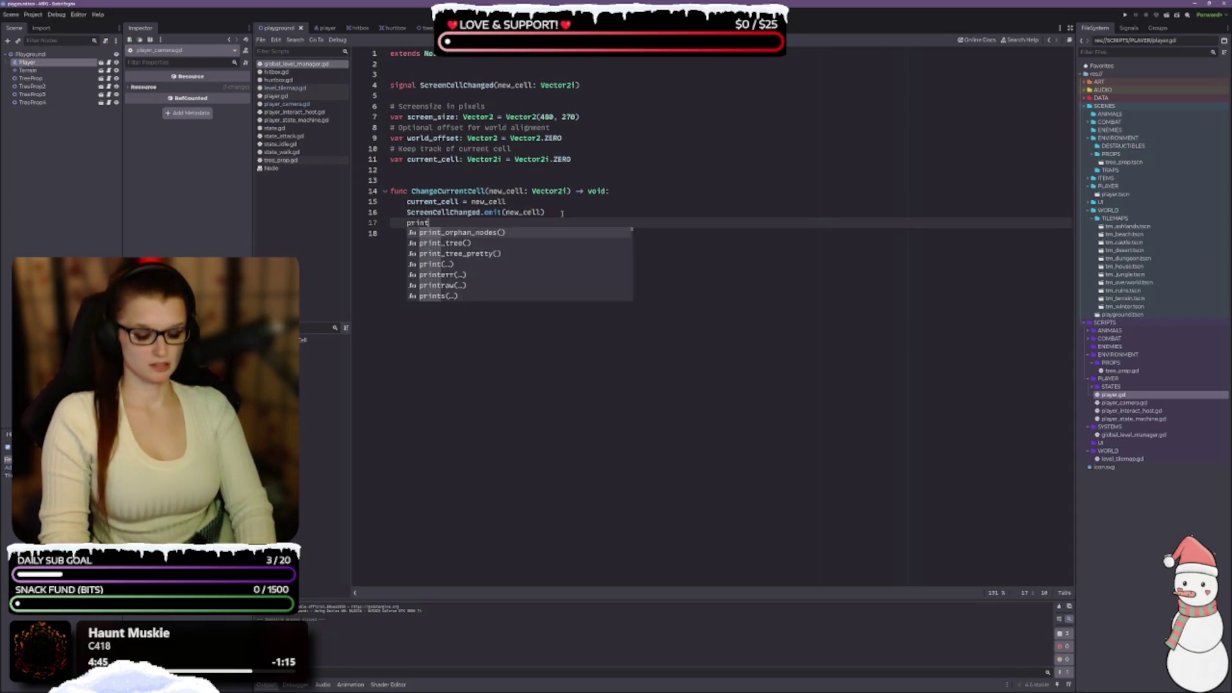
pyautogui.write('(')
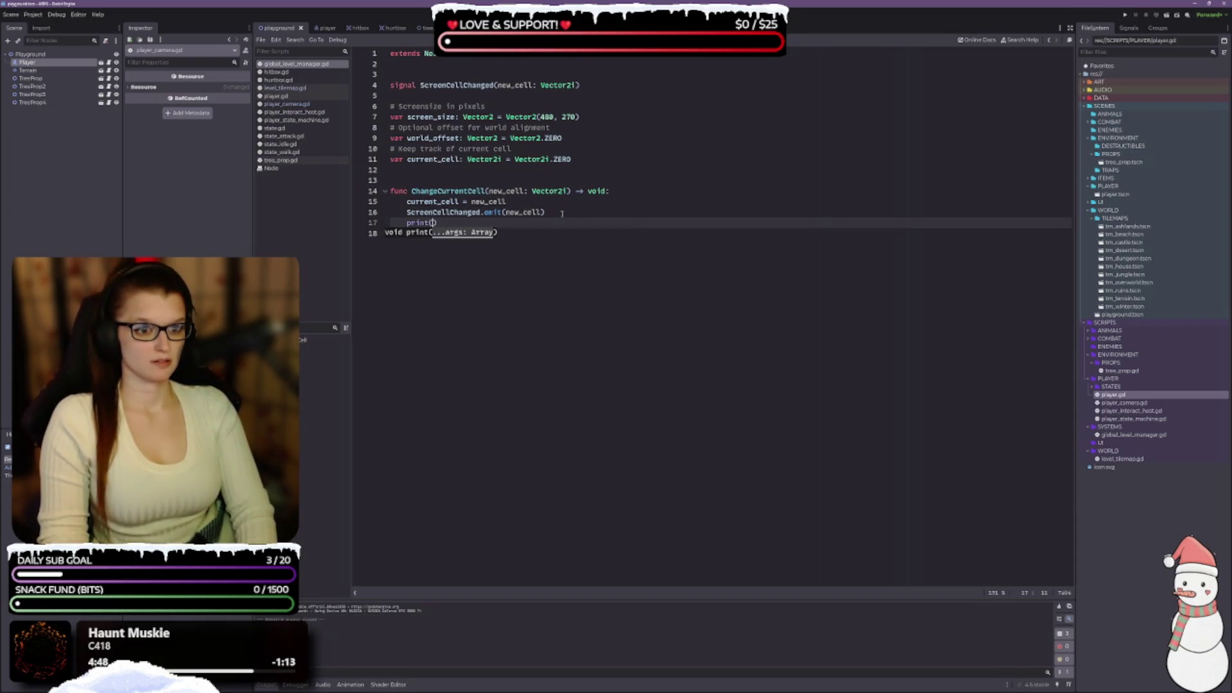
pyautogui.write('current_cell')
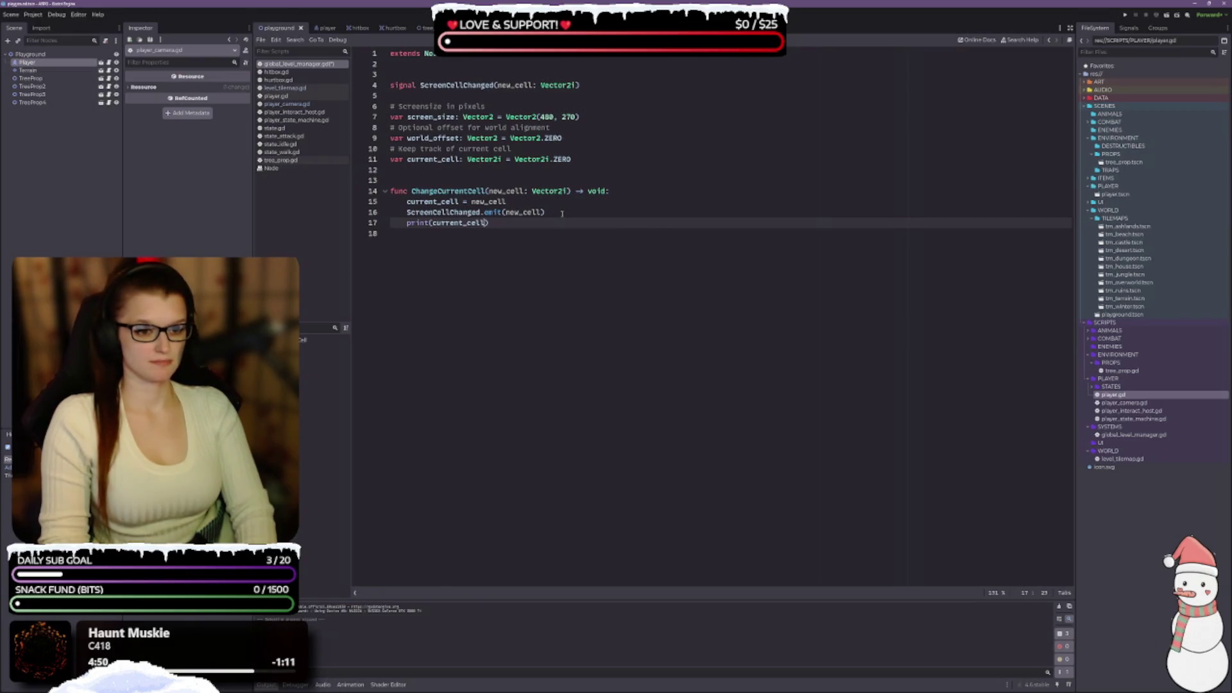
pyautogui.hotkey('ctrl', 's')
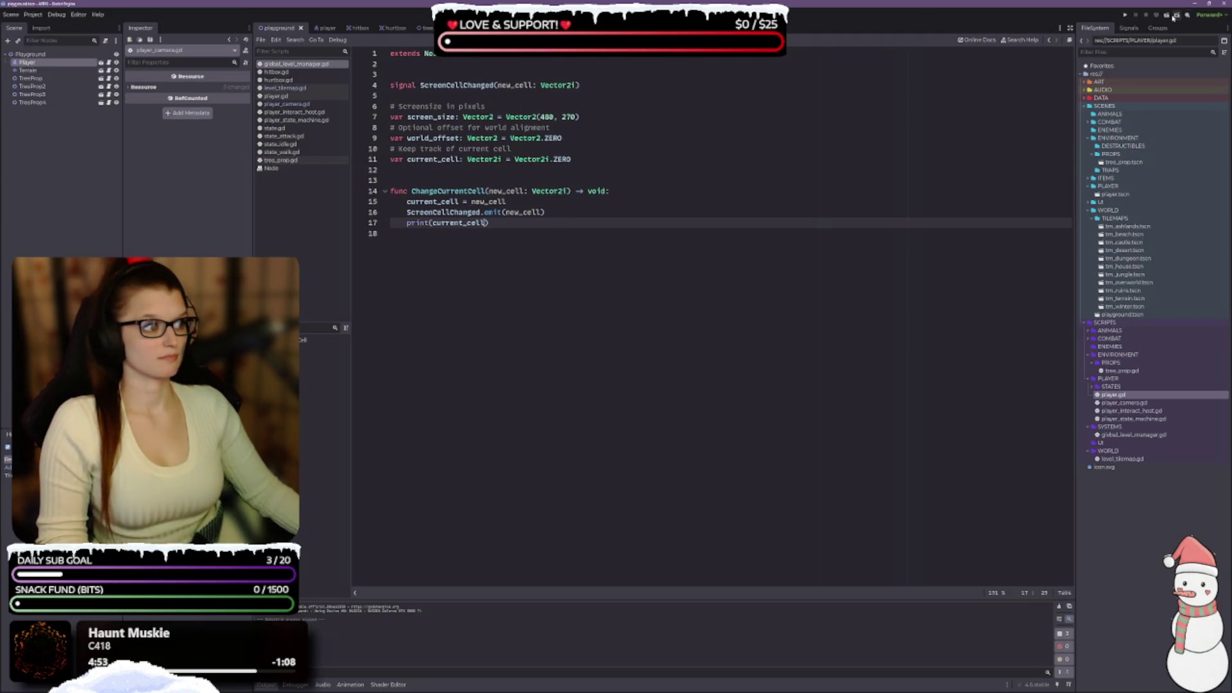
# Run the project, walk the player through rooms right, left, up and down into the dirt room, then stop it.
pyautogui.click(1176, 14)
pyautogui.press('Down')
pyautogui.press('Right')
pyautogui.press('Right')
pyautogui.press('Down')
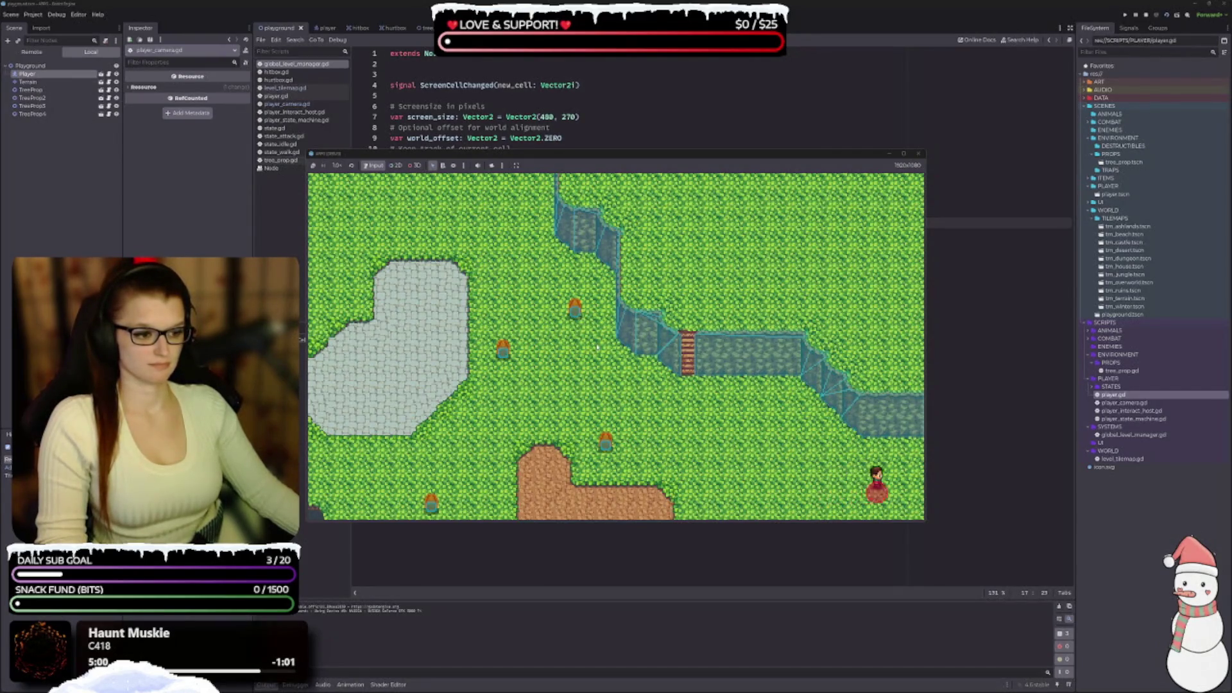
pyautogui.press('Right')
pyautogui.press('Down')
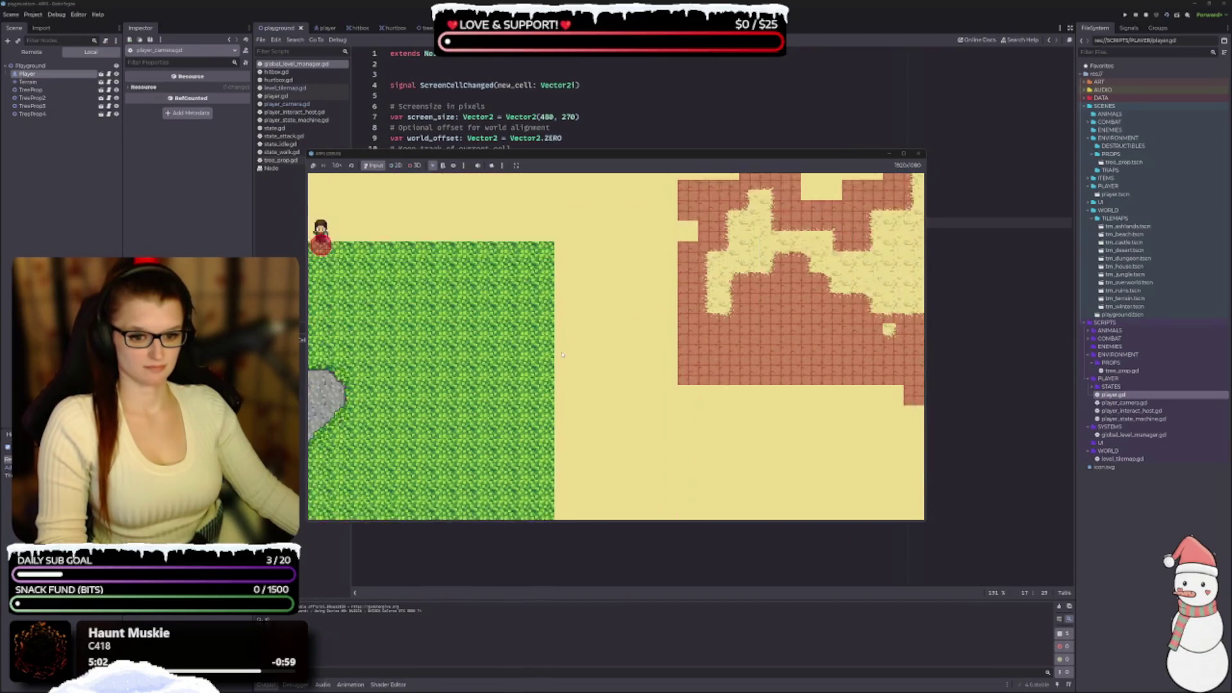
pyautogui.press('Left')
pyautogui.press('Up')
pyautogui.press('Left')
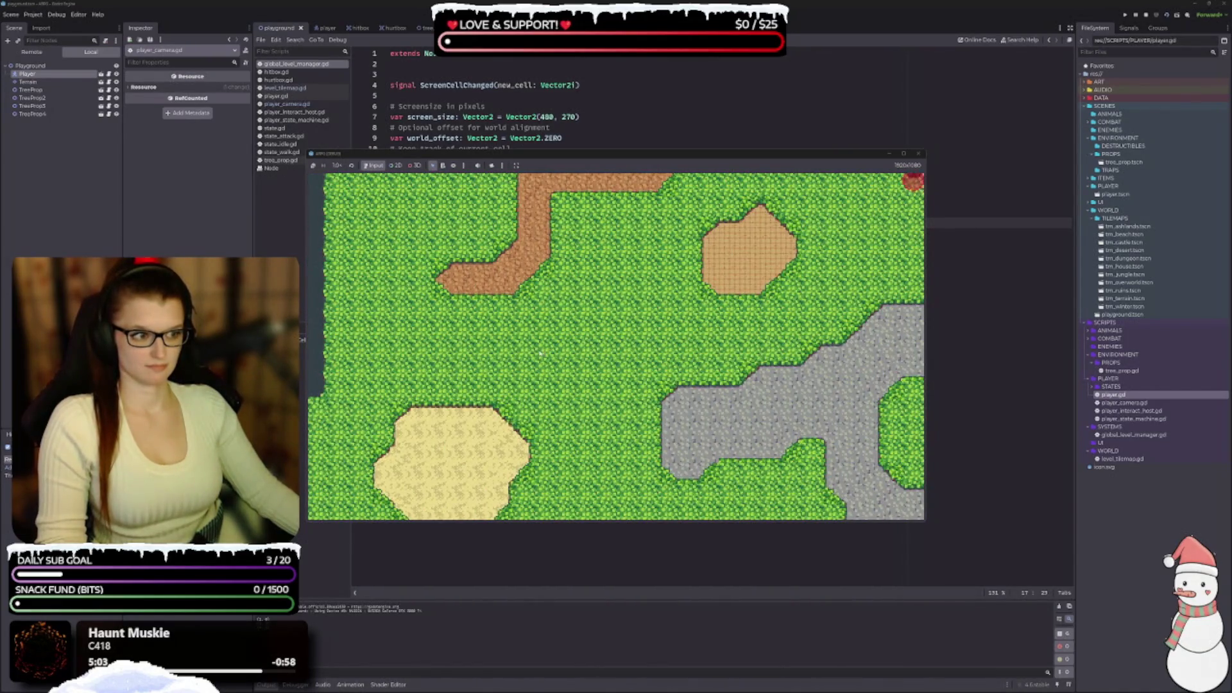
pyautogui.press('Up')
pyautogui.press('Down')
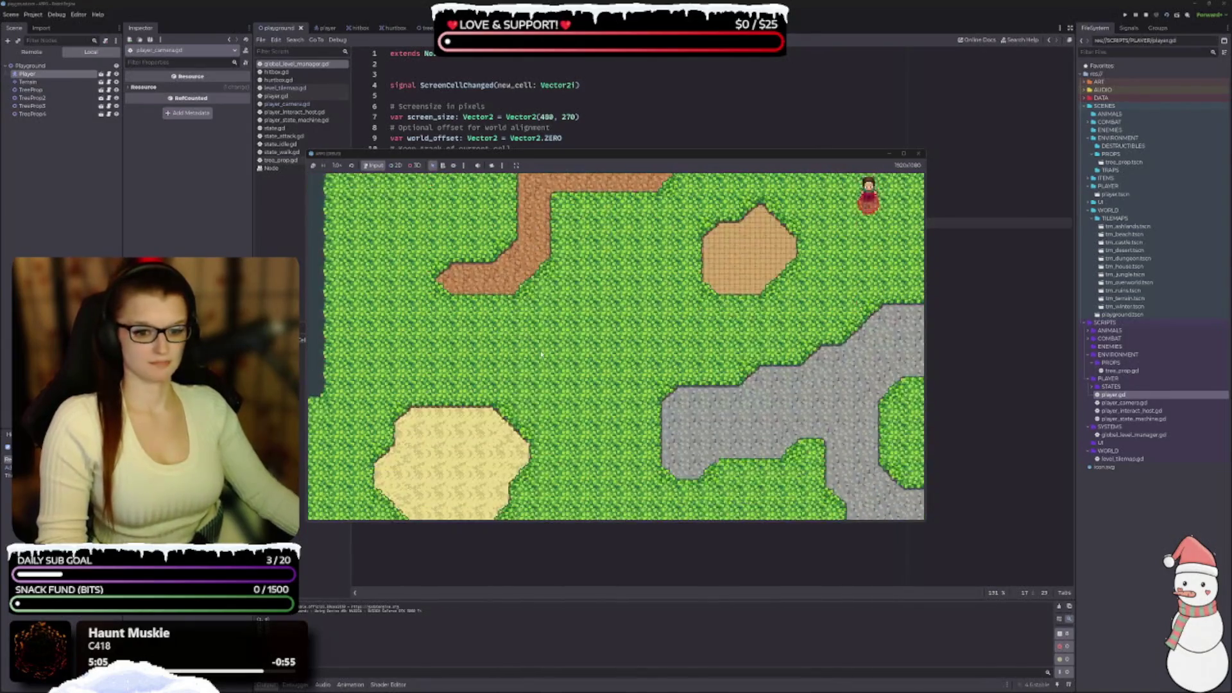
pyautogui.press('Down')
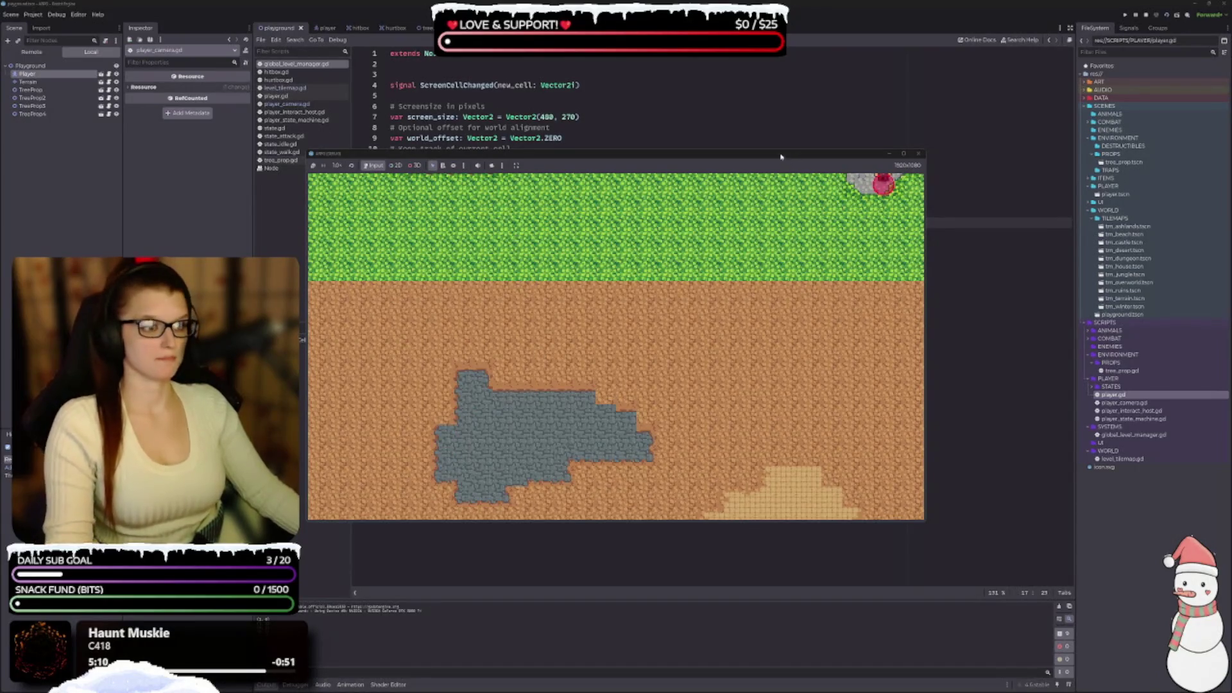
pyautogui.click(919, 154)
# Delete the print(current_cell) debug line from ChangeCurrentCell and hide the Output panel with Ctrl+J.
pyautogui.moveTo(489, 222); pyautogui.dragTo(405, 222)
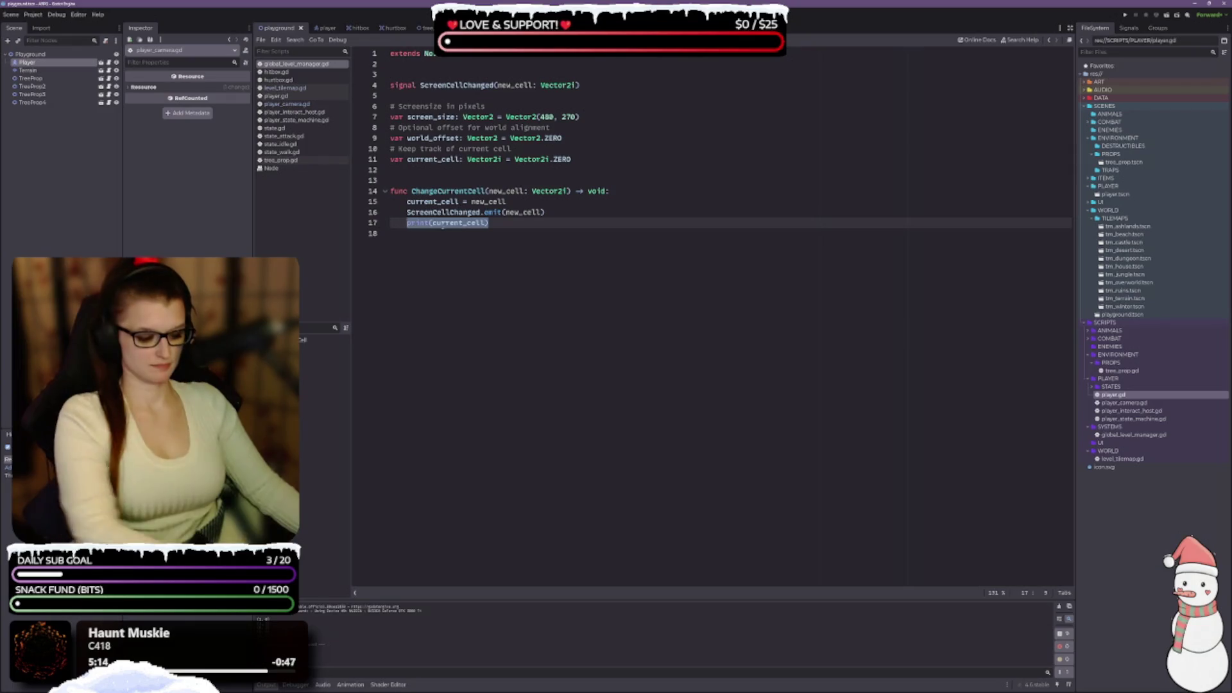
pyautogui.press('BackSpace')
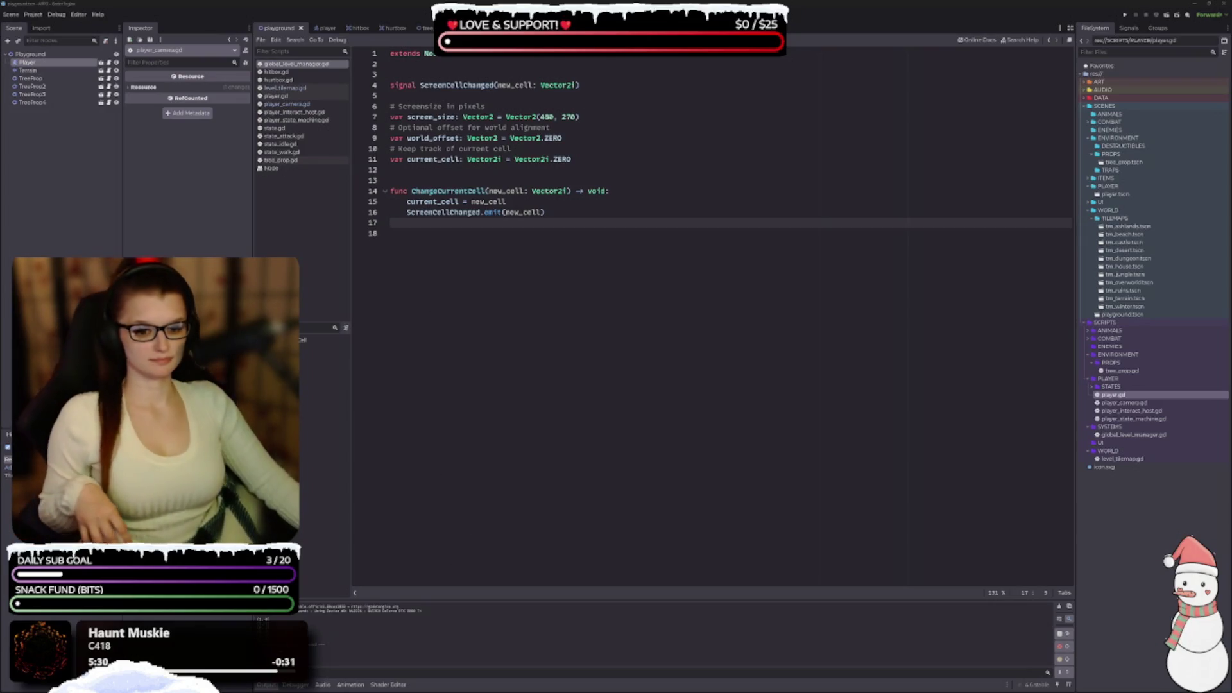
pyautogui.hotkey('ctrl', 'j')
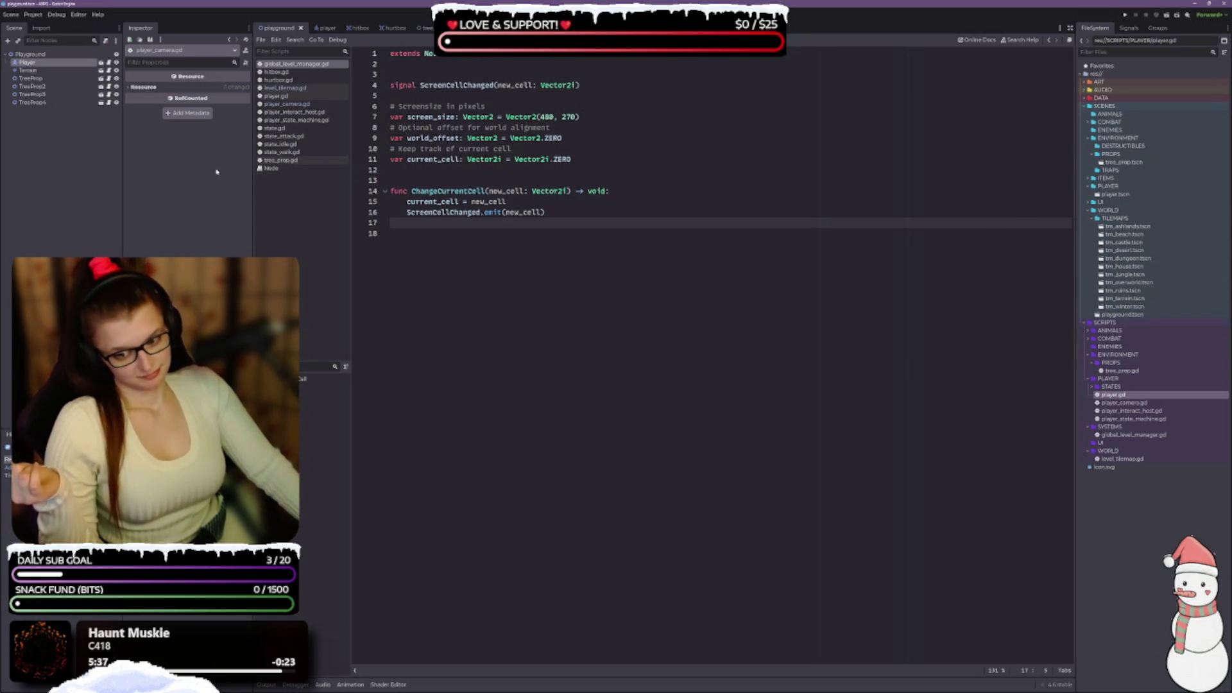
# Attach level_tilemap.gd to the tm_ashlands tilemap layer and save the scene.
pyautogui.click(452, 28)
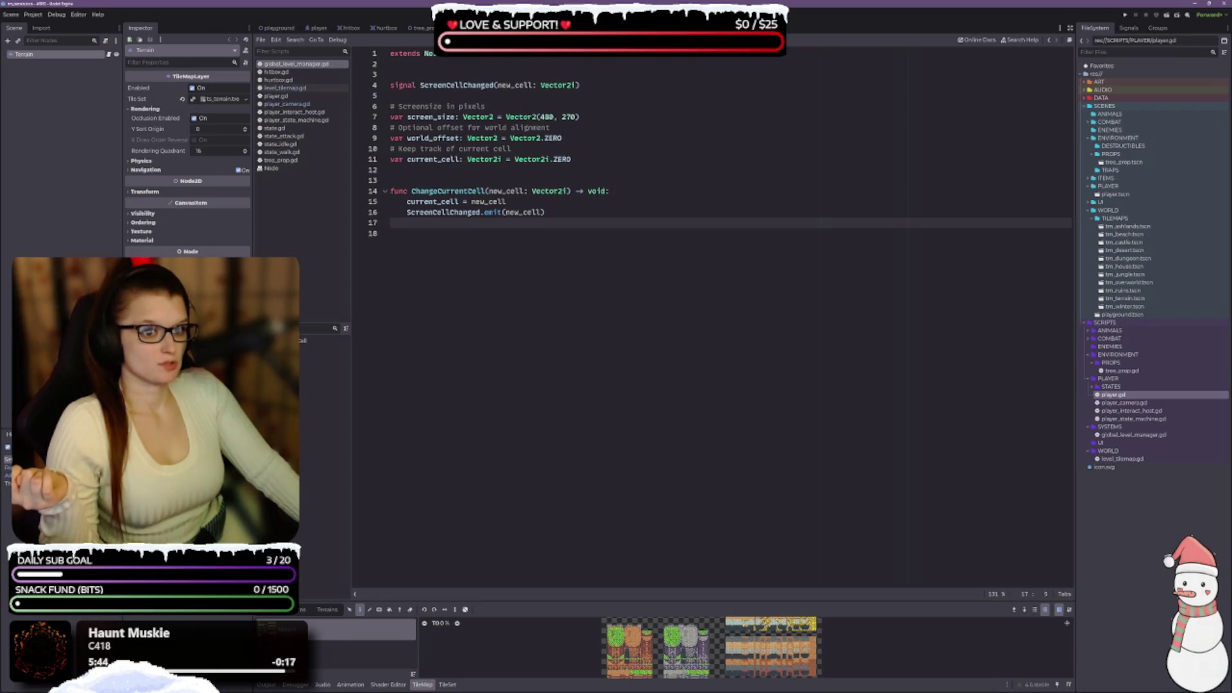
pyautogui.hotkey('ctrl', 'Tab')
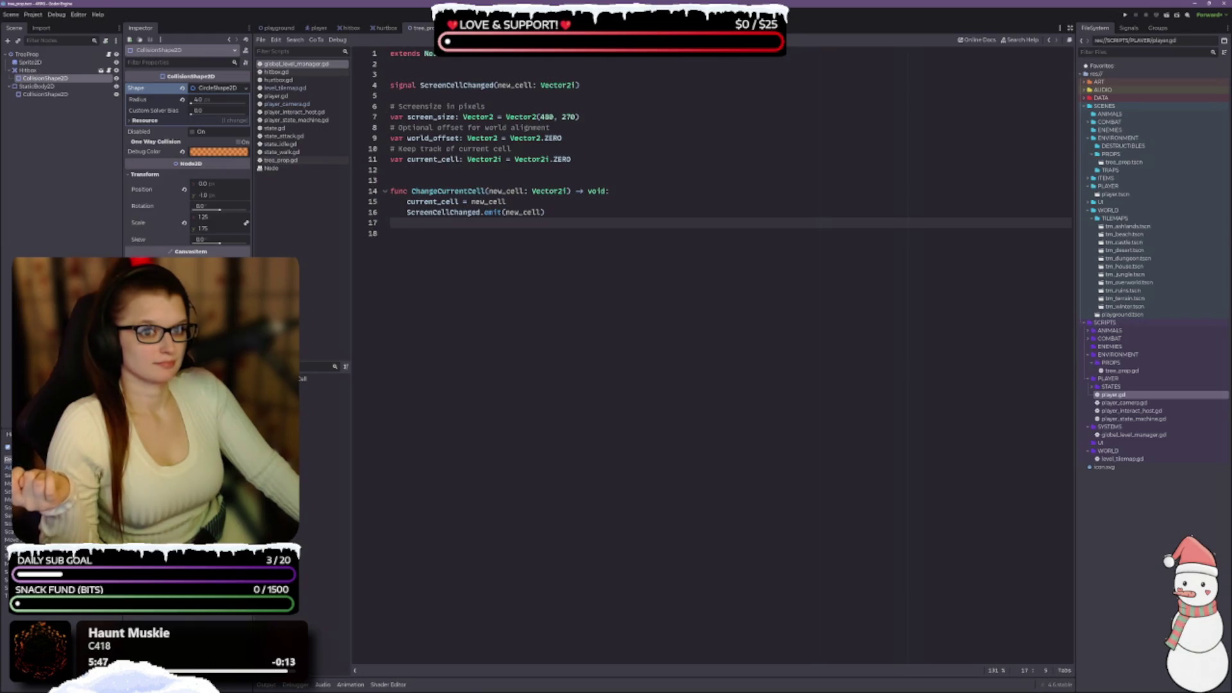
pyautogui.click(1146, 227)
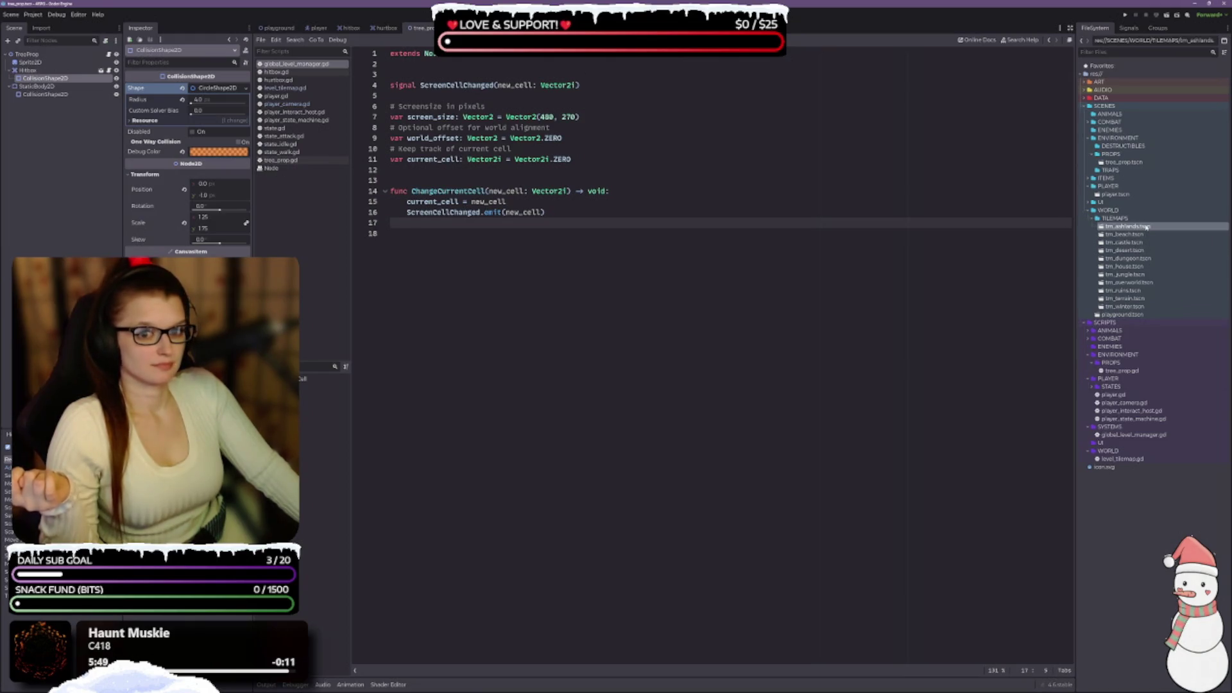
pyautogui.doubleClick(1155, 227)
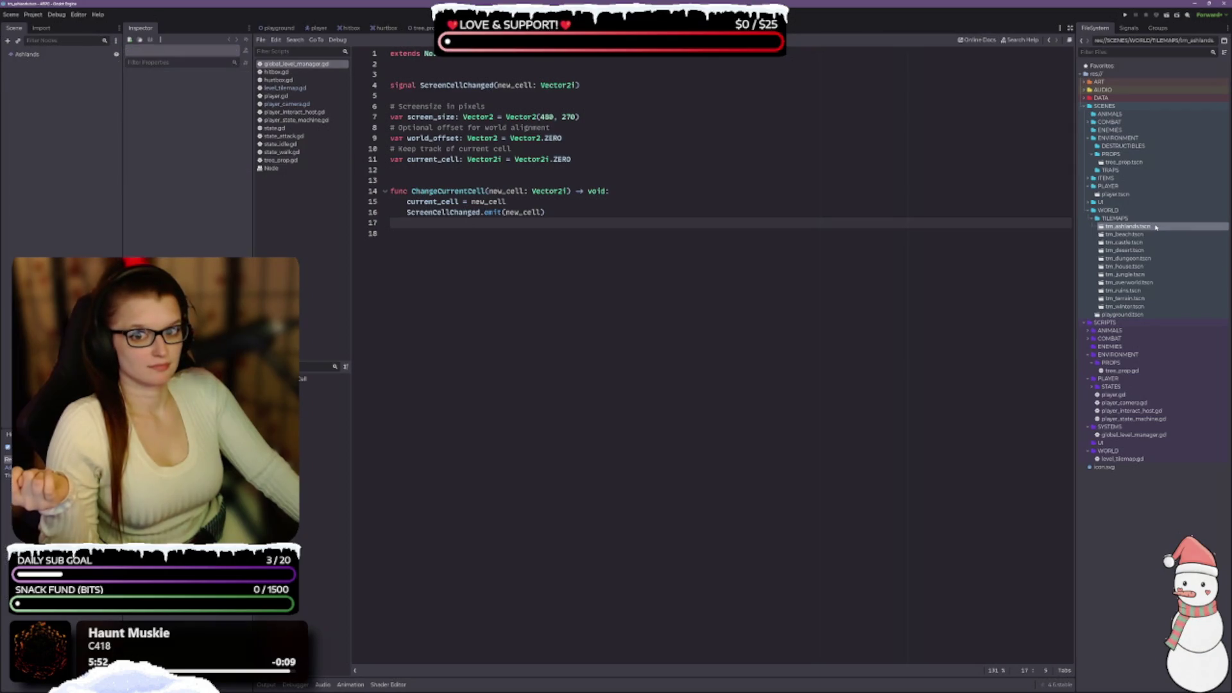
pyautogui.click(27, 55)
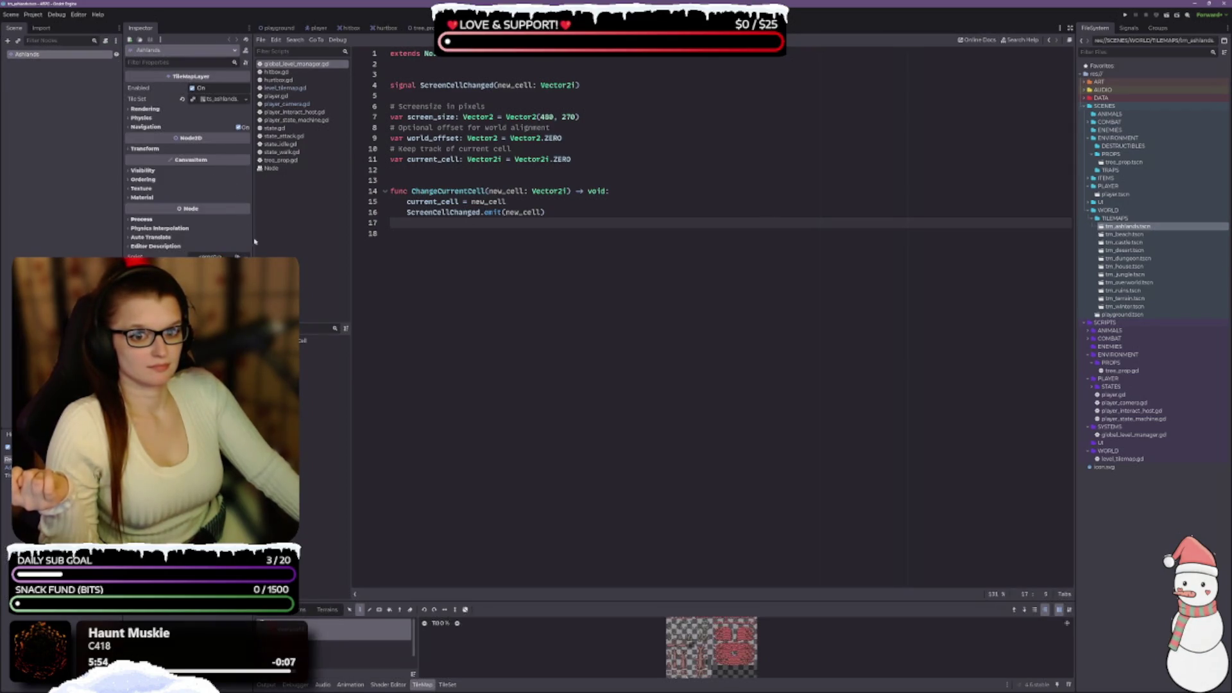
pyautogui.click(1123, 459)
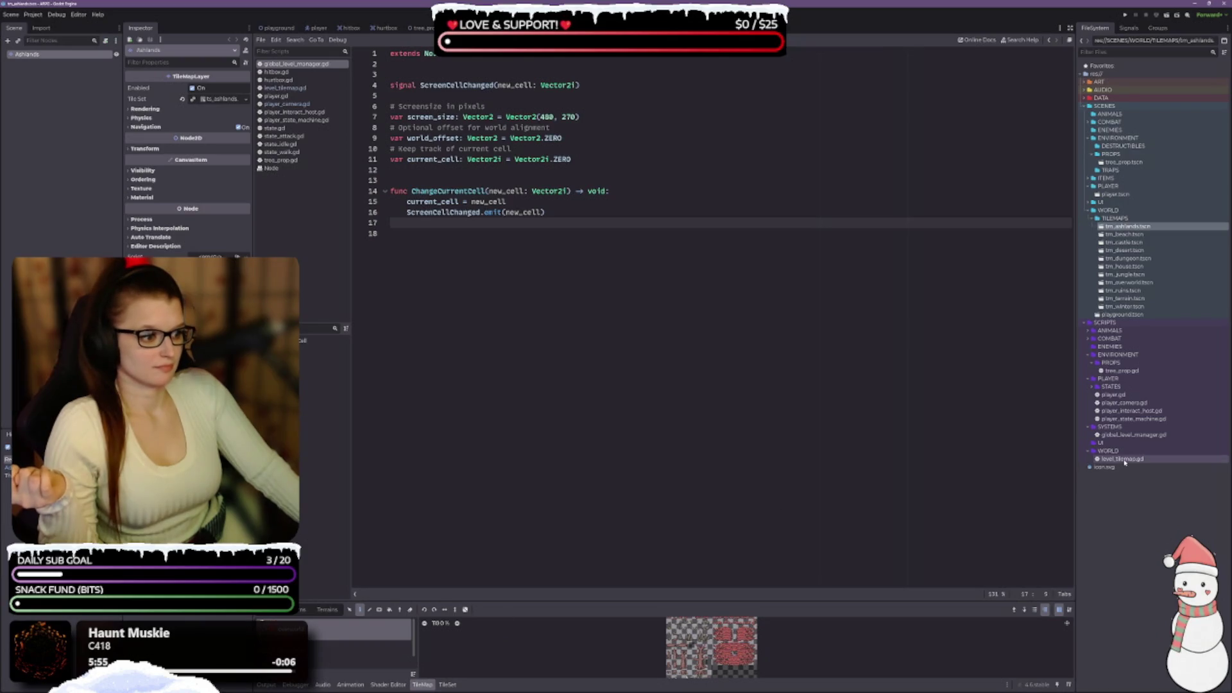
pyautogui.moveTo(1123, 452); pyautogui.dragTo(212, 256)
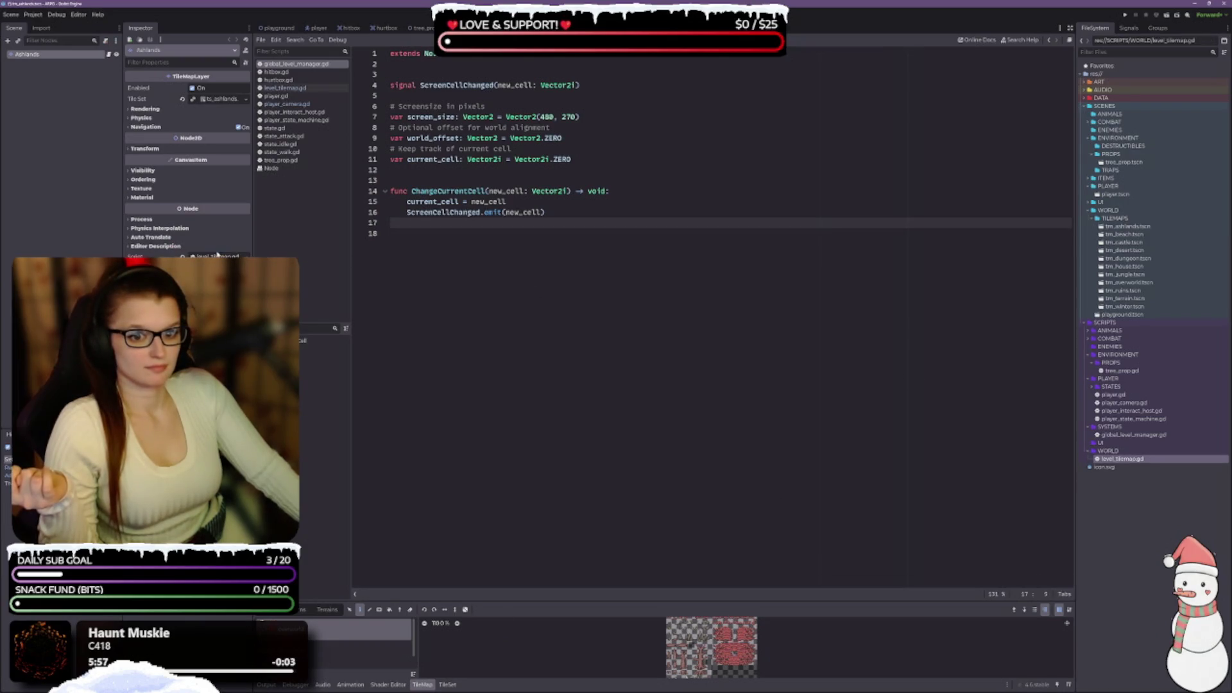
pyautogui.hotkey('ctrl', 's')
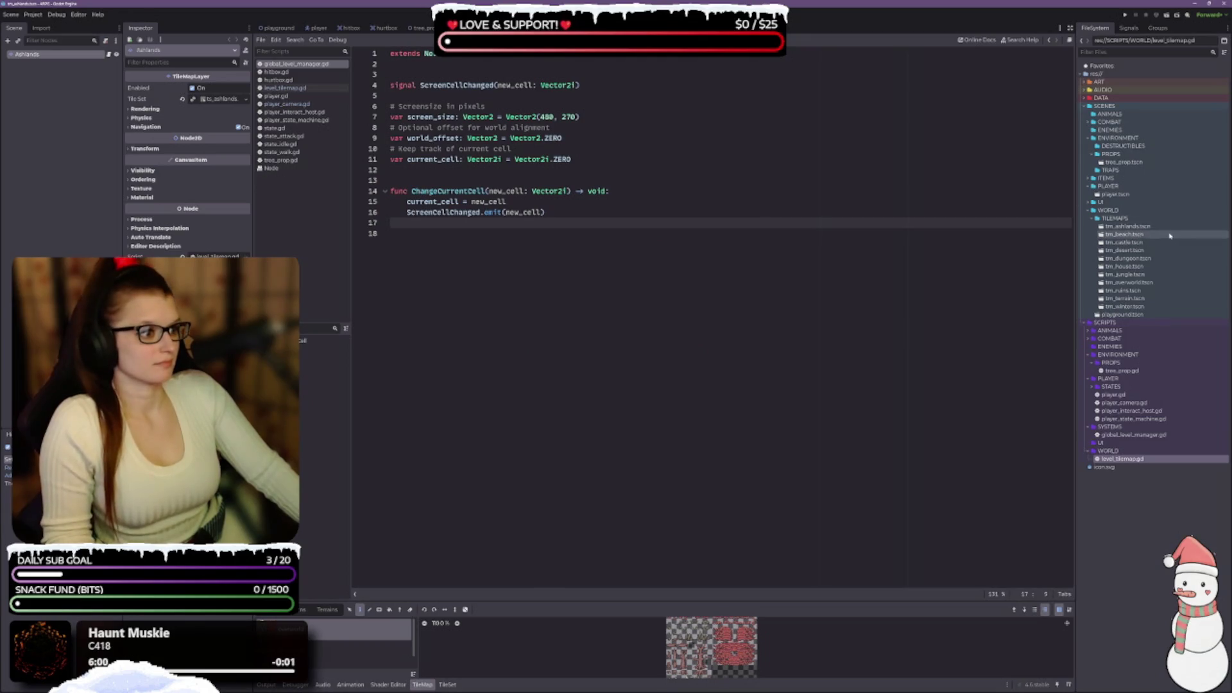
# Attach level_tilemap.gd to the Beach, Castle and Desert tilemap layers, saving Beach.
pyautogui.doubleClick(1123, 235)
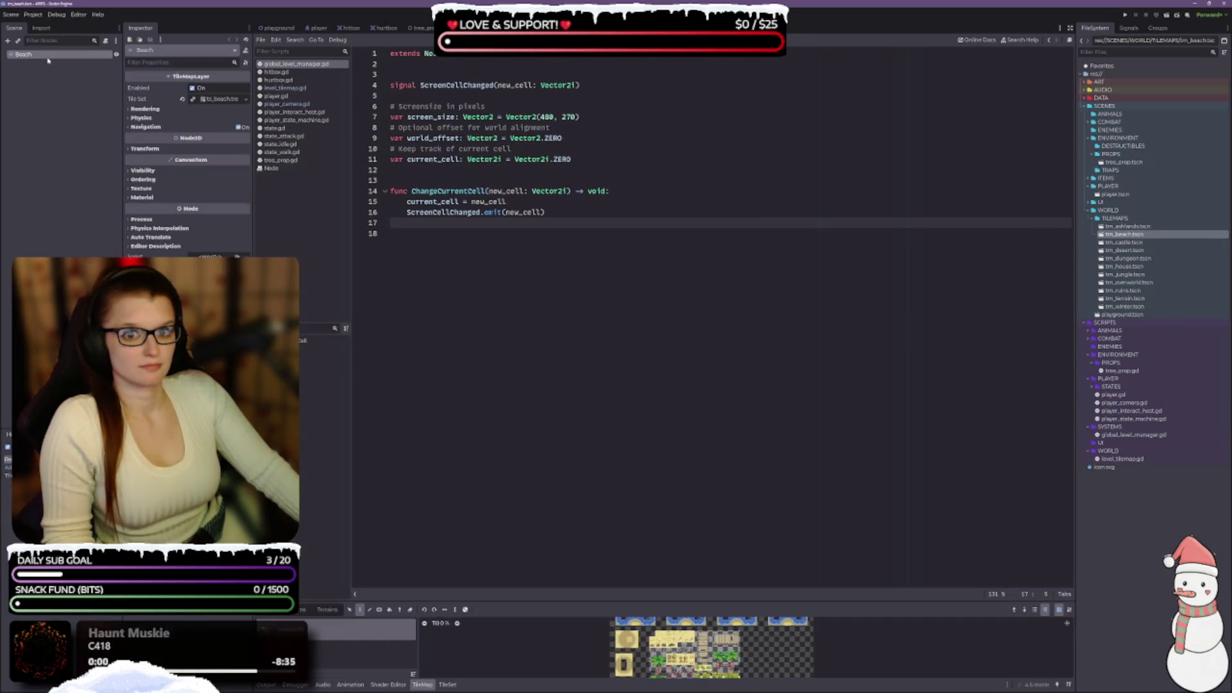
pyautogui.moveTo(1123, 459)
pyautogui.mouseDown()
pyautogui.moveTo(407, 285)
pyautogui.moveTo(212, 256)
pyautogui.mouseUp()
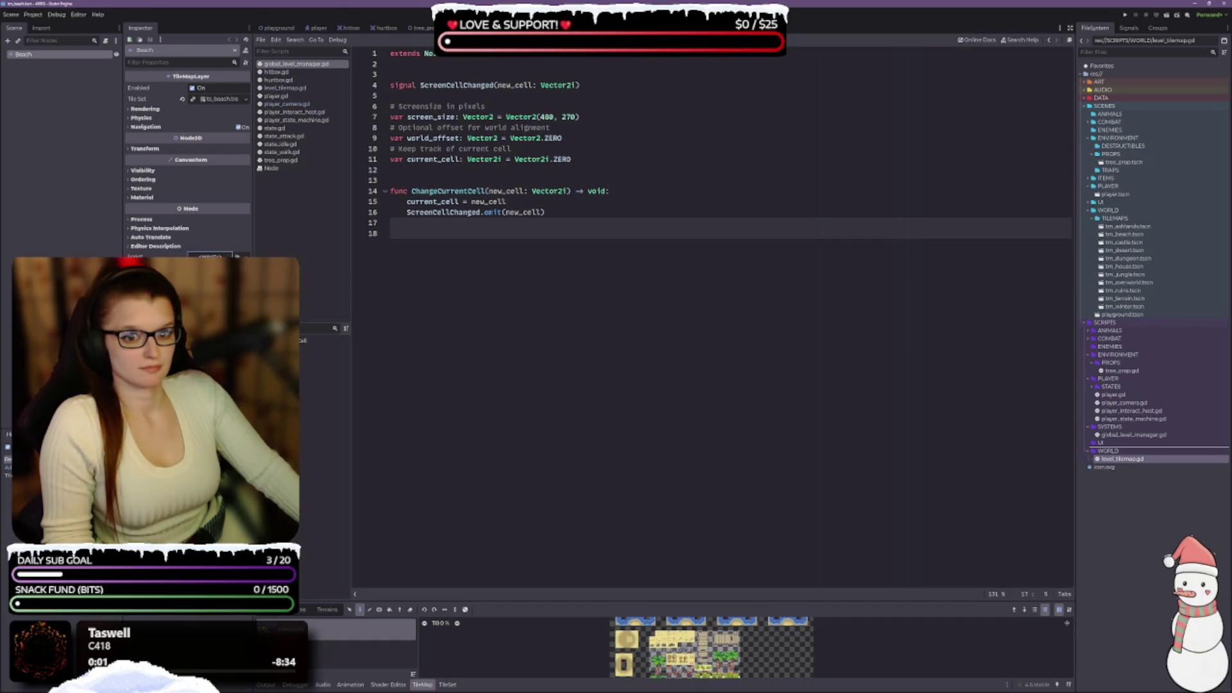
pyautogui.hotkey('ctrl', 's')
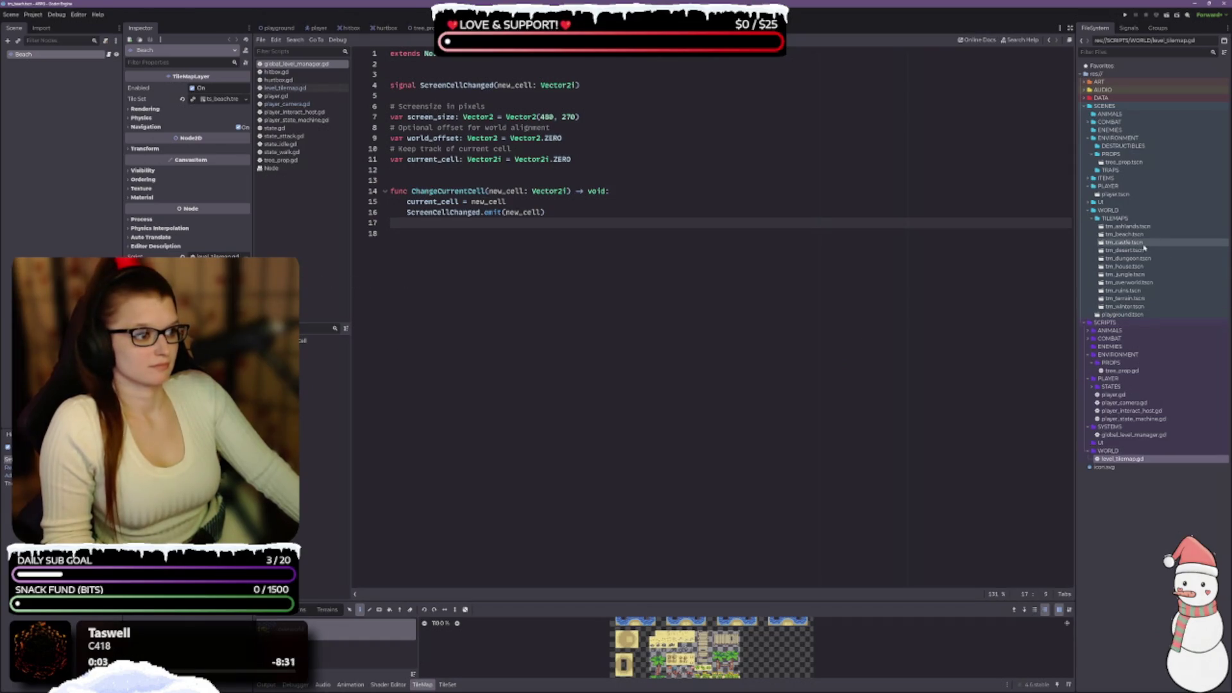
pyautogui.click(1142, 243)
pyautogui.doubleClick(1143, 246)
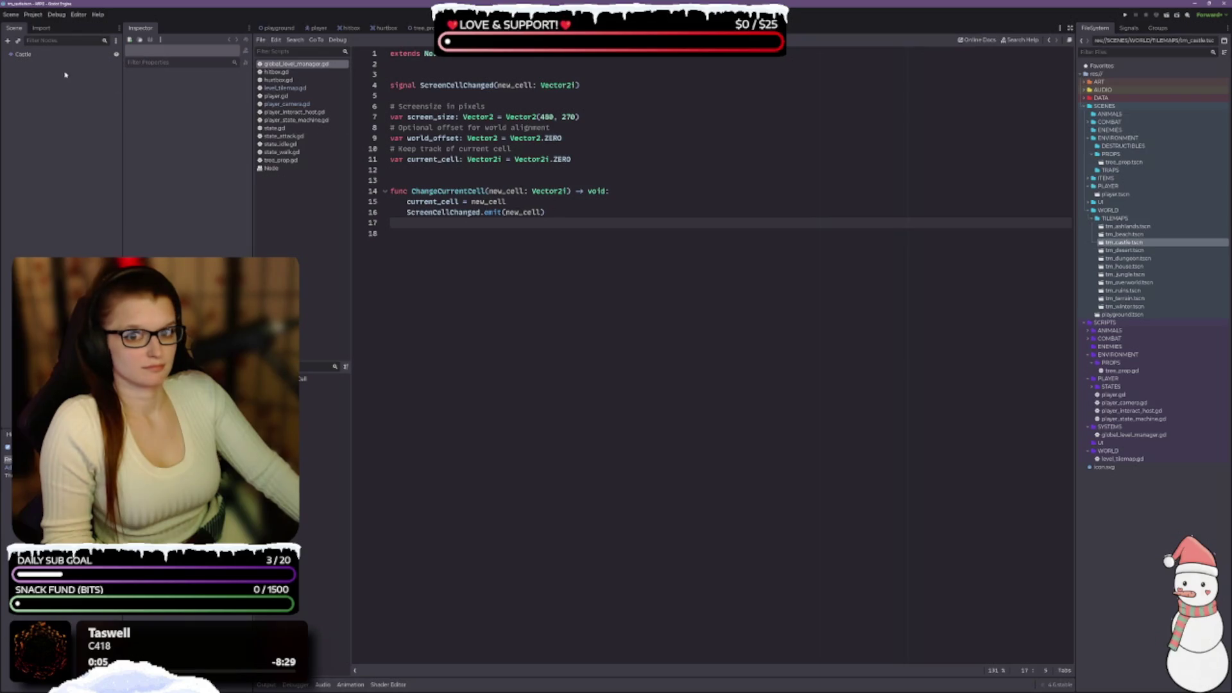
pyautogui.click(1123, 459)
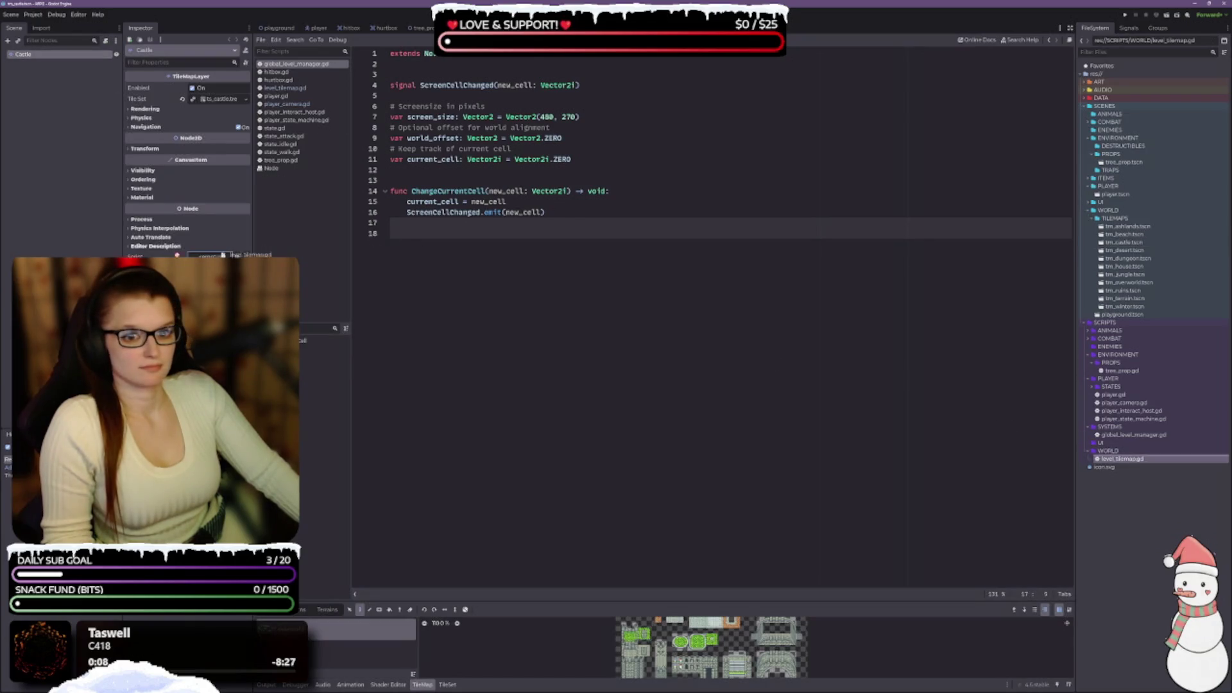
pyautogui.moveTo(1123, 459); pyautogui.dragTo(212, 256)
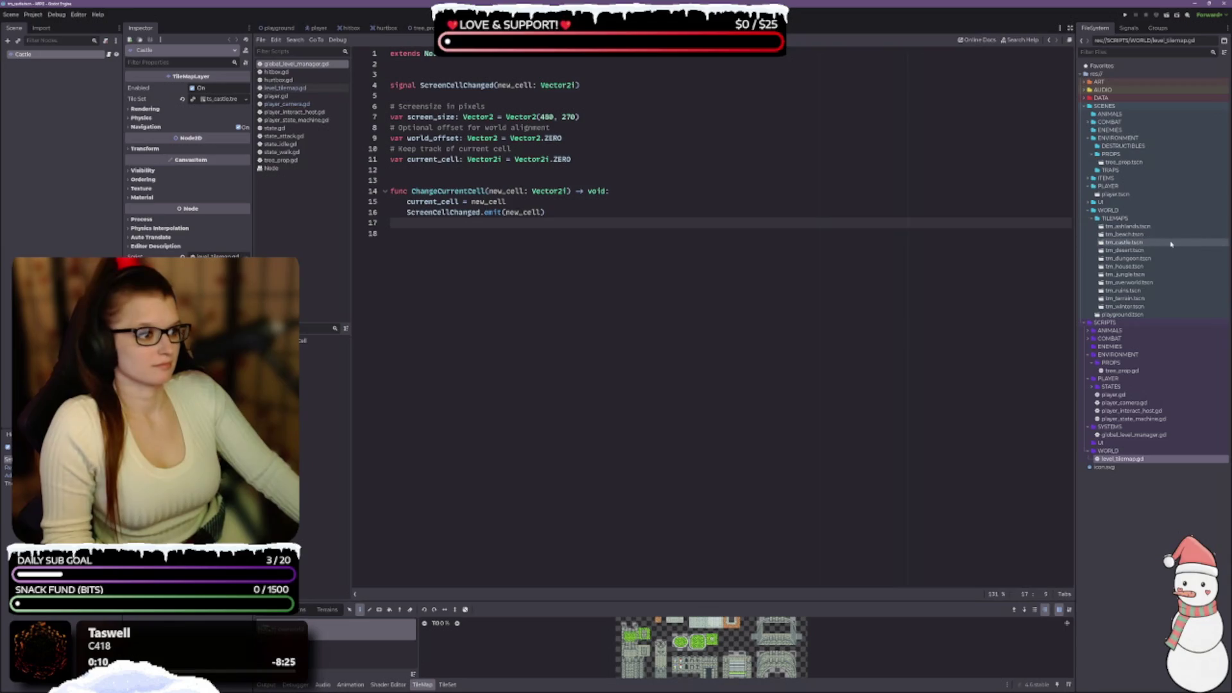
pyautogui.doubleClick(1144, 254)
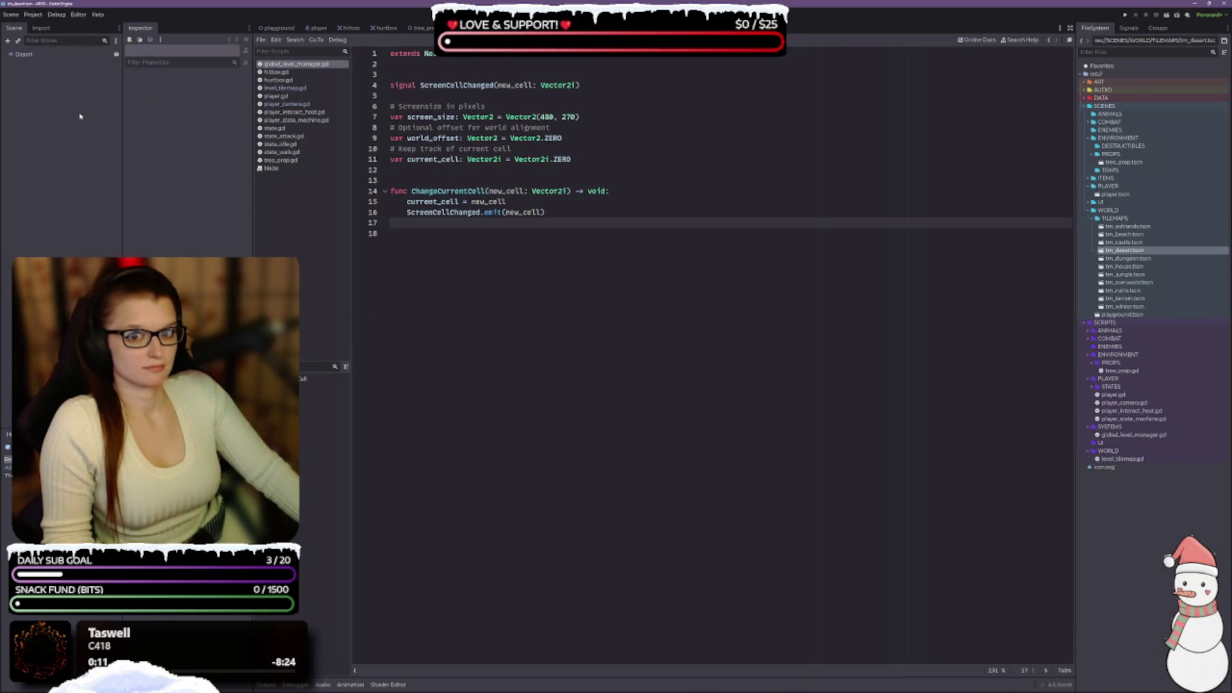
pyautogui.click(50, 60)
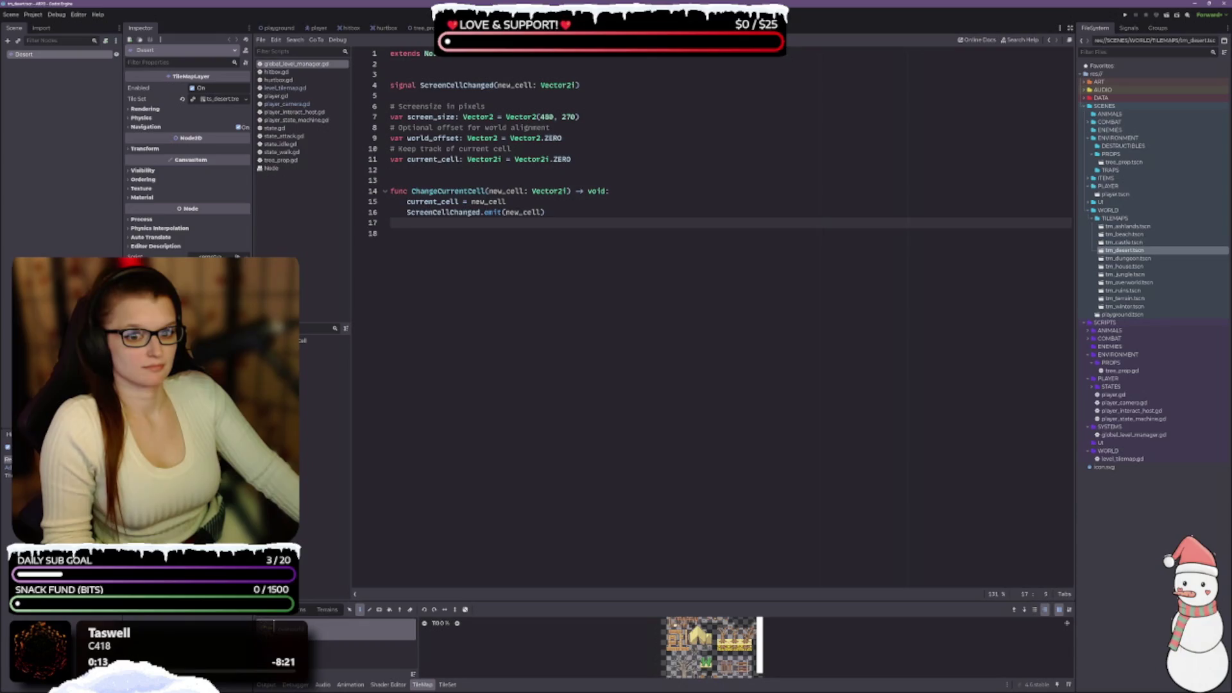
pyautogui.moveTo(1123, 459); pyautogui.dragTo(326, 289)
pyautogui.moveTo(212, 257); pyautogui.dragTo(212, 257)
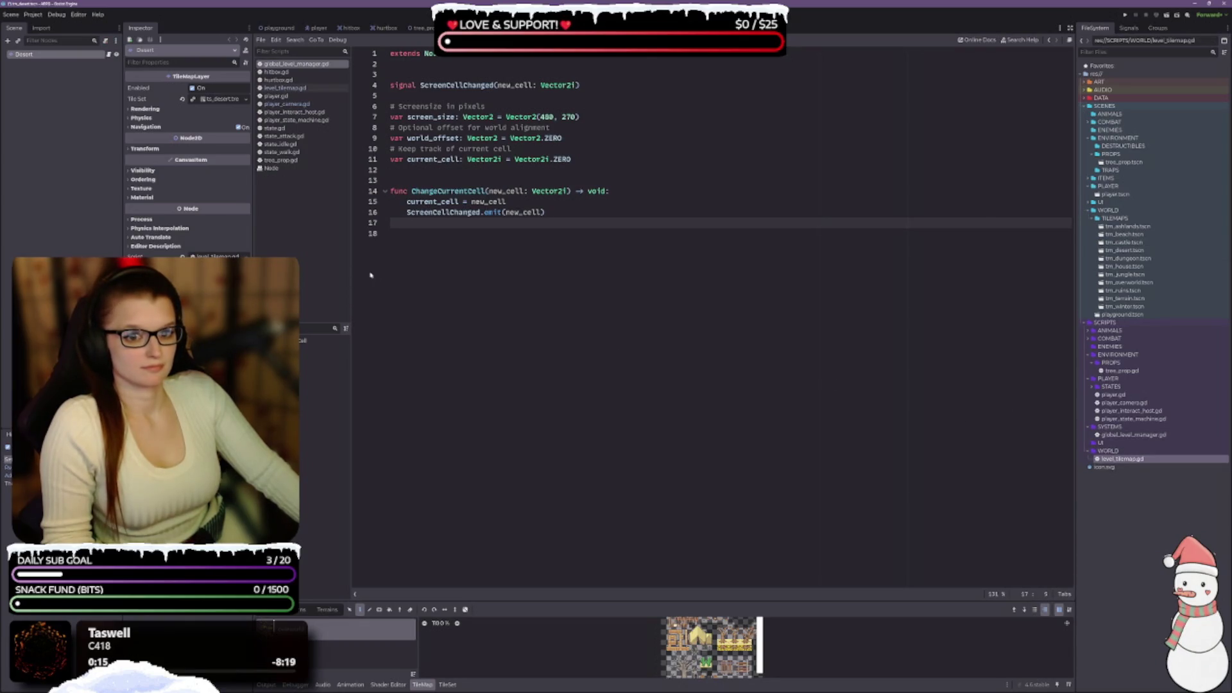
# Attach level_tilemap.gd to the Dungeon and House tilemap layers, saving House.
pyautogui.doubleClick(1134, 259)
pyautogui.click(27, 54)
pyautogui.moveTo(1124, 459); pyautogui.dragTo(212, 256)
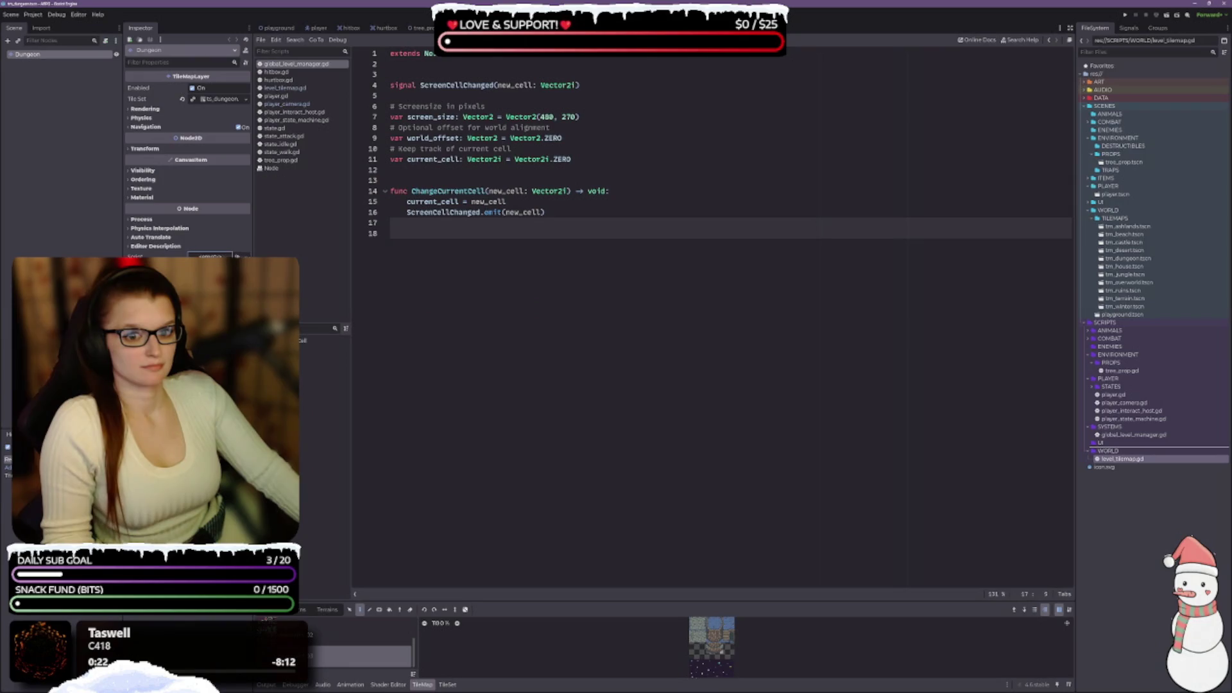
pyautogui.doubleClick(1155, 268)
pyautogui.moveTo(1123, 459)
pyautogui.mouseDown()
pyautogui.moveTo(449, 260)
pyautogui.moveTo(218, 256)
pyautogui.mouseUp()
pyautogui.hotkey('ctrl', 's')
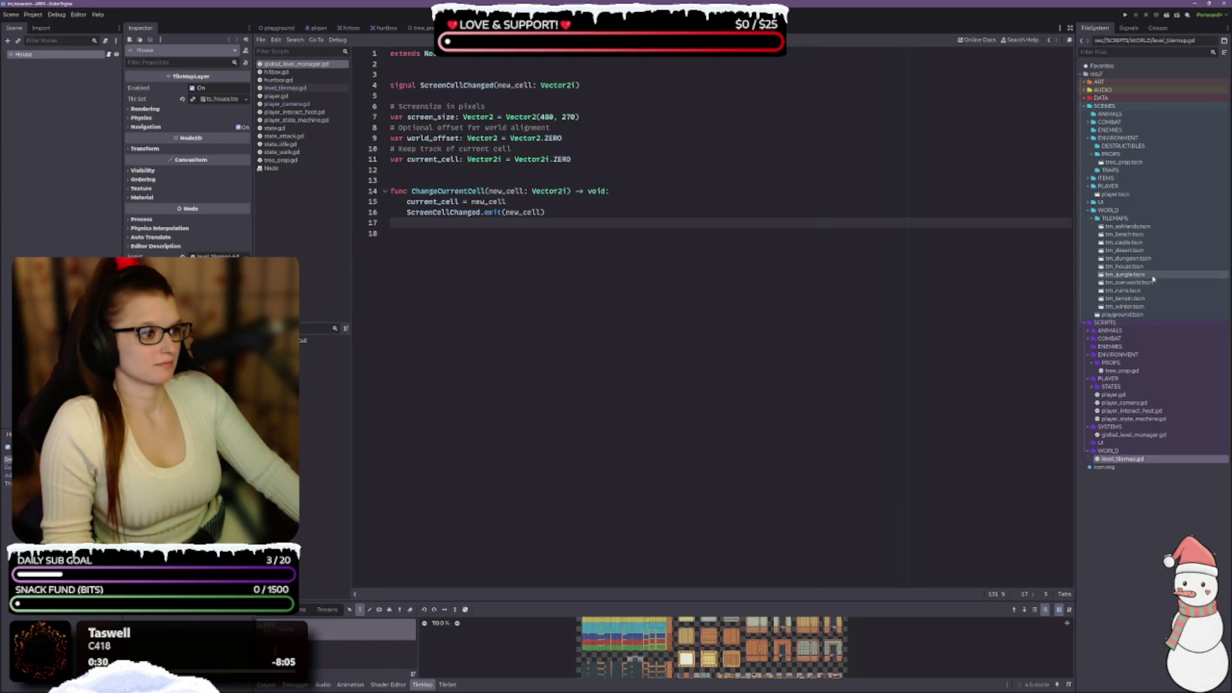
# Attach level_tilemap.gd to the Jungle, Overworld, Ruins and Winter tilemap layers, saving Winter.
pyautogui.doubleClick(1154, 276)
pyautogui.moveTo(1123, 459)
pyautogui.mouseDown()
pyautogui.moveTo(336, 324)
pyautogui.moveTo(219, 256)
pyautogui.mouseUp()
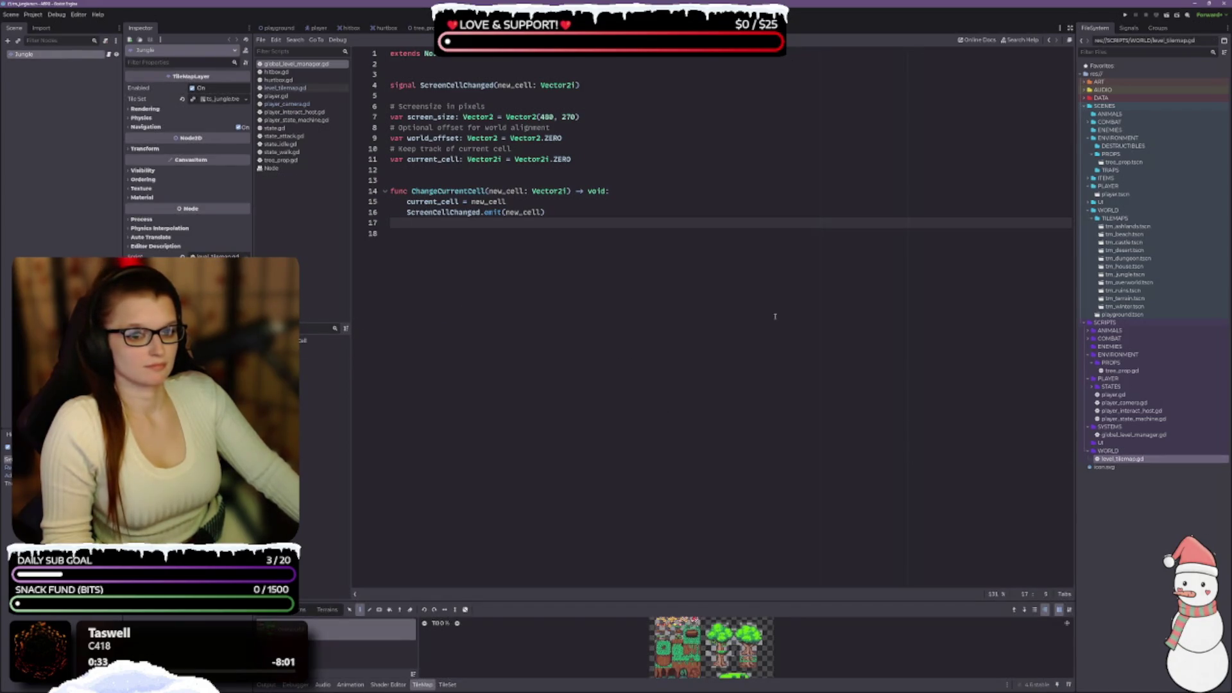
pyautogui.doubleClick(1130, 283)
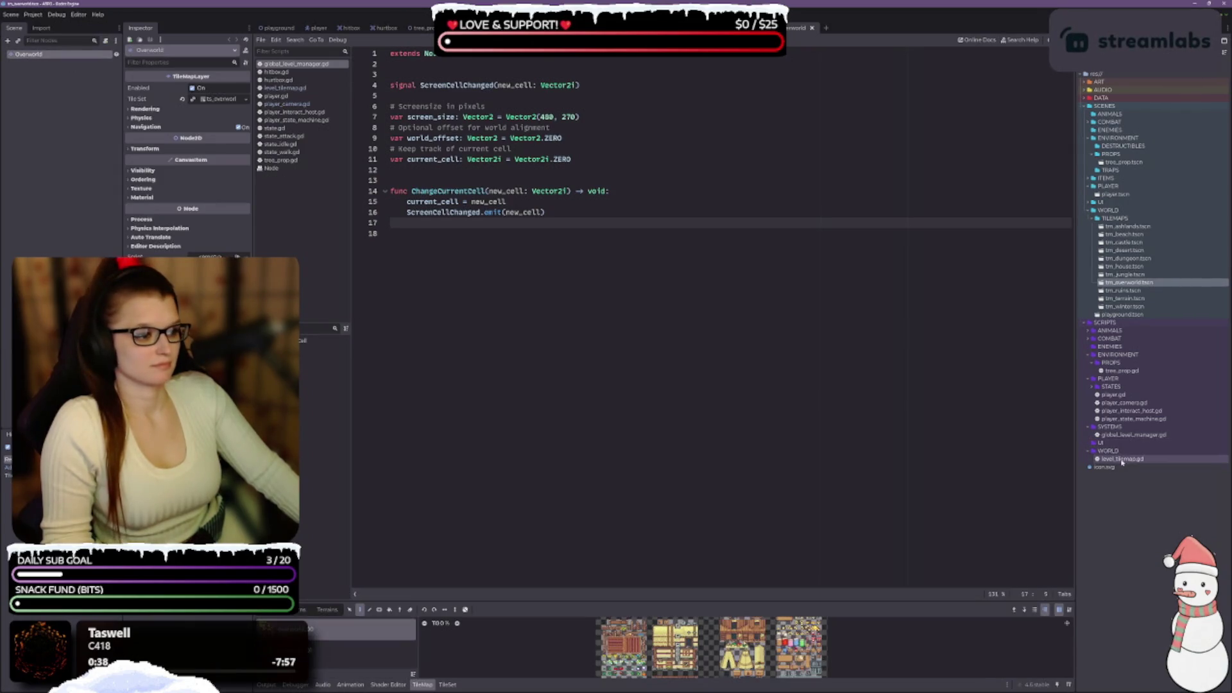
pyautogui.moveTo(1122, 460); pyautogui.dragTo(302, 283)
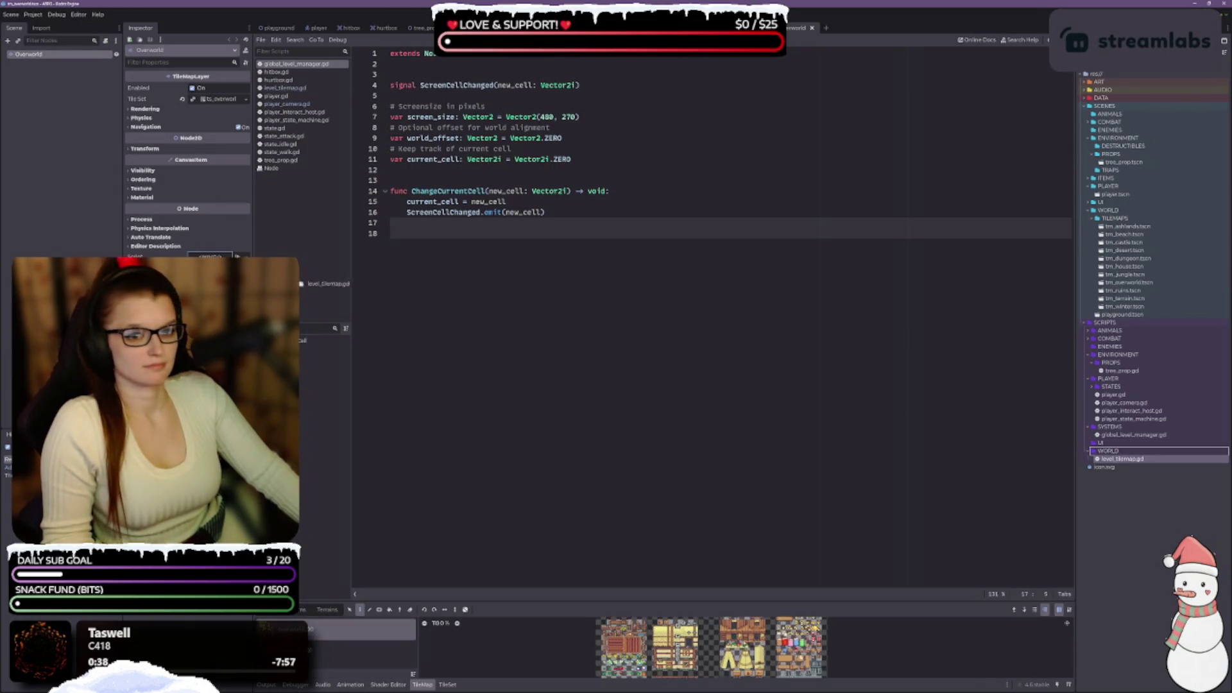
pyautogui.doubleClick(1123, 290)
pyautogui.moveTo(1122, 459)
pyautogui.mouseDown()
pyautogui.moveTo(1130, 444)
pyautogui.moveTo(576, 280)
pyautogui.moveTo(256, 248)
pyautogui.moveTo(212, 256)
pyautogui.mouseUp()
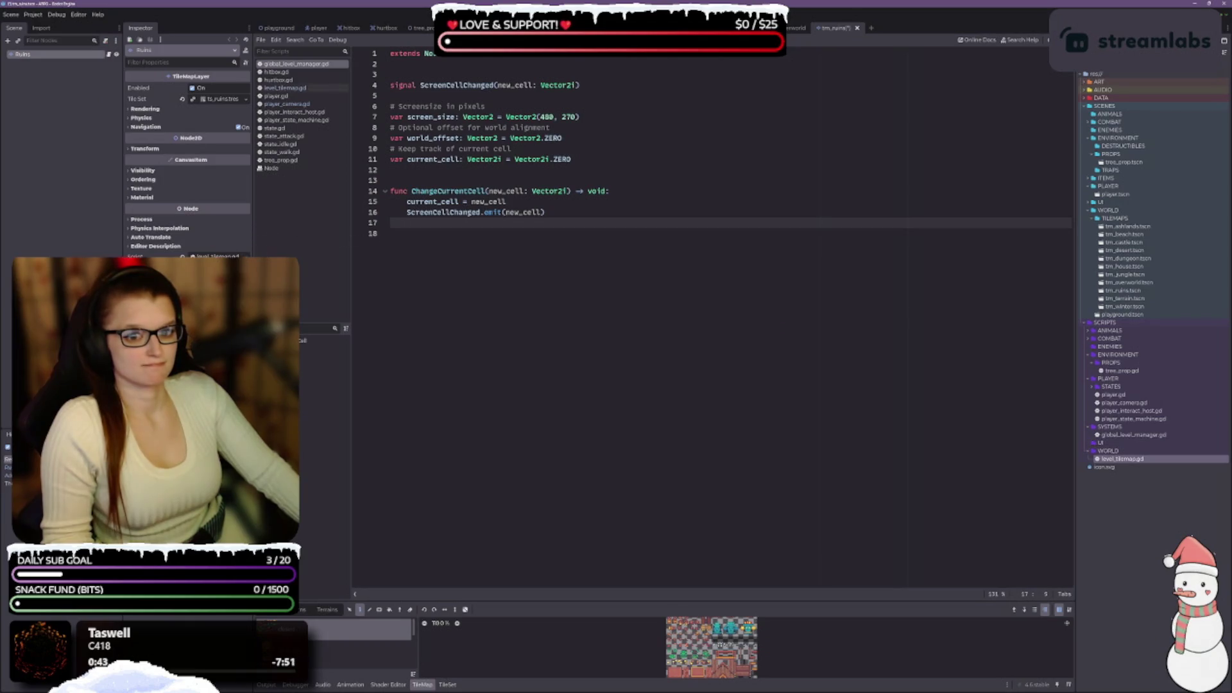
pyautogui.doubleClick(1136, 298)
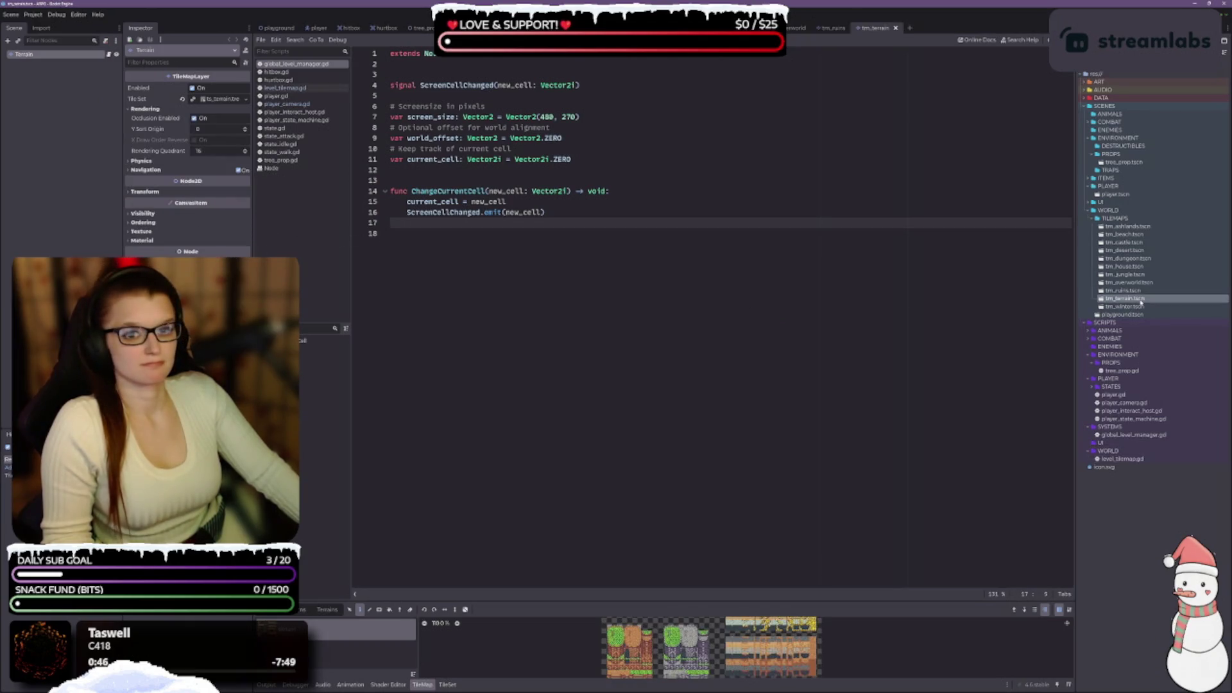
pyautogui.doubleClick(1130, 307)
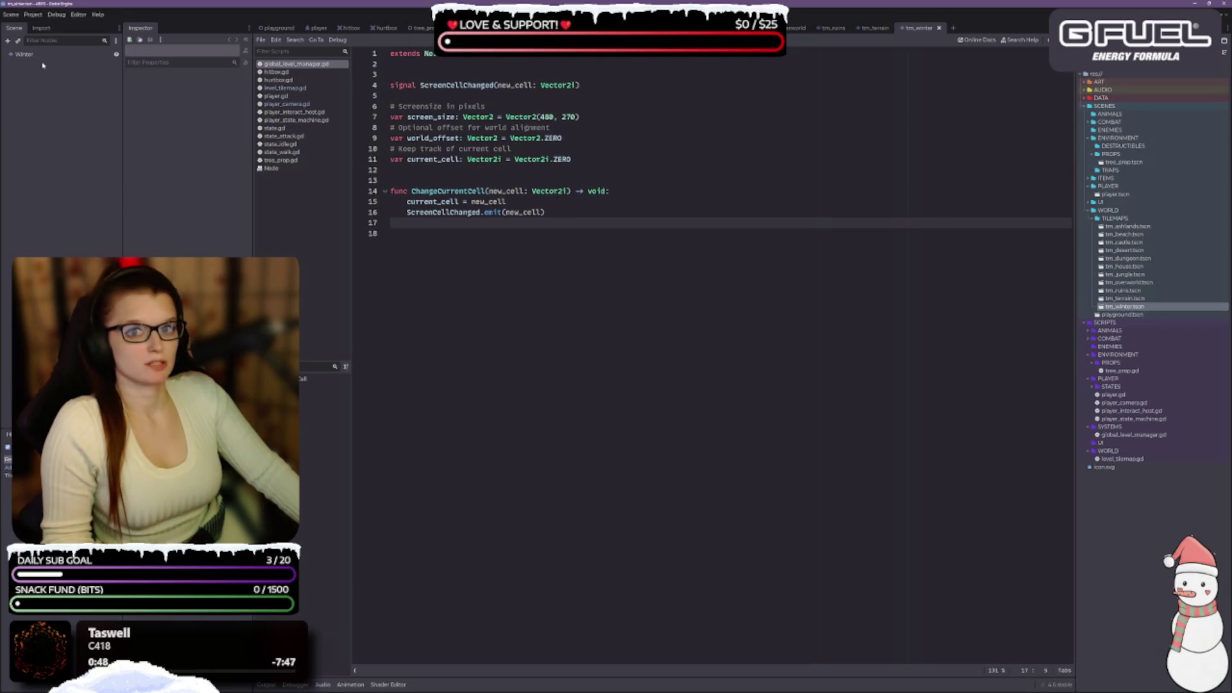
pyautogui.moveTo(1122, 459)
pyautogui.mouseDown()
pyautogui.moveTo(318, 319)
pyautogui.moveTo(212, 256)
pyautogui.mouseUp()
pyautogui.hotkey('ctrl', 's')
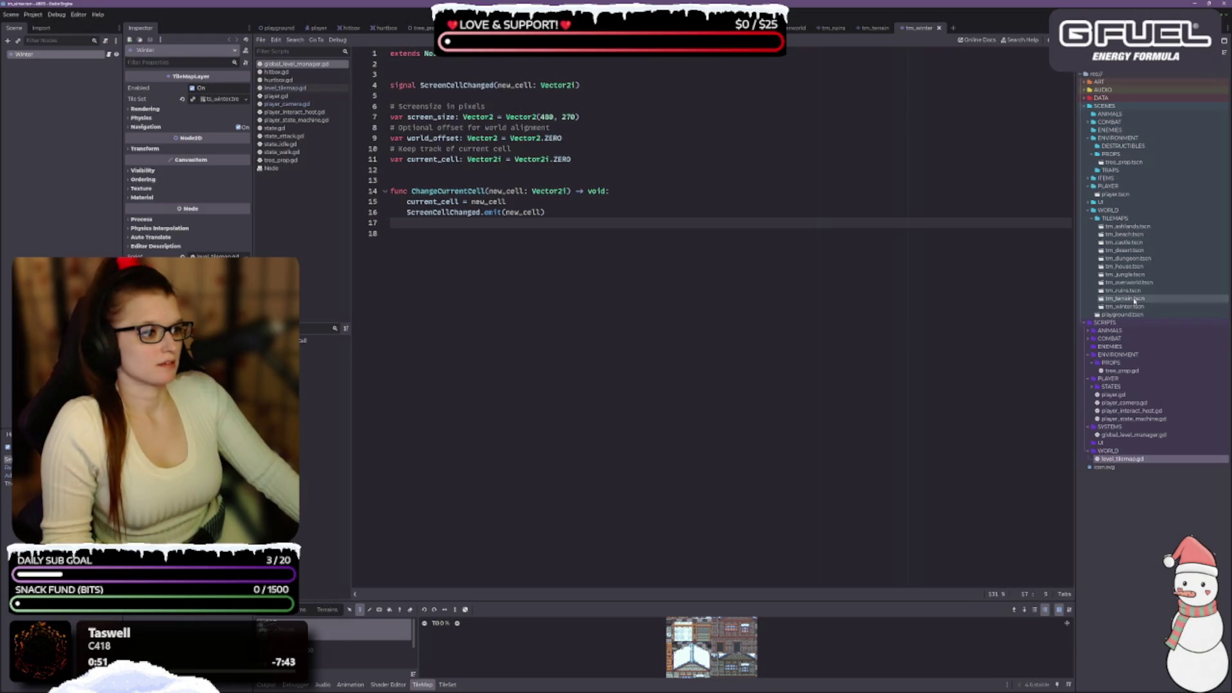
# Cycle through the open scenes from Ashlands to Terrain to check them.
pyautogui.hotkey('ctrl', 'Tab')
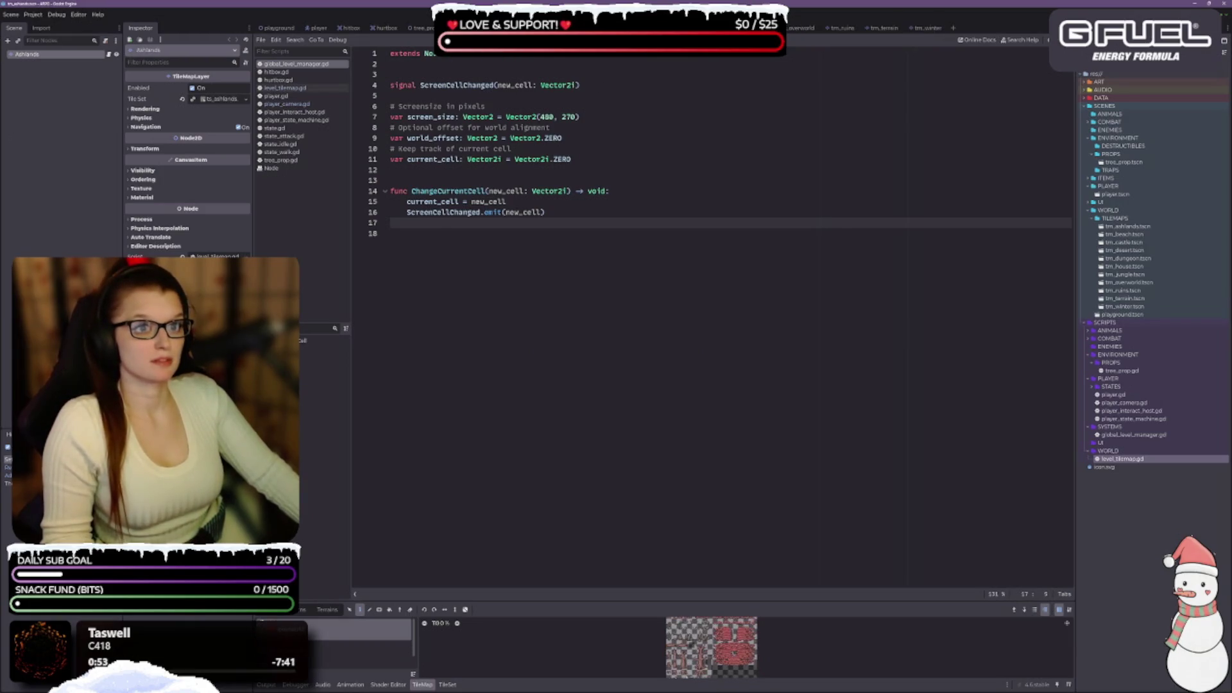
pyautogui.hotkey('ctrl', 'Tab')
pyautogui.hotkey('ctrl', 'Tab')
pyautogui.hotkey('ctrl', 'Tab')
pyautogui.hotkey('ctrl', 'Tab')
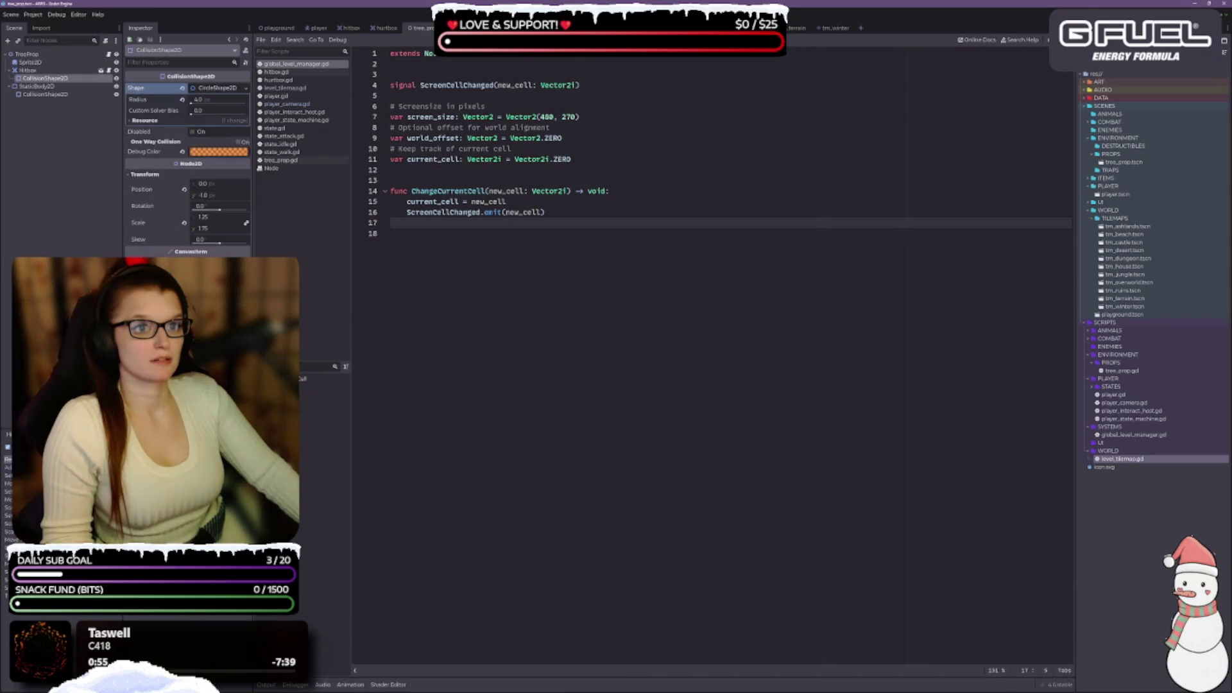
pyautogui.hotkey('ctrl', 'Tab')
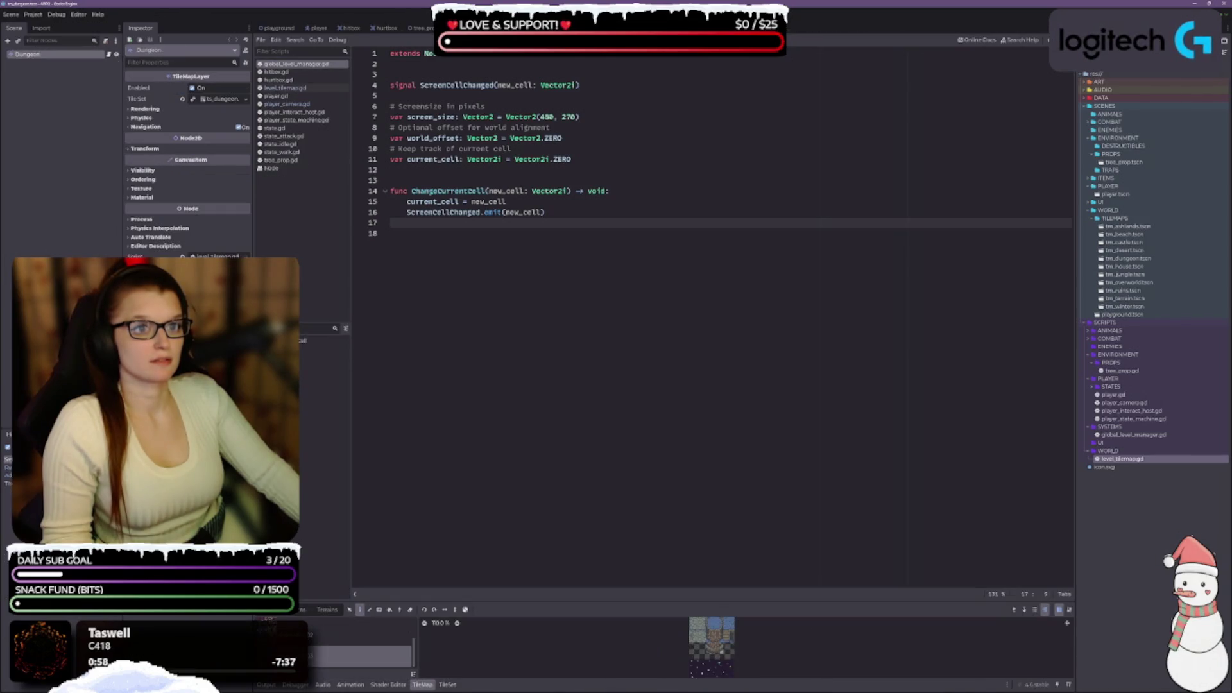
pyautogui.hotkey('ctrl', 'Tab')
pyautogui.hotkey('ctrl', 'Tab')
pyautogui.hotkey('ctrl', 'Tab')
pyautogui.hotkey('ctrl', 'Tab')
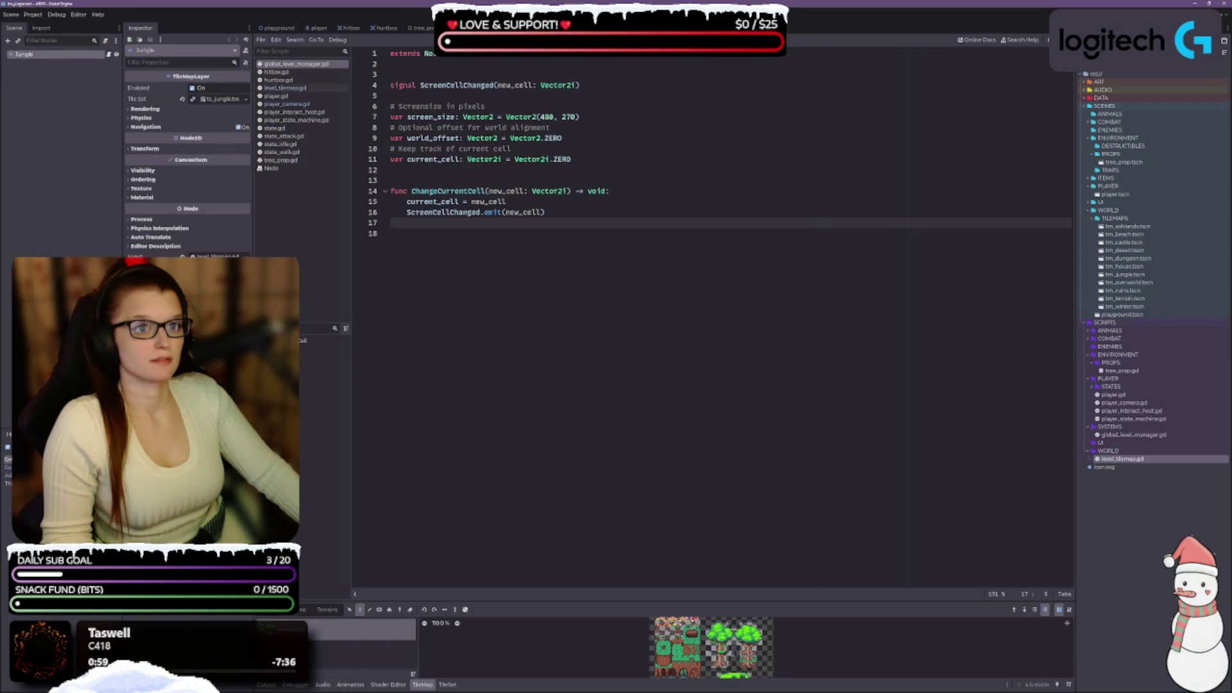
pyautogui.hotkey('ctrl', 'Tab')
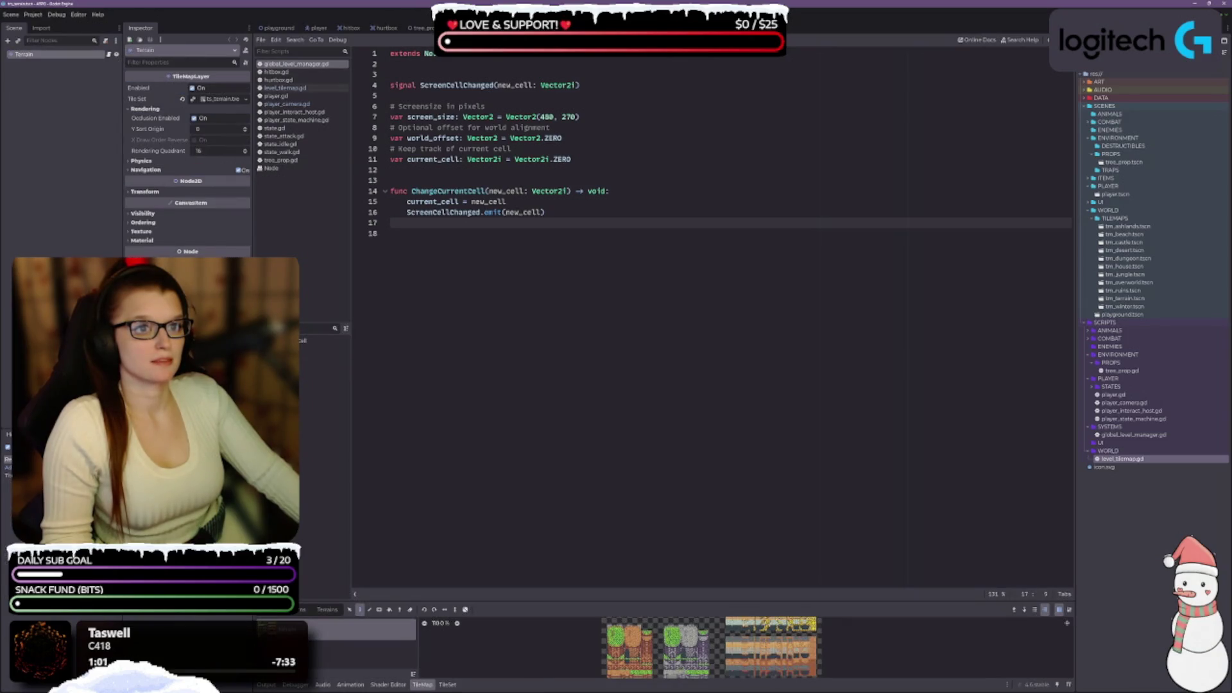
pyautogui.hotkey('ctrl', 'Tab')
pyautogui.hotkey('ctrl', 'Tab')
pyautogui.hotkey('ctrl', 'Tab')
pyautogui.hotkey('ctrl', 'Tab')
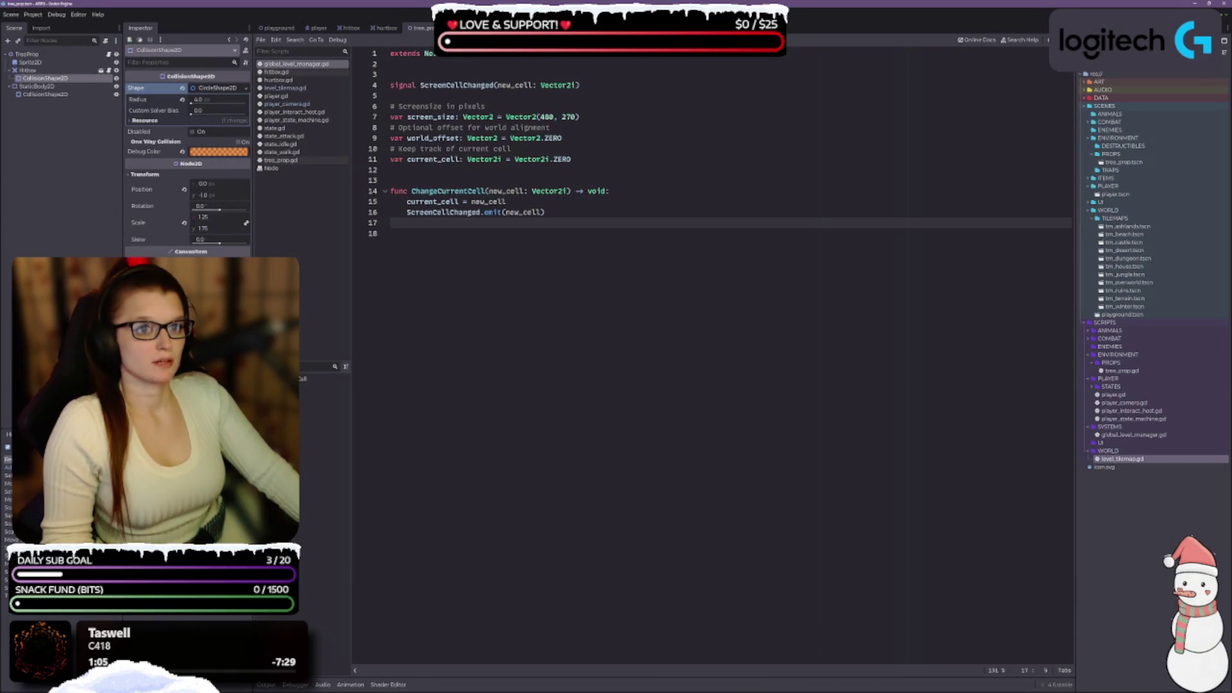
# Close the tree_prop, hitbox and hurtbox scenes and return to the playground scene.
pyautogui.hotkey('ctrl', 'shift', 'w')
pyautogui.click(355, 28)
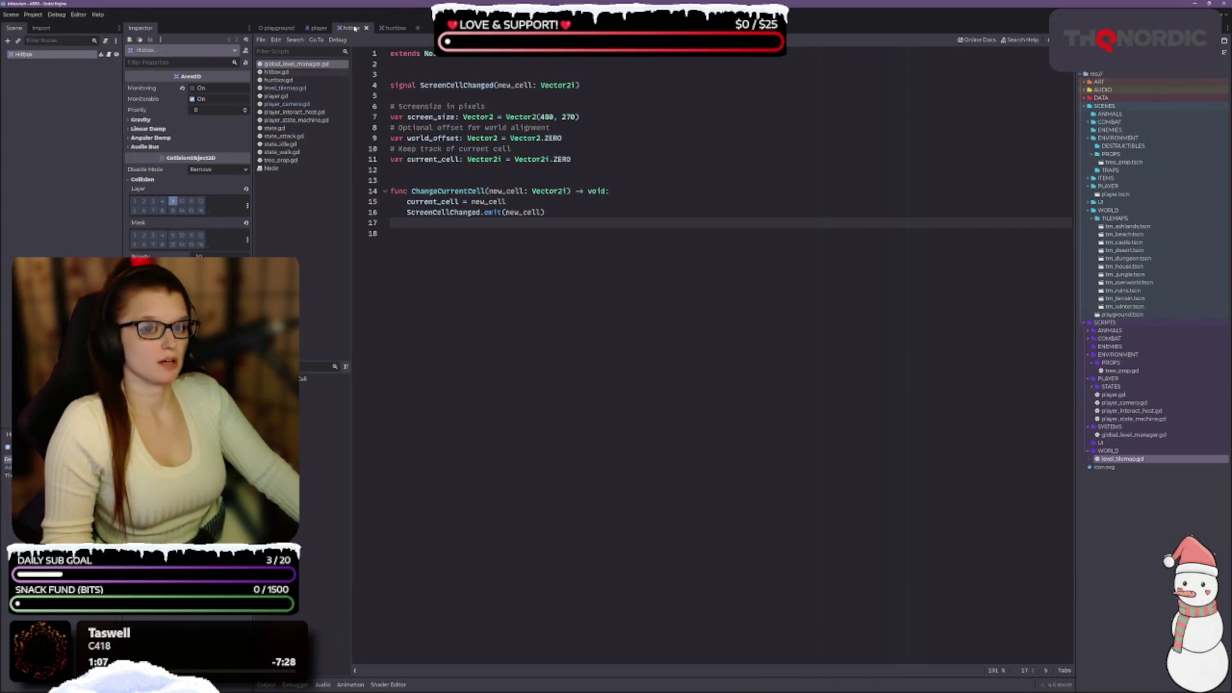
pyautogui.click(367, 28)
pyautogui.click(373, 28)
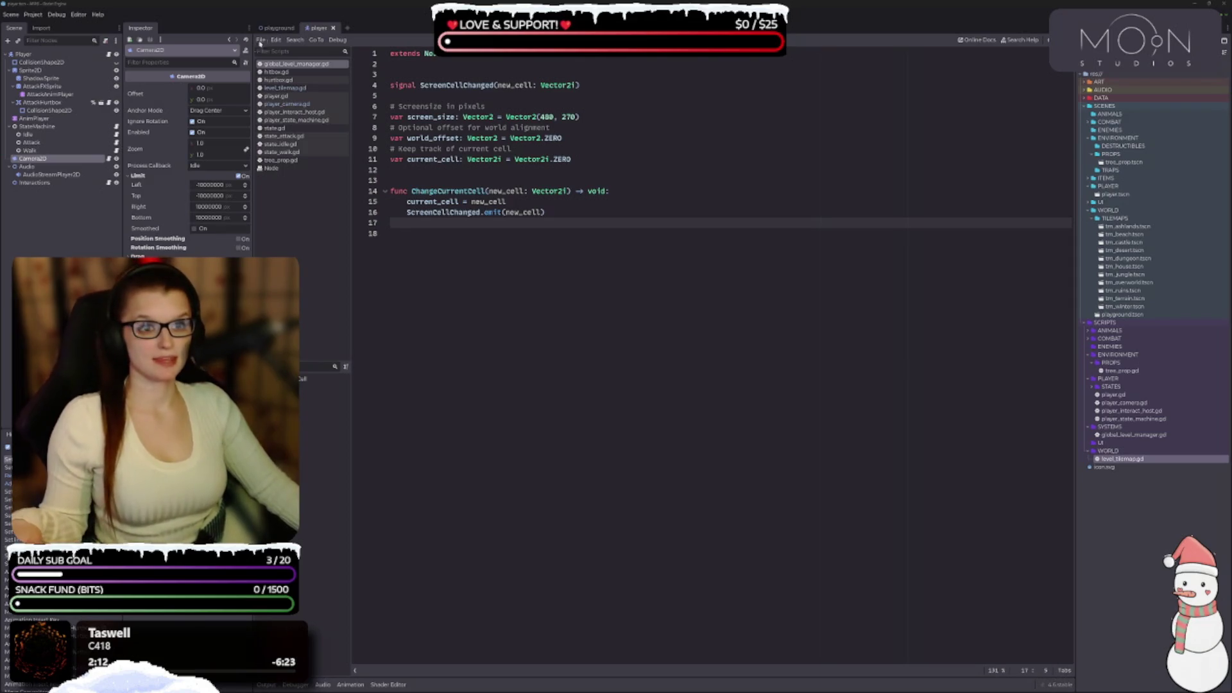
pyautogui.click(276, 27)
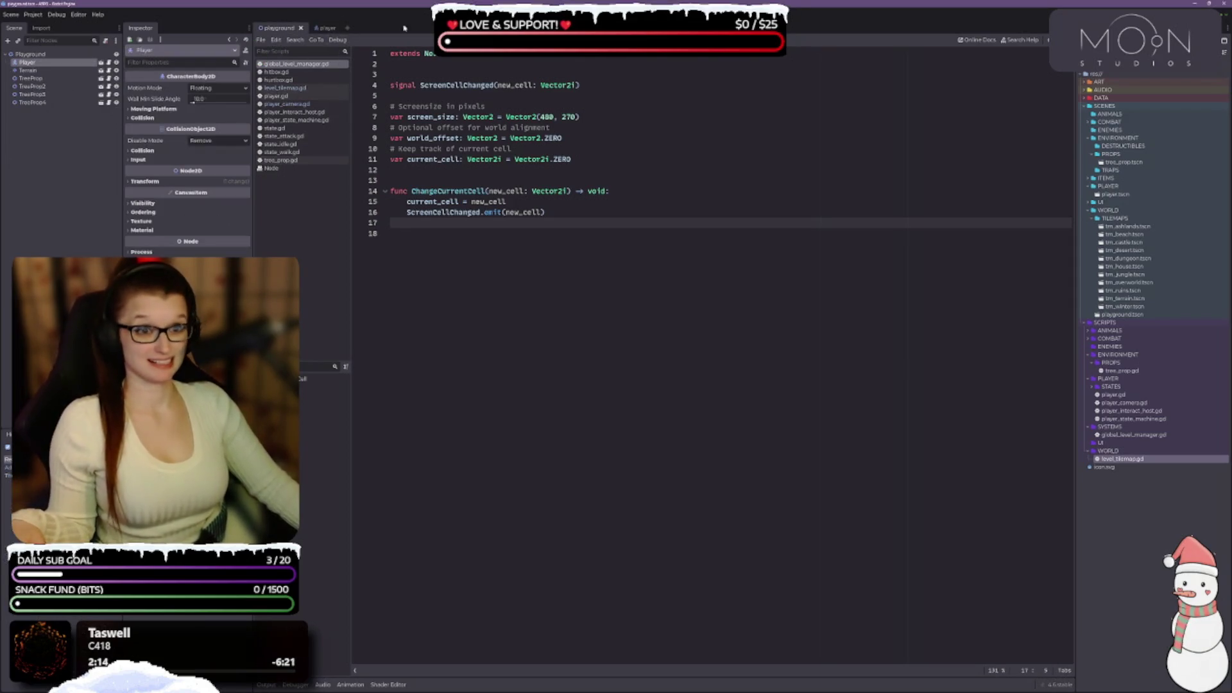
# Show the playground terrain map in the 2D editor, zoom in, and select the Terrain layer.
pyautogui.click(563, 14)
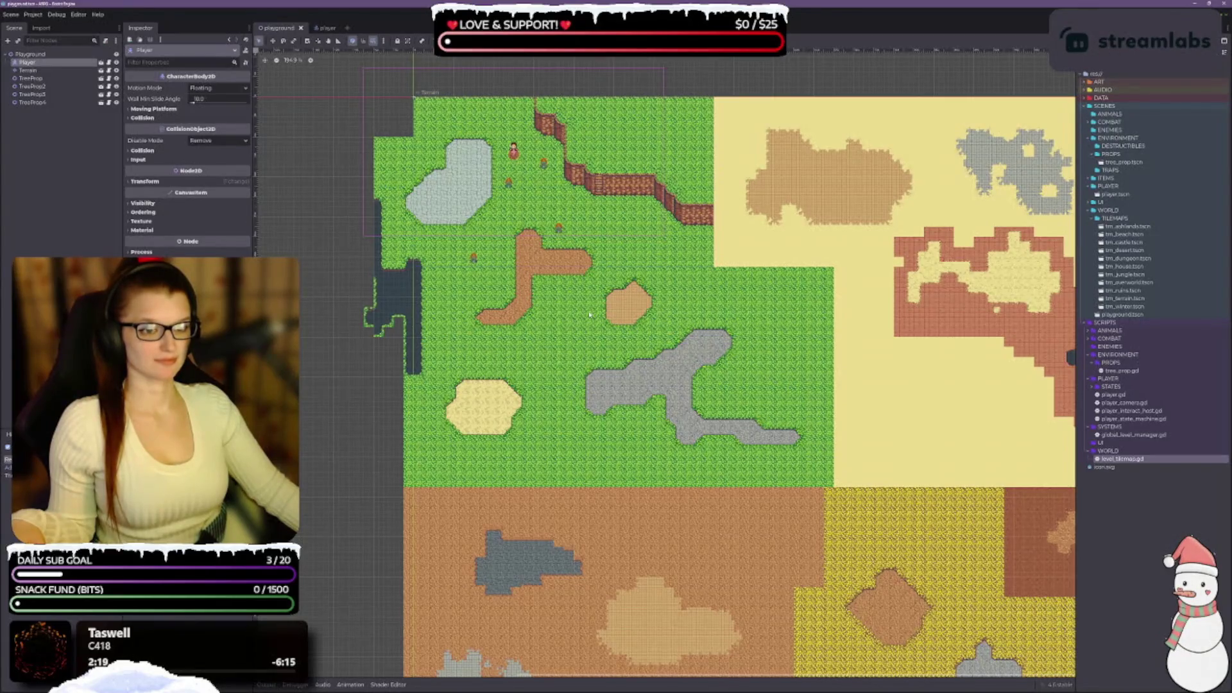
pyautogui.scroll(4, 560, 302)
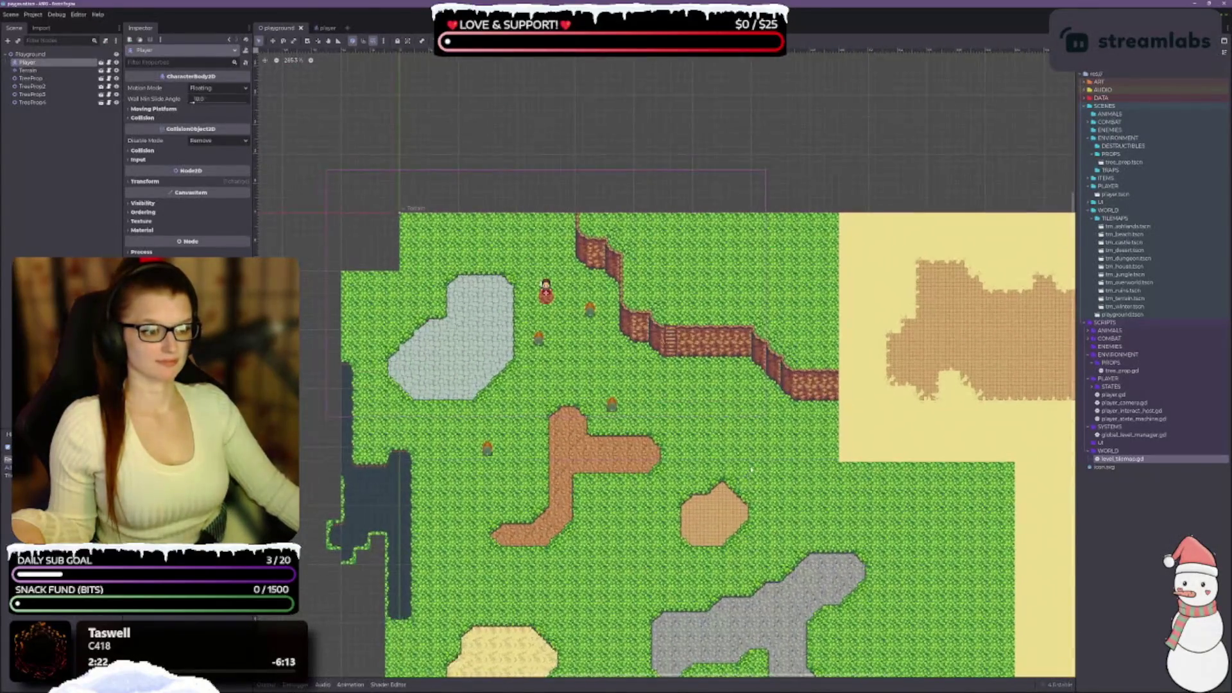
pyautogui.scroll(1, 627, 431)
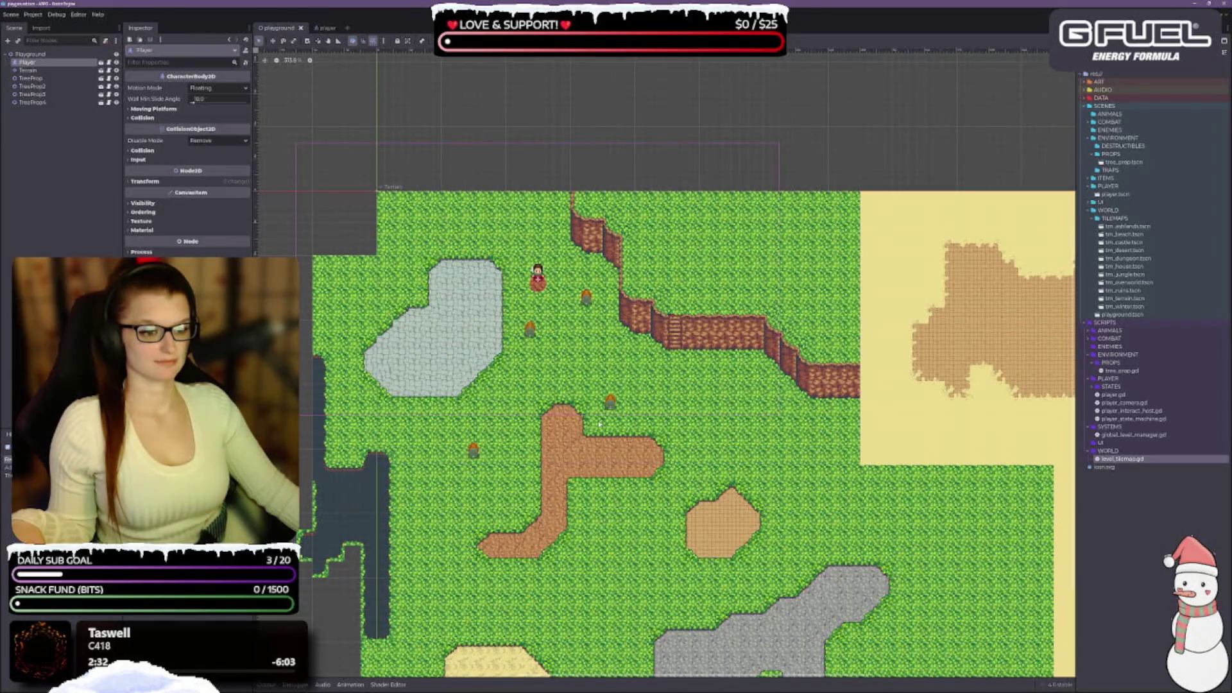
pyautogui.scroll(-3, 551, 412)
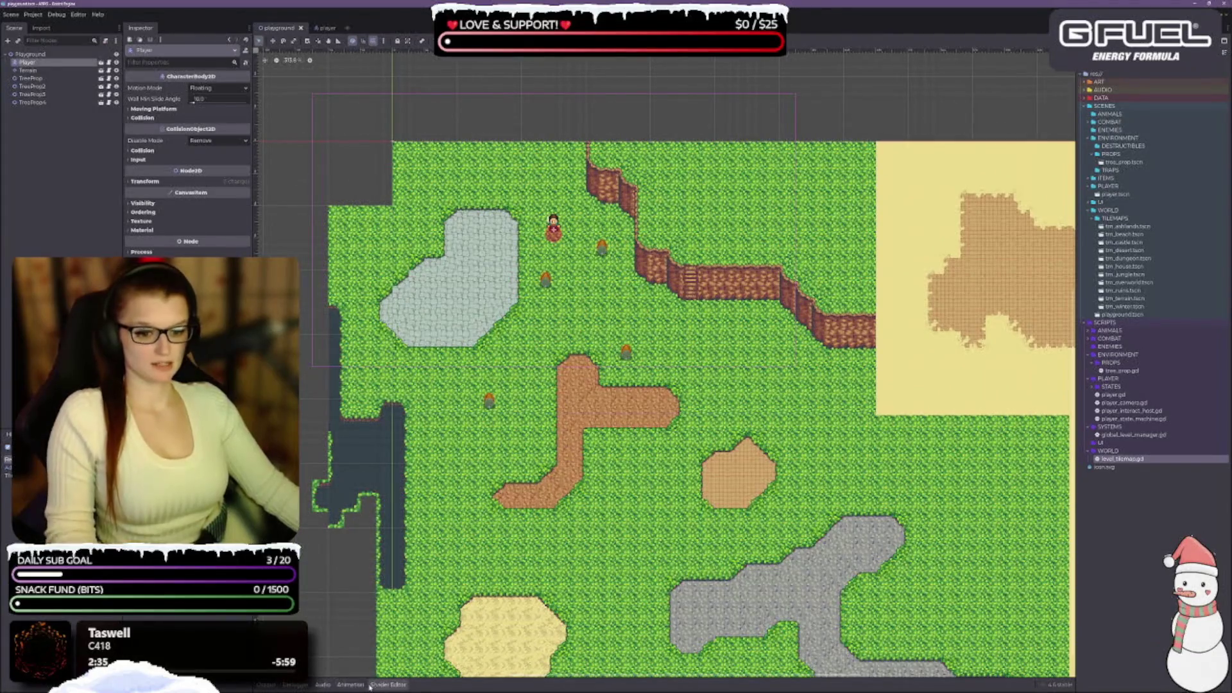
pyautogui.click(28, 70)
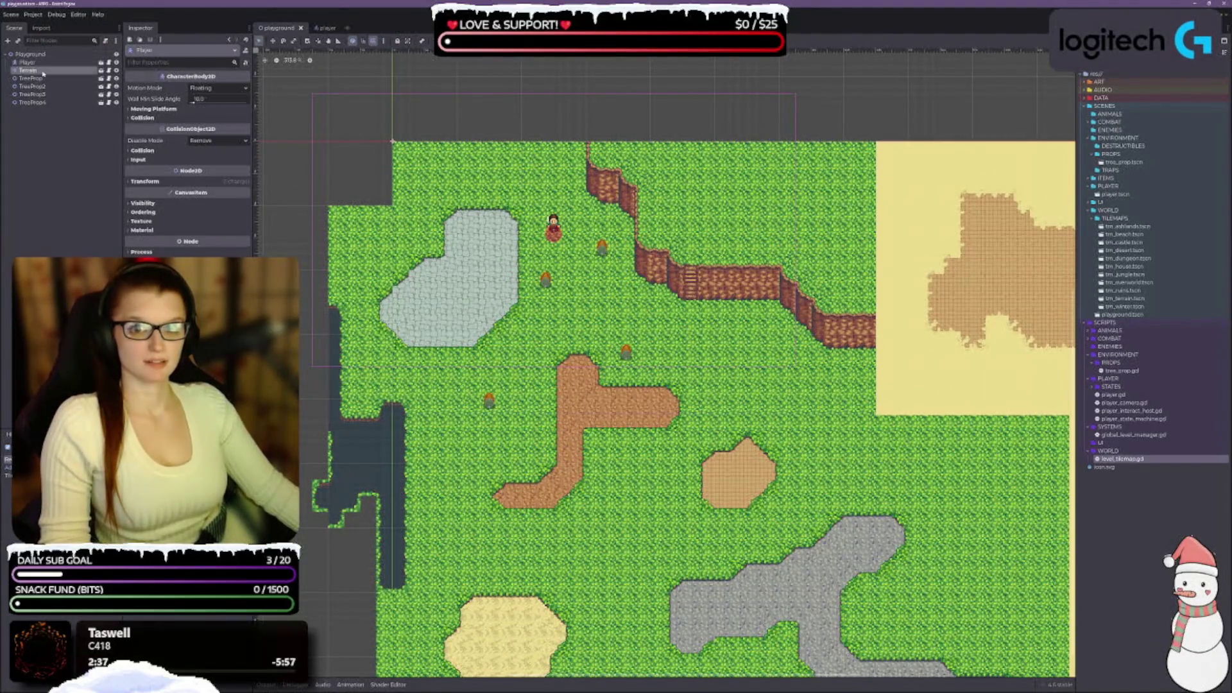
# Enlarge the tile palette and zoom in on the map's upper-left edge.
pyautogui.moveTo(617, 604); pyautogui.dragTo(545, 423)
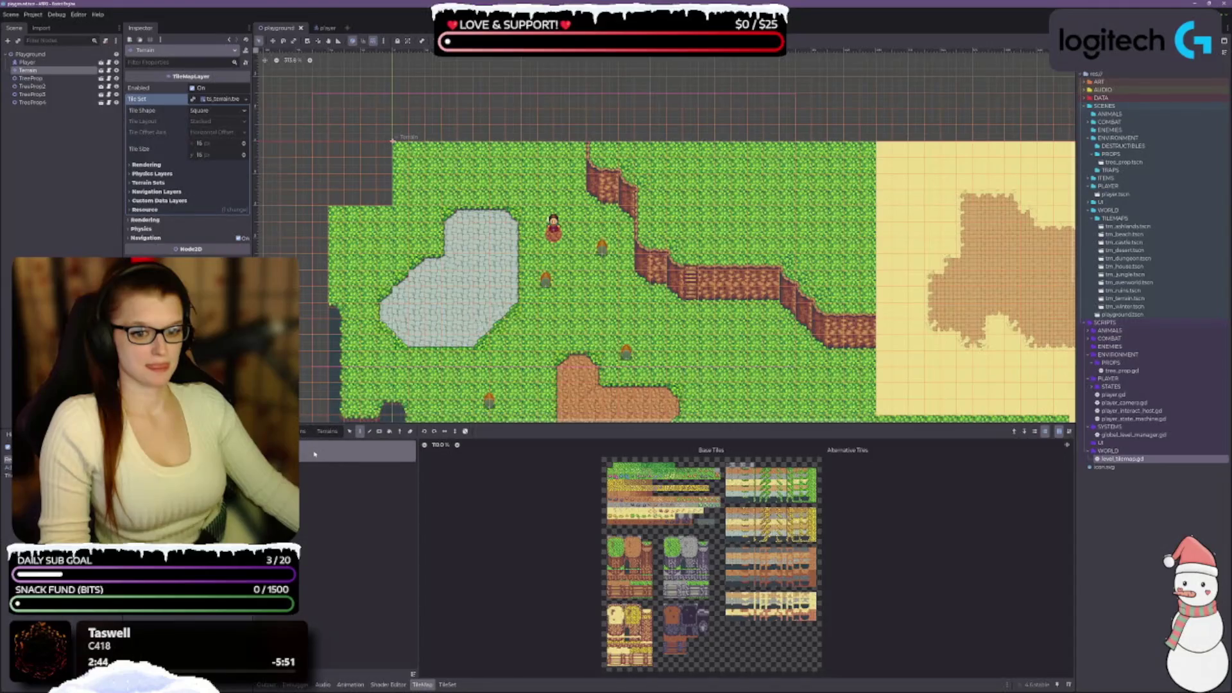
pyautogui.click(327, 432)
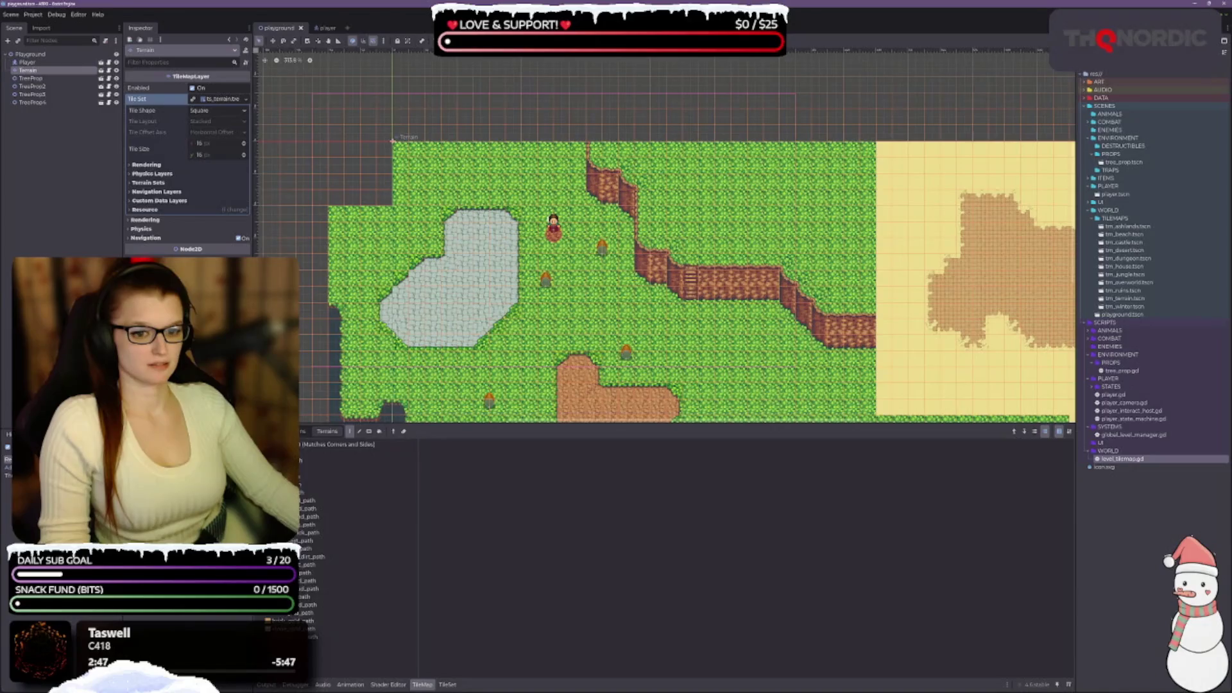
pyautogui.click(257, 432)
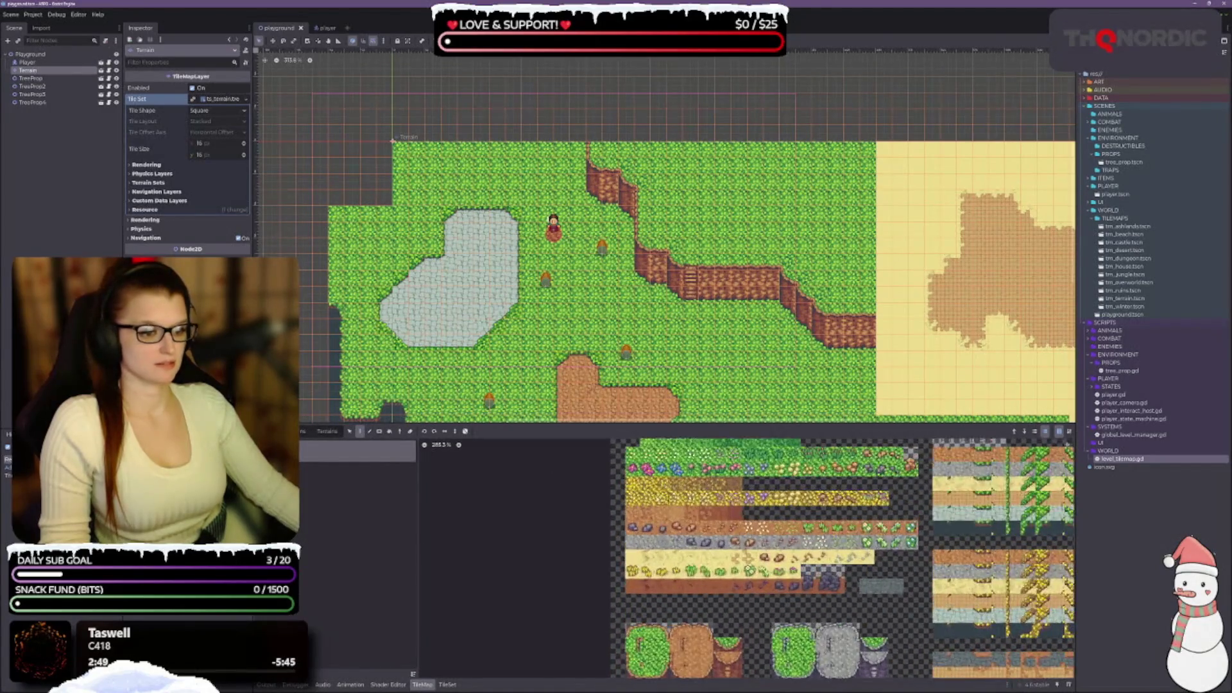
pyautogui.scroll(5, 650, 488)
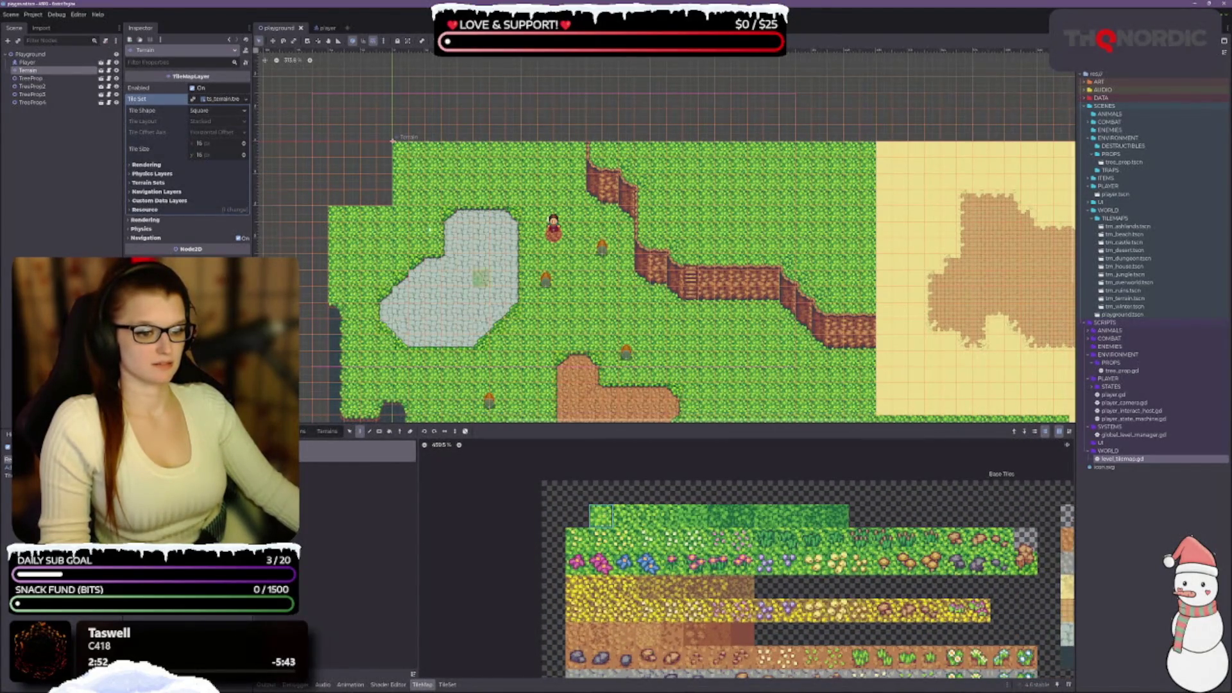
pyautogui.moveTo(385, 199)
pyautogui.mouseDown()
pyautogui.moveTo(506, 251)
pyautogui.moveTo(491, 252)
pyautogui.mouseUp()
pyautogui.scroll(1, 537, 250)
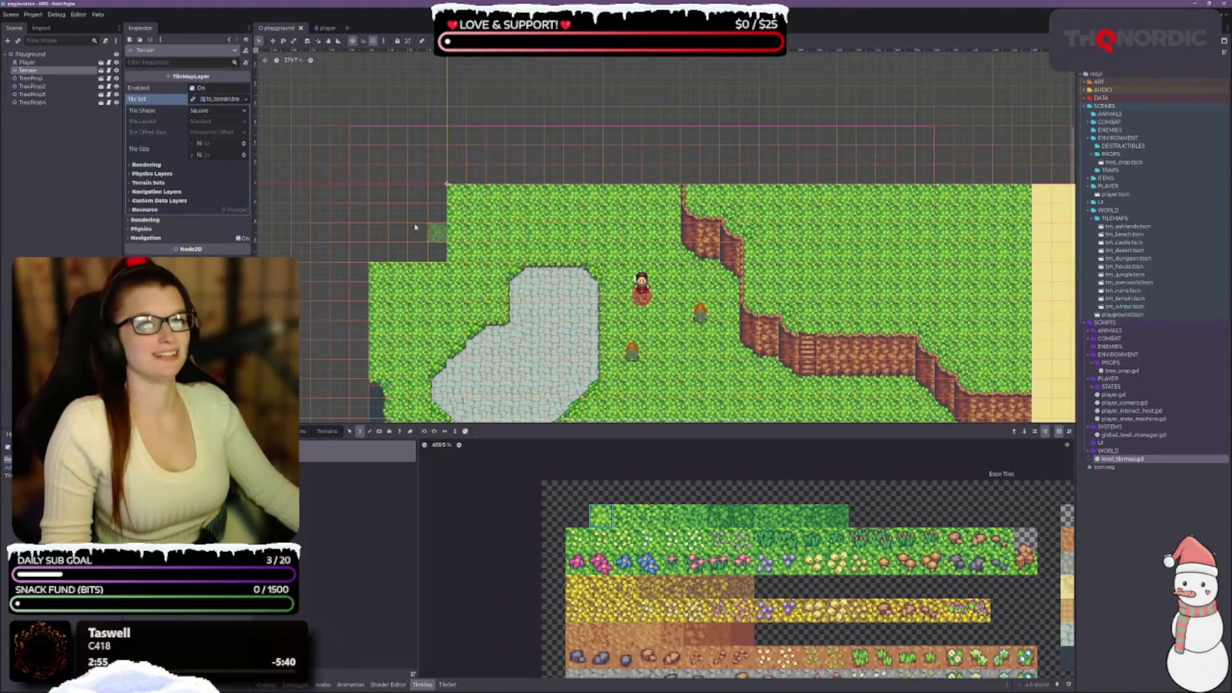
# Paint grass over the empty left column, the cells above the cliff and the top strip.
pyautogui.moveTo(361, 140)
pyautogui.mouseDown()
pyautogui.moveTo(395, 248)
pyautogui.moveTo(366, 206)
pyautogui.mouseUp()
pyautogui.moveTo(436, 255)
pyautogui.mouseDown()
pyautogui.moveTo(437, 192)
pyautogui.moveTo(399, 194)
pyautogui.moveTo(379, 149)
pyautogui.moveTo(432, 133)
pyautogui.moveTo(622, 133)
pyautogui.moveTo(429, 154)
pyautogui.moveTo(488, 174)
pyautogui.moveTo(774, 173)
pyautogui.moveTo(988, 154)
pyautogui.moveTo(1002, 180)
pyautogui.moveTo(891, 180)
pyautogui.mouseUp()
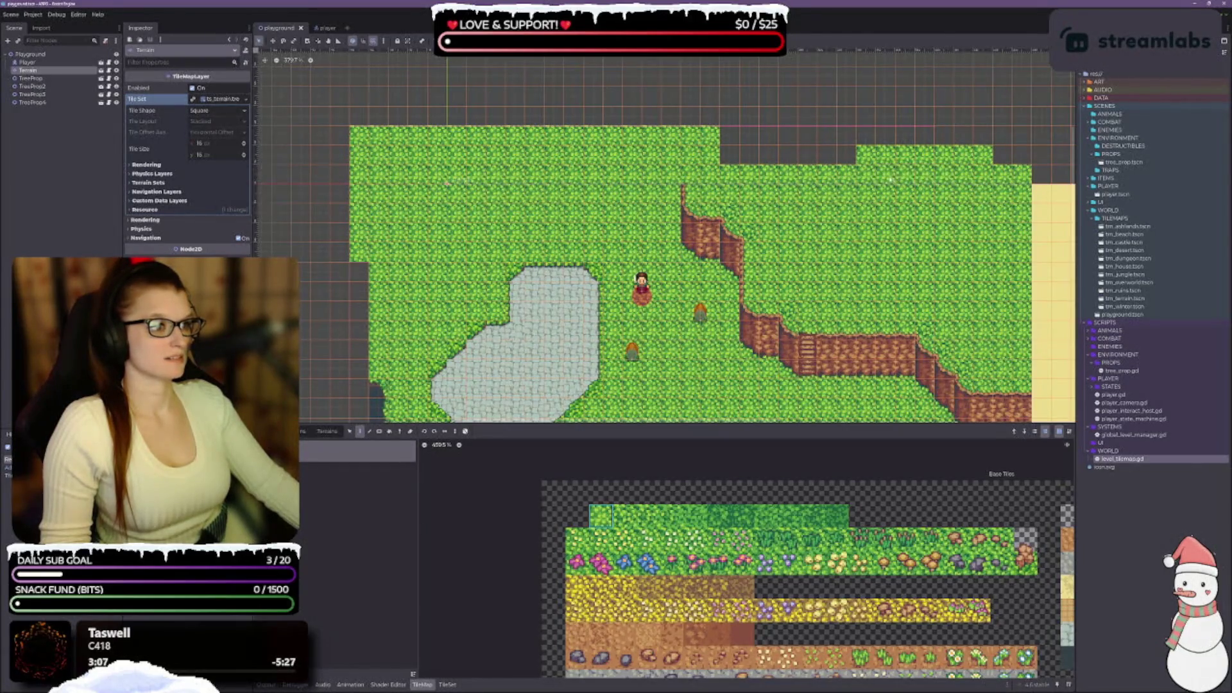
pyautogui.moveTo(923, 142)
pyautogui.mouseDown()
pyautogui.moveTo(725, 145)
pyautogui.moveTo(817, 159)
pyautogui.mouseUp()
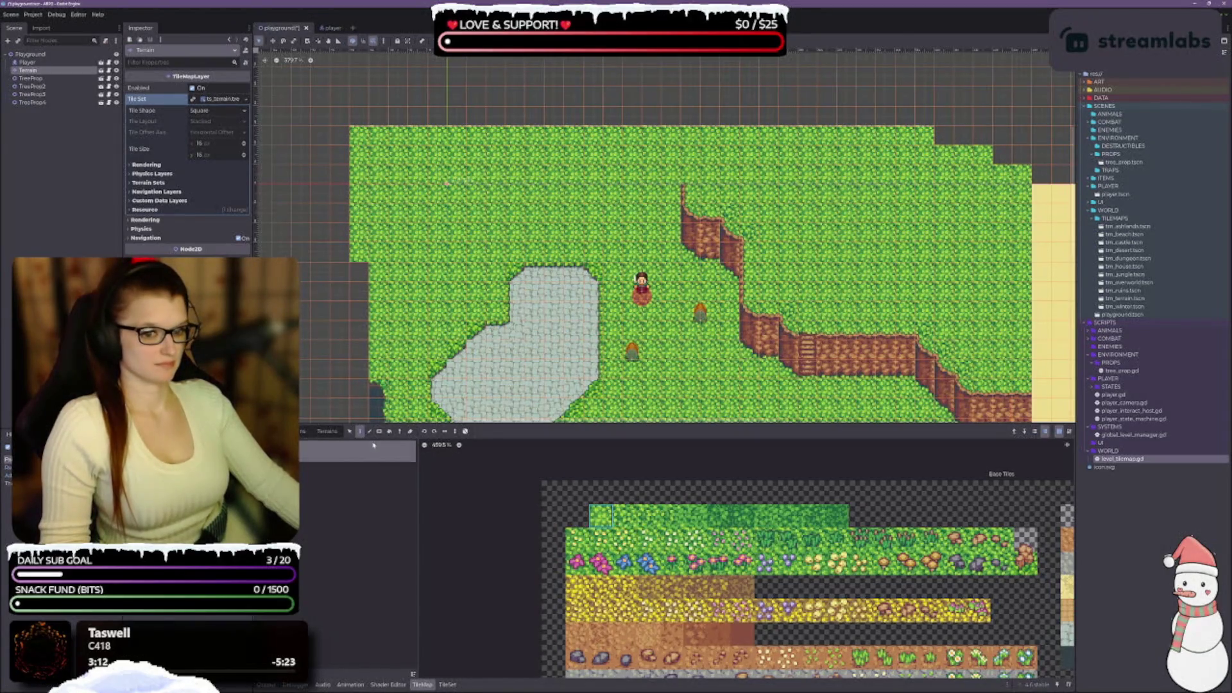
pyautogui.click(328, 432)
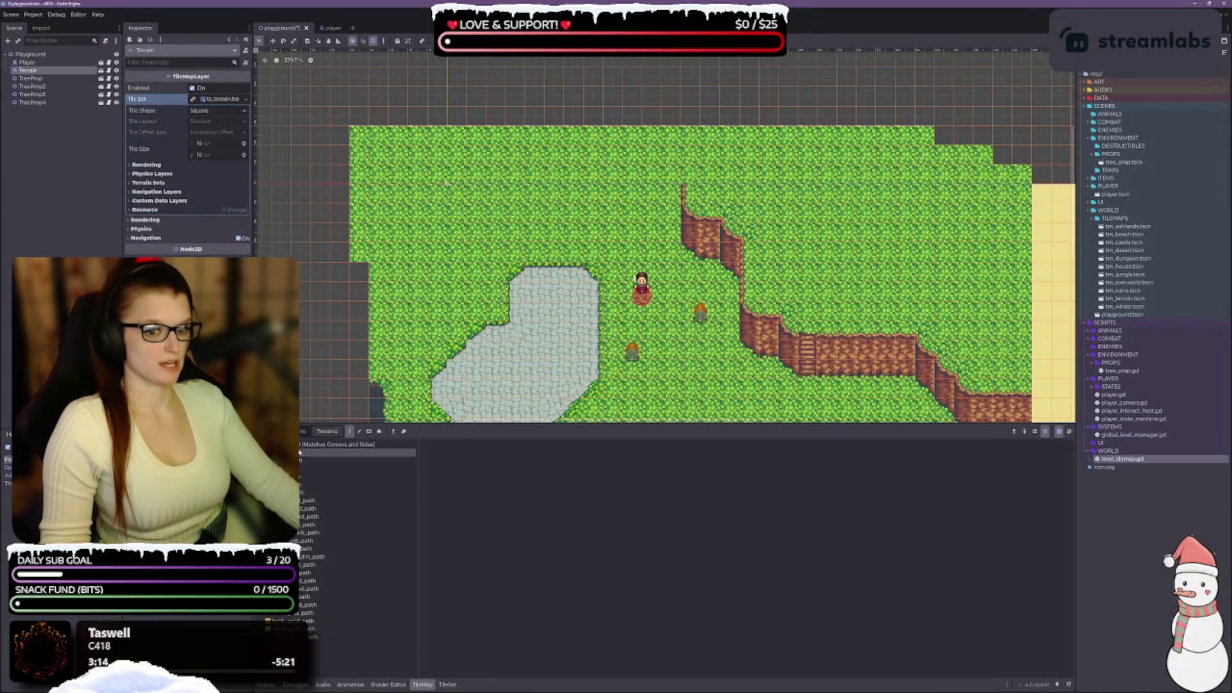
# Browse the individual tile atlas to look over the available tiles.
pyautogui.click(256, 432)
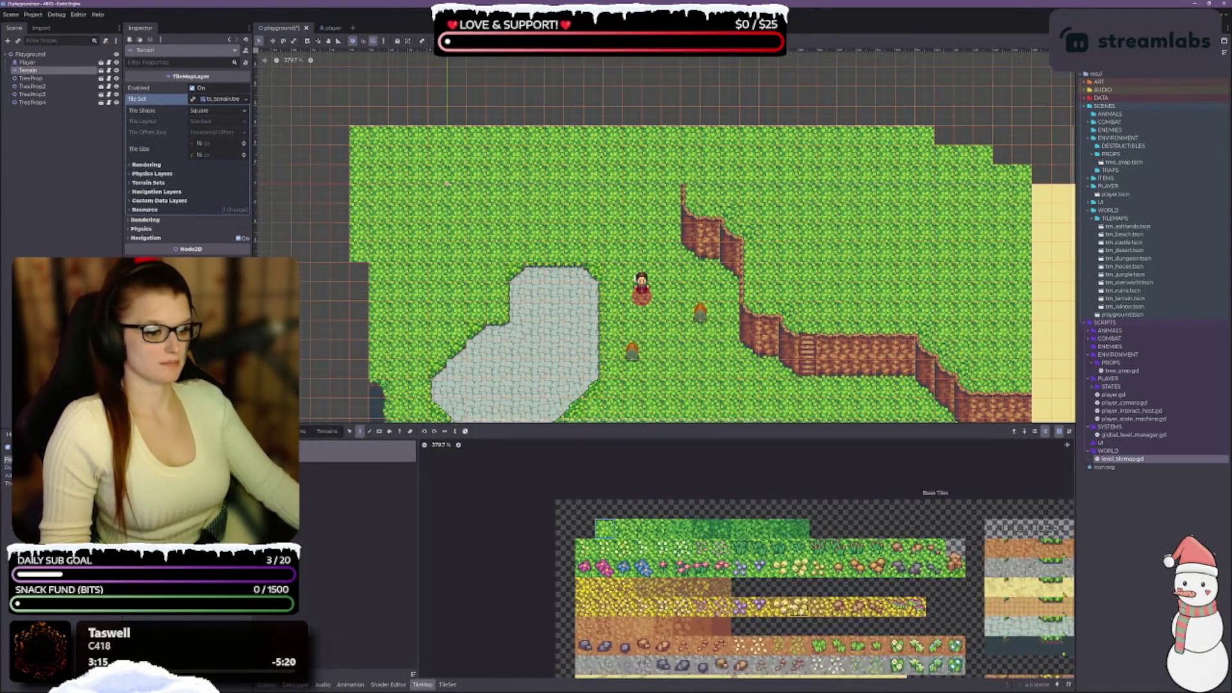
pyautogui.scroll(2, 831, 672)
pyautogui.scroll(3, 831, 672)
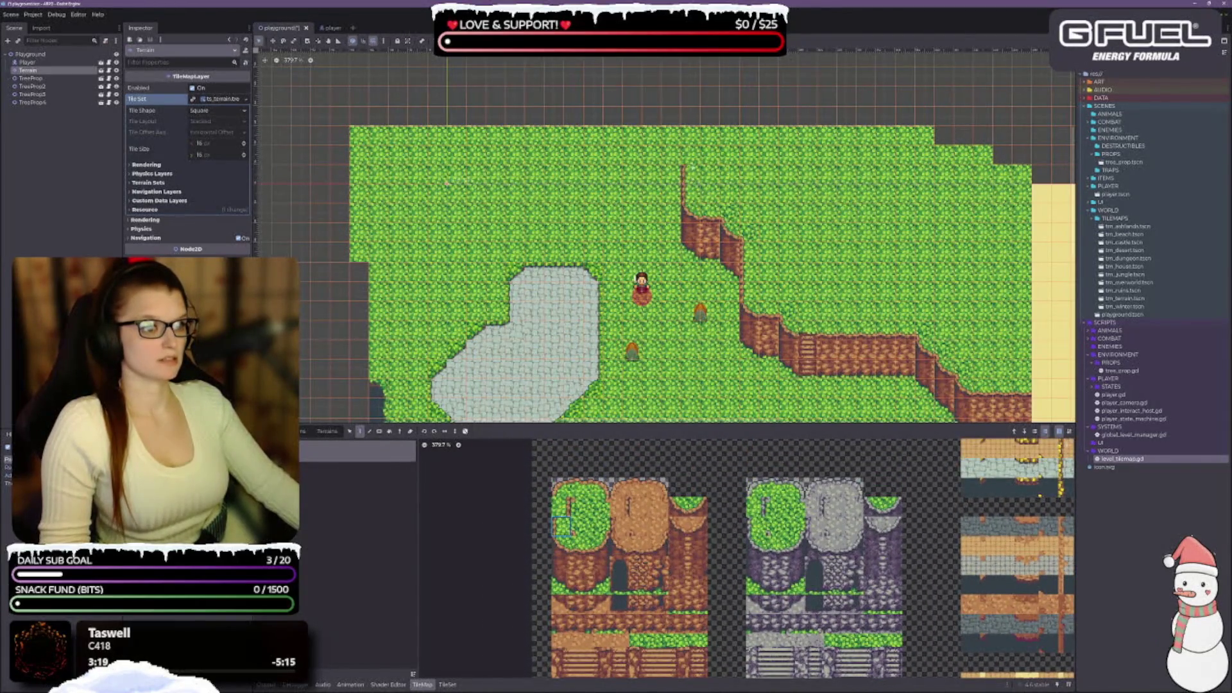
pyautogui.scroll(-5, 728, 280)
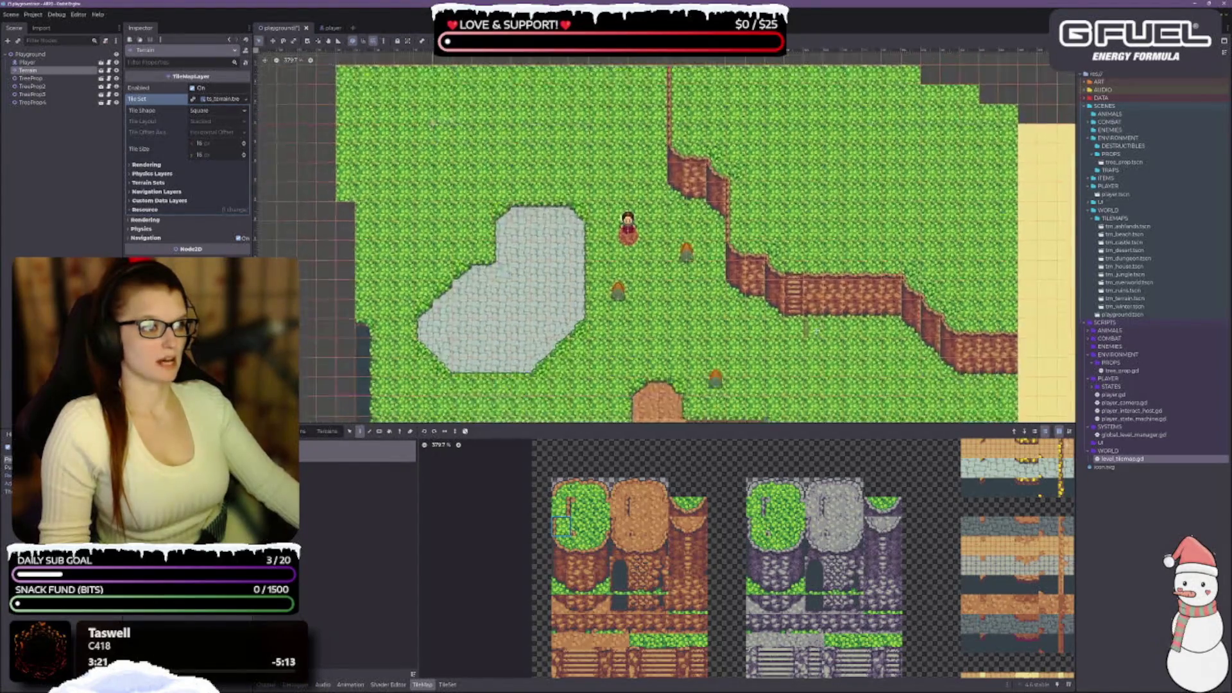
pyautogui.scroll(-3, 731, 308)
pyautogui.scroll(4, 732, 309)
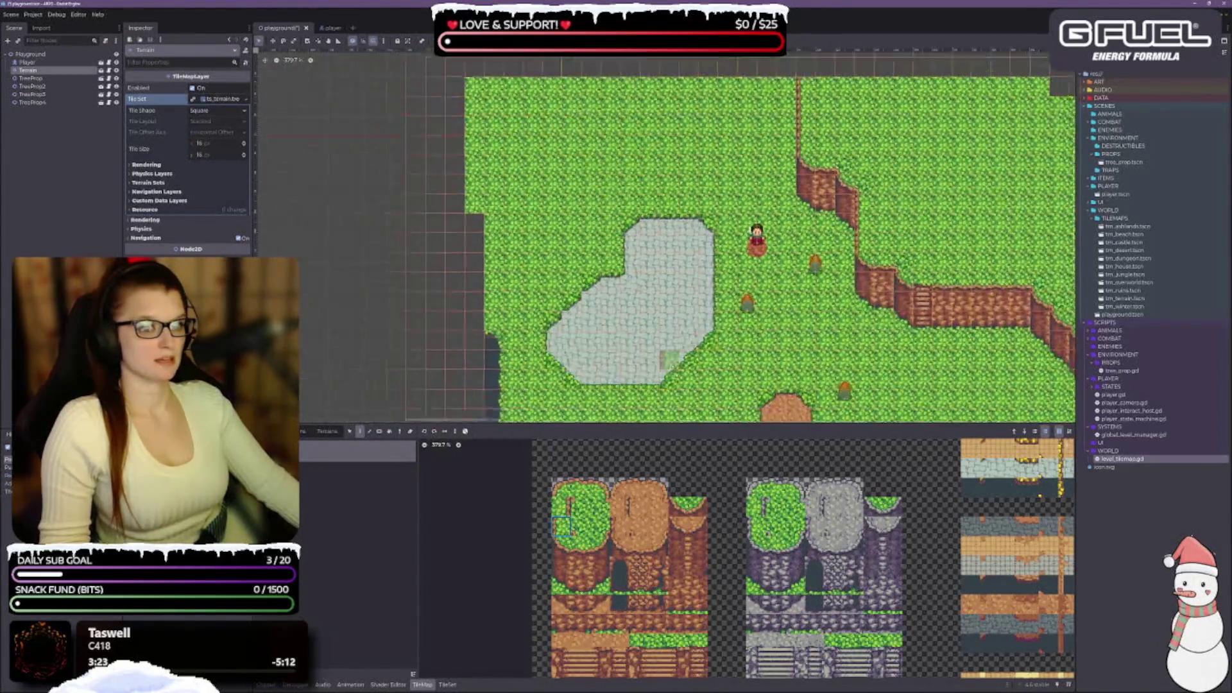
pyautogui.scroll(3, 788, 471)
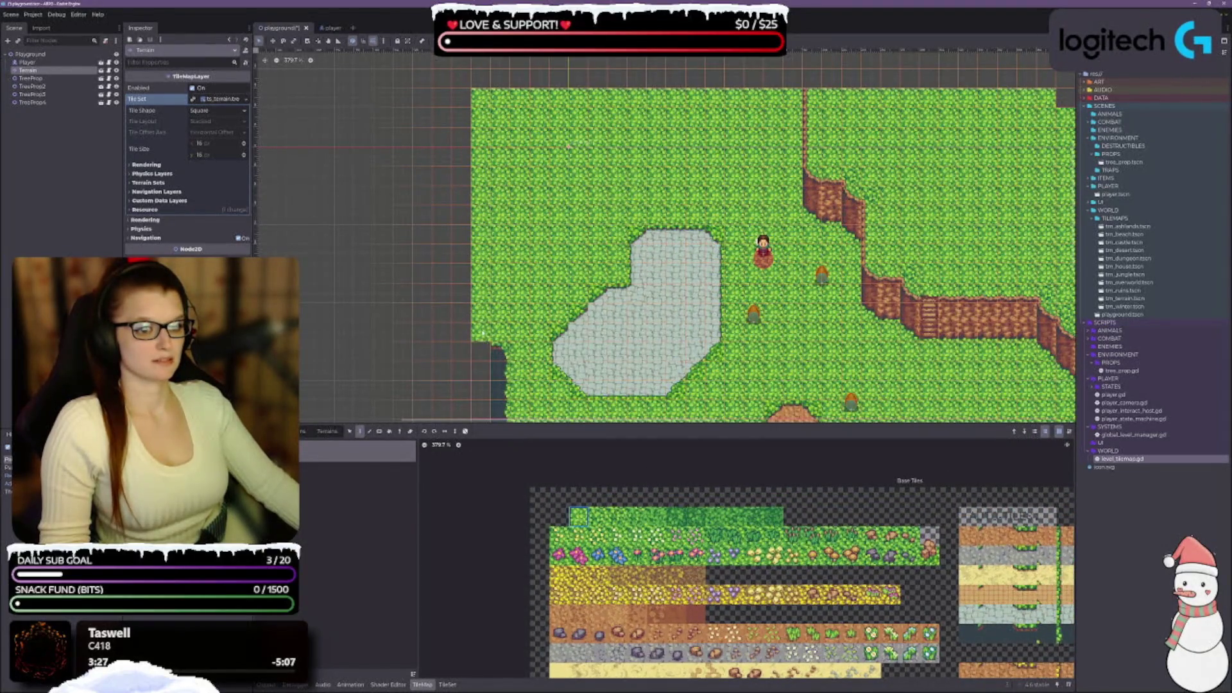
pyautogui.scroll(-5, 731, 308)
pyautogui.scroll(-2, 731, 308)
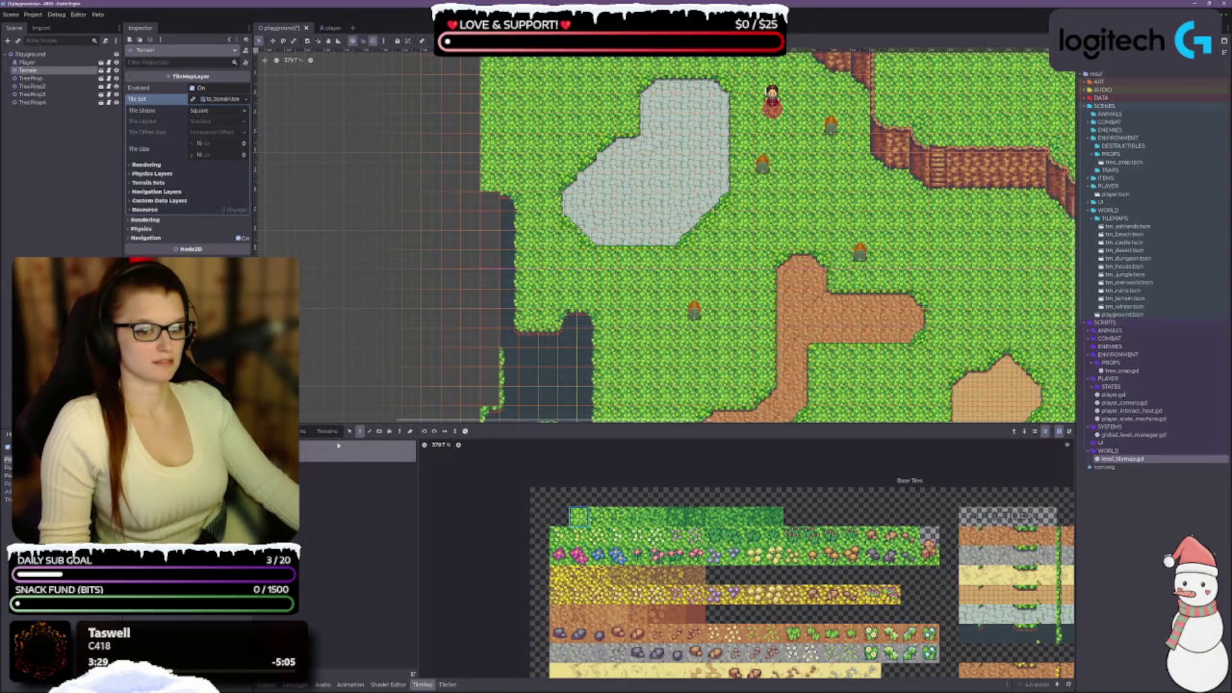
# Pick the dark terrain from the Terrains list and paint it down the map's left-edge column.
pyautogui.click(327, 432)
pyautogui.click(356, 492)
pyautogui.click(489, 201)
pyautogui.moveTo(492, 212); pyautogui.dragTo(488, 336)
pyautogui.scroll(-4, 557, 390)
pyautogui.moveTo(526, 257)
pyautogui.mouseDown()
pyautogui.moveTo(488, 221)
pyautogui.moveTo(490, 289)
pyautogui.mouseUp()
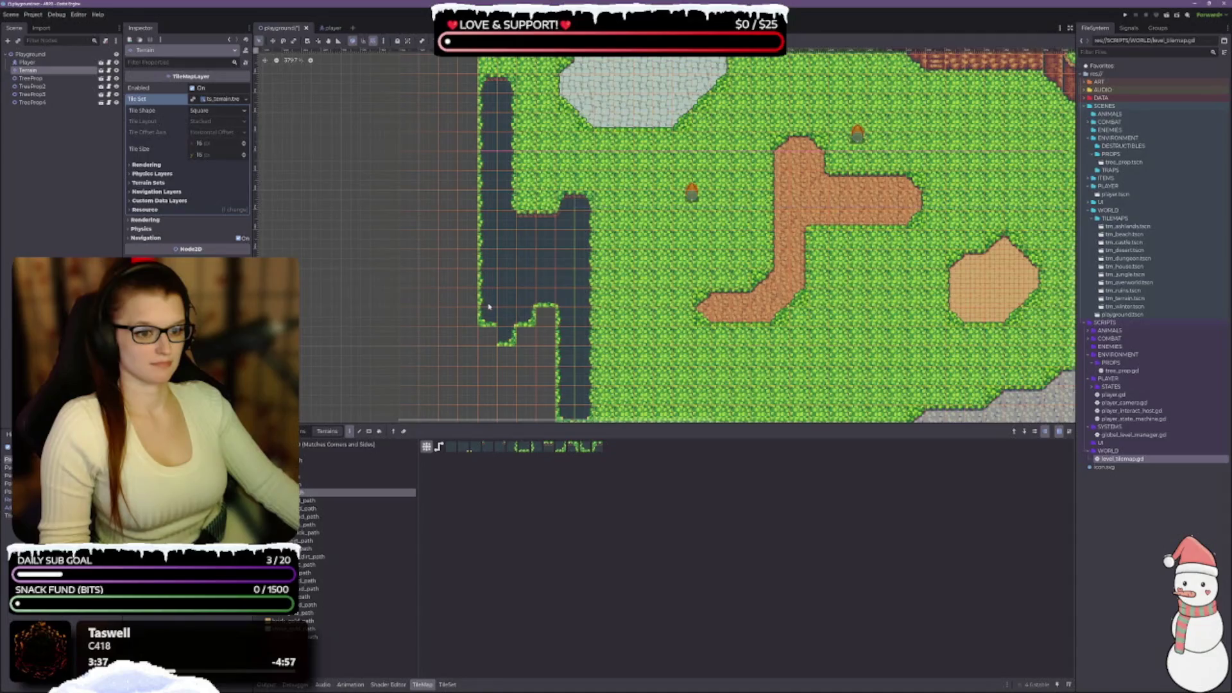
pyautogui.moveTo(488, 347)
pyautogui.mouseDown()
pyautogui.moveTo(513, 356)
pyautogui.moveTo(543, 318)
pyautogui.moveTo(536, 357)
pyautogui.moveTo(546, 333)
pyautogui.mouseUp()
pyautogui.scroll(-4, 546, 334)
pyautogui.scroll(-5, 659, 303)
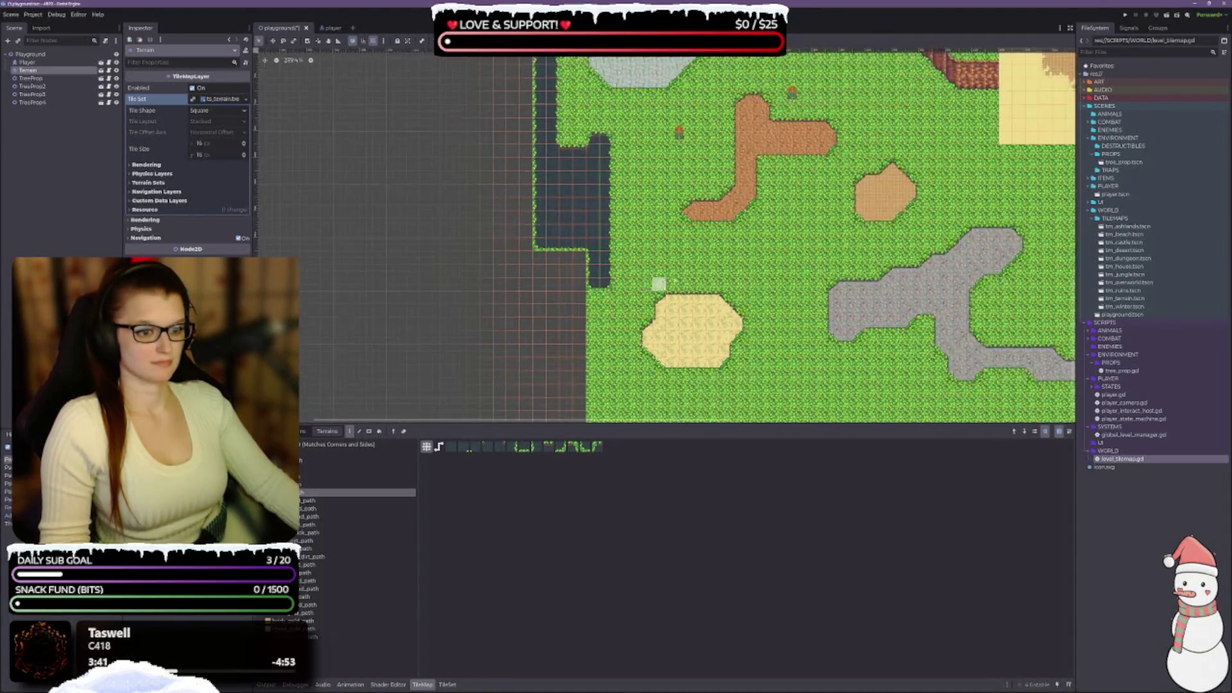
pyautogui.scroll(3, 705, 253)
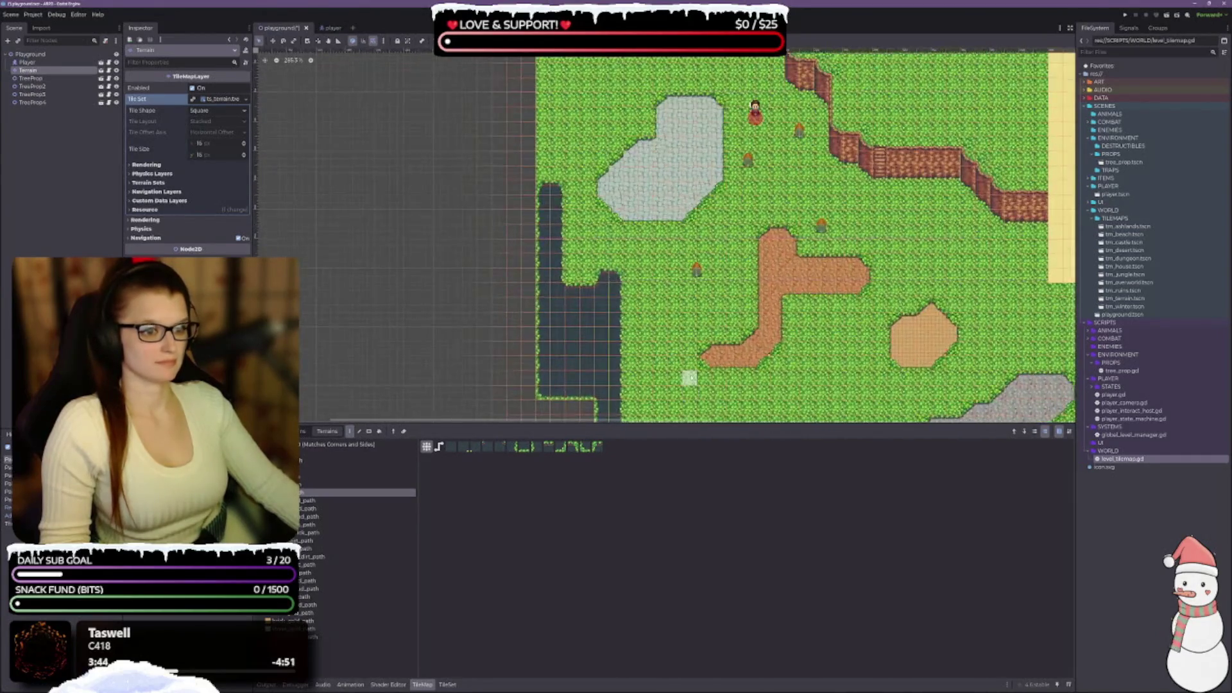
pyautogui.scroll(-4, 691, 189)
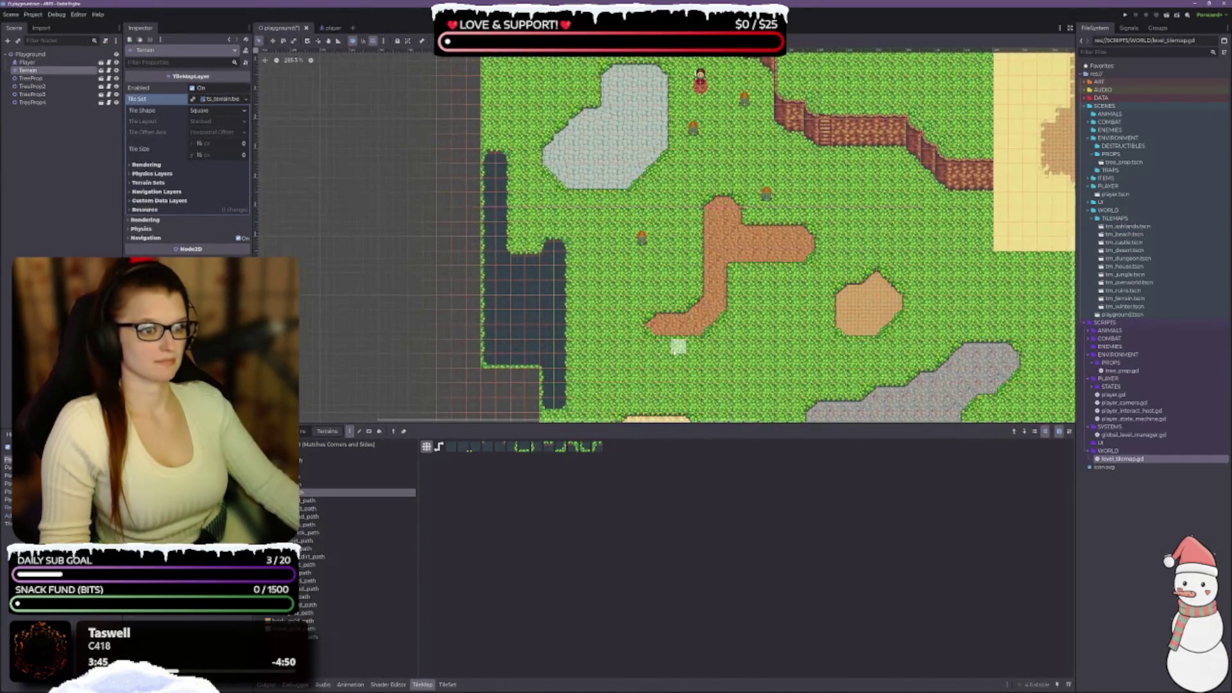
pyautogui.scroll(4, 728, 299)
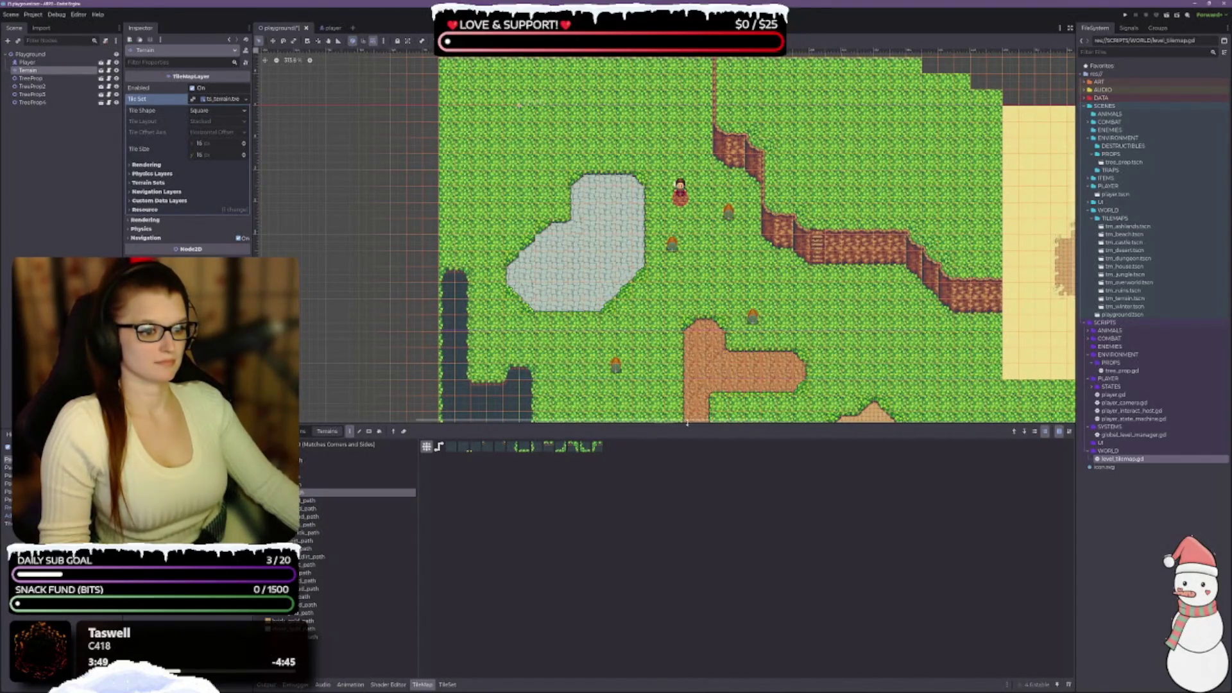
pyautogui.moveTo(687, 422); pyautogui.dragTo(687, 543)
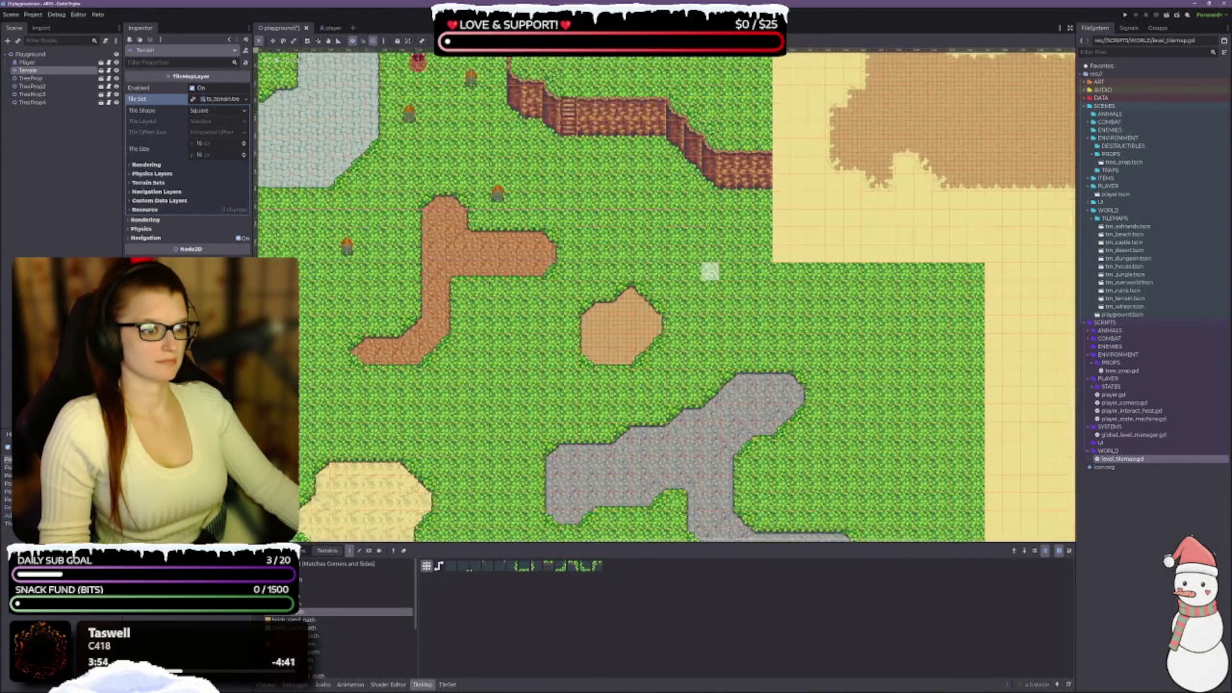
pyautogui.scroll(2, 710, 269)
pyautogui.scroll(3, 729, 270)
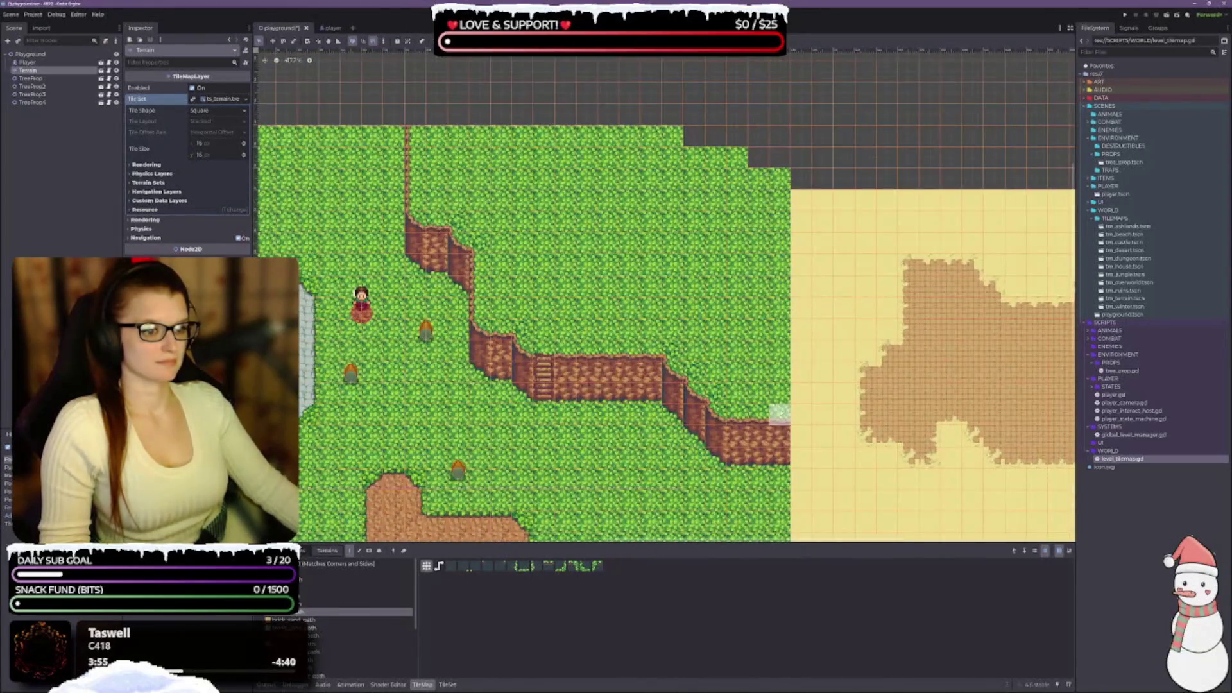
pyautogui.scroll(-3, 737, 350)
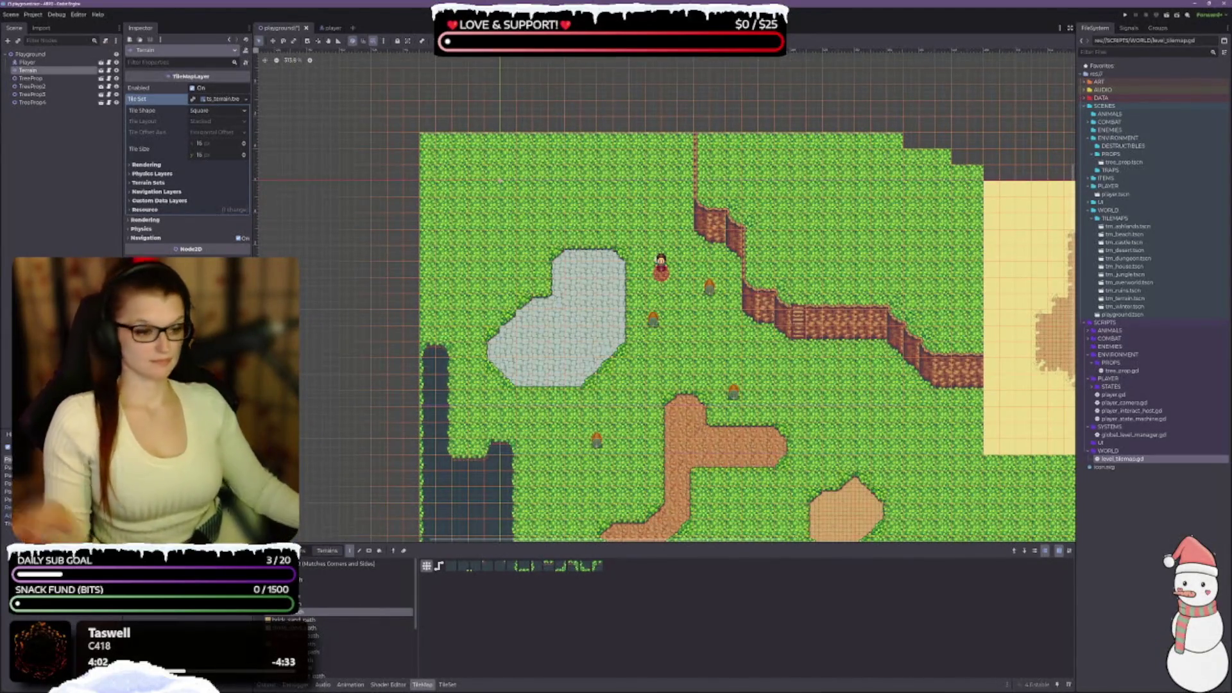
pyautogui.scroll(-5, 556, 494)
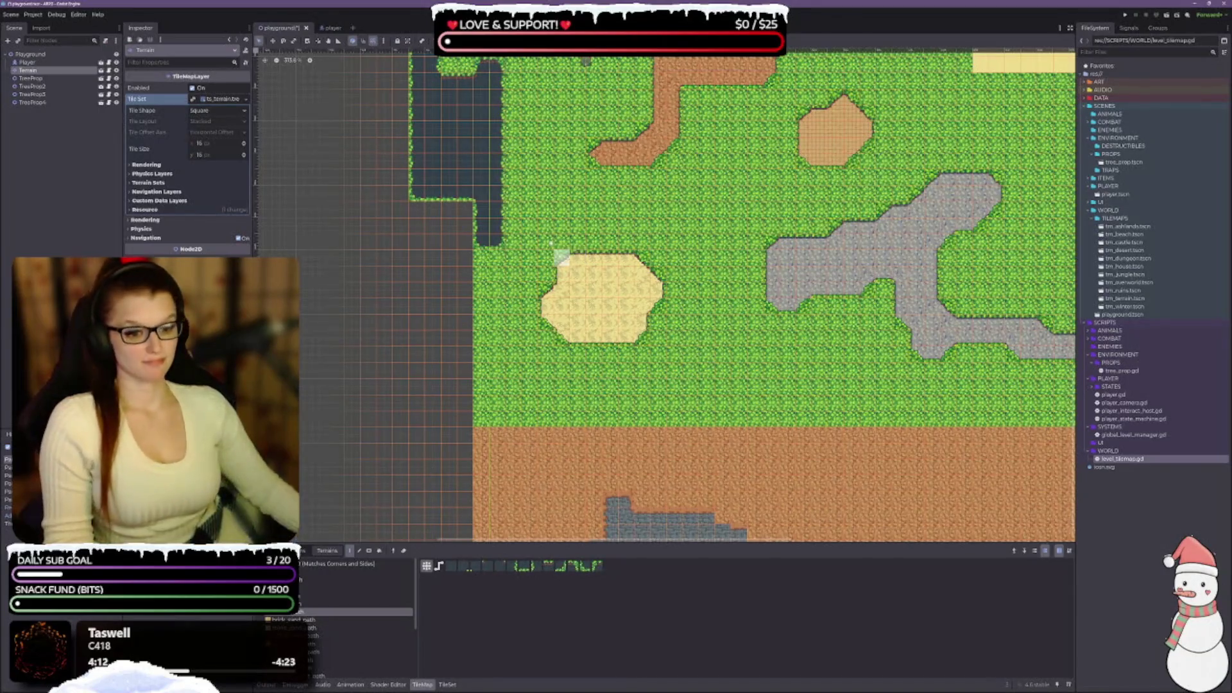
# Show the tile atlas in a taller panel, browse it, then switch to the TileSet editor.
pyautogui.click(299, 550)
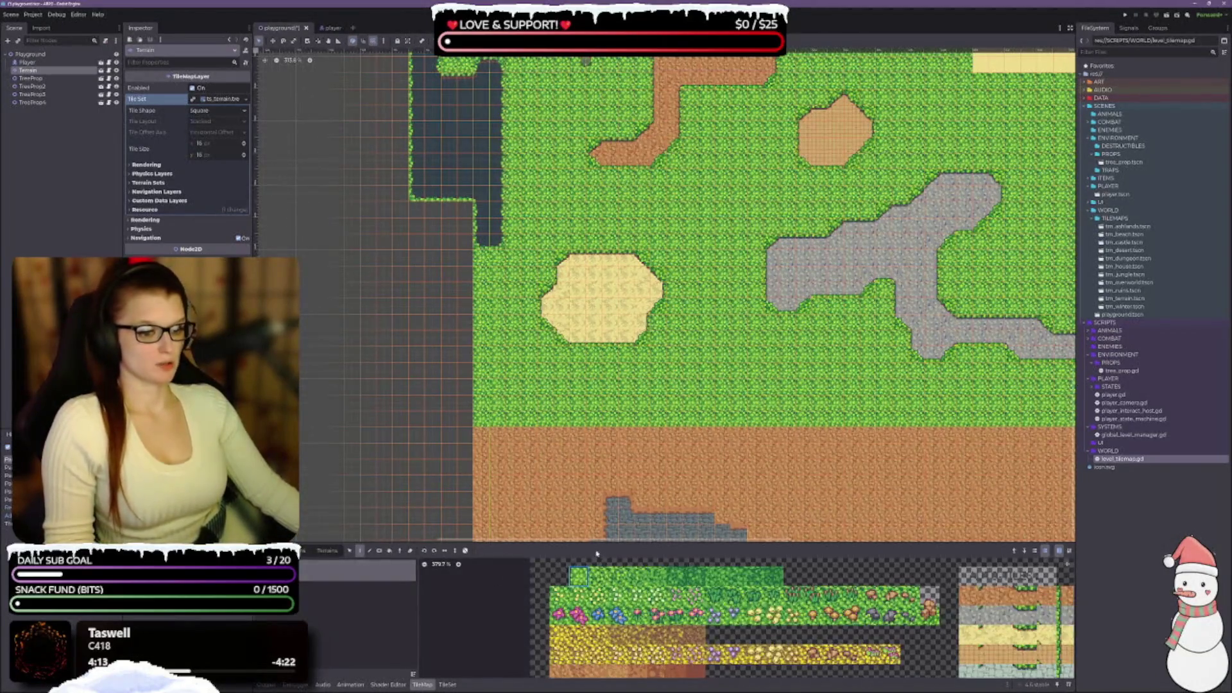
pyautogui.moveTo(588, 543)
pyautogui.mouseDown()
pyautogui.moveTo(588, 347)
pyautogui.moveTo(588, 371)
pyautogui.mouseUp()
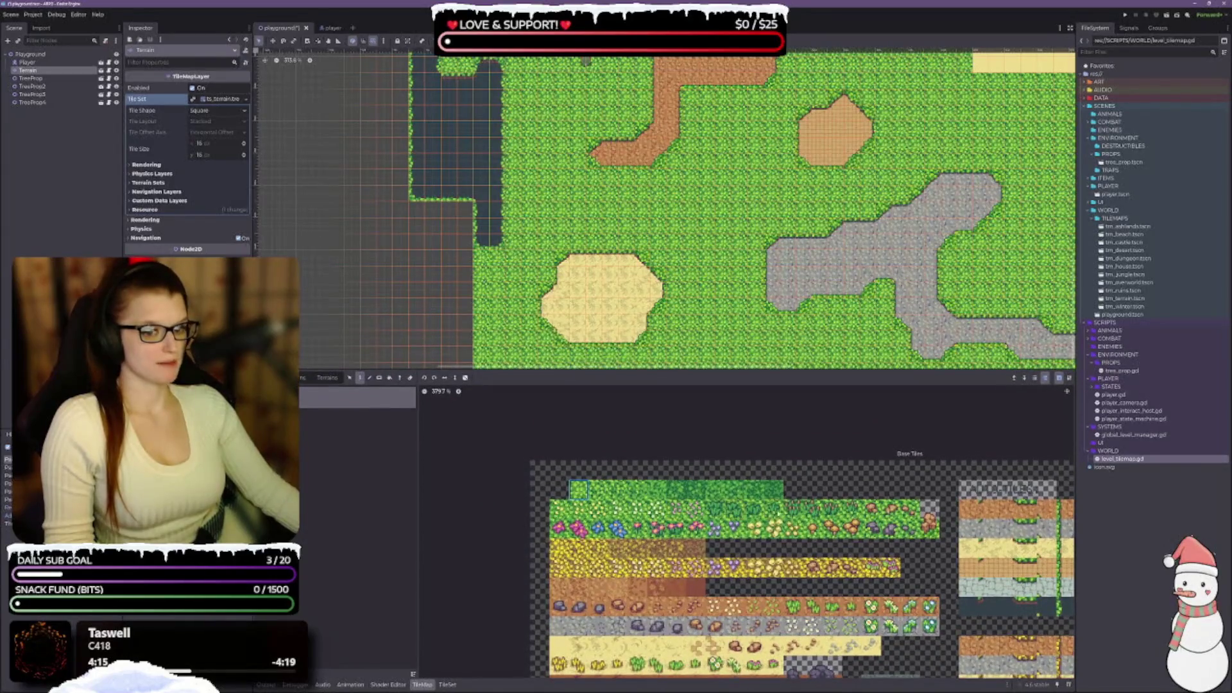
pyautogui.scroll(-8, 800, 470)
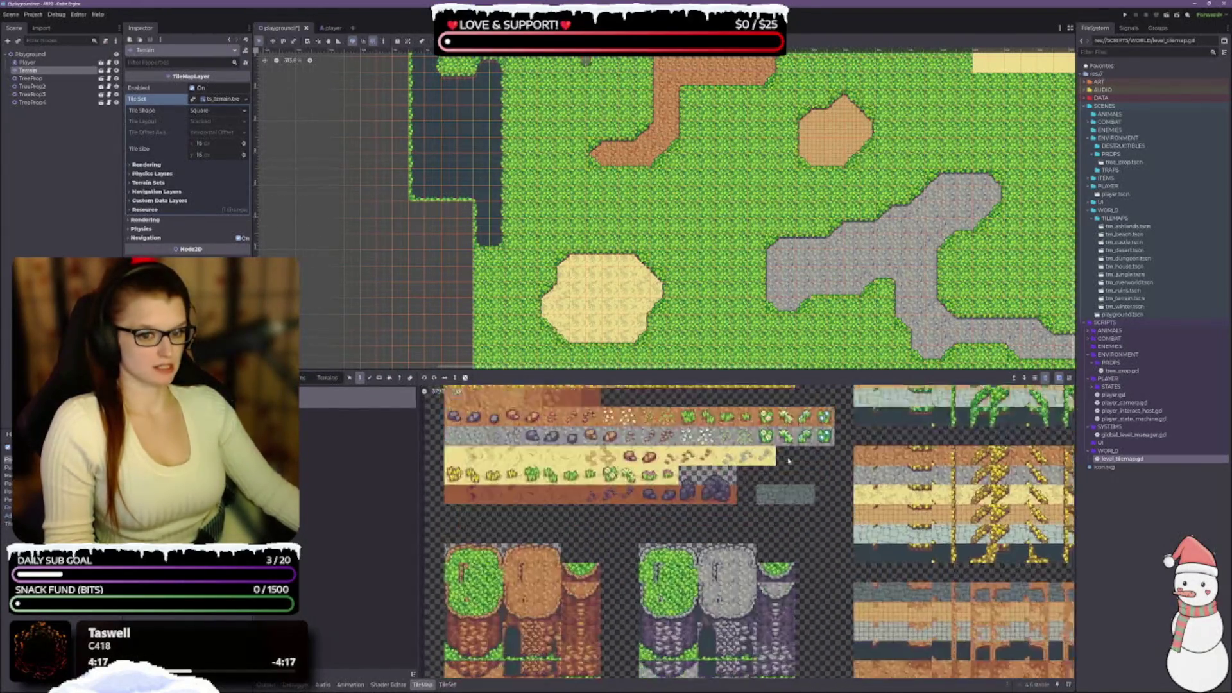
pyautogui.scroll(-10, 791, 500)
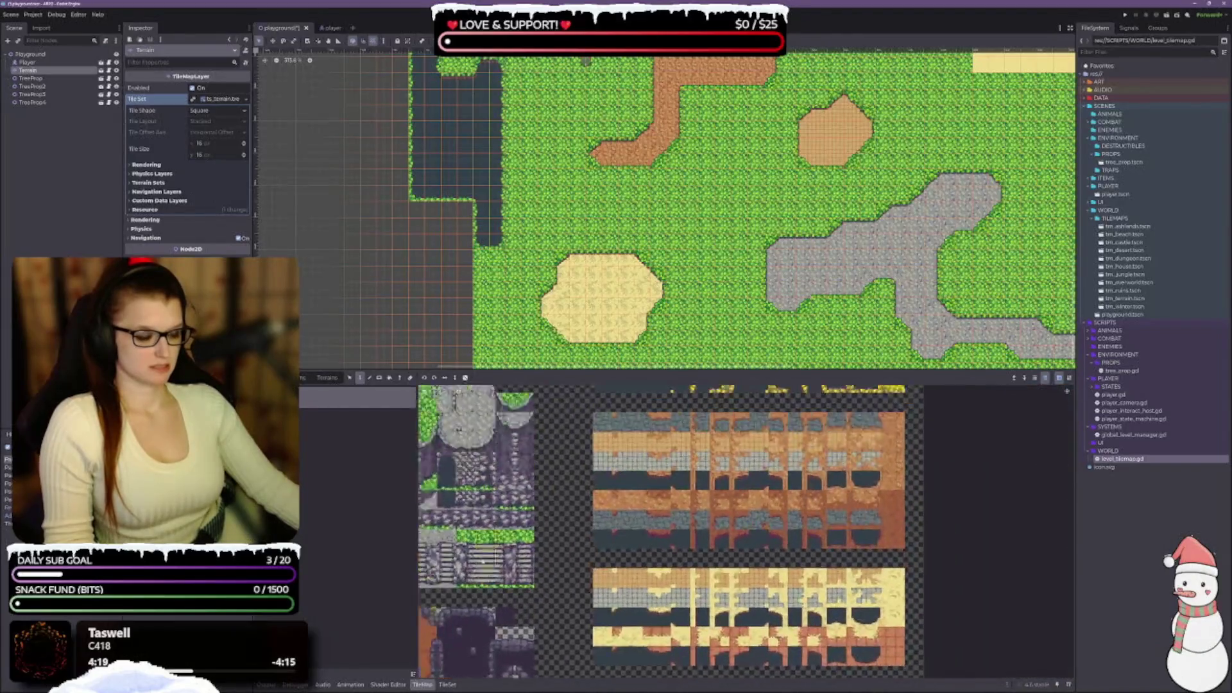
pyautogui.scroll(10, 632, 538)
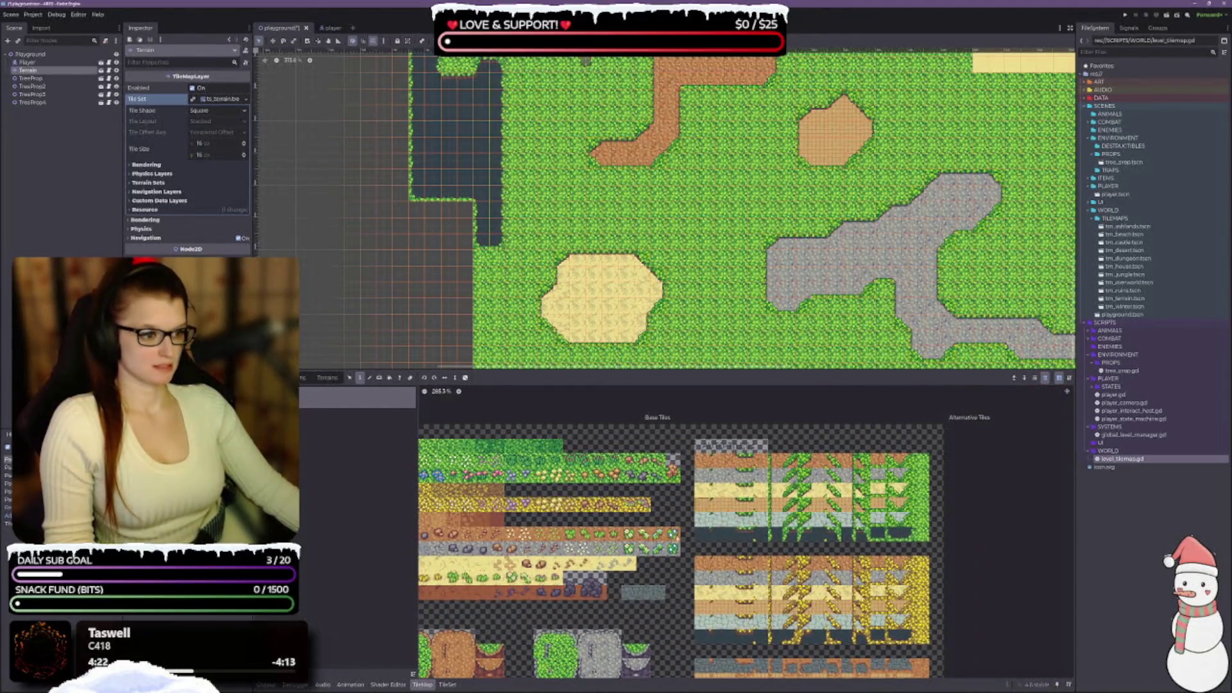
pyautogui.click(448, 685)
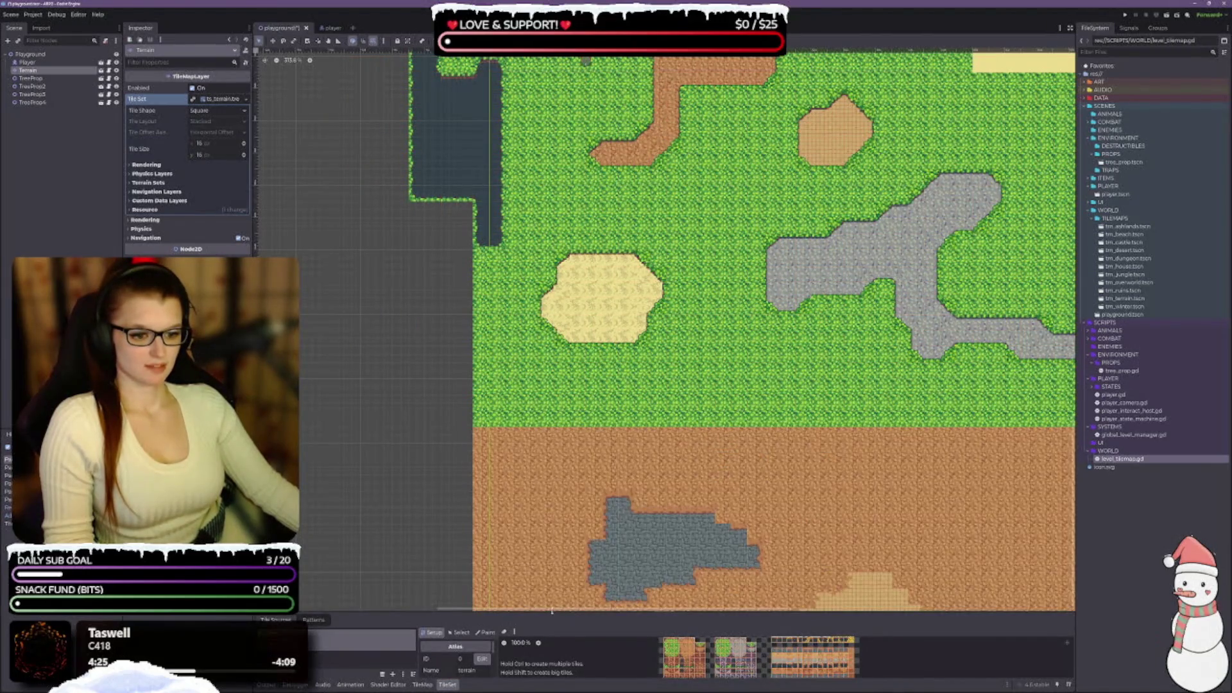
pyautogui.moveTo(552, 611); pyautogui.dragTo(552, 319)
pyautogui.scroll(3, 787, 575)
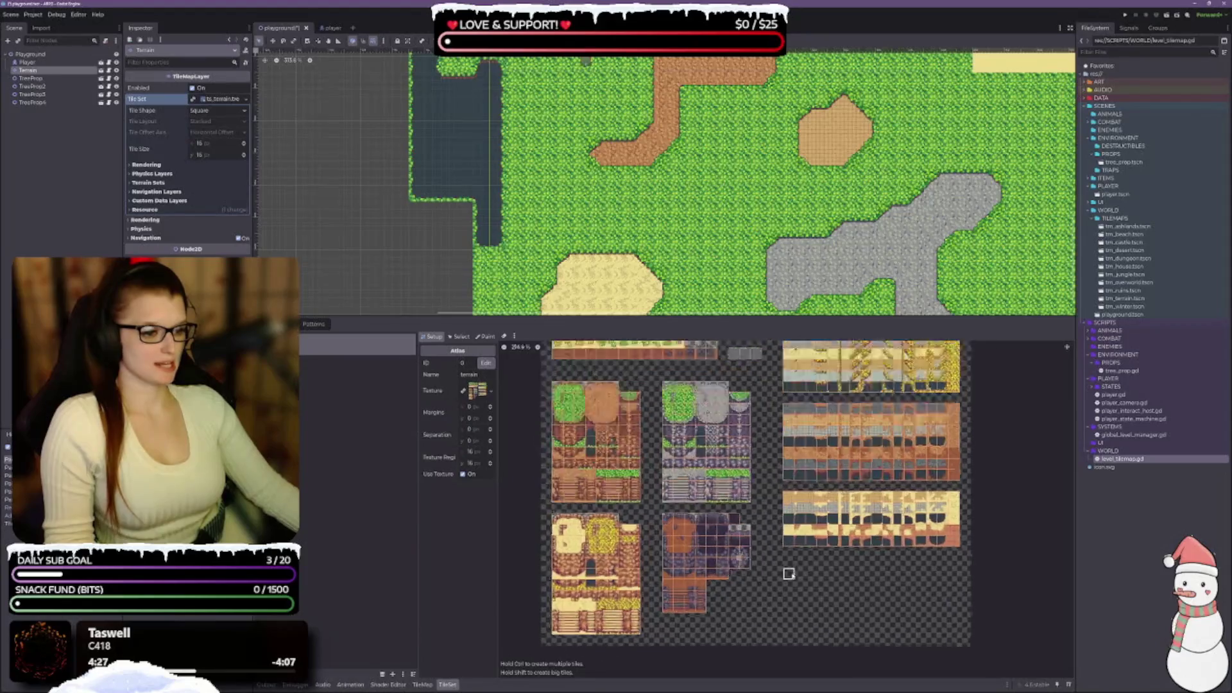
pyautogui.scroll(3, 801, 356)
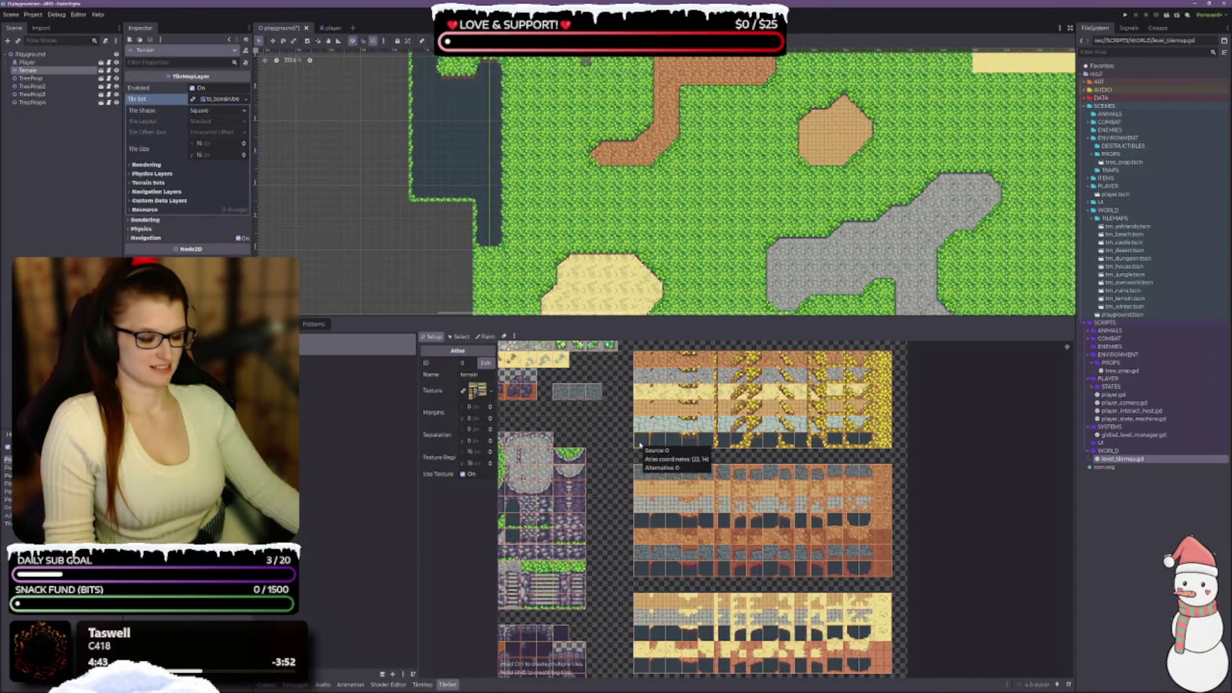
pyautogui.click(467, 337)
pyautogui.click(430, 337)
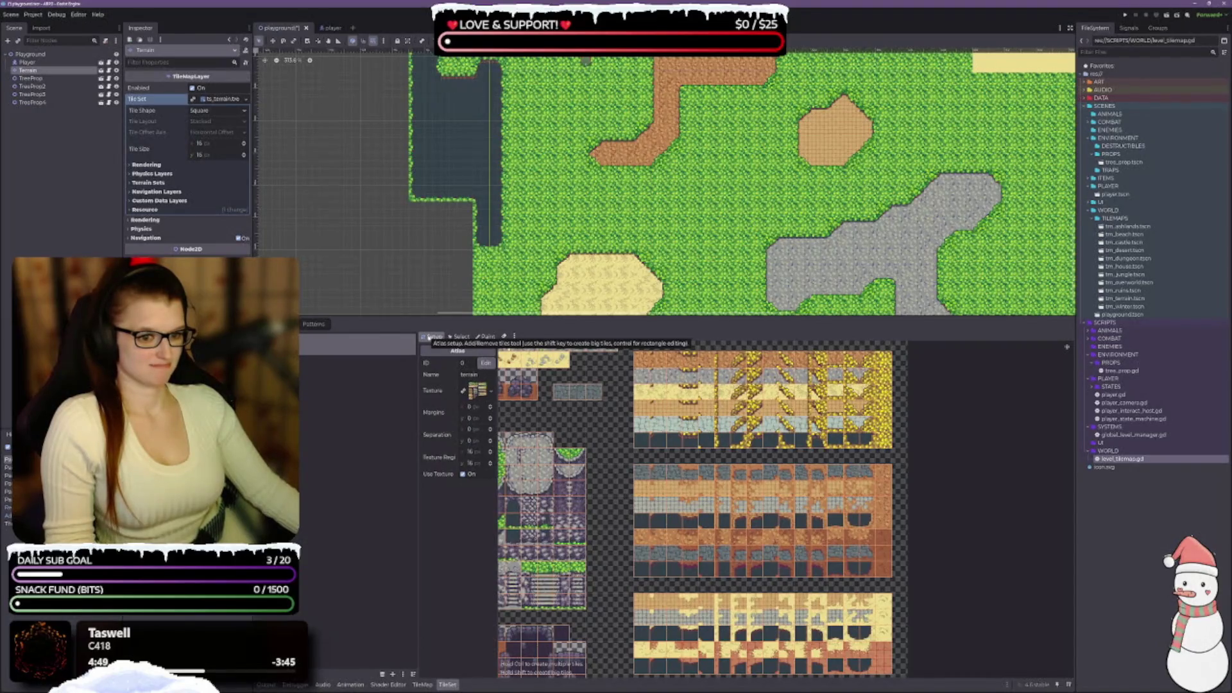
pyautogui.click(460, 337)
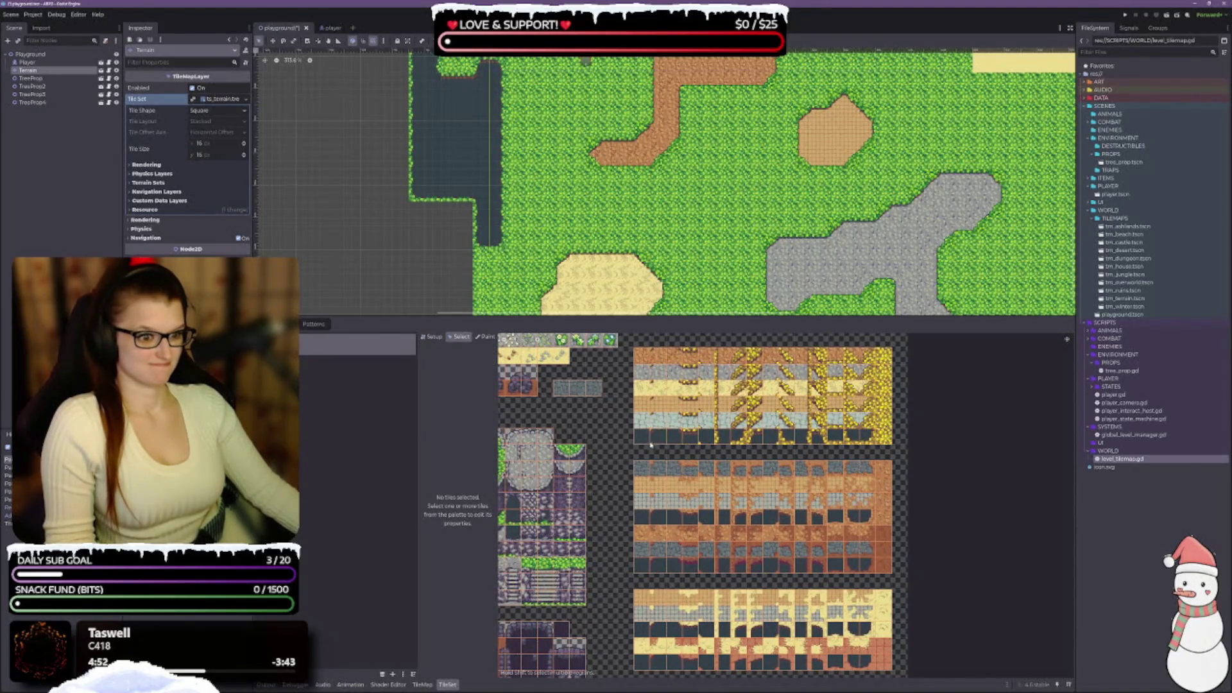
pyautogui.scroll(5, 649, 462)
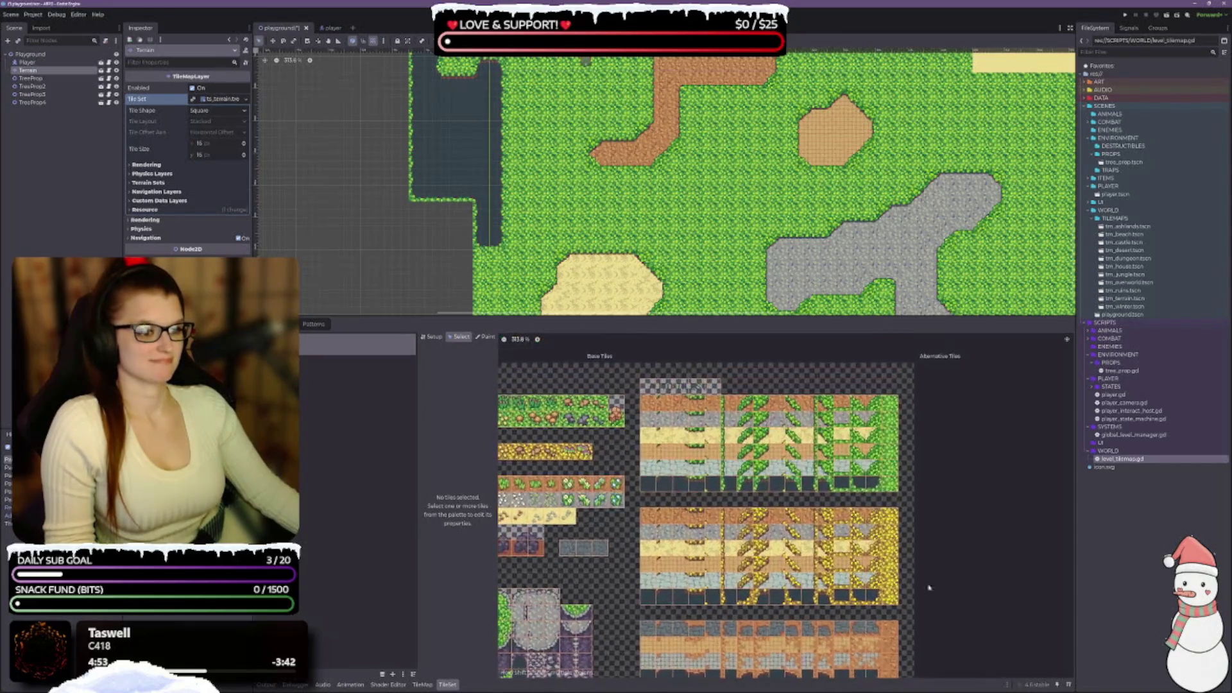
pyautogui.moveTo(652, 487); pyautogui.dragTo(797, 486)
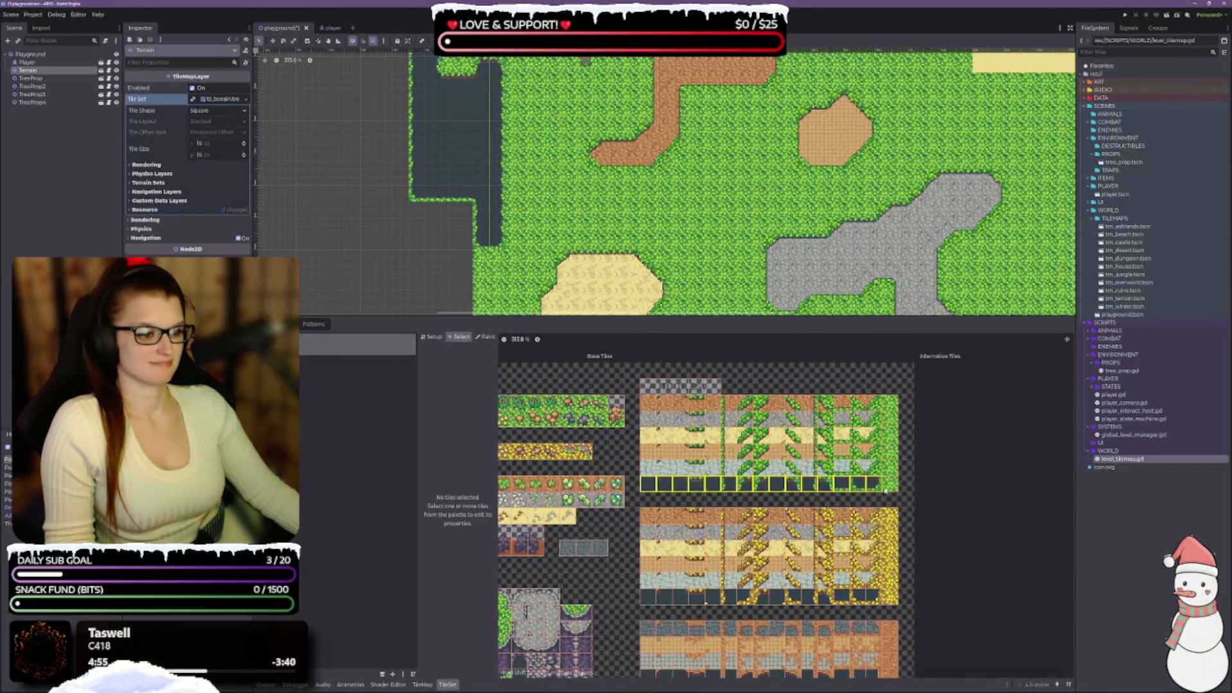
pyautogui.moveTo(886, 491); pyautogui.dragTo(893, 487)
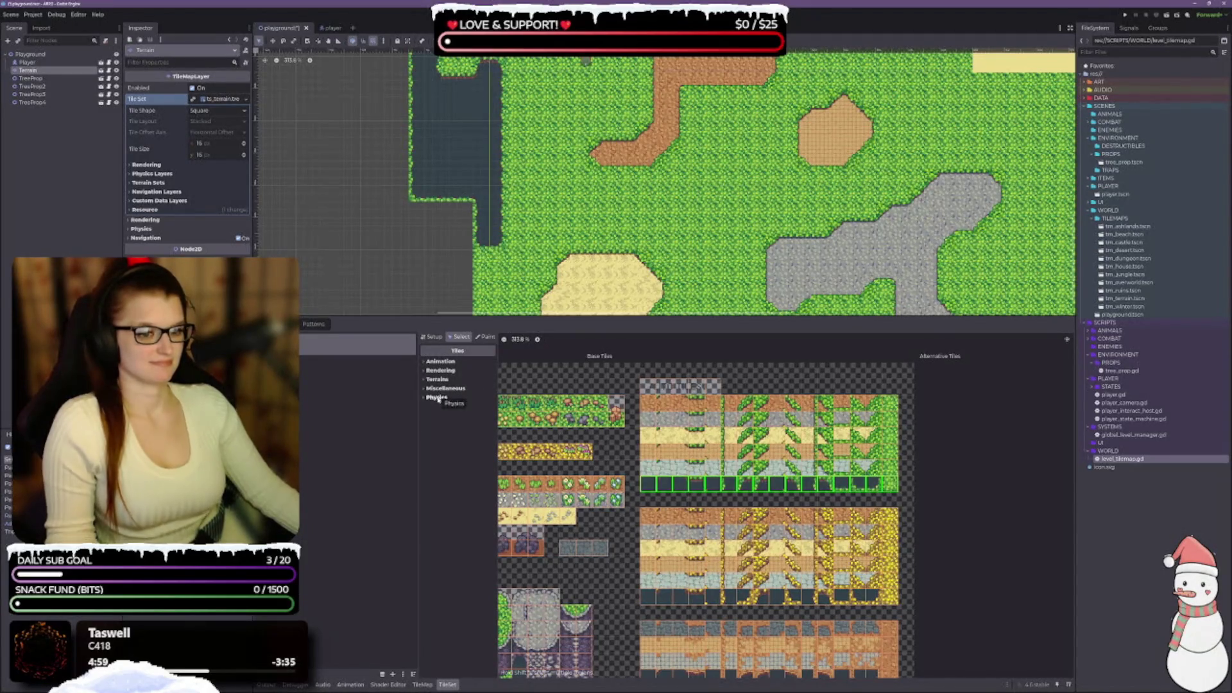
pyautogui.click(423, 399)
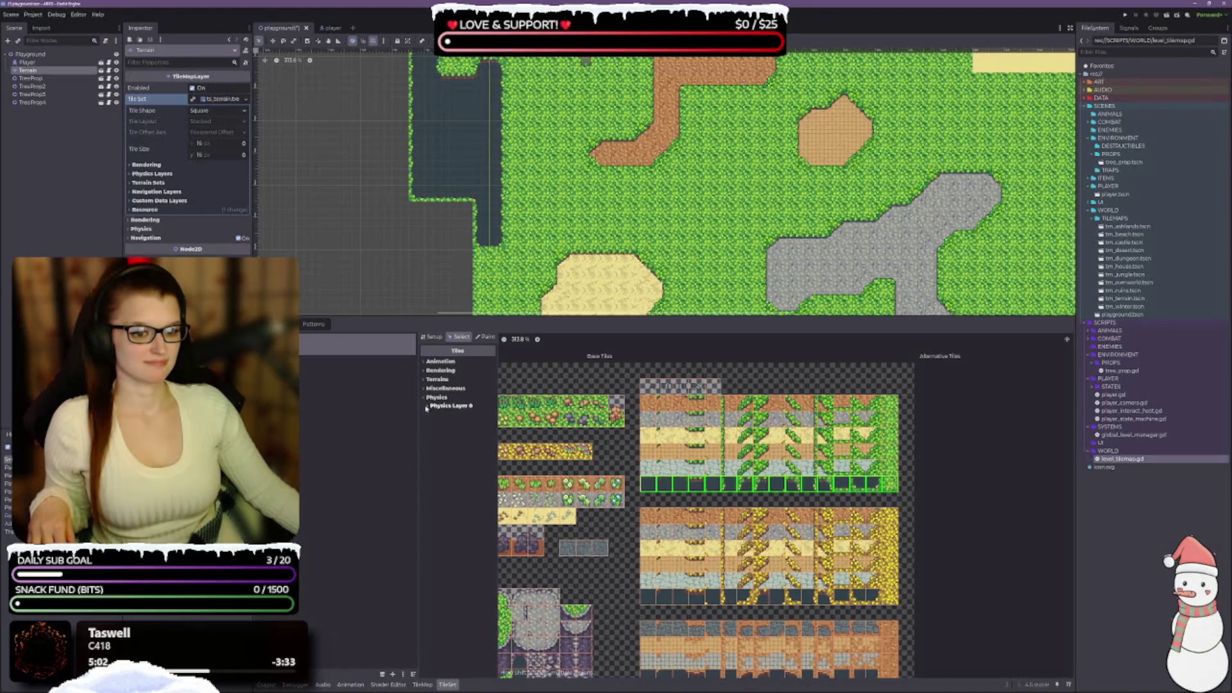
pyautogui.click(428, 406)
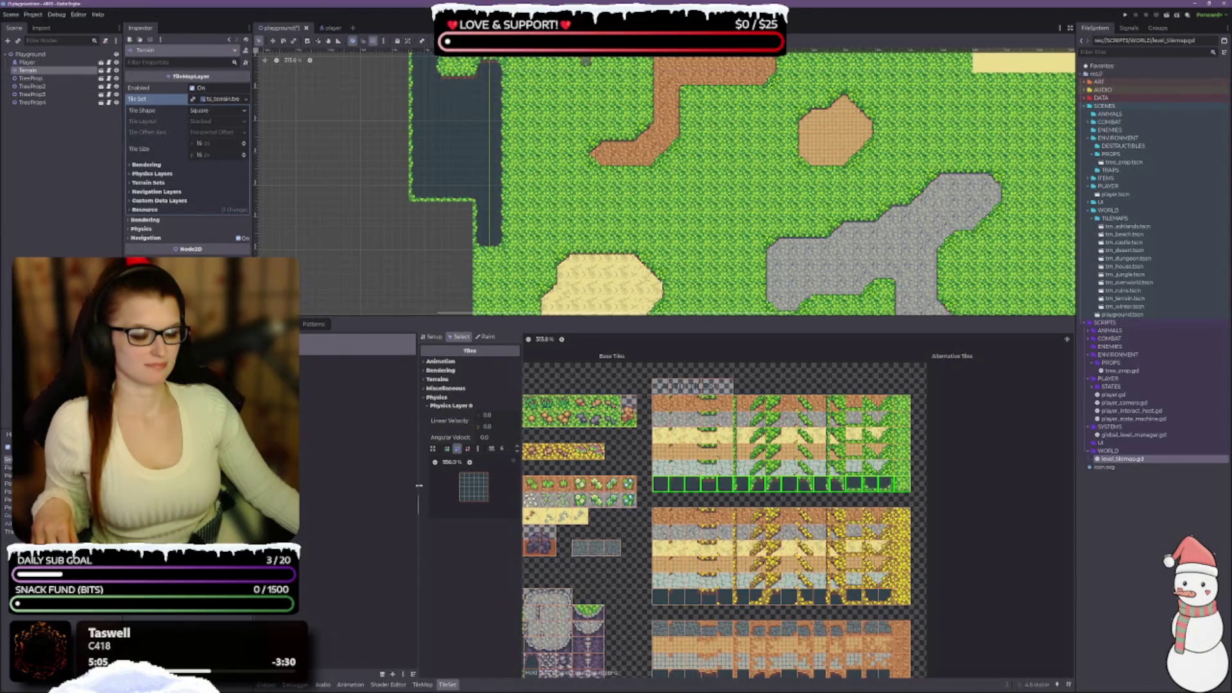
pyautogui.click(424, 399)
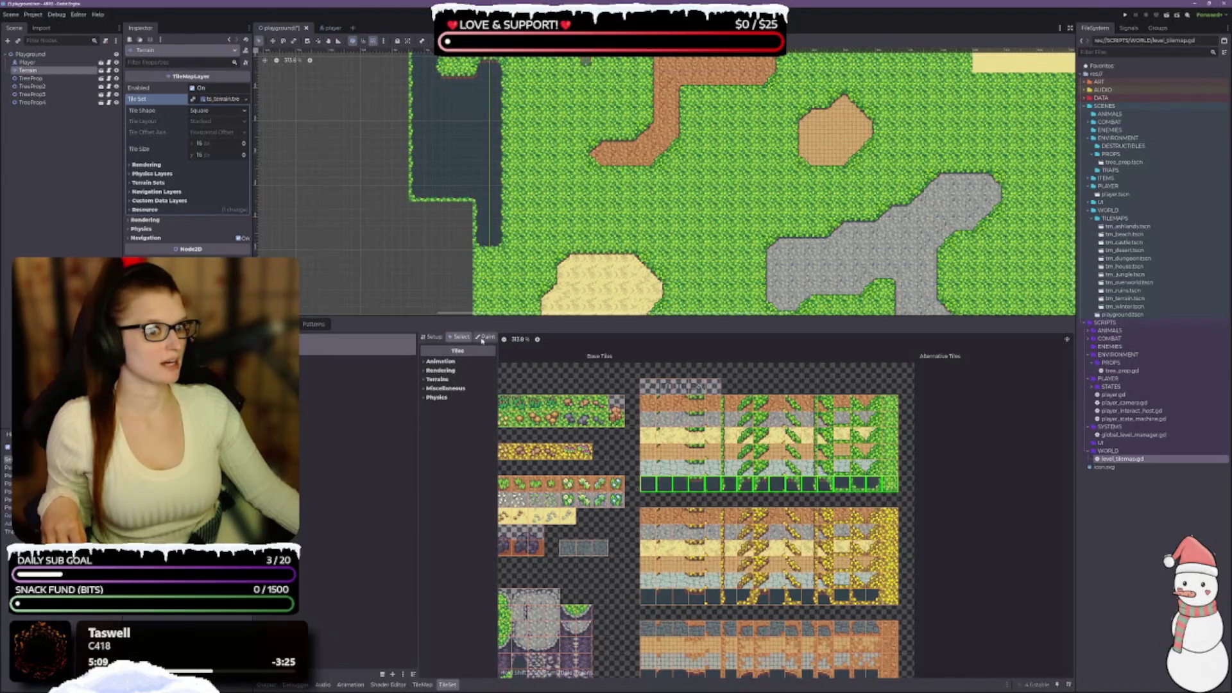
pyautogui.click(431, 337)
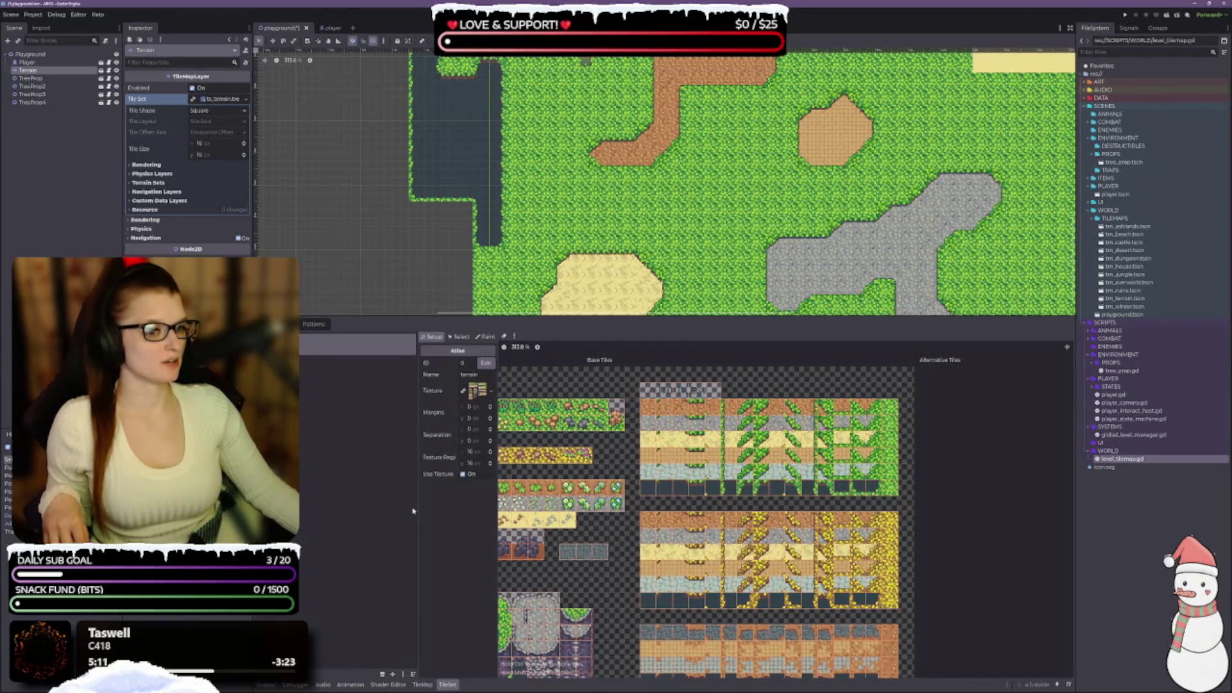
pyautogui.click(423, 685)
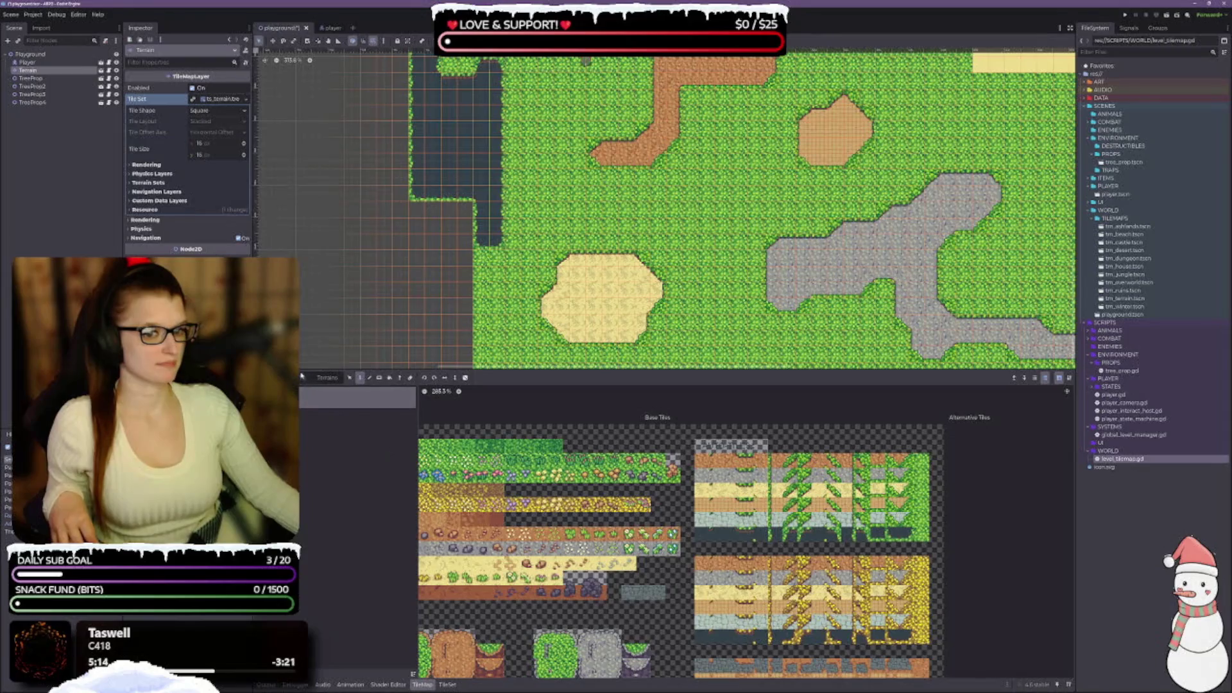
pyautogui.moveTo(705, 535); pyautogui.dragTo(920, 543)
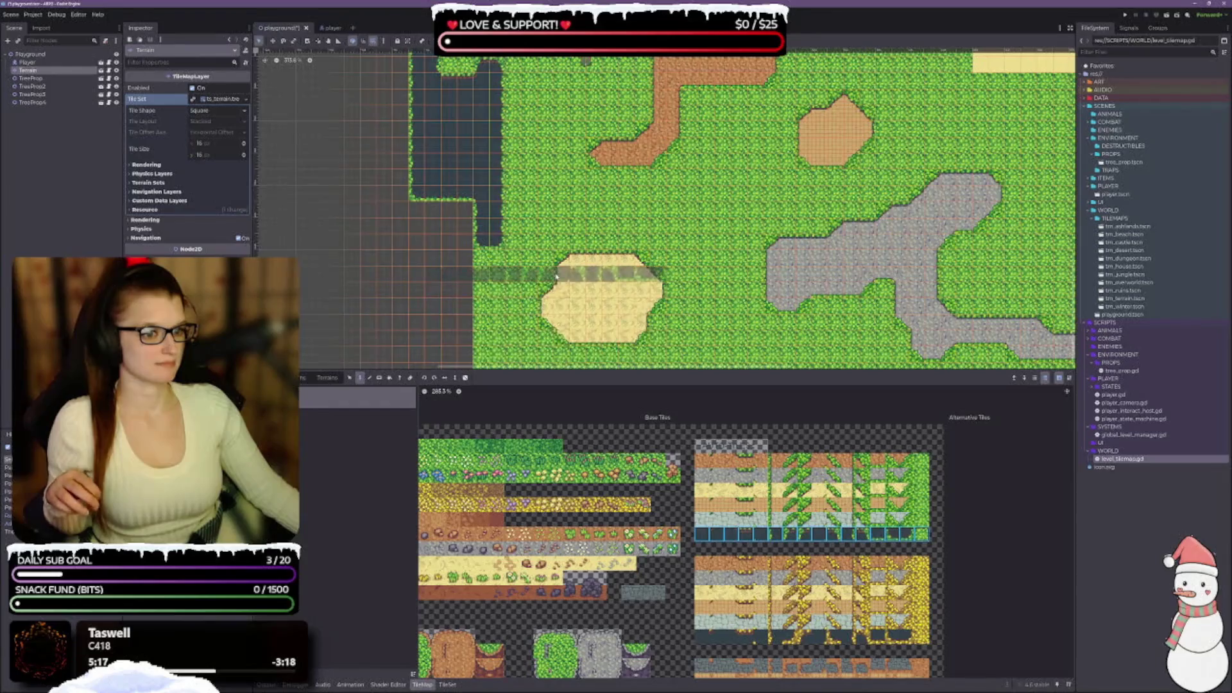
pyautogui.click(897, 547)
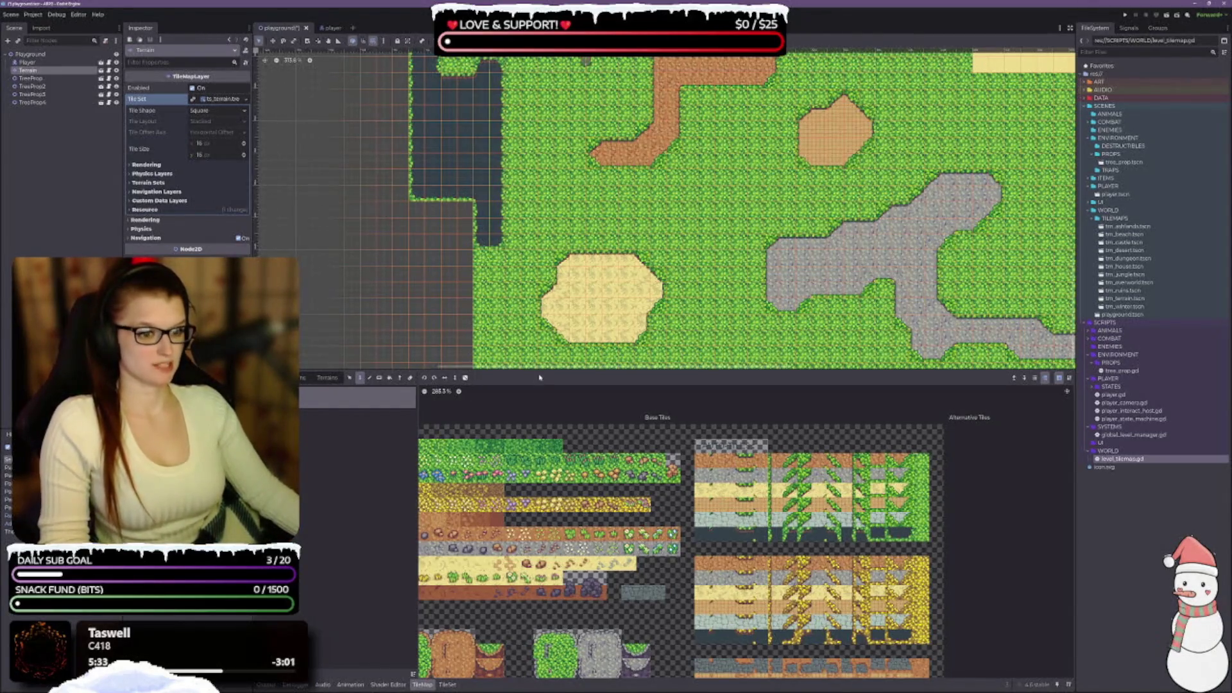
pyautogui.moveTo(539, 378); pyautogui.dragTo(546, 363)
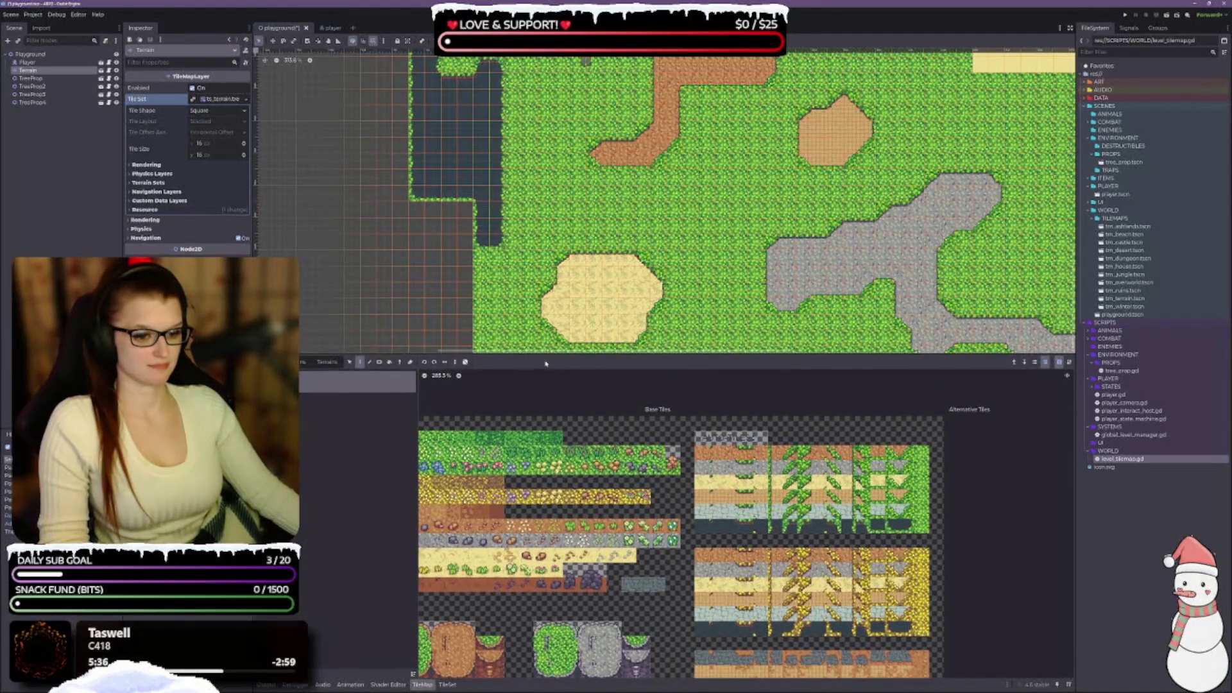
pyautogui.scroll(-5, 546, 450)
pyautogui.click(305, 362)
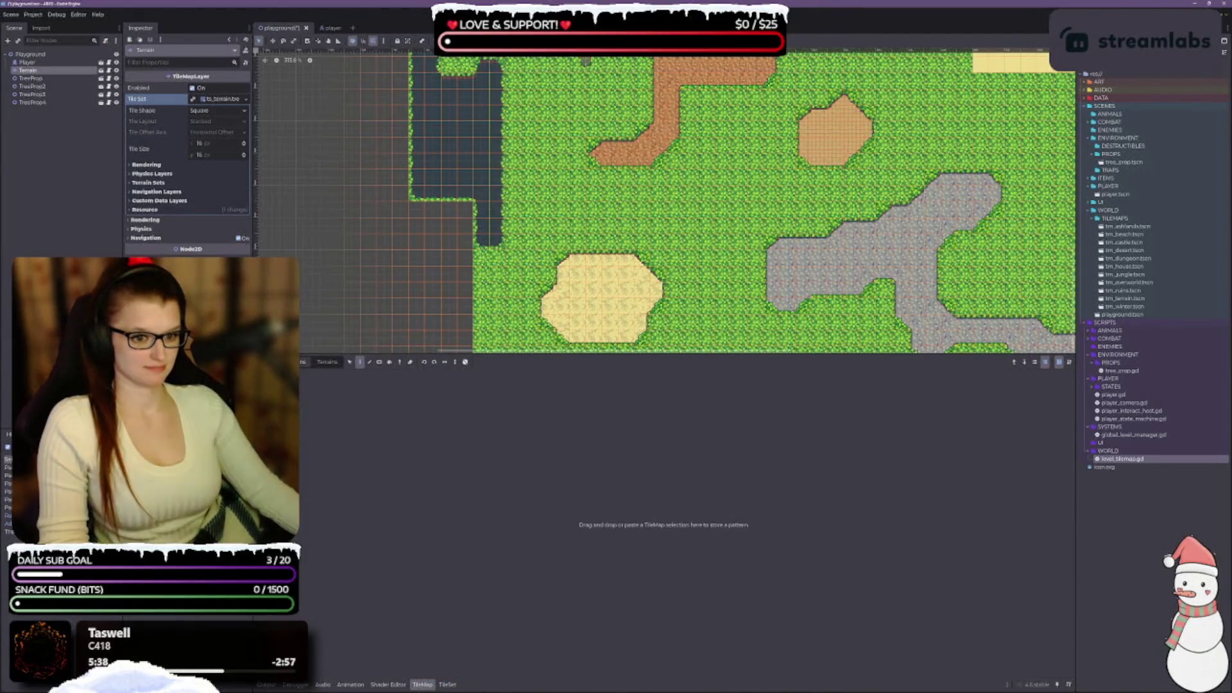
pyautogui.click(276, 362)
pyautogui.click(448, 685)
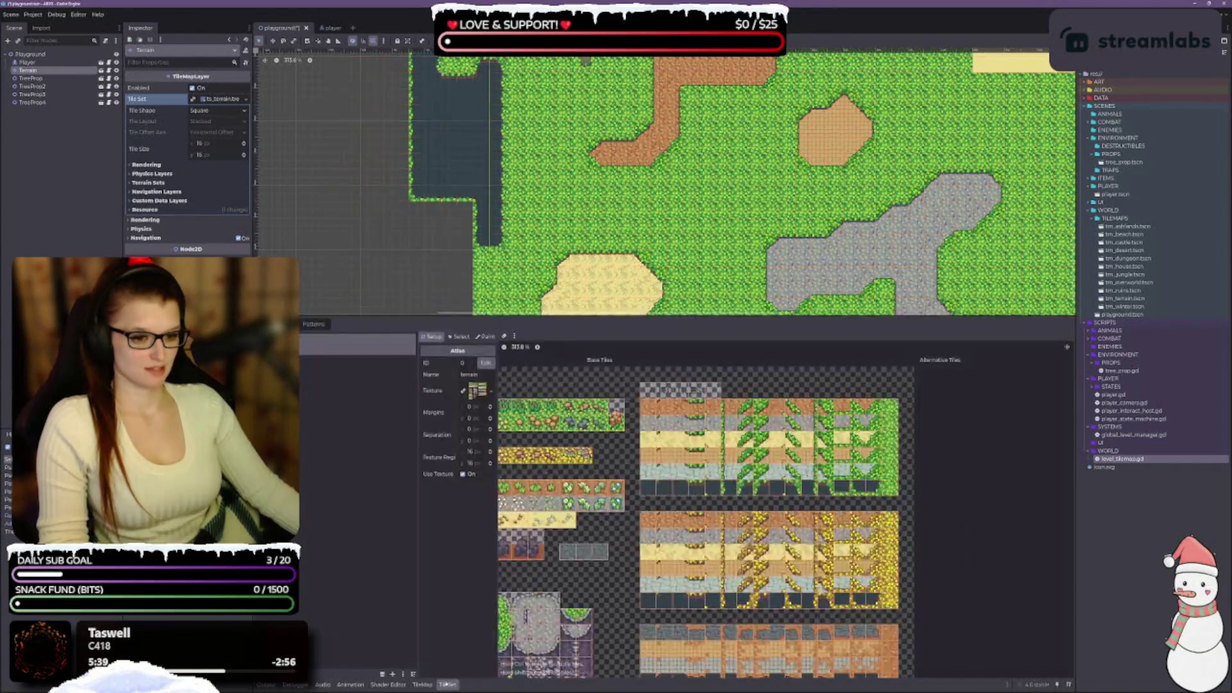
# Put the TileSet editor into Paint mode after briefly checking tile terrain properties in Select mode.
pyautogui.scroll(3, 698, 519)
pyautogui.scroll(3, 699, 519)
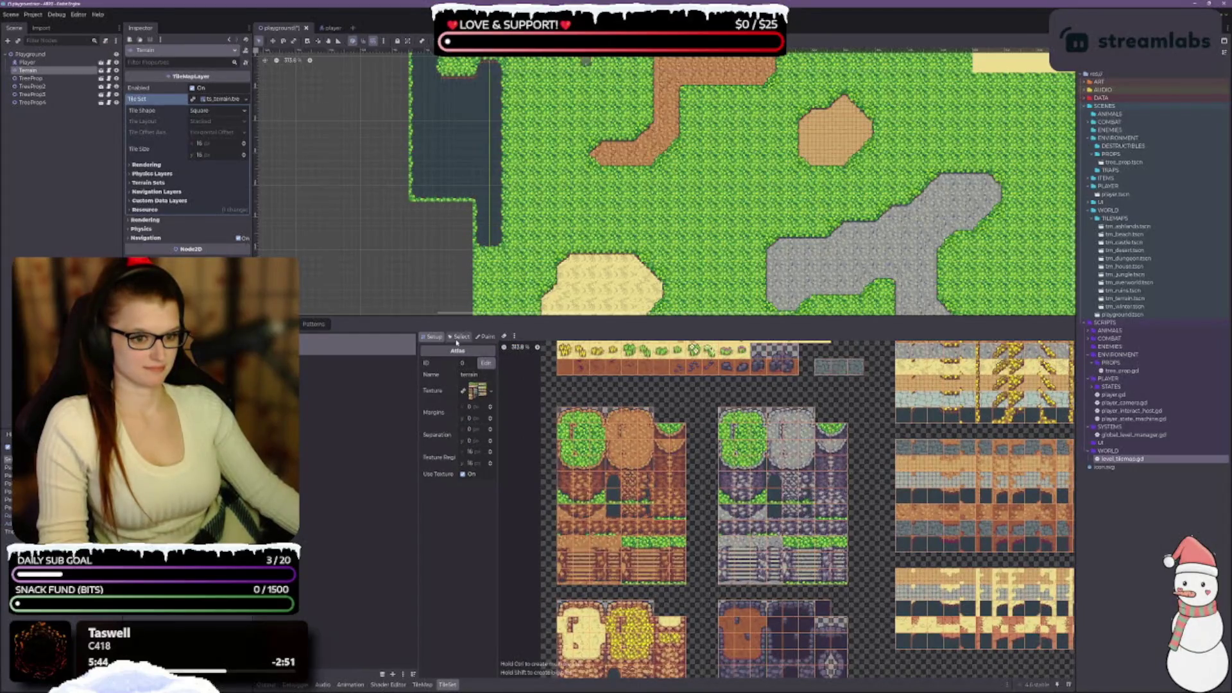
pyautogui.click(457, 340)
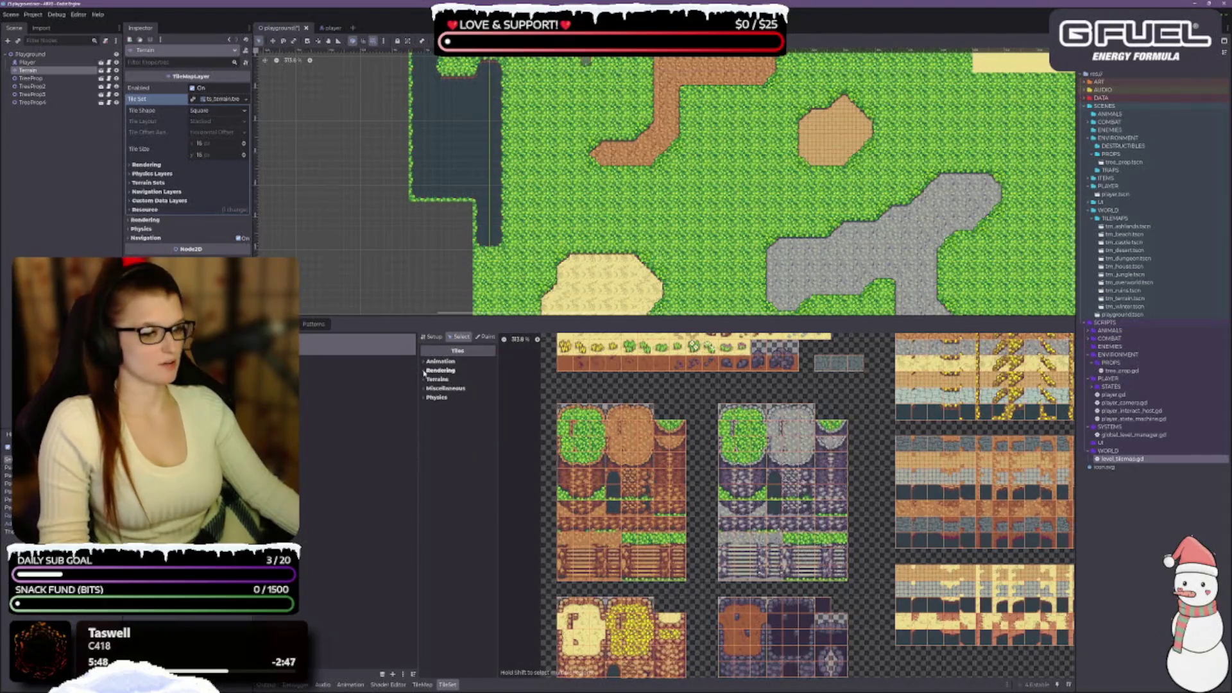
pyautogui.click(425, 380)
pyautogui.click(423, 380)
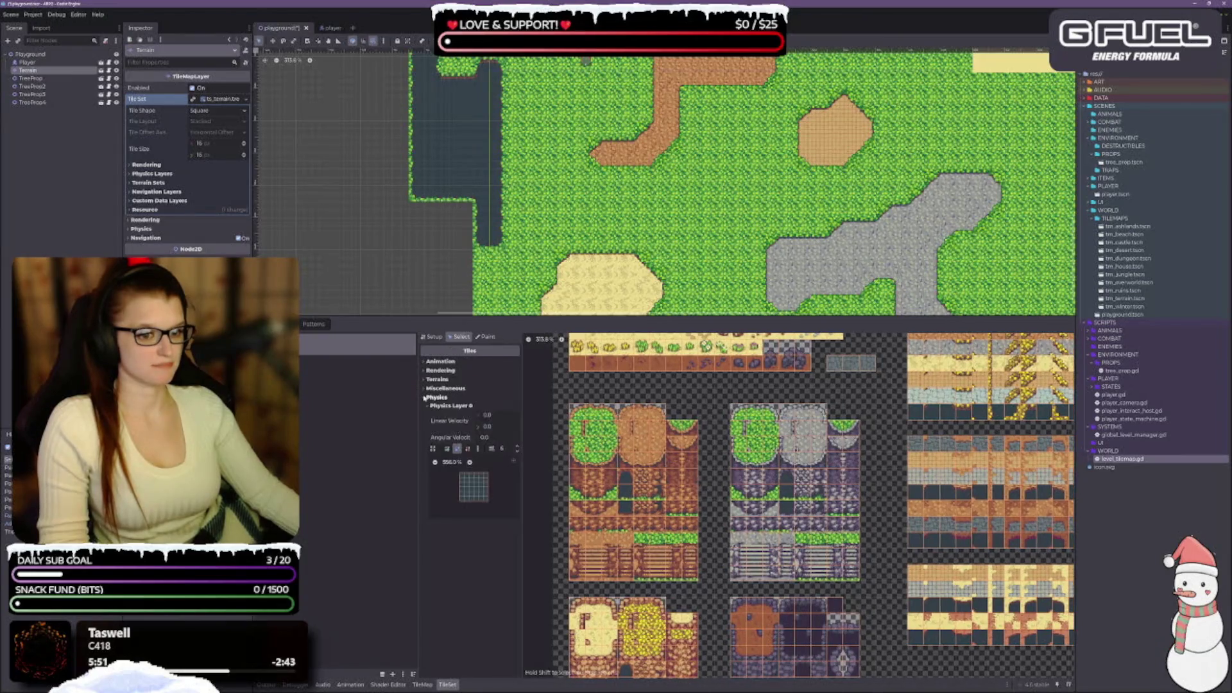
pyautogui.click(485, 338)
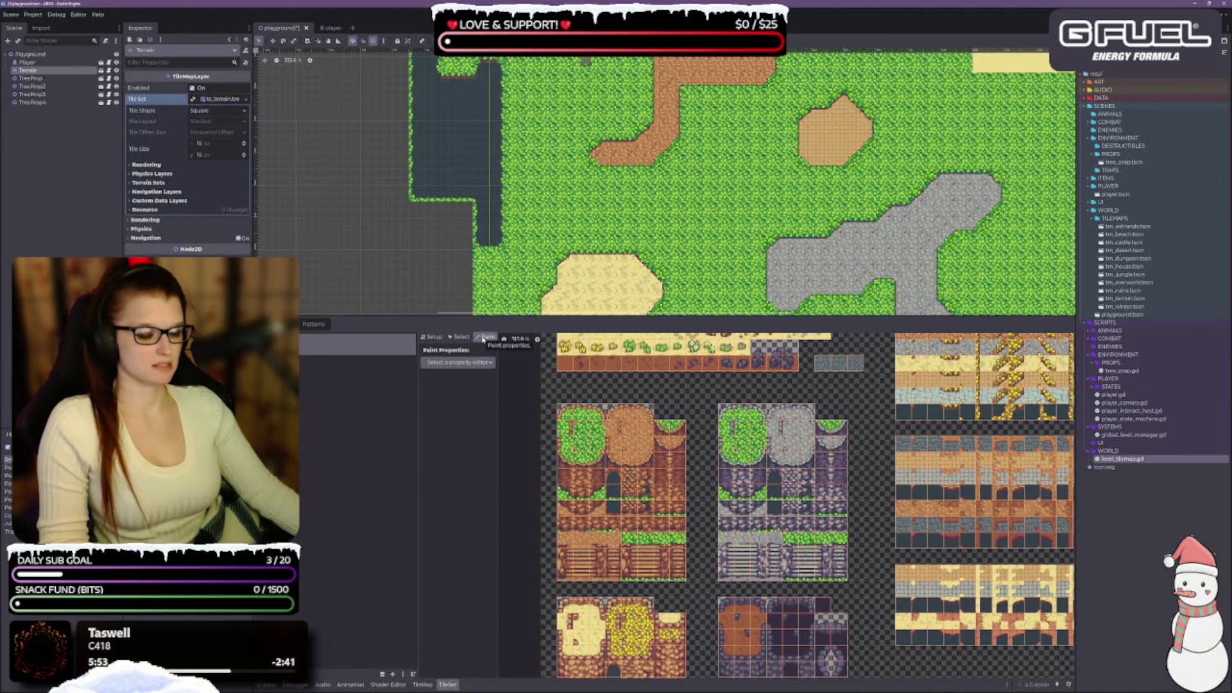
pyautogui.click(458, 363)
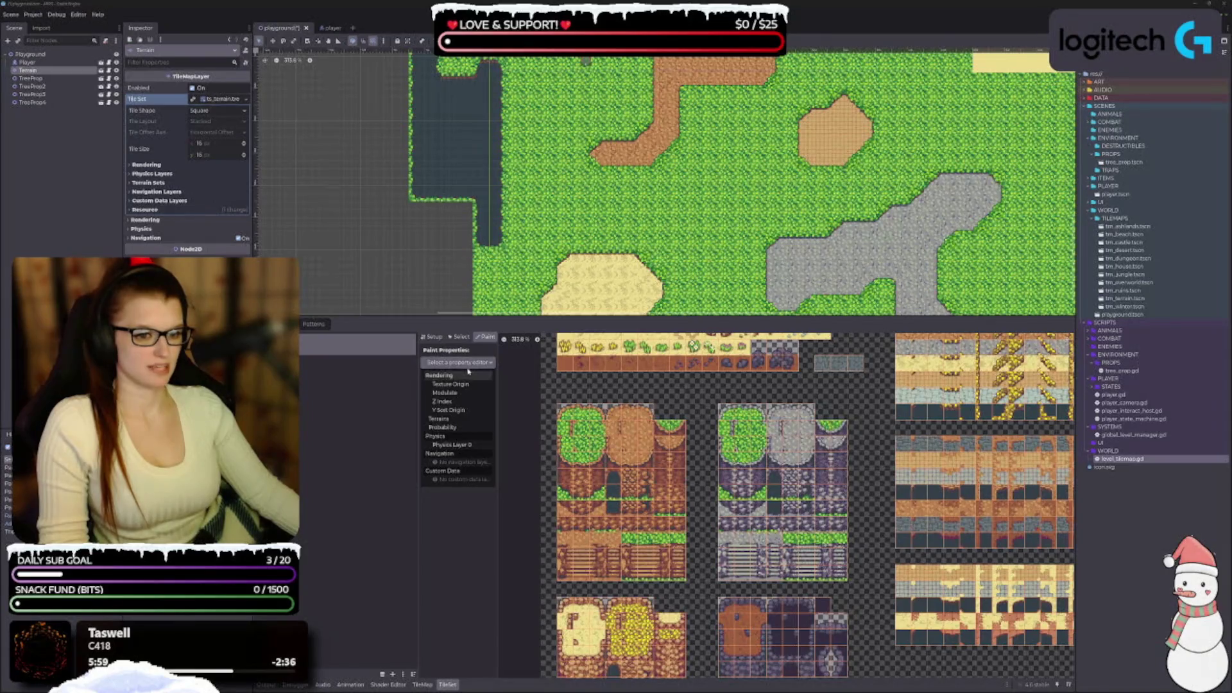
# Choose Physics Layer 0 and give the first two bottom-row wall tiles full-square collision.
pyautogui.click(469, 445)
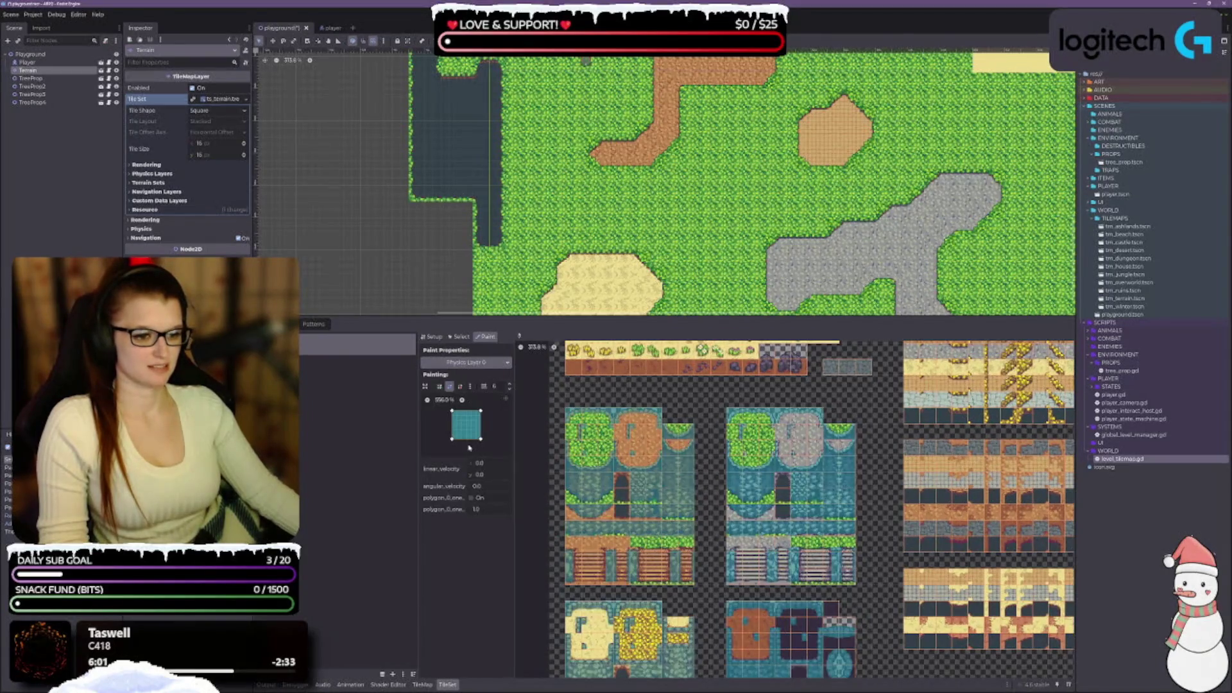
pyautogui.scroll(-3, 819, 473)
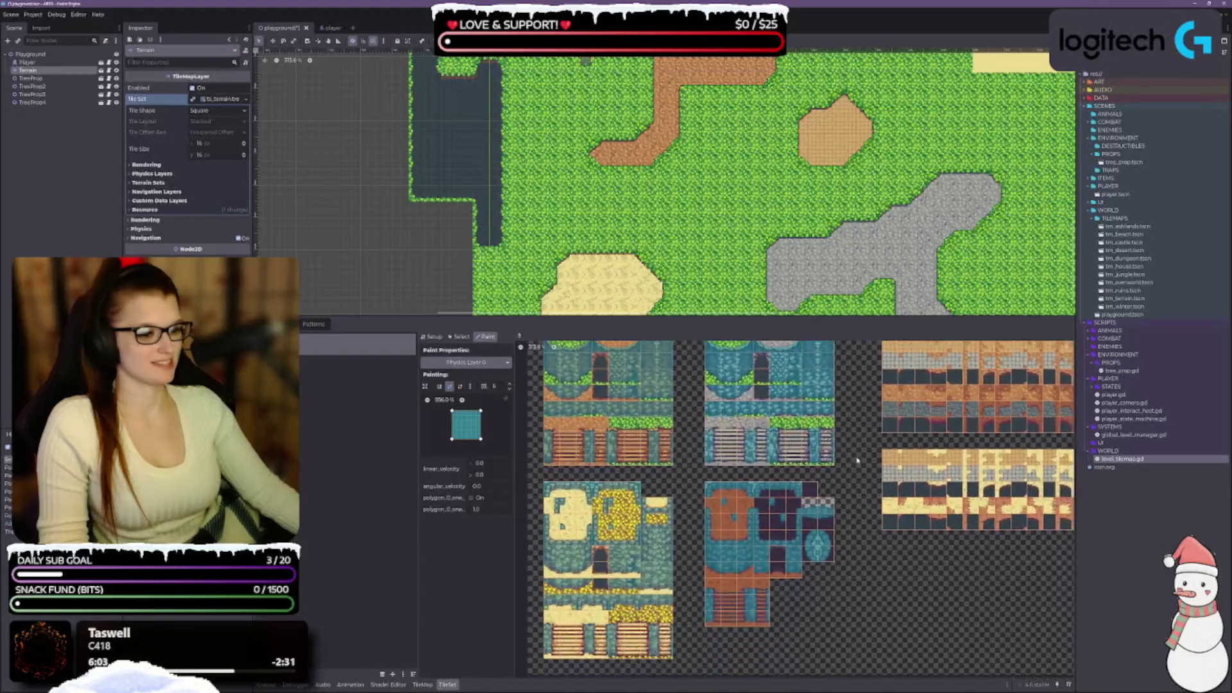
pyautogui.scroll(3, 820, 473)
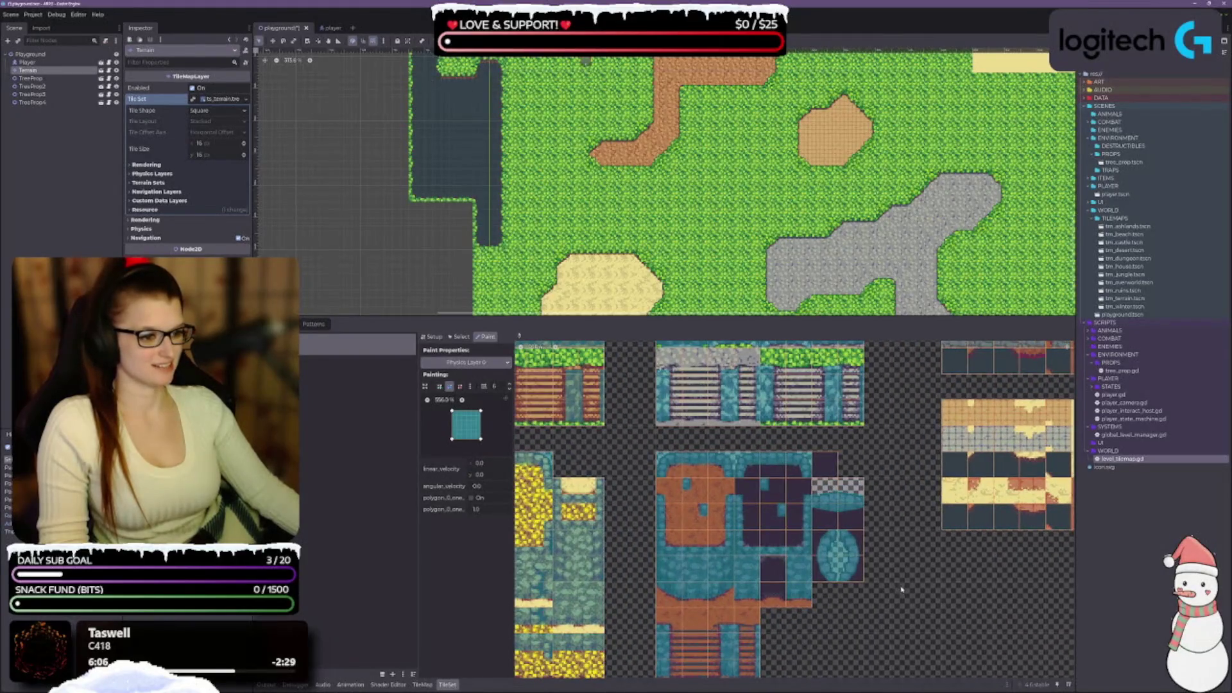
pyautogui.scroll(3, 901, 589)
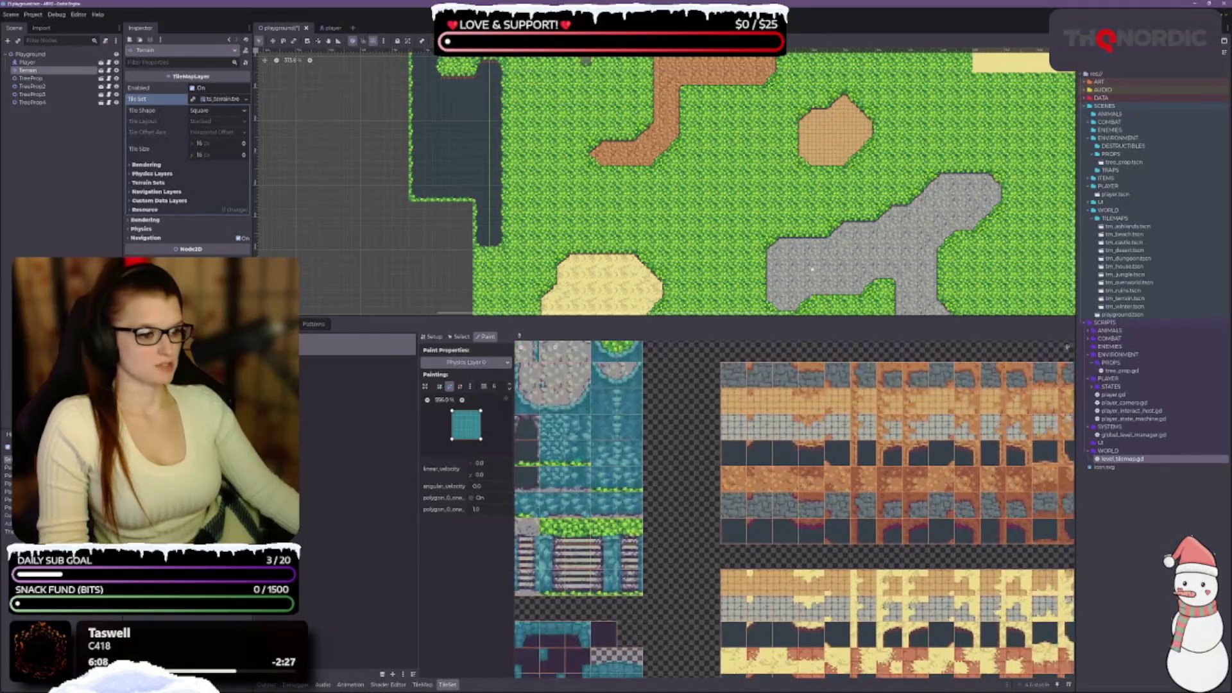
pyautogui.hscroll(3, 841, 562)
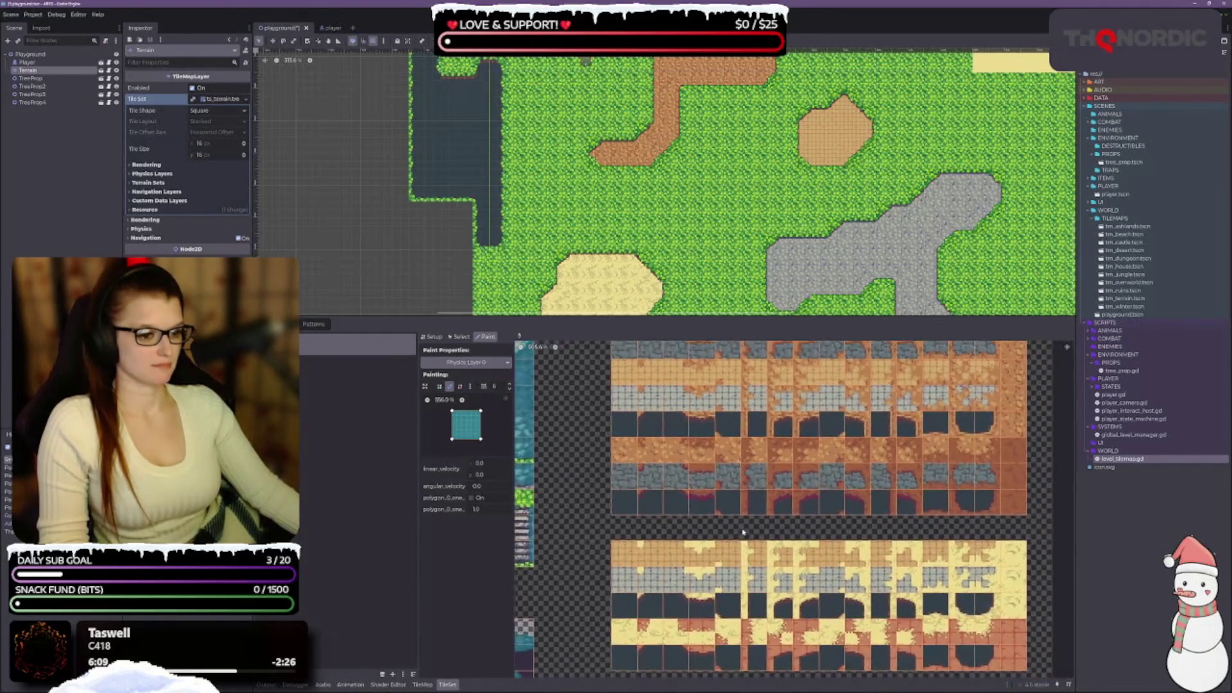
pyautogui.click(632, 507)
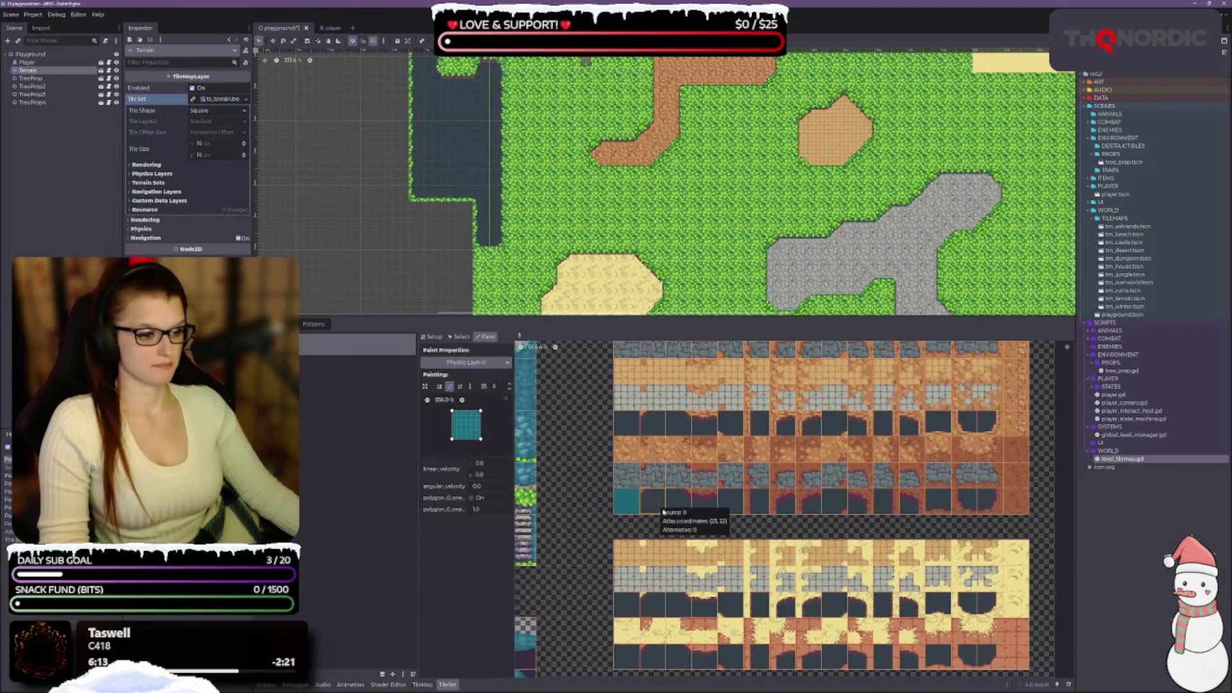
pyautogui.scroll(2, 657, 507)
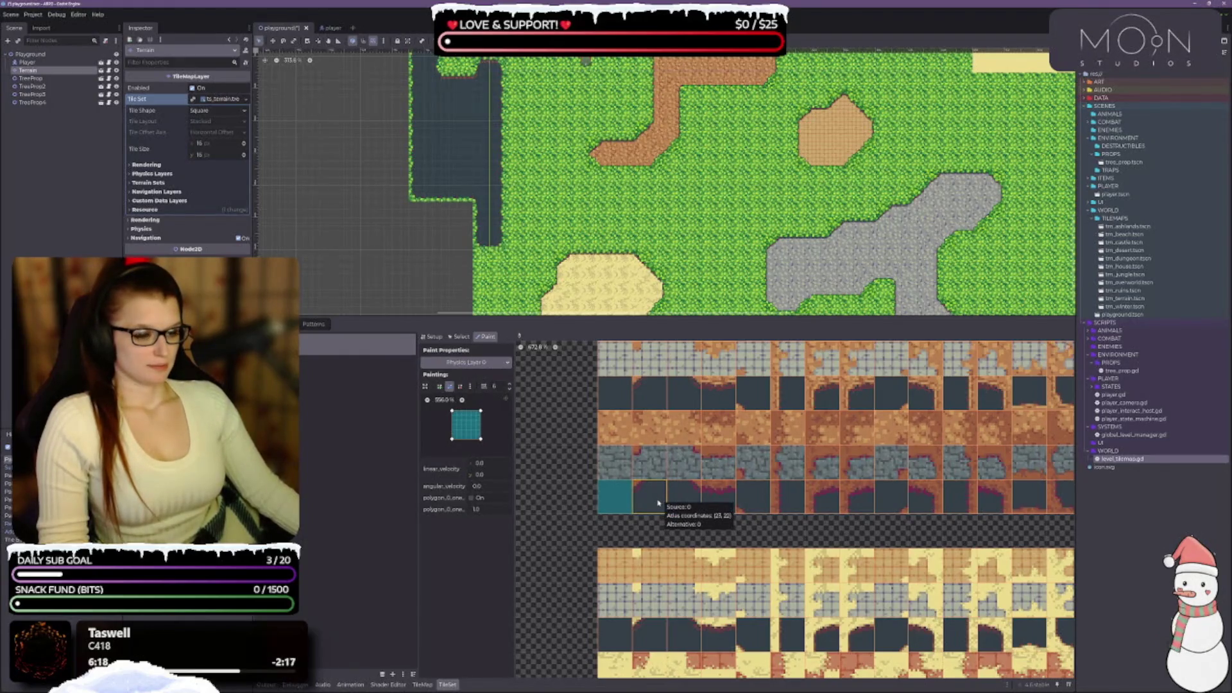
pyautogui.click(658, 503)
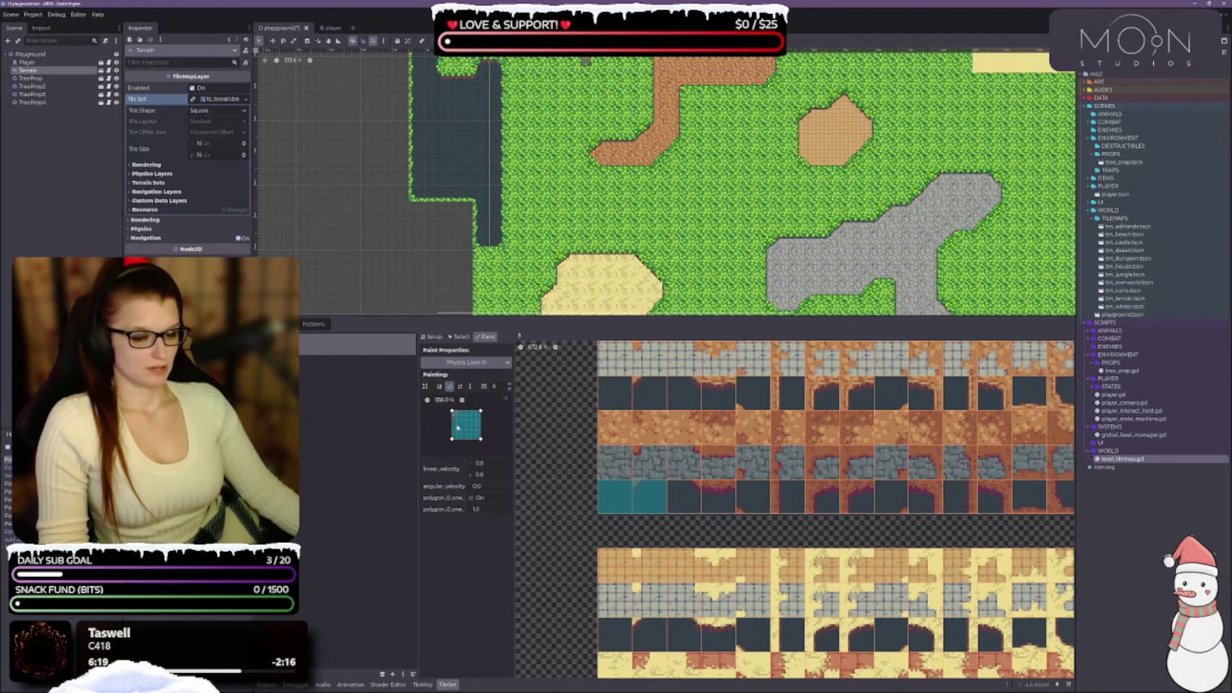
pyautogui.moveTo(417, 443); pyautogui.dragTo(333, 443)
pyautogui.moveTo(431, 450); pyautogui.dragTo(546, 449)
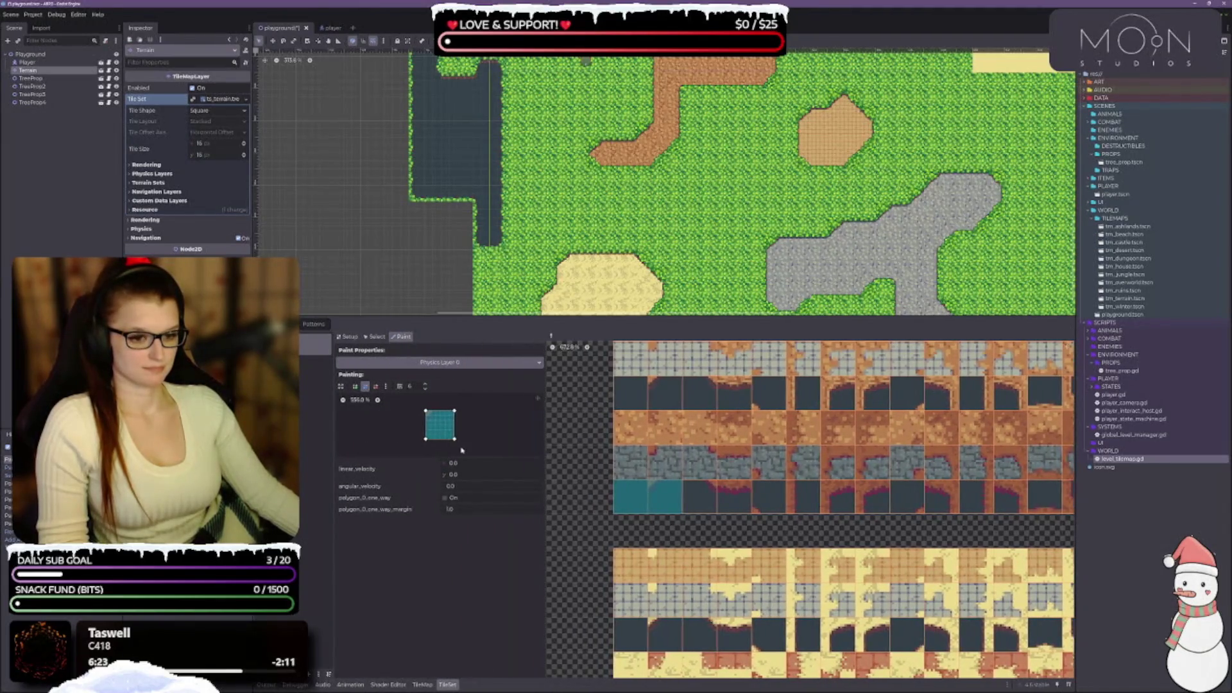
# Paint corner-chamfered collision onto three more bottom-row tiles, then restore the full-square polygon.
pyautogui.click(377, 400)
pyautogui.moveTo(416, 402)
pyautogui.mouseDown()
pyautogui.moveTo(415, 418)
pyautogui.moveTo(433, 401)
pyautogui.mouseUp()
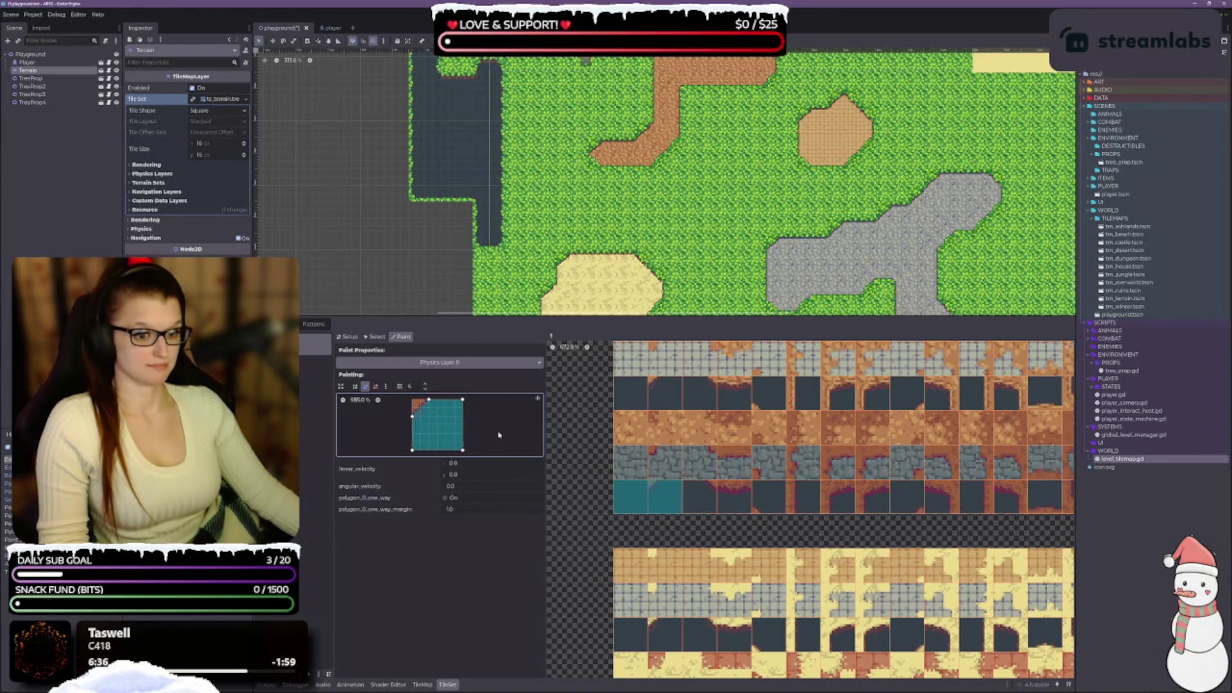
pyautogui.click(695, 500)
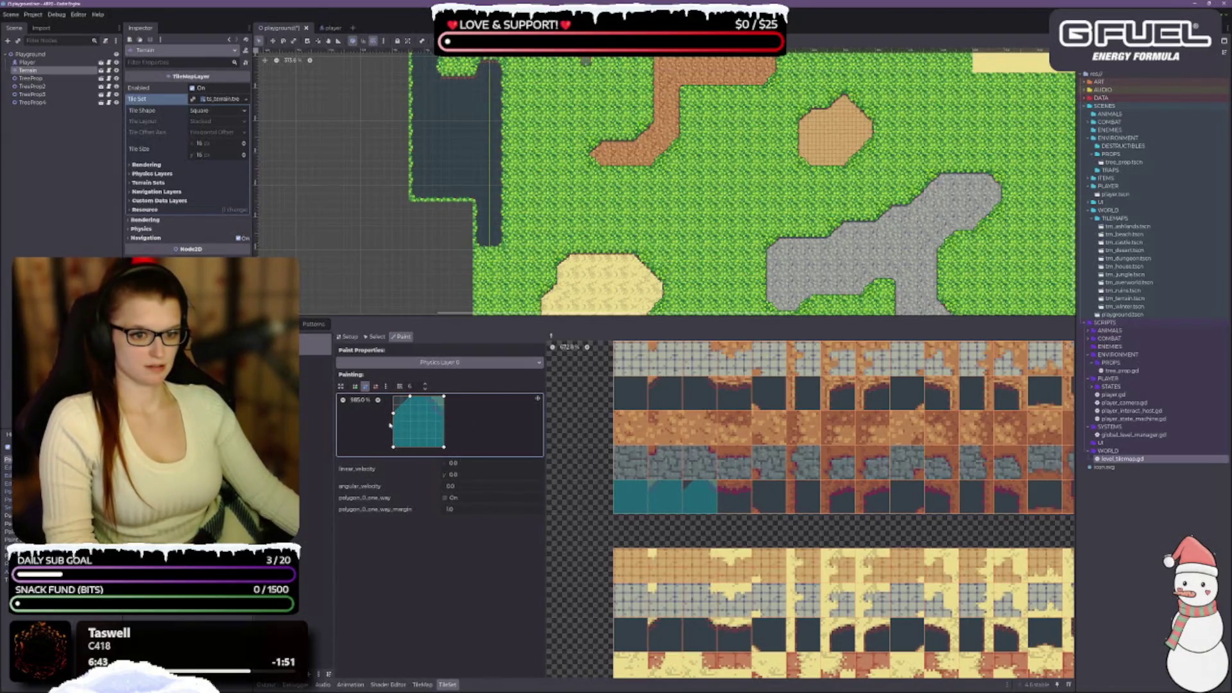
pyautogui.hotkey('ctrl', 'z')
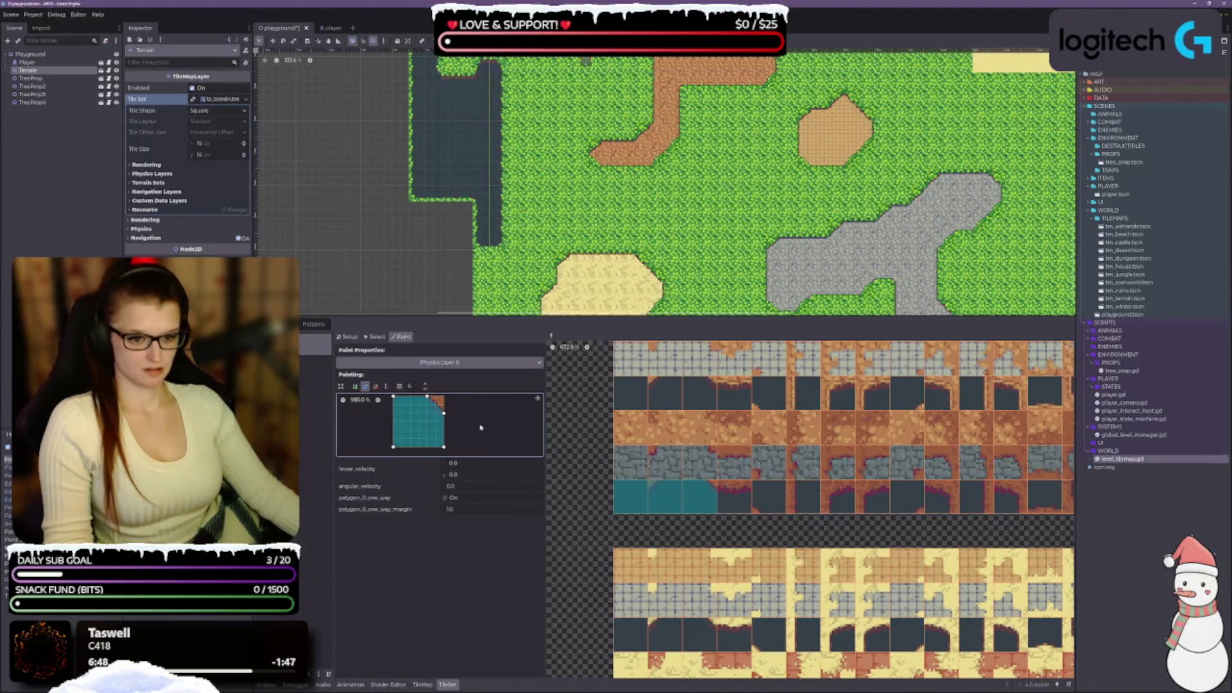
pyautogui.hotkey('ctrl', 'z')
pyautogui.click(906, 498)
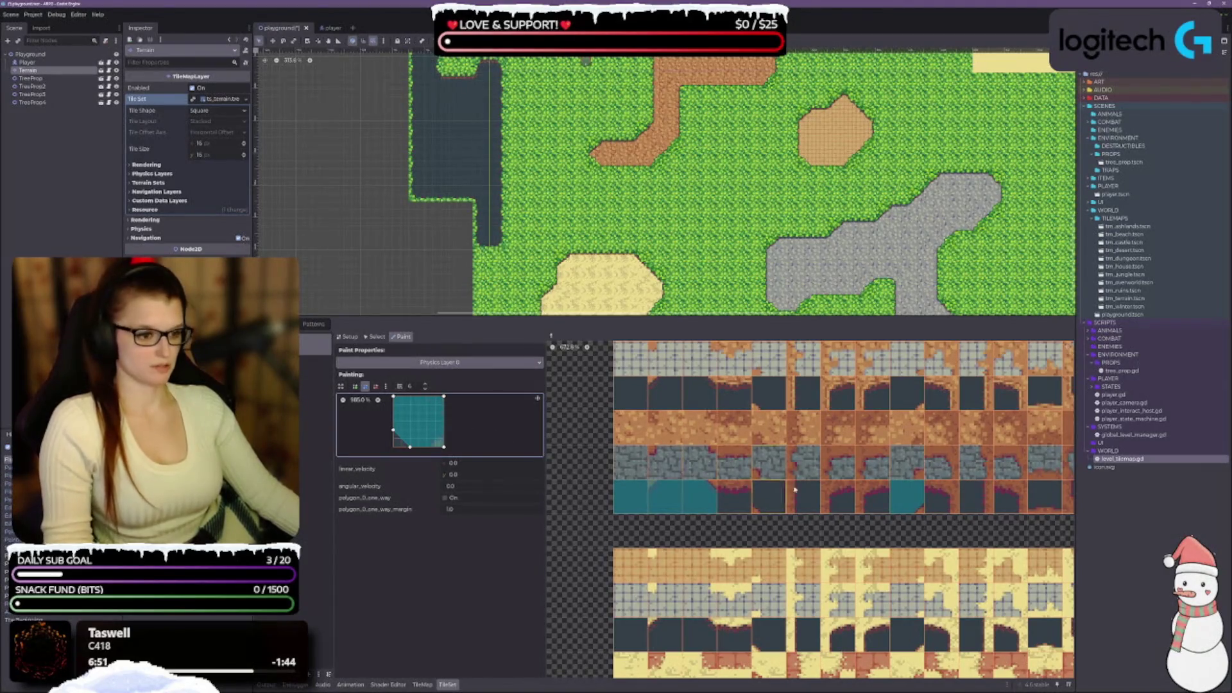
pyautogui.click(770, 497)
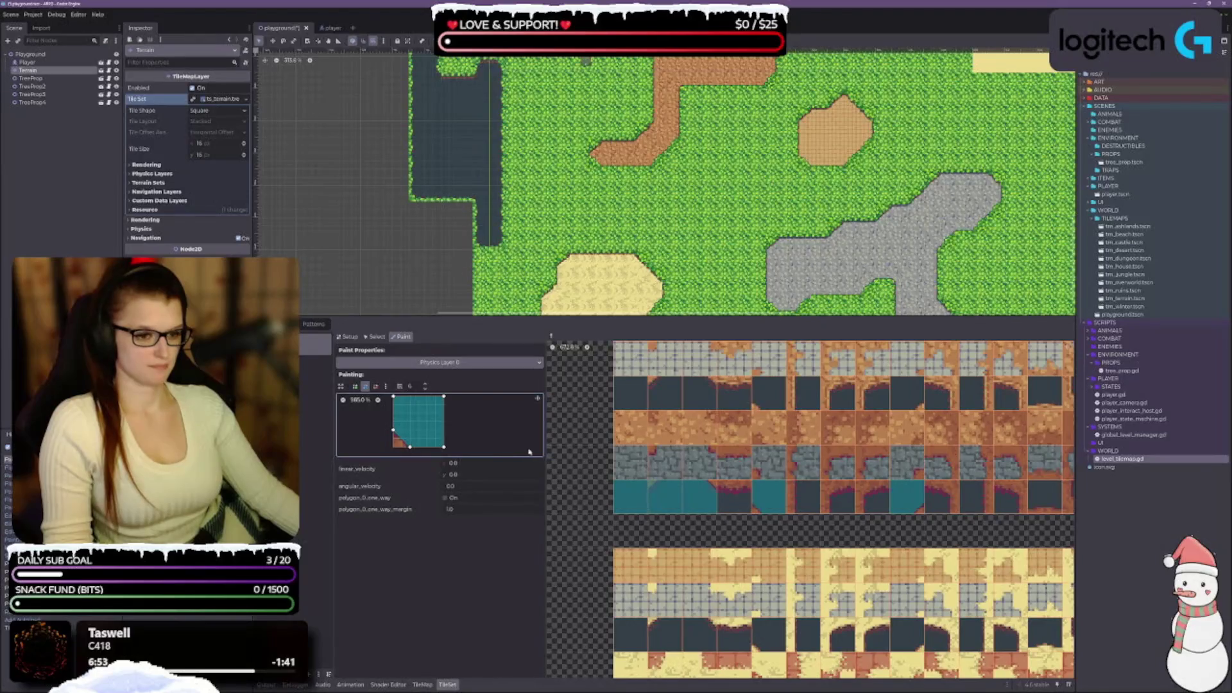
pyautogui.moveTo(403, 450); pyautogui.dragTo(393, 448)
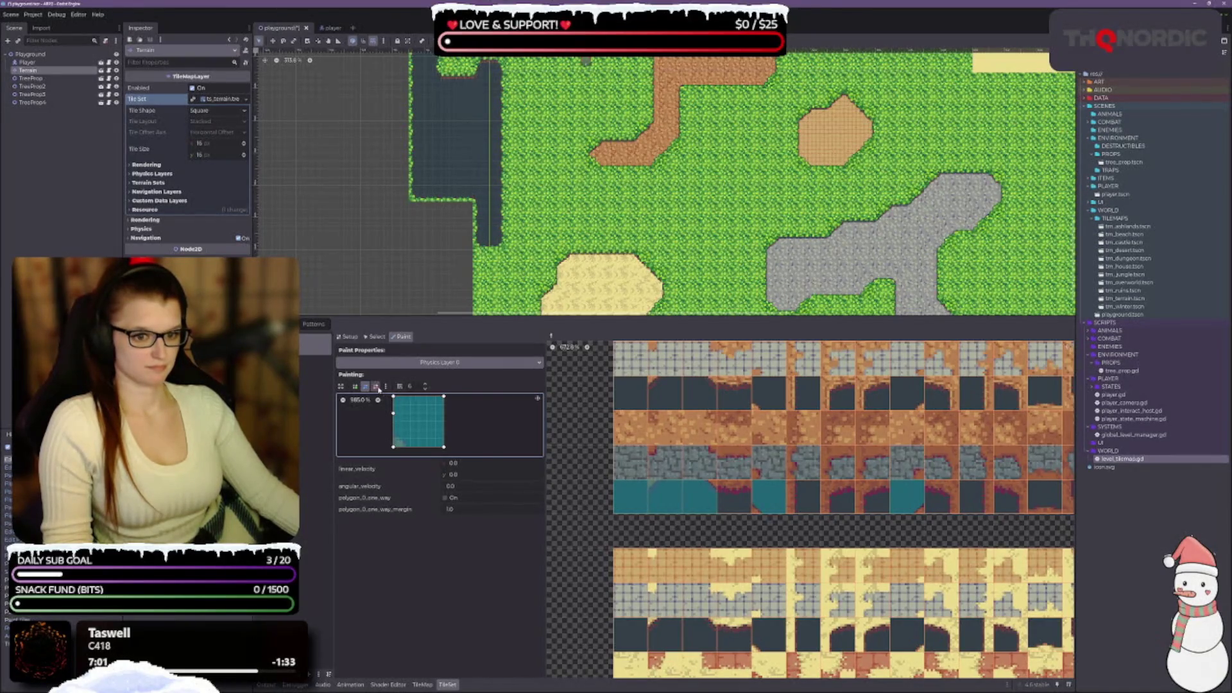
# Using point editing, paint sloped-top and right-half collision onto two bottom-row tiles.
pyautogui.click(355, 386)
pyautogui.click(366, 386)
pyautogui.moveTo(394, 397)
pyautogui.mouseDown()
pyautogui.moveTo(394, 412)
pyautogui.moveTo(446, 413)
pyautogui.mouseUp()
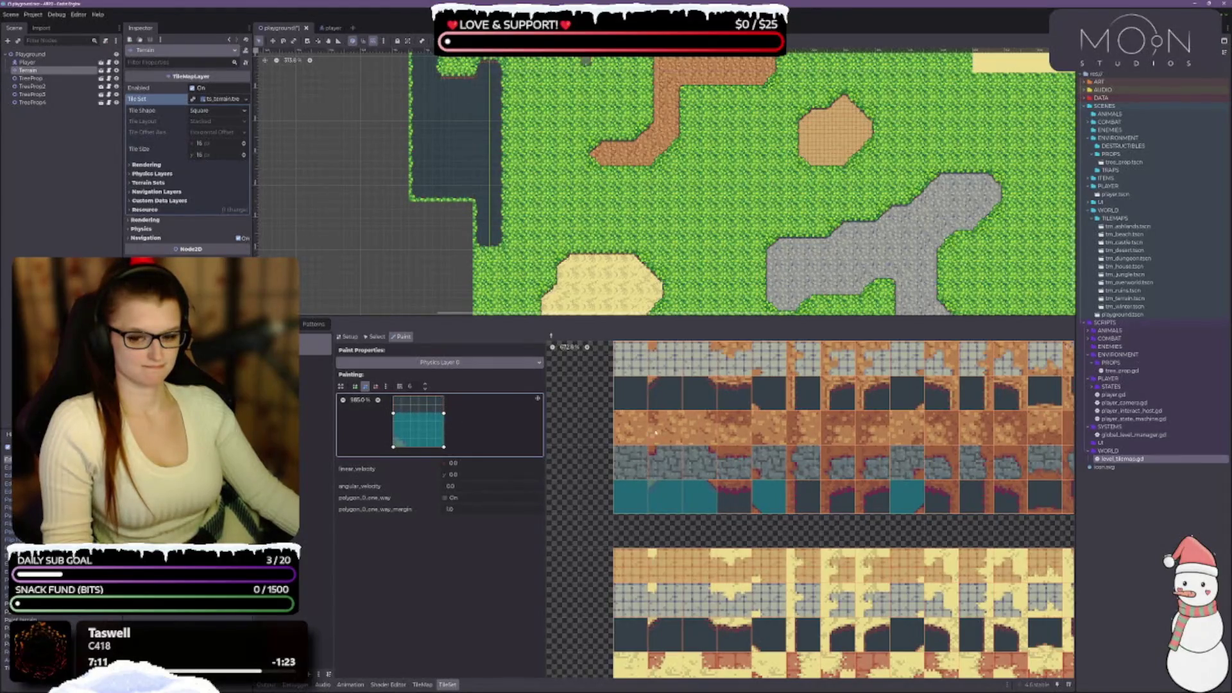
pyautogui.click(736, 503)
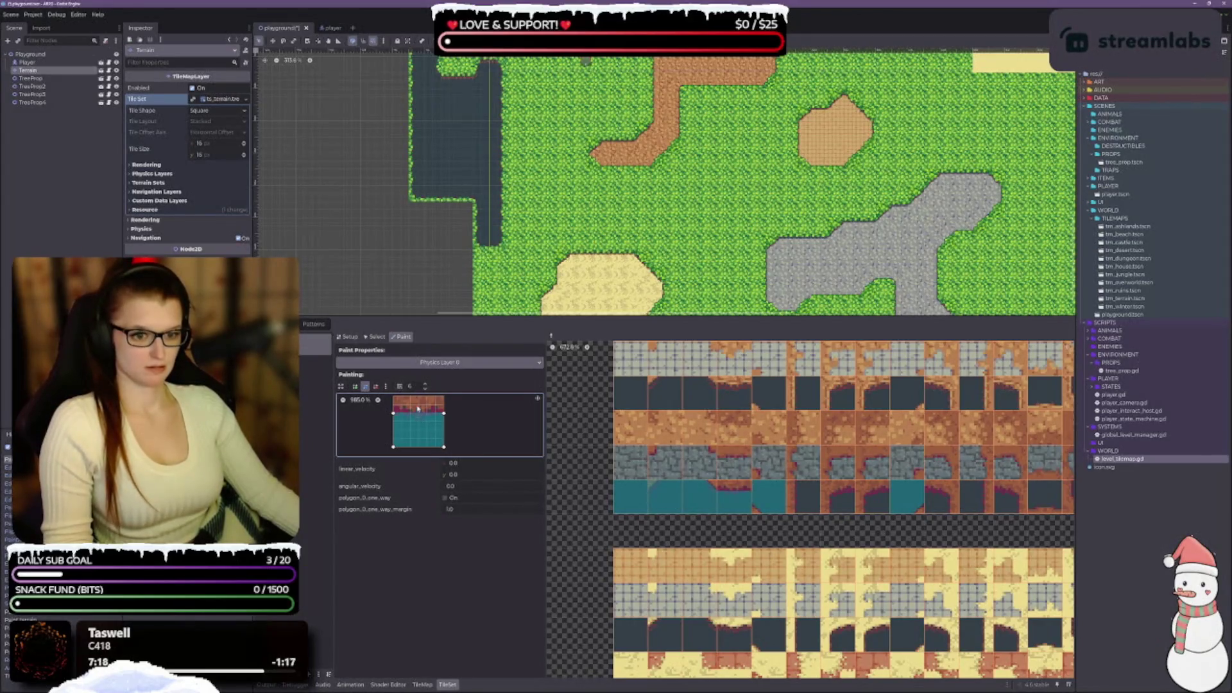
pyautogui.press('z')
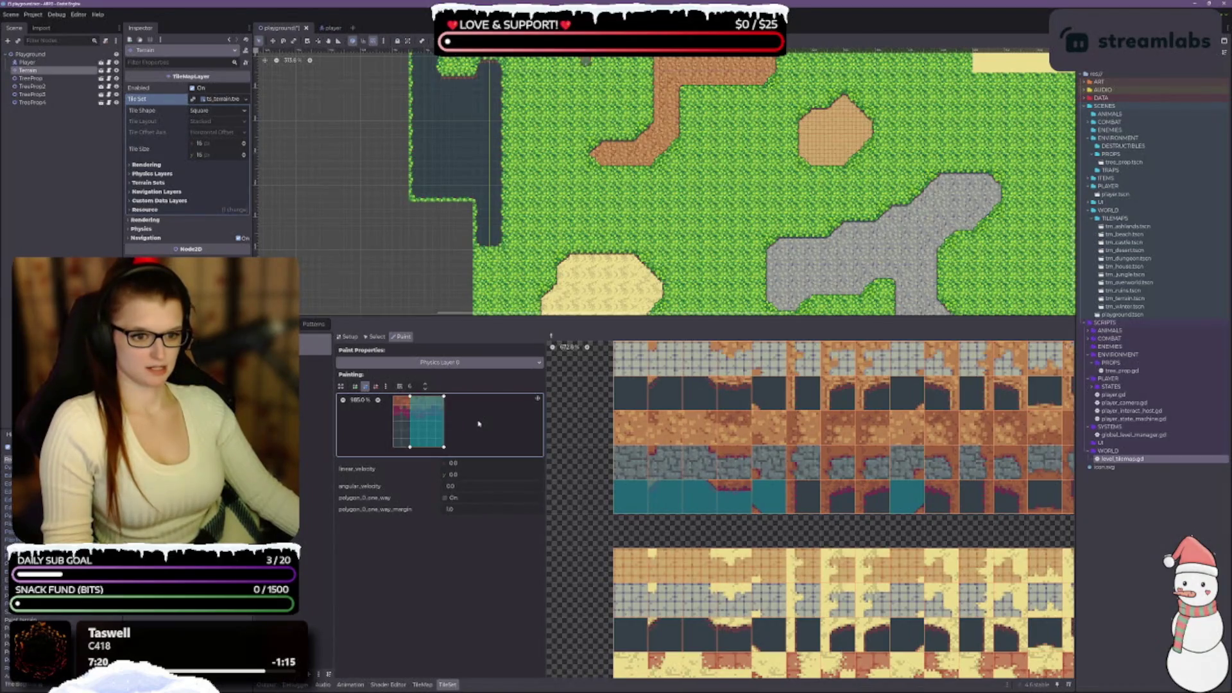
pyautogui.click(793, 507)
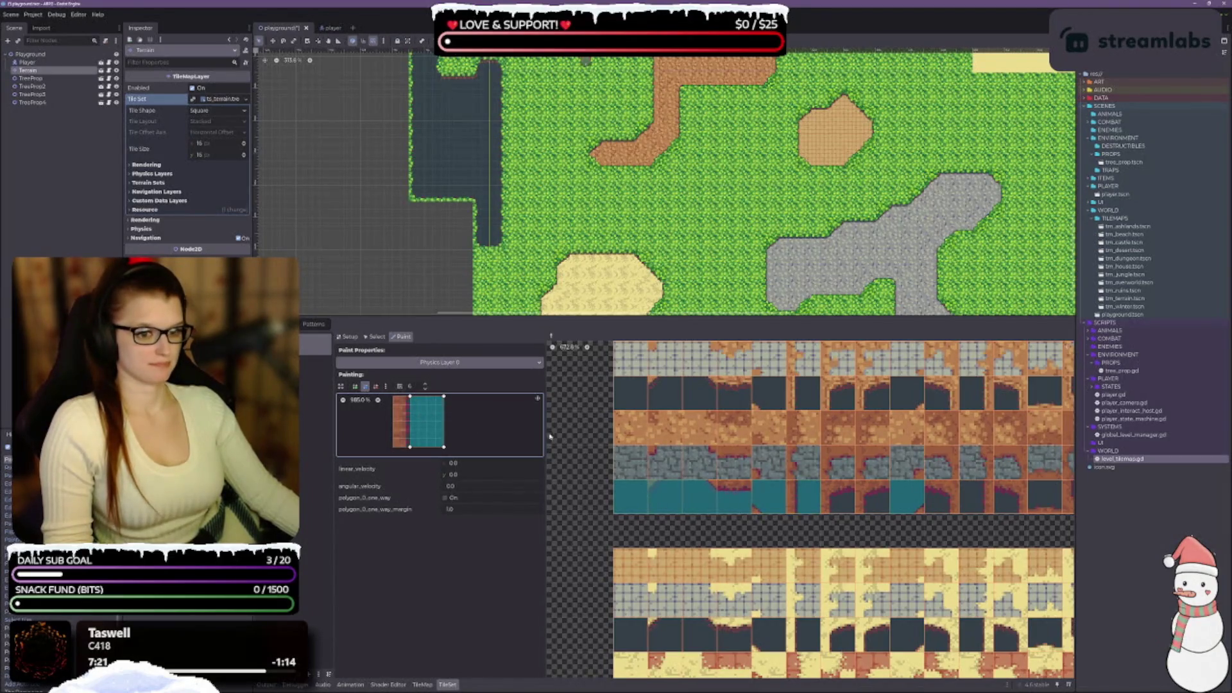
# Paint left-half and bottom-half collision onto two more tiles, then slant the polygon's bottom edge.
pyautogui.press('c')
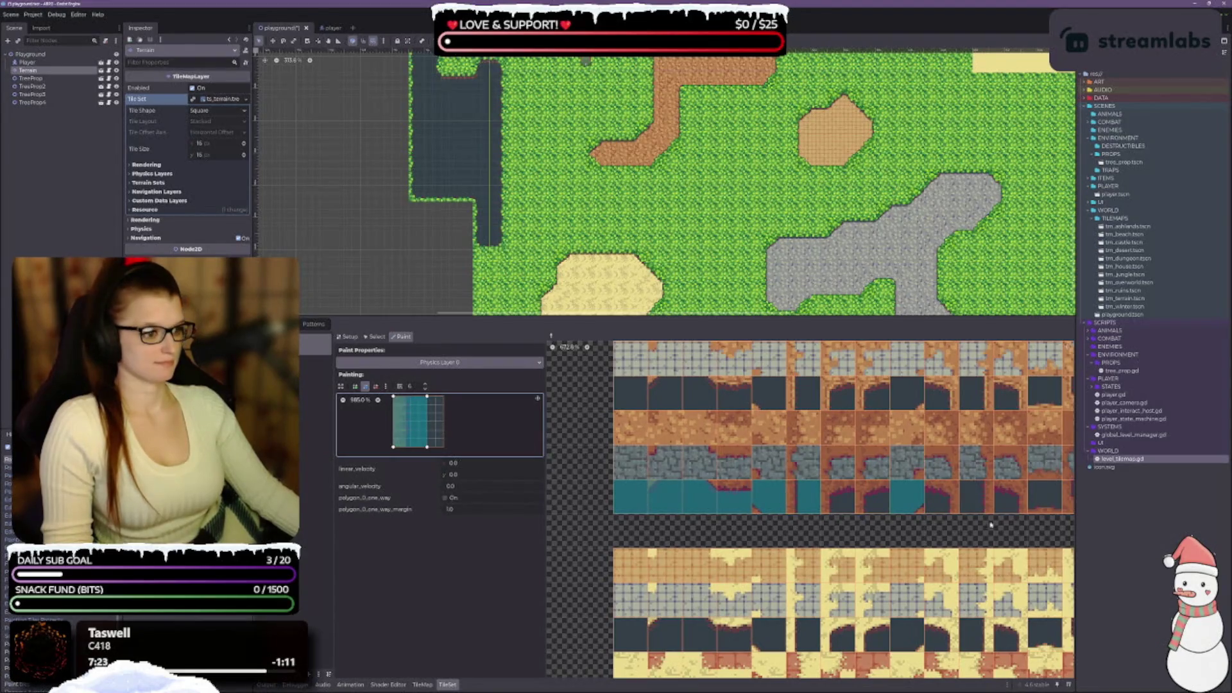
pyautogui.click(976, 507)
pyautogui.press('z')
pyautogui.press('z')
pyautogui.press('z')
pyautogui.click(1043, 503)
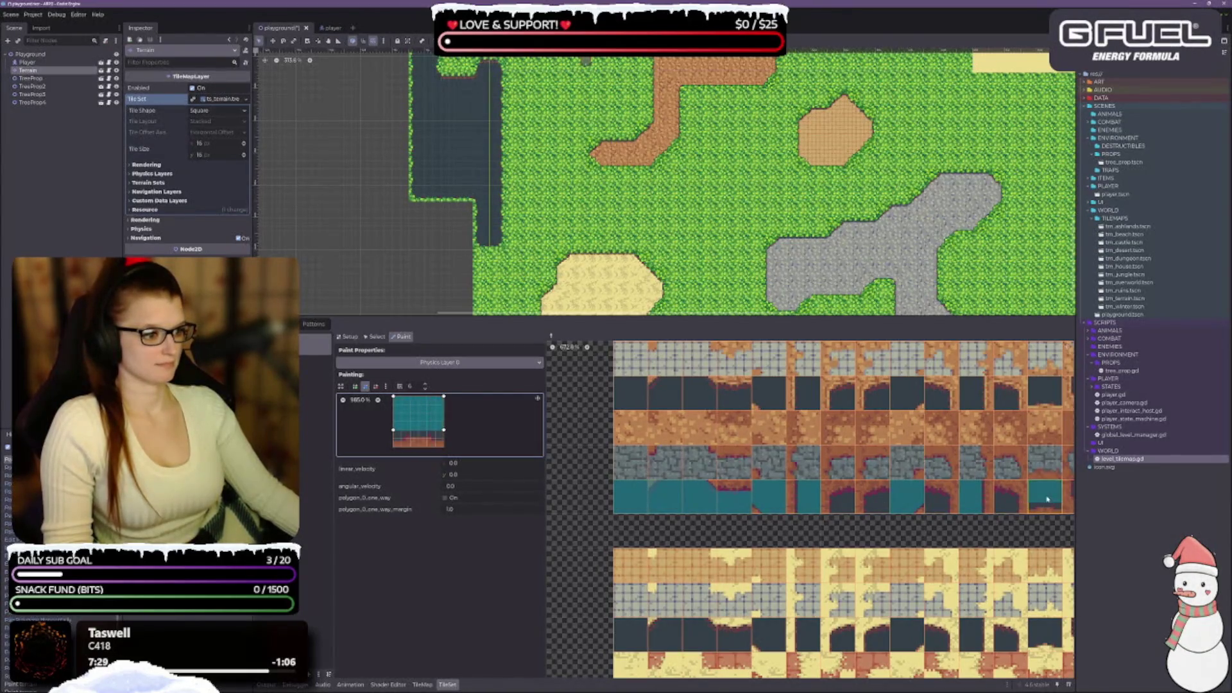
pyautogui.moveTo(393, 432); pyautogui.dragTo(444, 439)
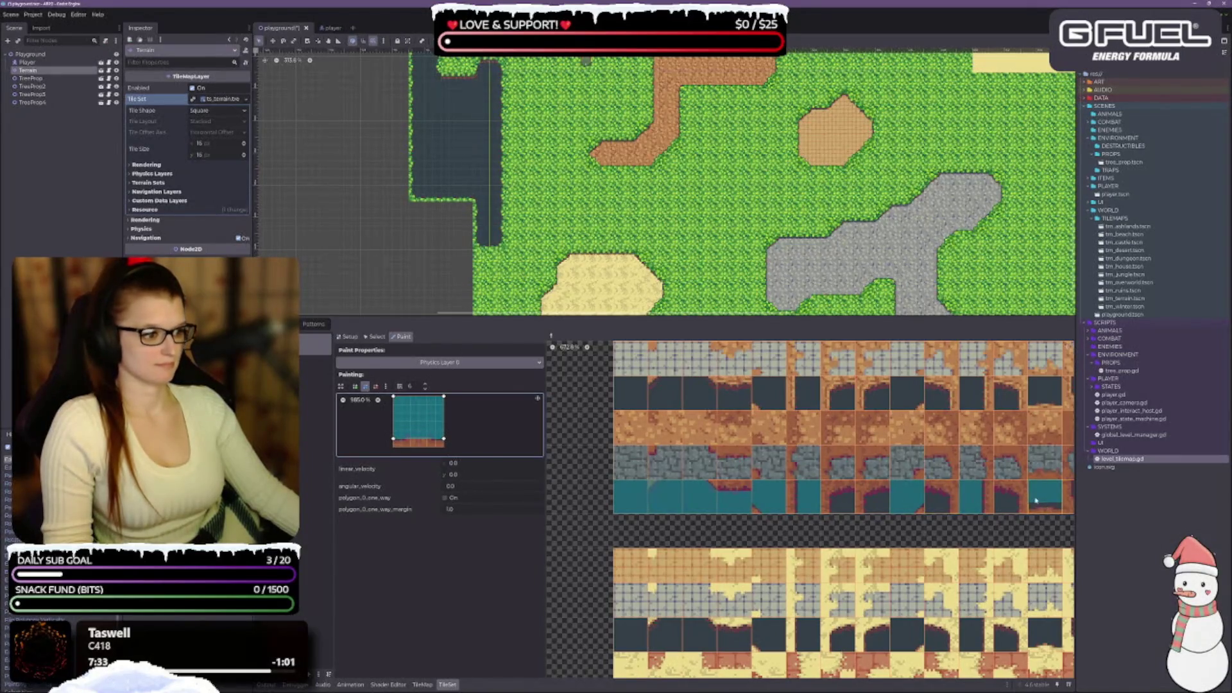
pyautogui.moveTo(993, 534); pyautogui.dragTo(843, 506)
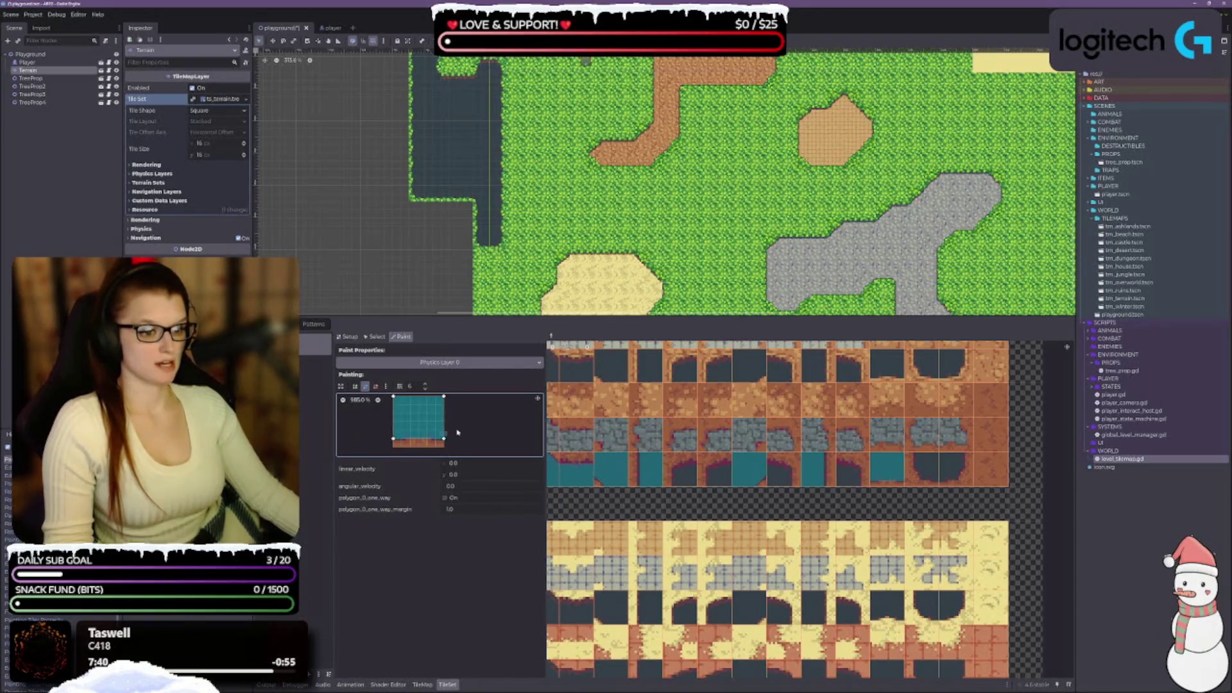
# Undo the last polygon edits, slope its top edge diagonally, and paint it onto two wall tiles.
pyautogui.hotkey('ctrl', 'z')
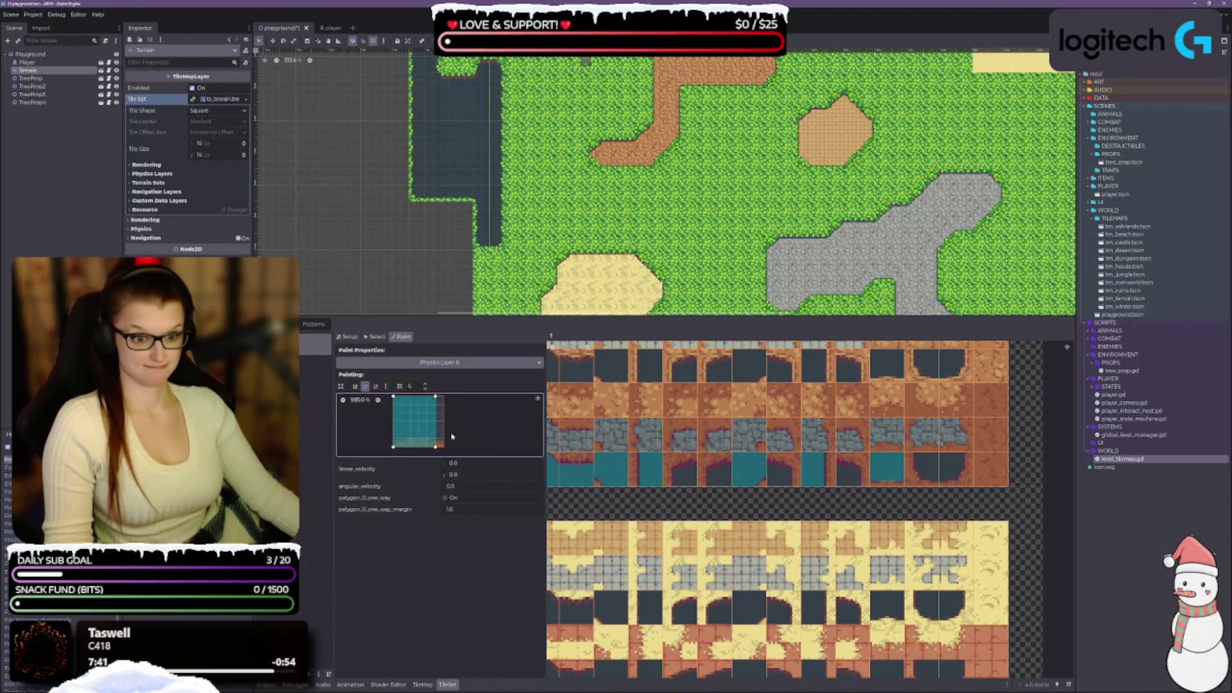
pyautogui.hotkey('ctrl', 'z')
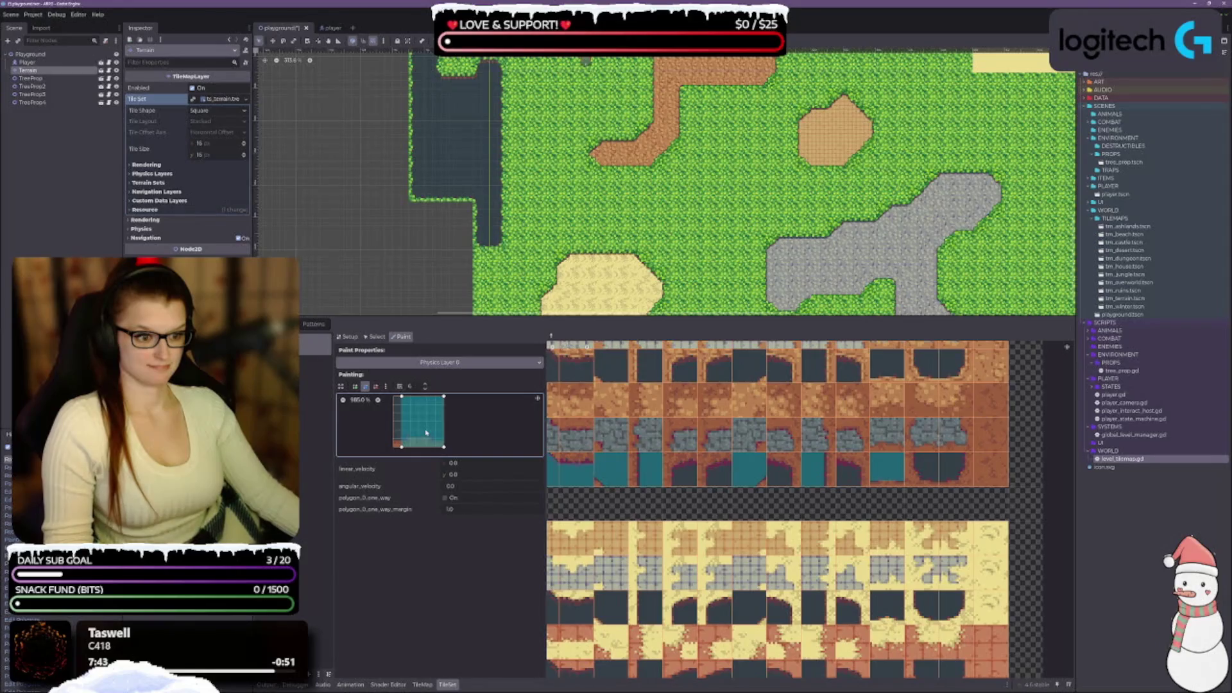
pyautogui.moveTo(402, 398)
pyautogui.mouseDown()
pyautogui.moveTo(403, 414)
pyautogui.moveTo(445, 414)
pyautogui.mouseUp()
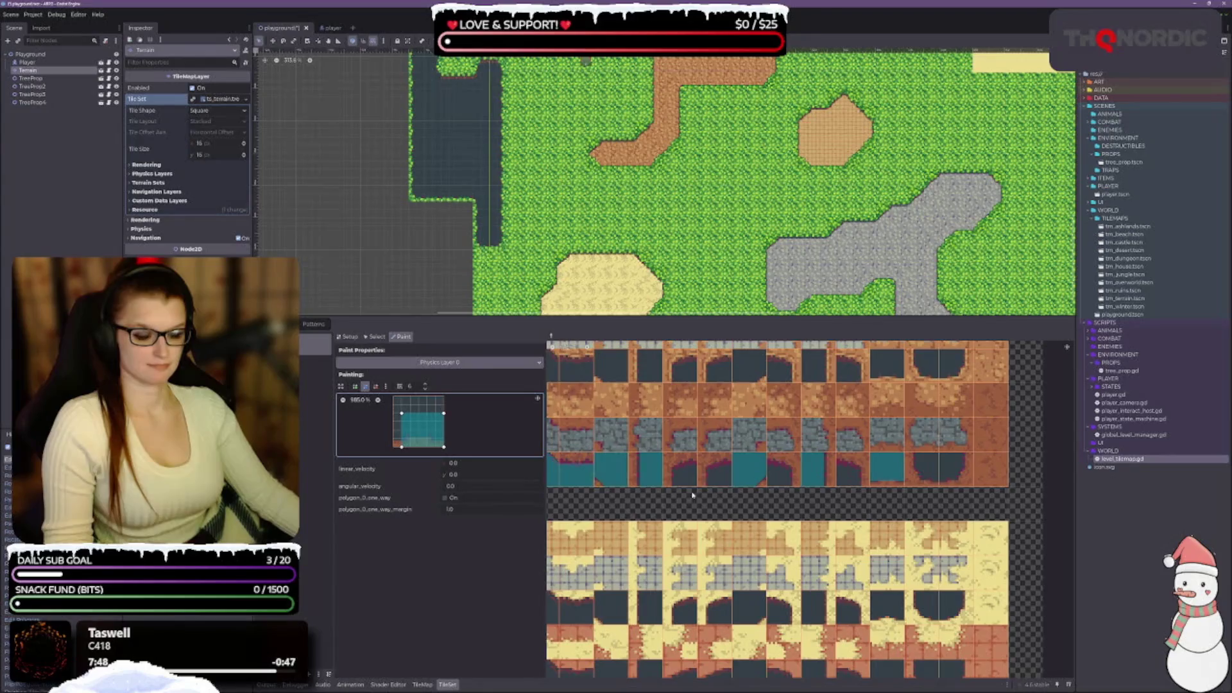
pyautogui.click(682, 470)
pyautogui.click(713, 475)
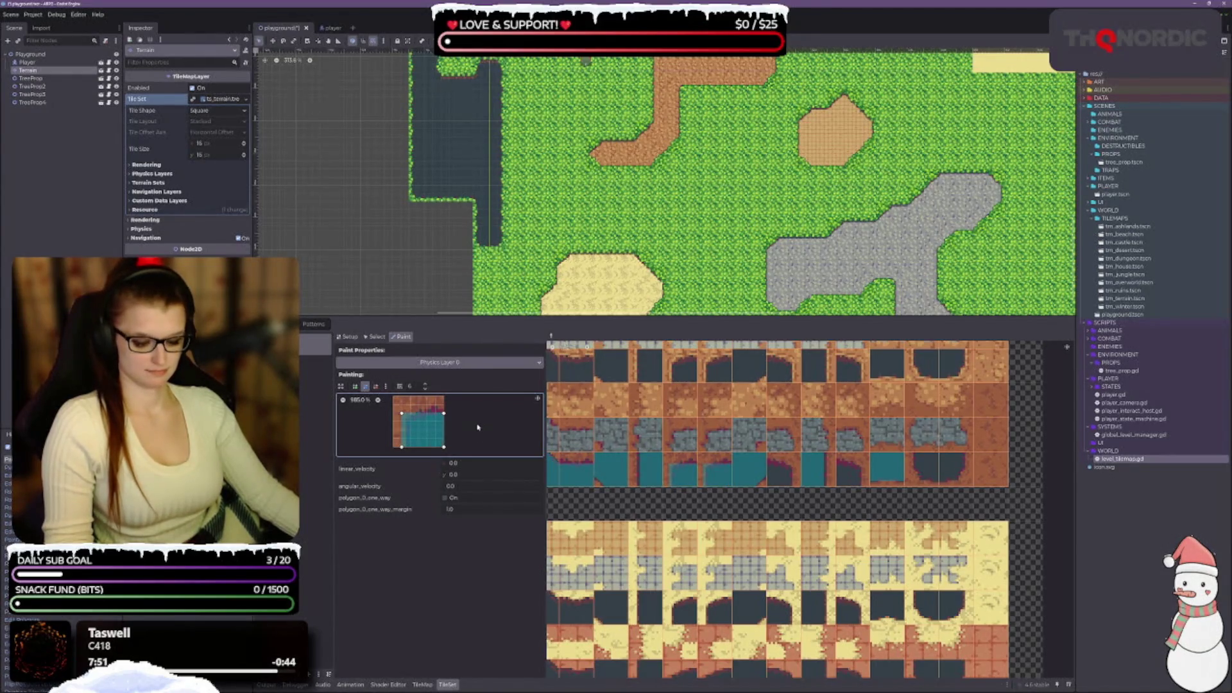
# Nudge the collision polygon left and paint it onto a water-row tile and a dark tile.
pyautogui.moveTo(418, 430); pyautogui.dragTo(410, 430)
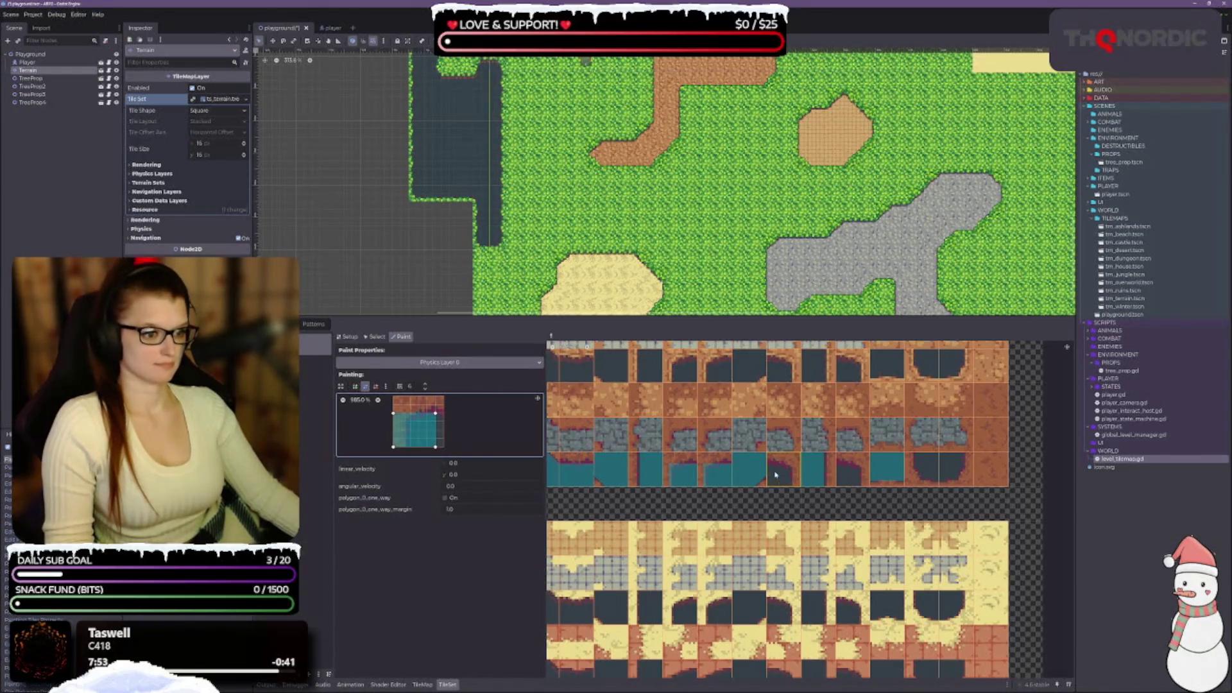
pyautogui.click(846, 476)
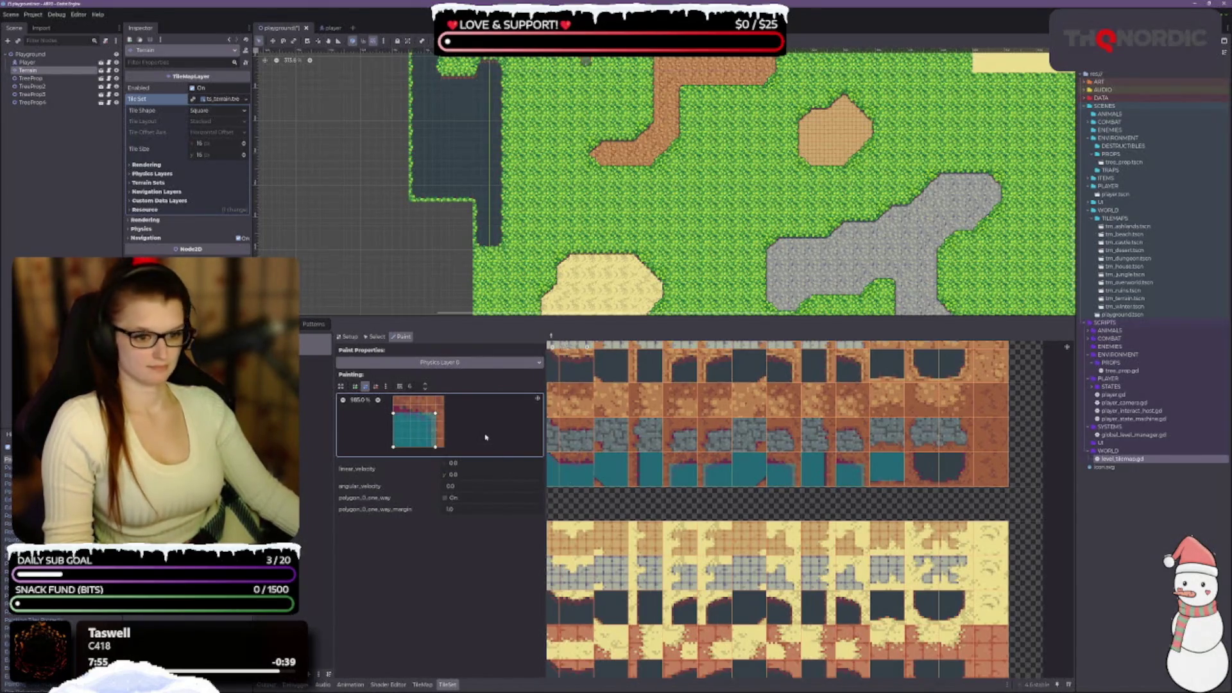
pyautogui.rightClick(939, 475)
pyautogui.click(938, 475)
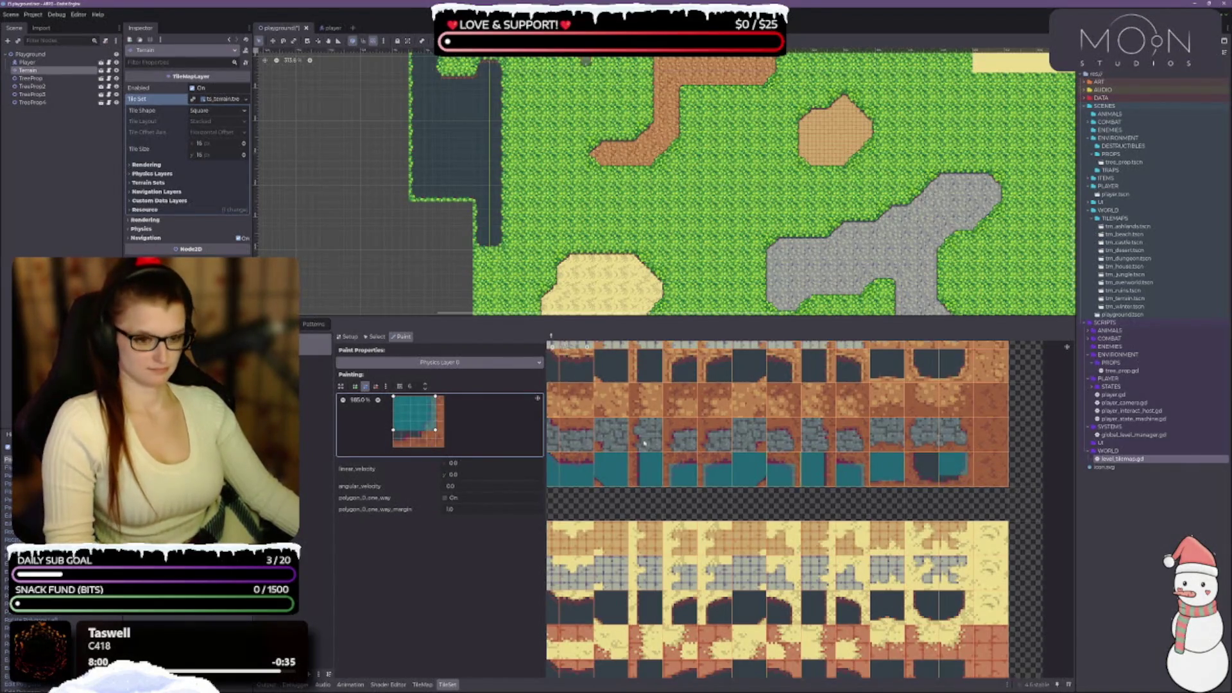
pyautogui.click(930, 477)
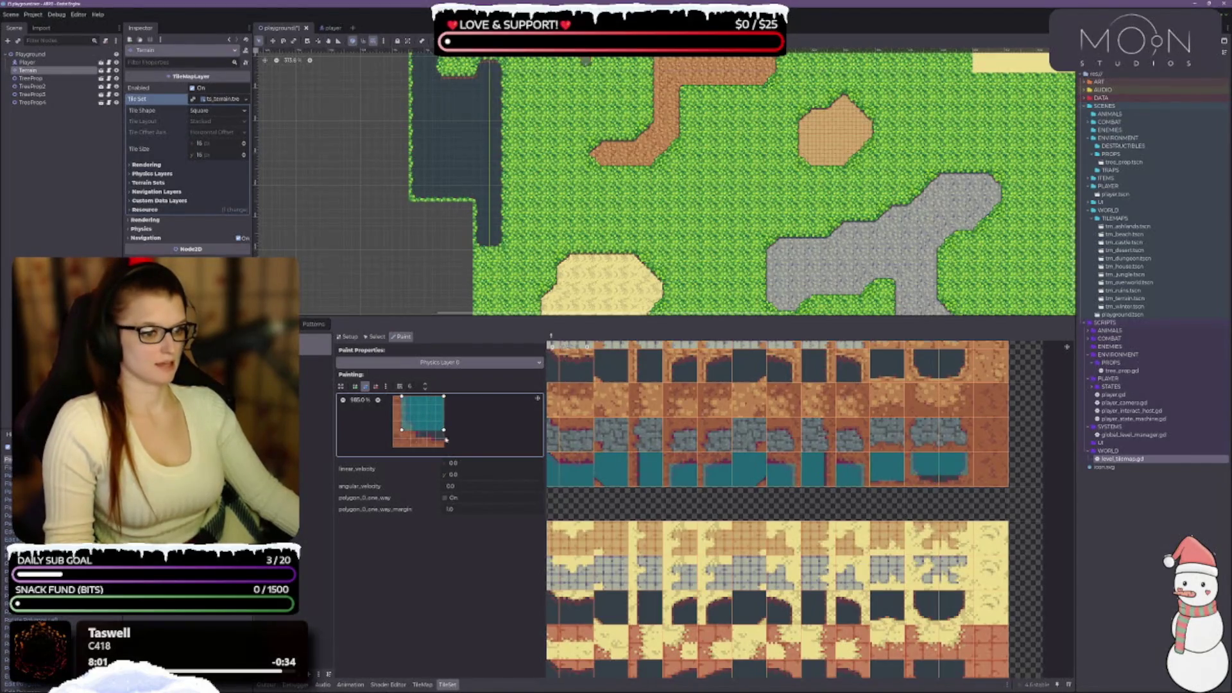
# Slant the polygon's bottom-right corner, then sample shapes from neighbouring water and atlas tiles.
pyautogui.moveTo(444, 430)
pyautogui.mouseDown()
pyautogui.moveTo(447, 440)
pyautogui.moveTo(401, 440)
pyautogui.mouseUp()
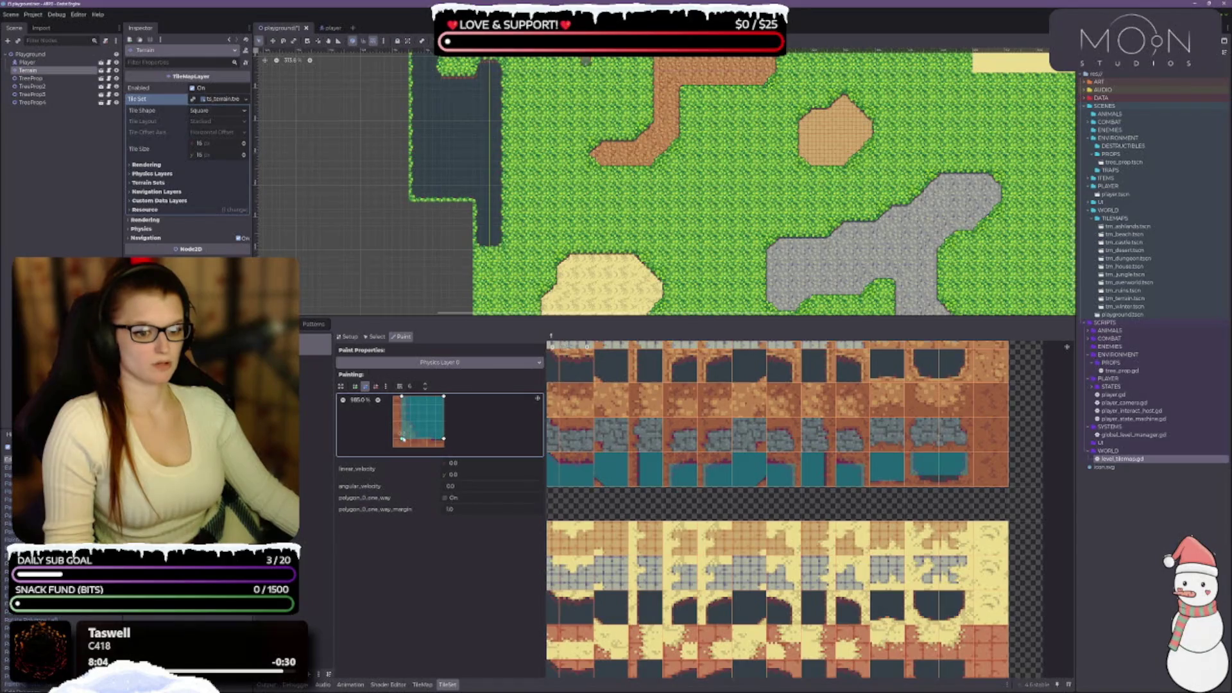
pyautogui.click(938, 474)
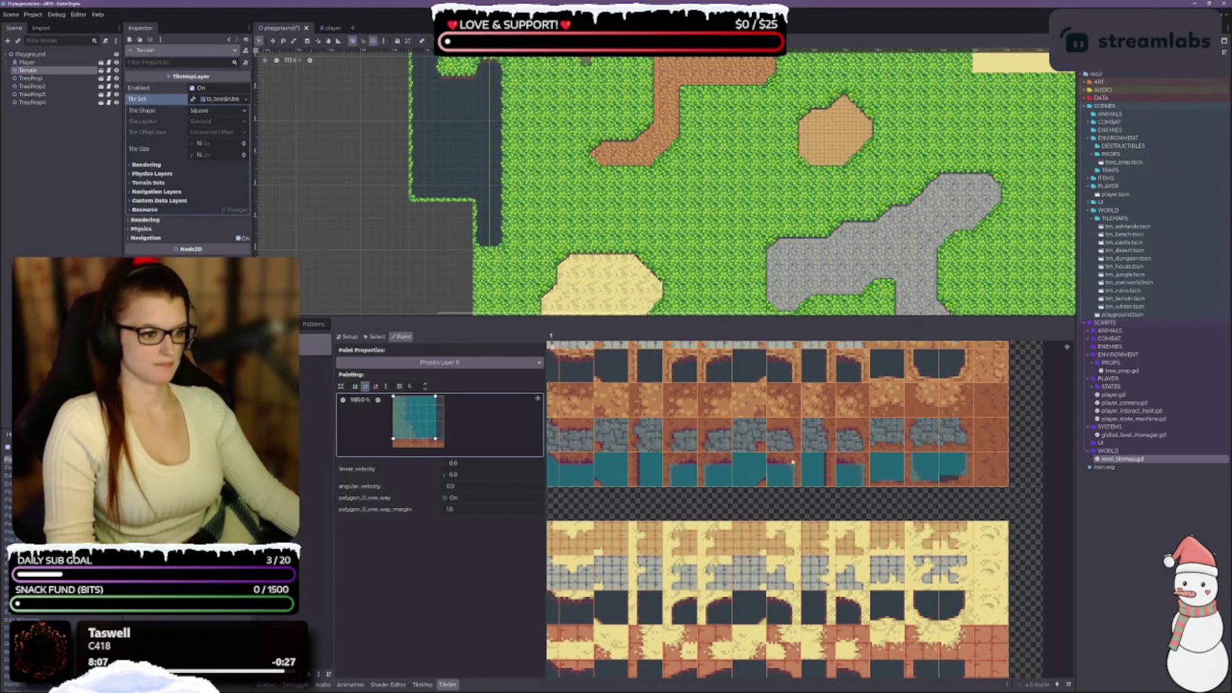
pyautogui.click(941, 473)
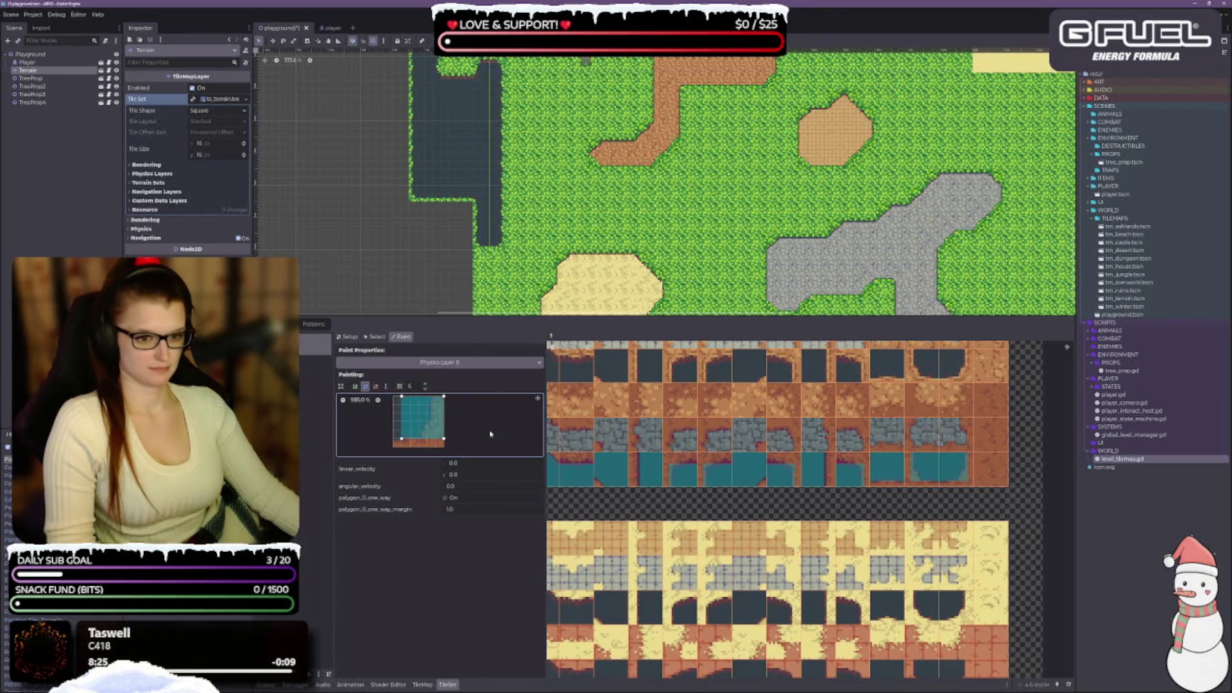
pyautogui.click(679, 477)
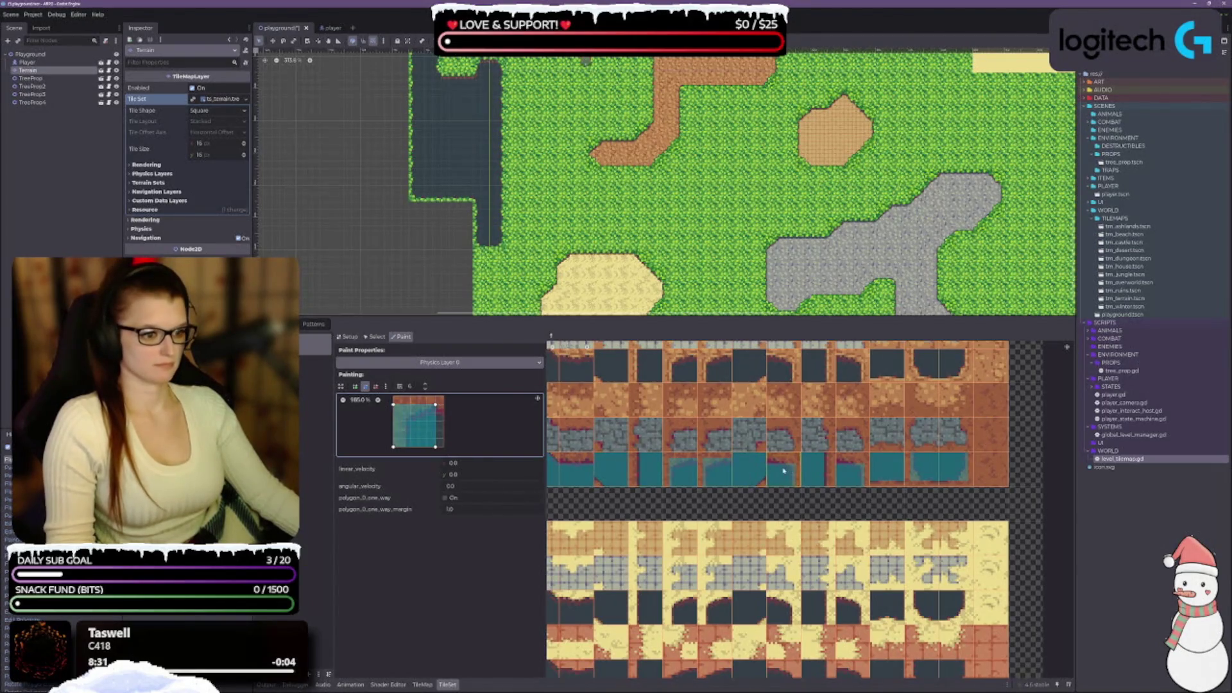
pyautogui.click(815, 470)
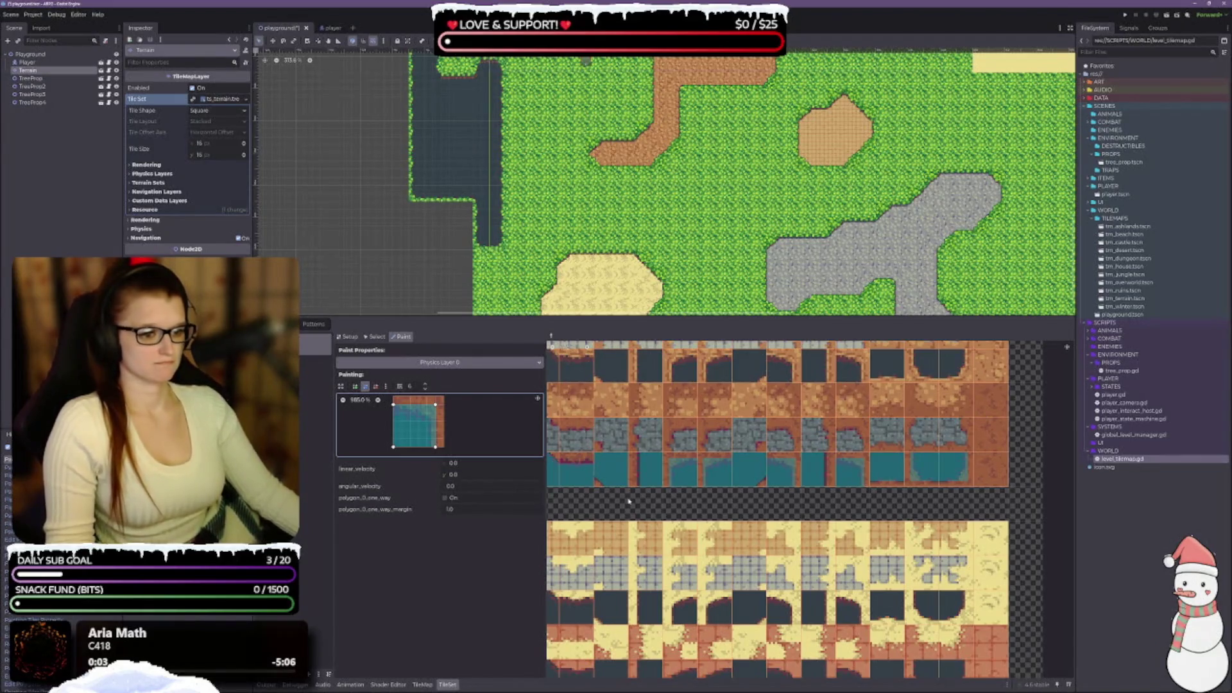
# Paint the plain teal tile's shape and the cut-corner shapes onto the first top-row dark tiles.
pyautogui.scroll(-2, 799, 500)
pyautogui.scroll(-1, 798, 499)
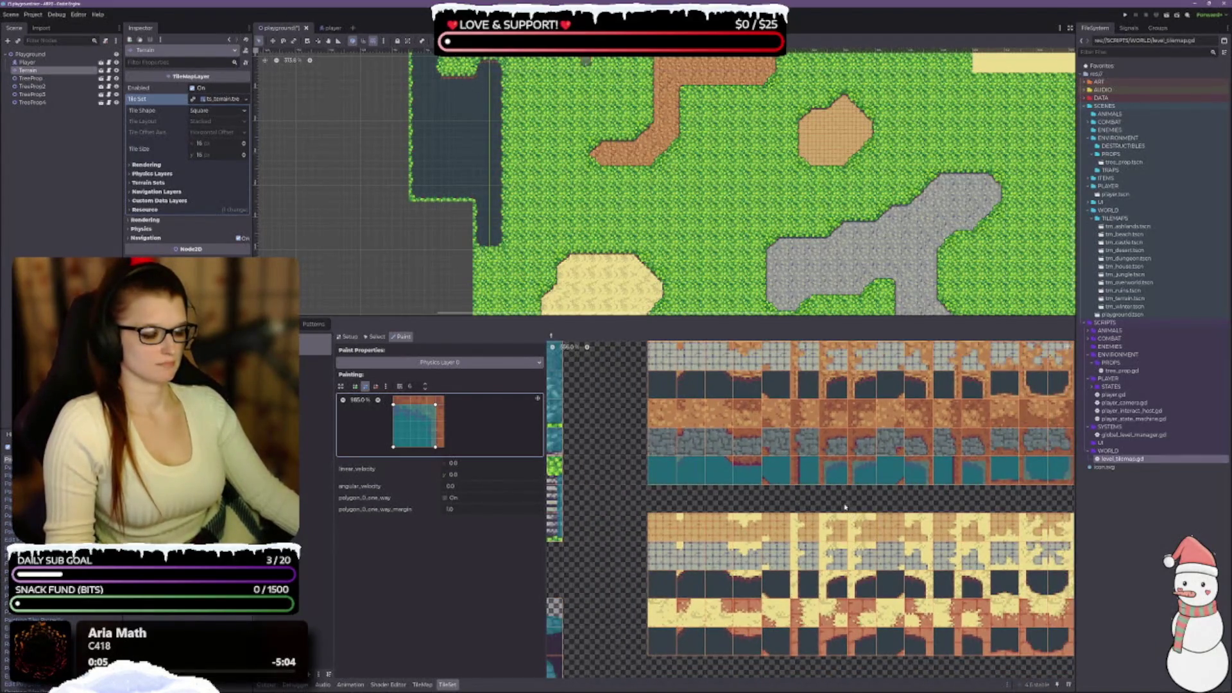
pyautogui.scroll(-2, 680, 485)
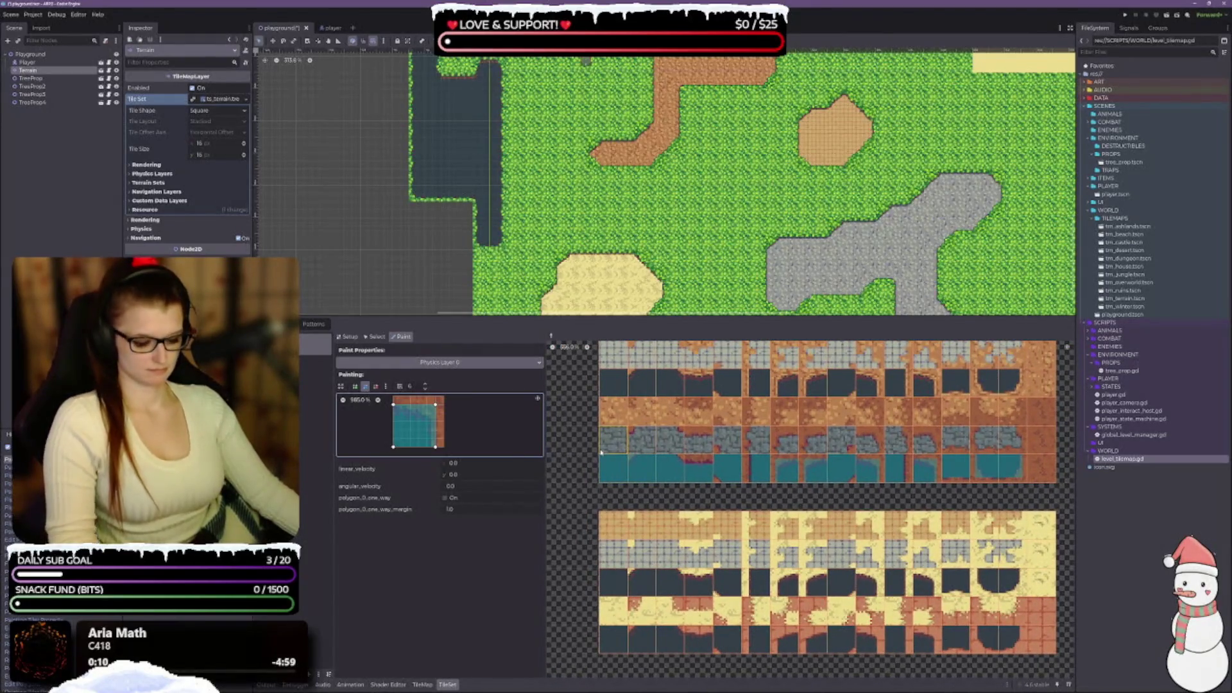
pyautogui.click(617, 478)
pyautogui.click(607, 384)
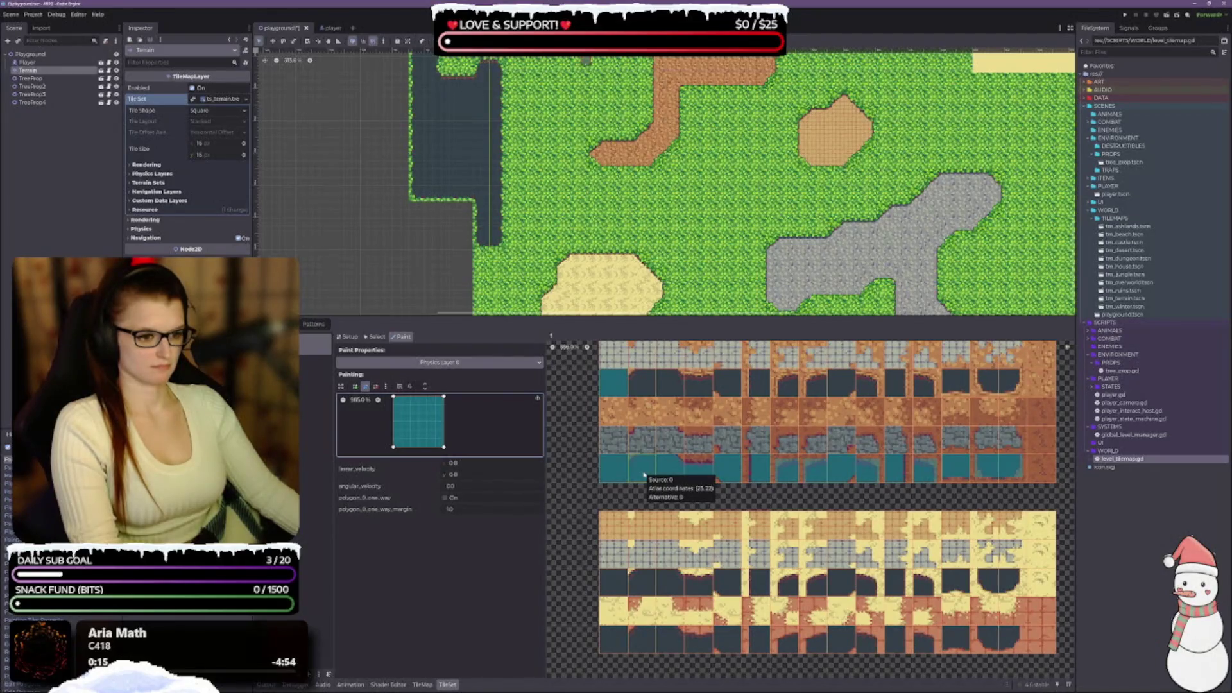
pyautogui.click(672, 474)
pyautogui.keyDown('ctrl'); pyautogui.click(645, 472); pyautogui.keyUp('ctrl')
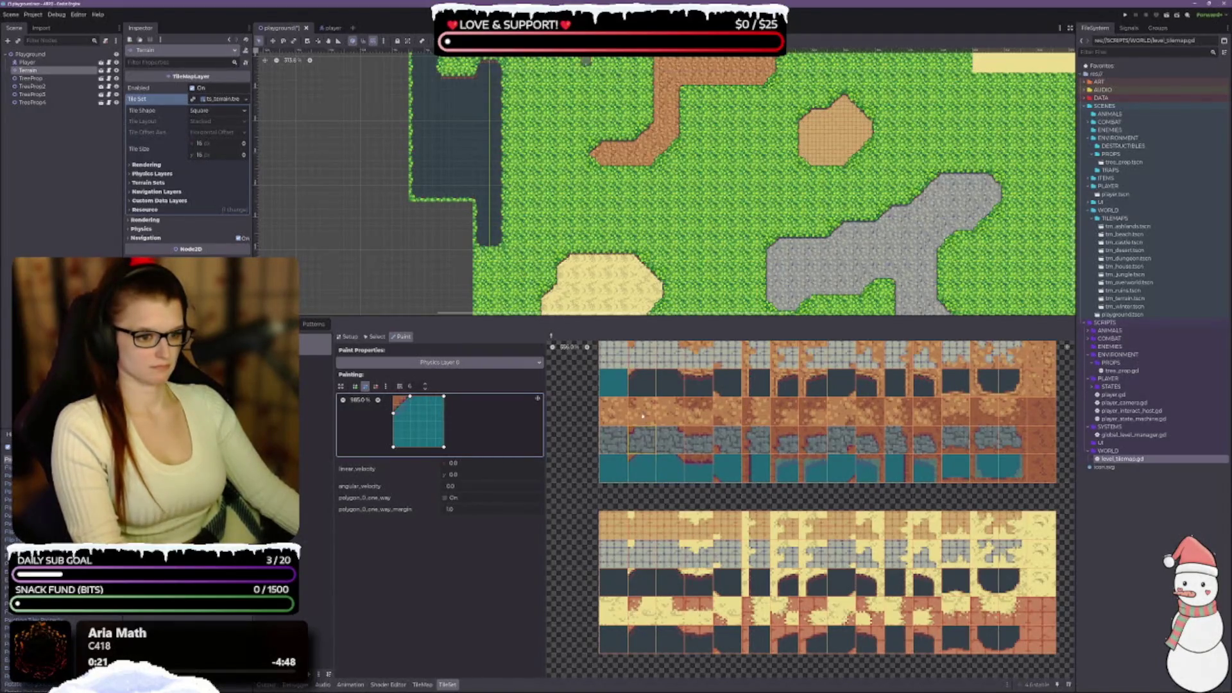
pyautogui.click(647, 391)
pyautogui.click(671, 384)
# Continue across the top row, matching left-strip and inner-corner shapes onto each tile.
pyautogui.keyDown('ctrl'); pyautogui.click(700, 391); pyautogui.keyUp('ctrl')
pyautogui.click(700, 390)
pyautogui.keyDown('ctrl'); pyautogui.click(738, 411); pyautogui.keyUp('ctrl')
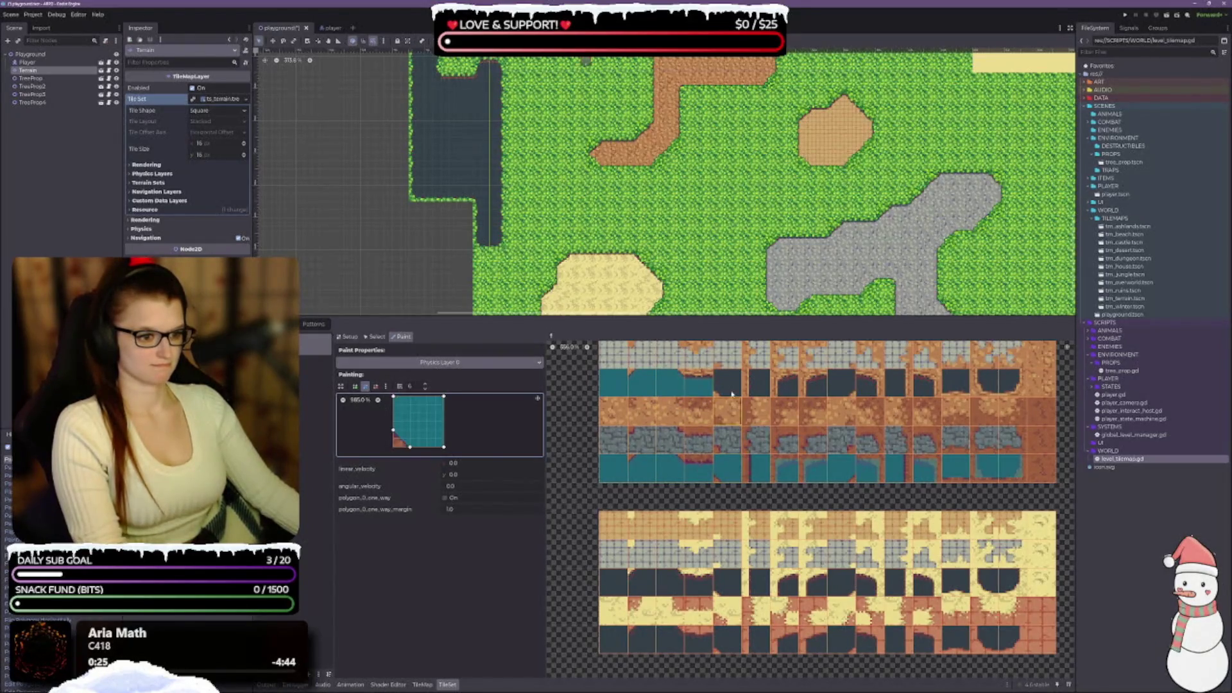
pyautogui.click(729, 385)
pyautogui.keyDown('ctrl'); pyautogui.click(761, 472); pyautogui.keyUp('ctrl')
pyautogui.click(756, 387)
pyautogui.keyDown('ctrl'); pyautogui.click(794, 471); pyautogui.keyUp('ctrl')
pyautogui.click(787, 385)
pyautogui.keyDown('ctrl'); pyautogui.click(803, 411); pyautogui.keyUp('ctrl')
pyautogui.click(815, 385)
pyautogui.keyDown('ctrl'); pyautogui.click(823, 411); pyautogui.keyUp('ctrl')
# Finish the top row through the last tile, using the top-right and right-bottom strip shapes.
pyautogui.click(841, 385)
pyautogui.keyDown('ctrl'); pyautogui.click(881, 469); pyautogui.keyUp('ctrl')
pyautogui.click(868, 386)
pyautogui.click(896, 385)
pyautogui.click(924, 385)
pyautogui.keyDown('ctrl'); pyautogui.click(971, 468); pyautogui.keyUp('ctrl')
pyautogui.click(956, 385)
pyautogui.keyDown('ctrl'); pyautogui.click(997, 469); pyautogui.keyUp('ctrl')
pyautogui.click(998, 383)
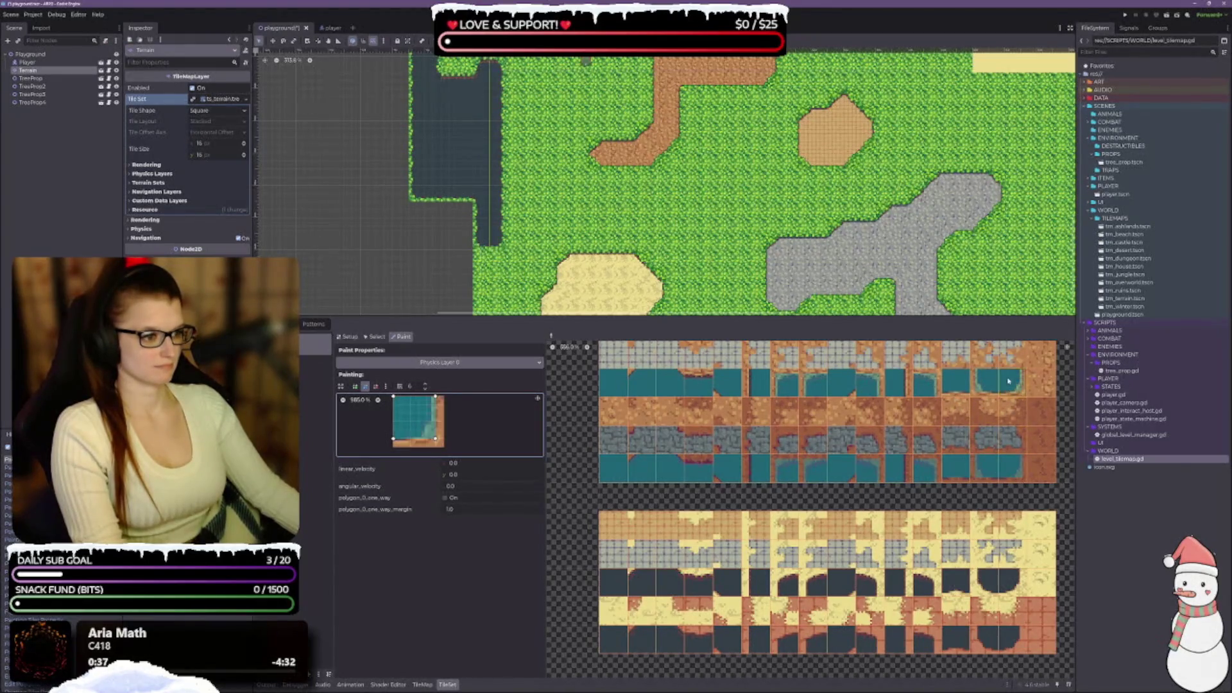
pyautogui.scroll(1, 724, 506)
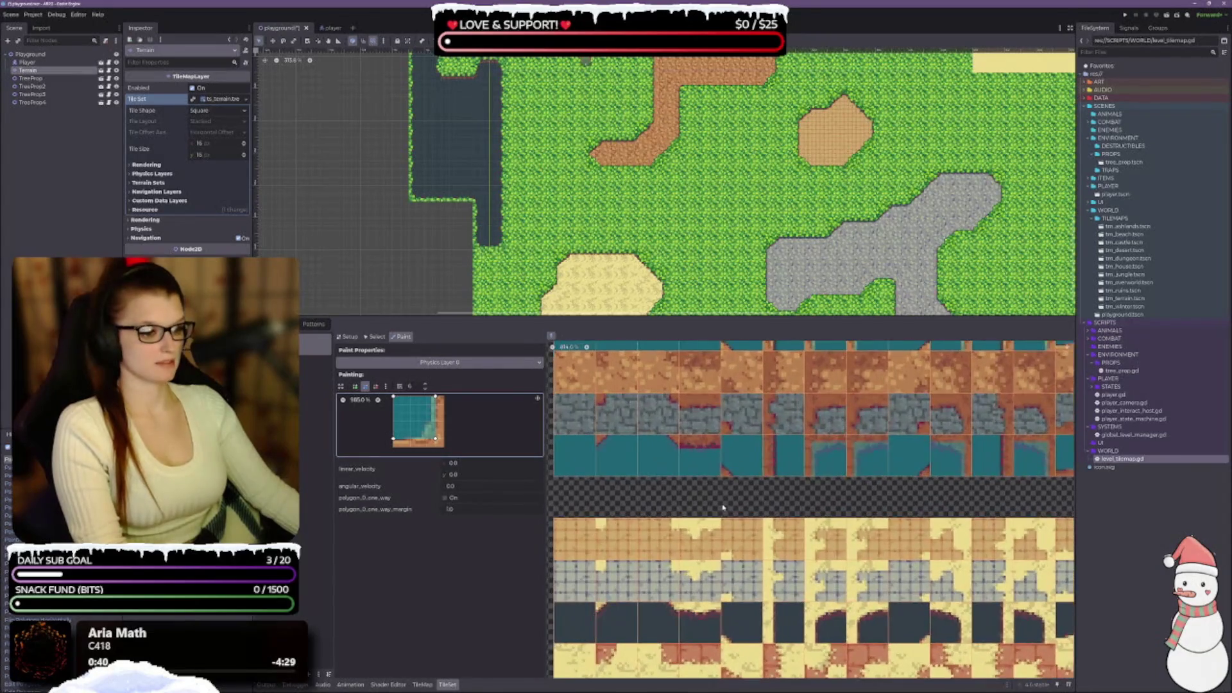
# Scroll the atlas toward the green and yellow sections and save the scene with Ctrl+S.
pyautogui.scroll(-1, 724, 506)
pyautogui.scroll(3, 789, 588)
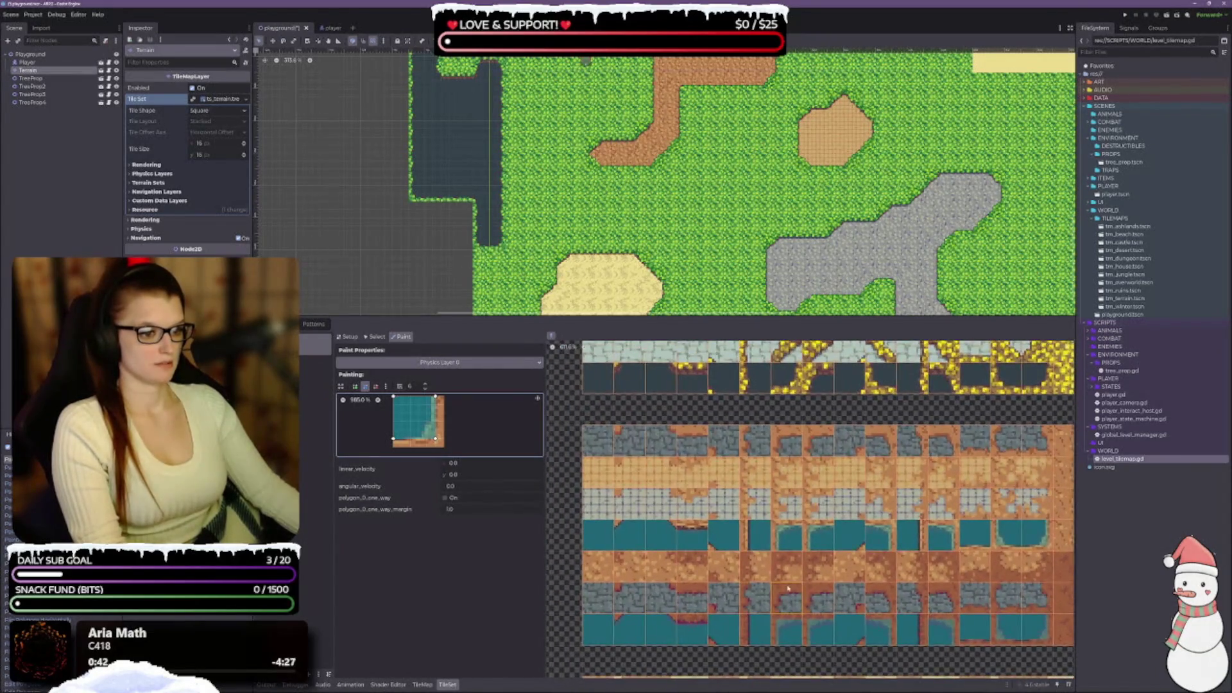
pyautogui.scroll(-1, 788, 588)
pyautogui.scroll(2, 1051, 535)
pyautogui.scroll(-1, 1051, 534)
pyautogui.scroll(-1, 1051, 535)
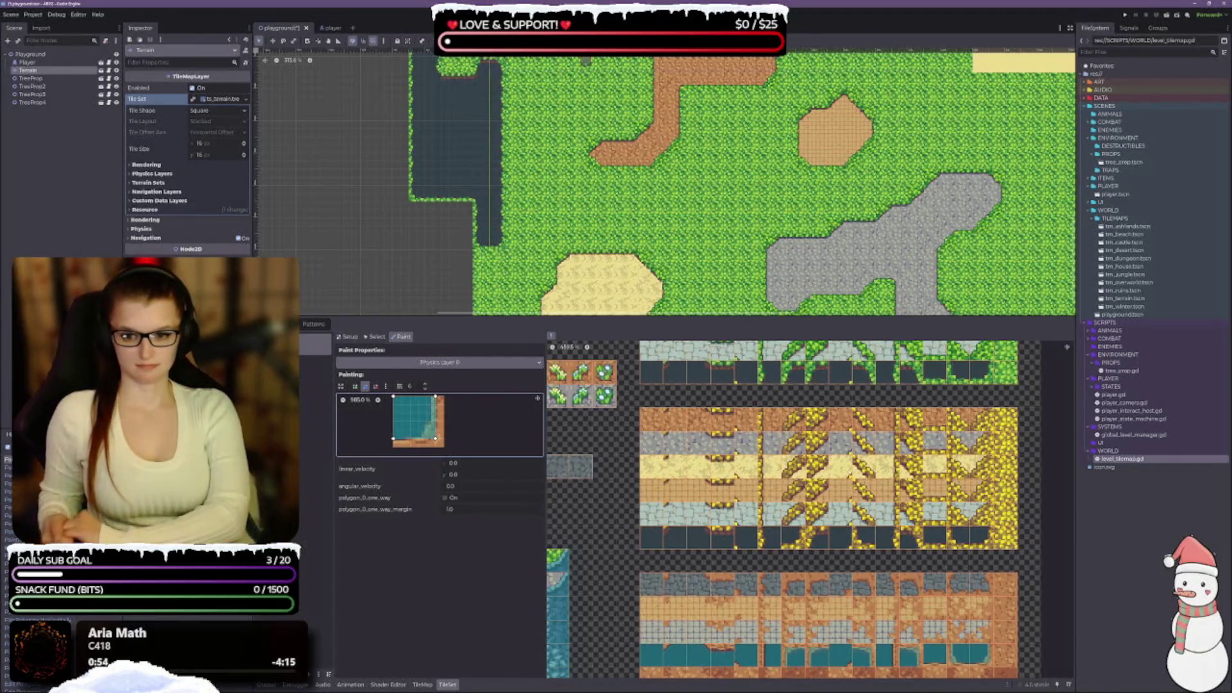
pyautogui.hotkey('ctrl', 's')
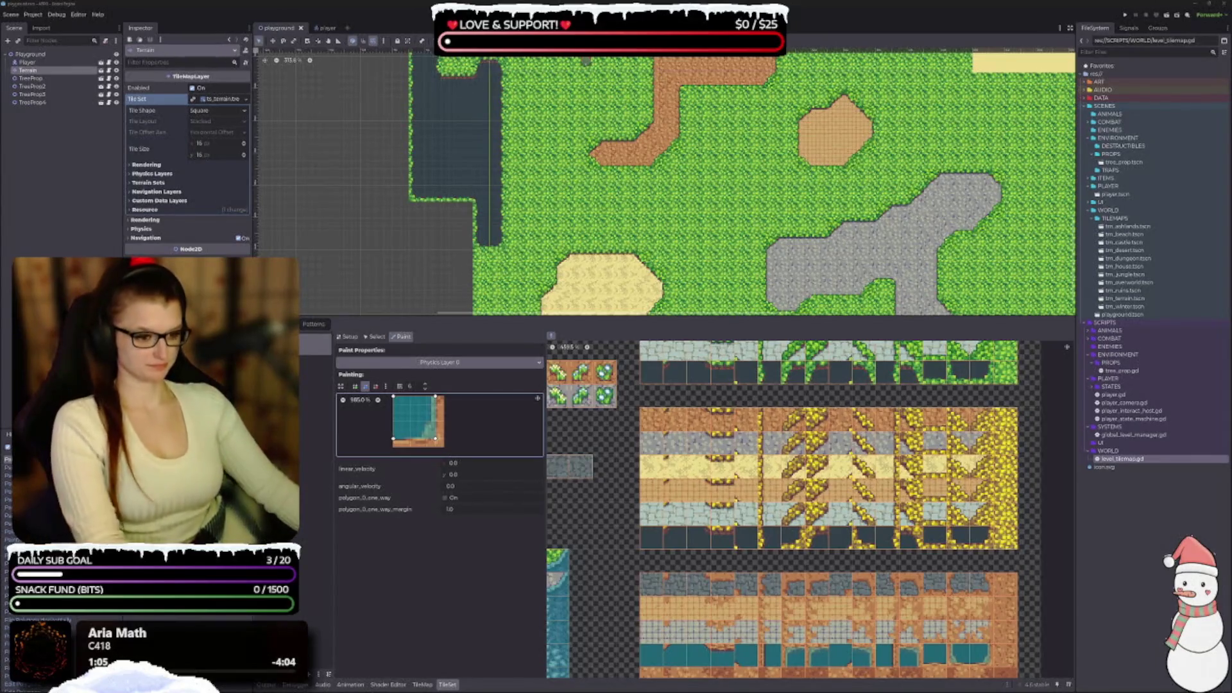
pyautogui.scroll(-2, 794, 509)
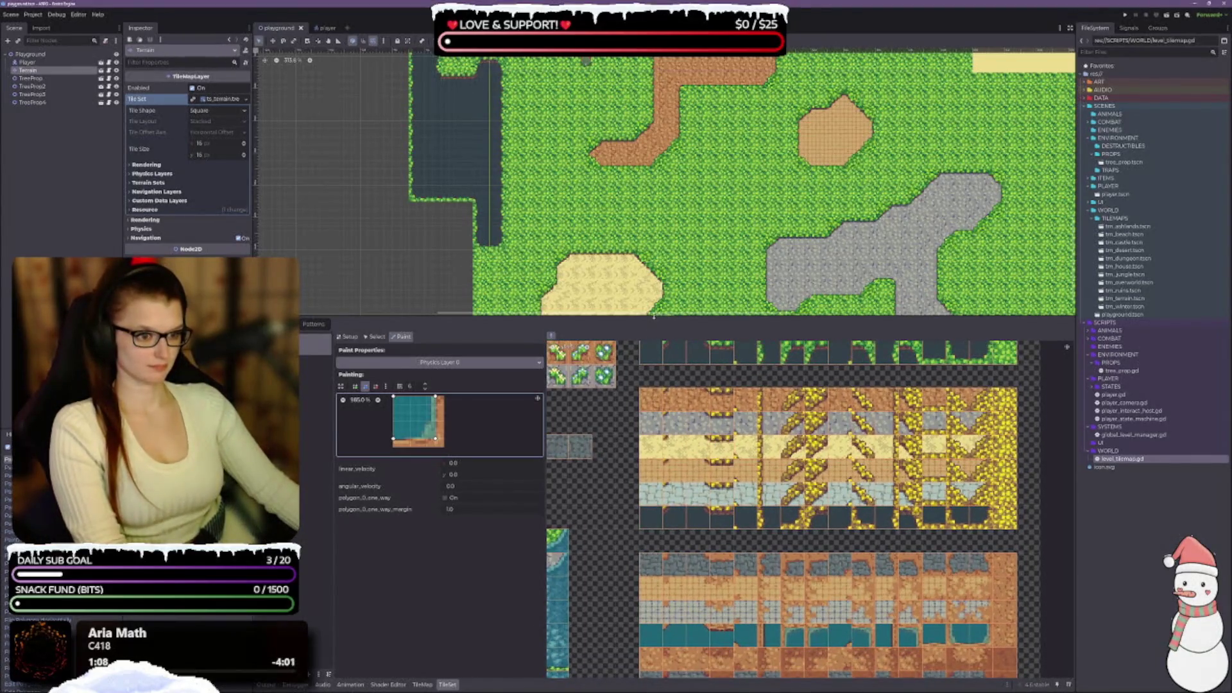
# Enlarge the tile set panel and paint the full-square collision onto the first-column and bottom-left water tiles.
pyautogui.moveTo(650, 315); pyautogui.dragTo(650, 116)
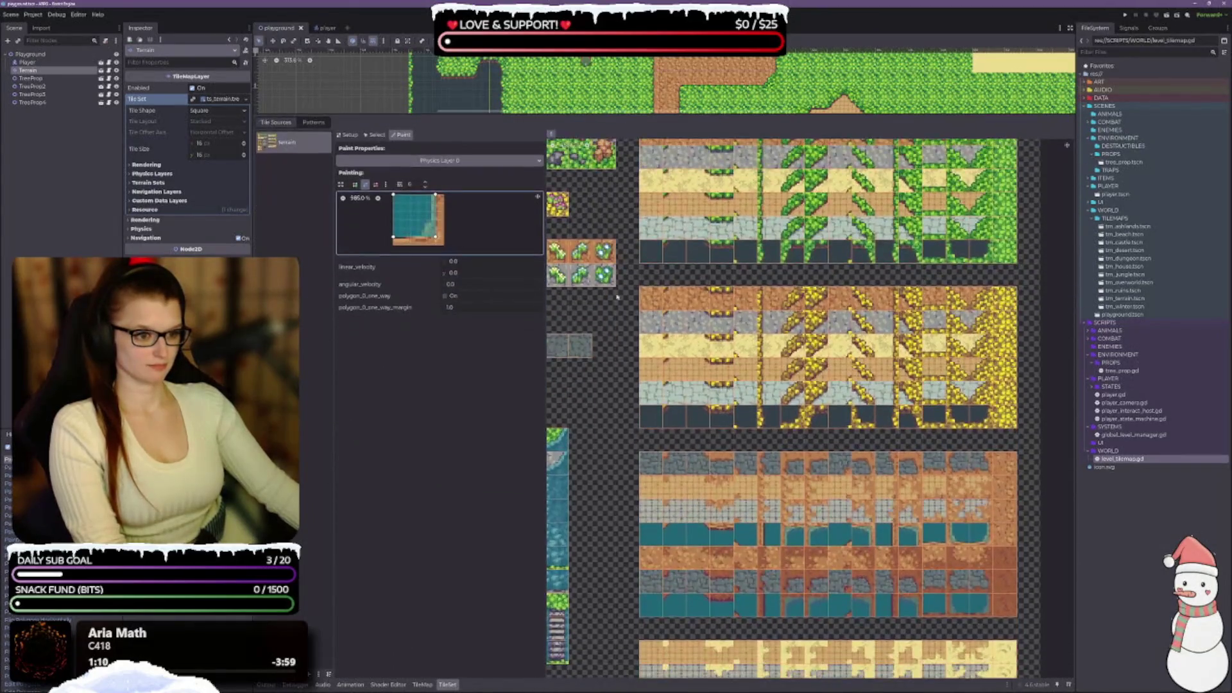
pyautogui.scroll(-1, 645, 507)
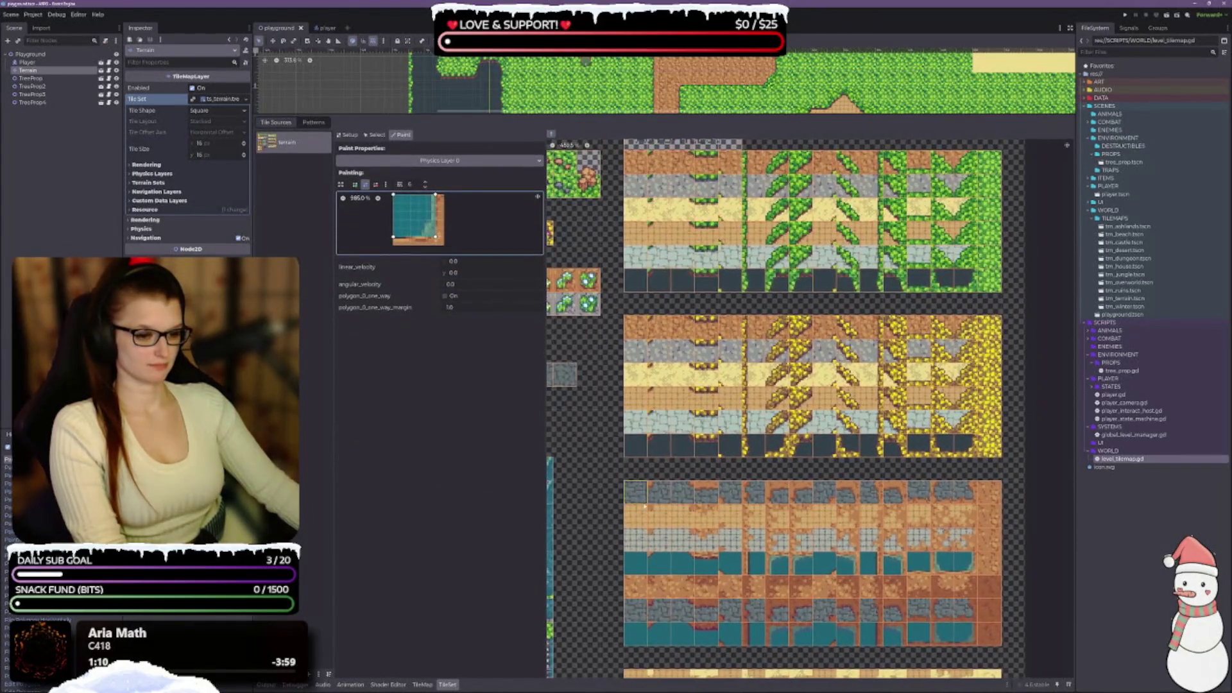
pyautogui.click(643, 567)
pyautogui.click(635, 445)
pyautogui.click(635, 280)
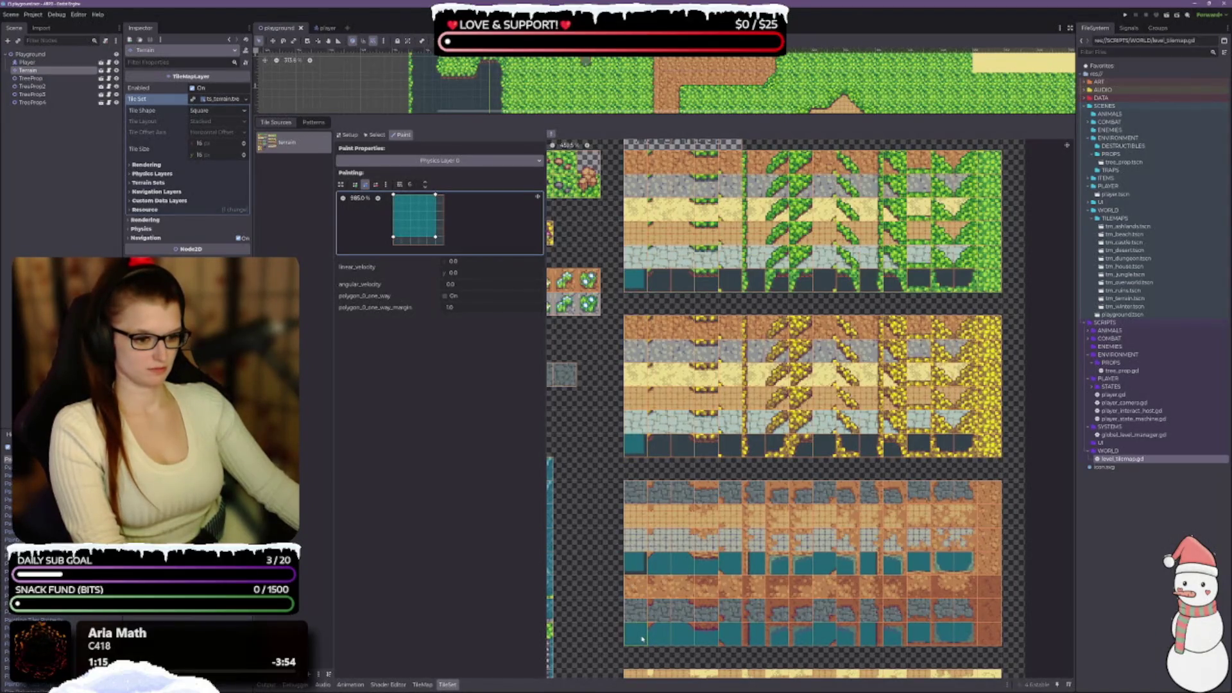
pyautogui.click(639, 635)
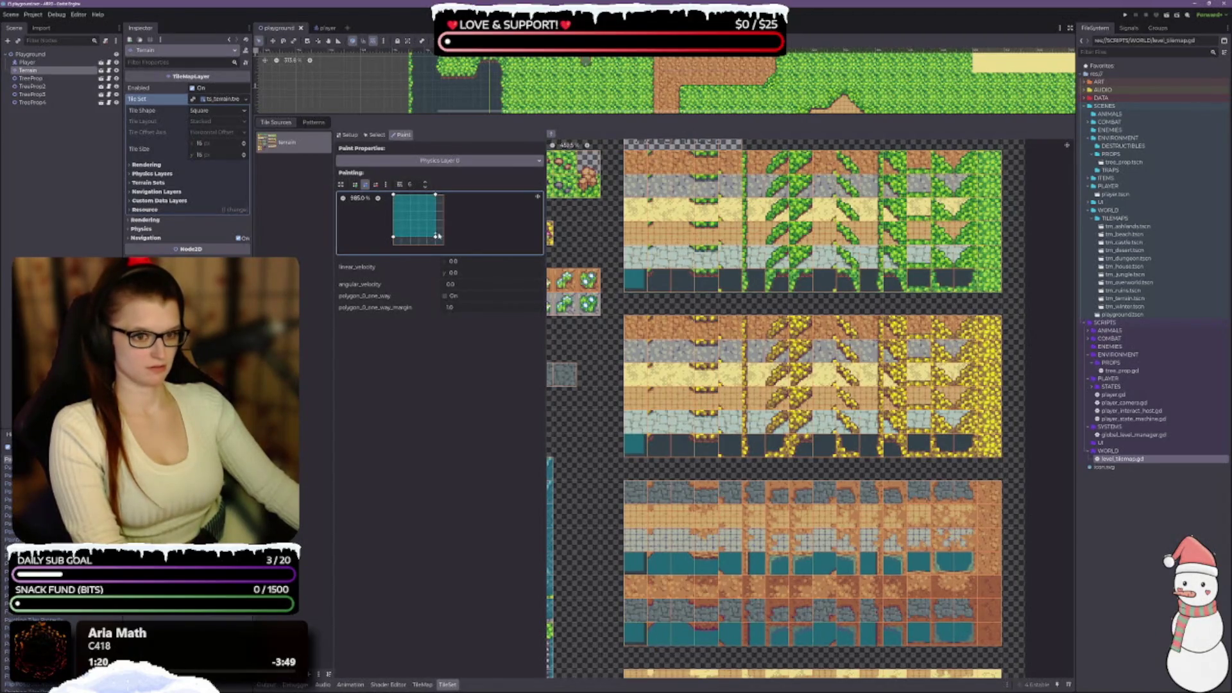
# Square the polygon's corners to the tile edges and paint it onto two more dark tiles.
pyautogui.moveTo(435, 237); pyautogui.dragTo(442, 246)
pyautogui.moveTo(437, 196); pyautogui.dragTo(444, 194)
pyautogui.rightClick(637, 634)
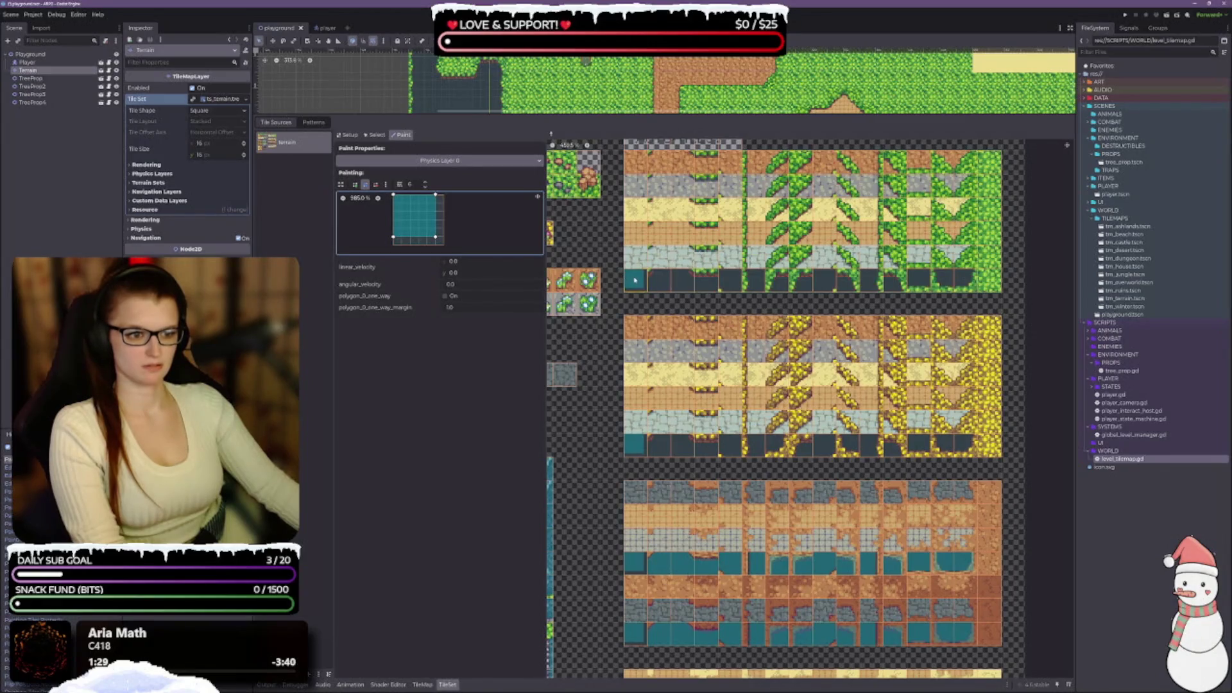
pyautogui.moveTo(396, 239); pyautogui.dragTo(442, 246)
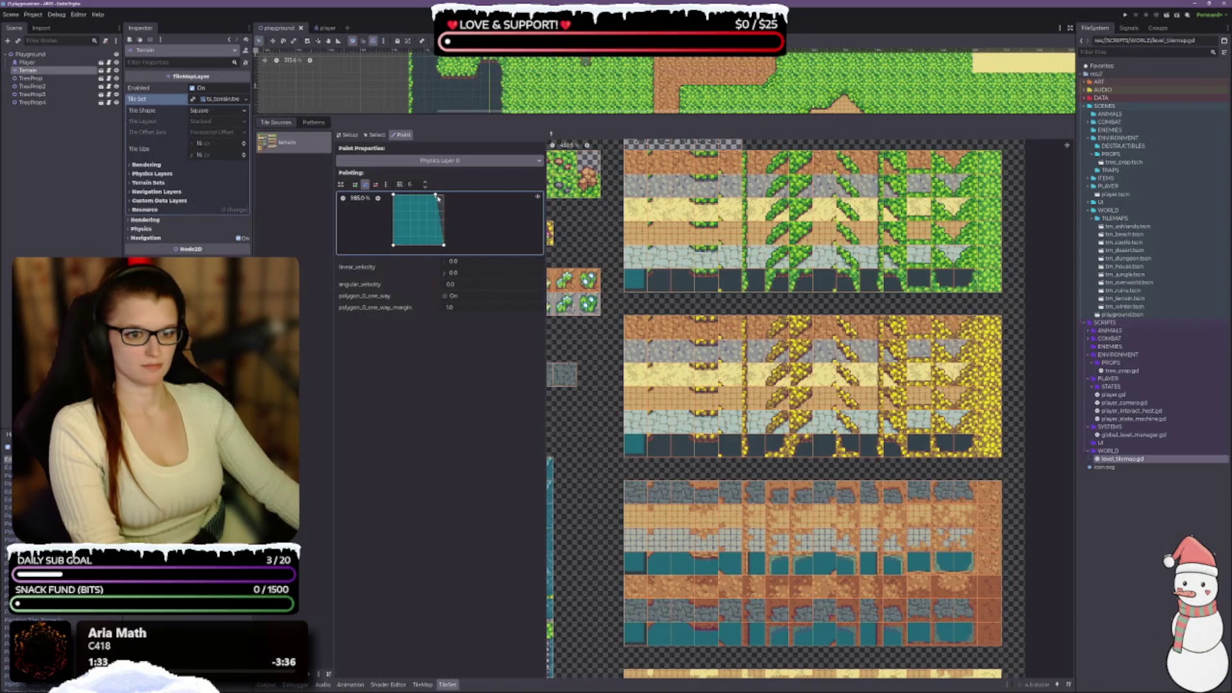
pyautogui.moveTo(439, 198); pyautogui.dragTo(444, 194)
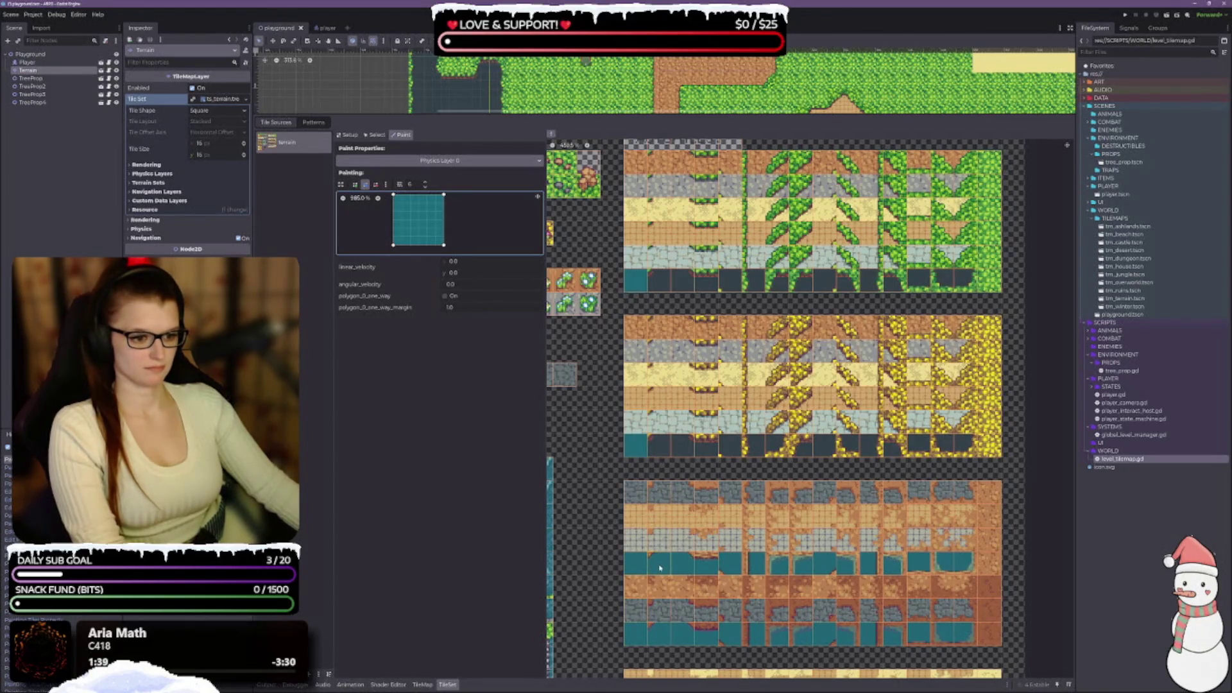
pyautogui.click(665, 448)
pyautogui.click(661, 281)
# Paint the top-right cut-corner, lower-rectangle and bottom-left cut shapes onto matching green and yellow tiles.
pyautogui.keyDown('ctrl'); pyautogui.click(700, 500); pyautogui.keyUp('ctrl')
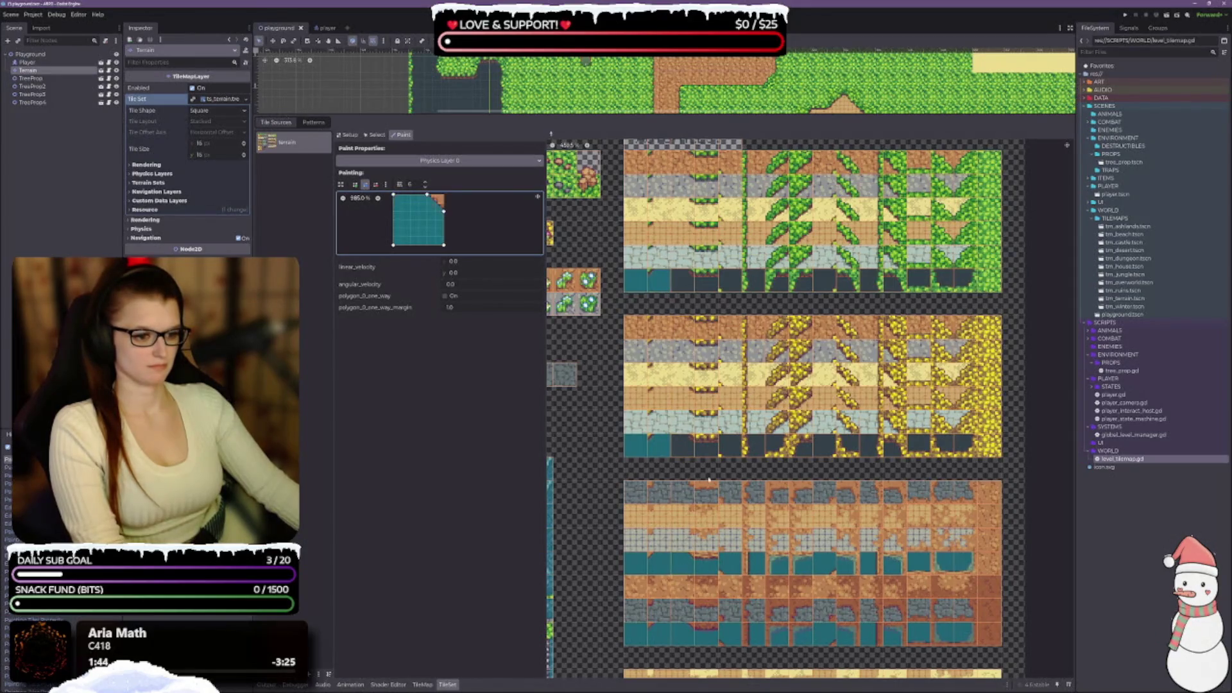
pyautogui.click(687, 446)
pyautogui.click(681, 283)
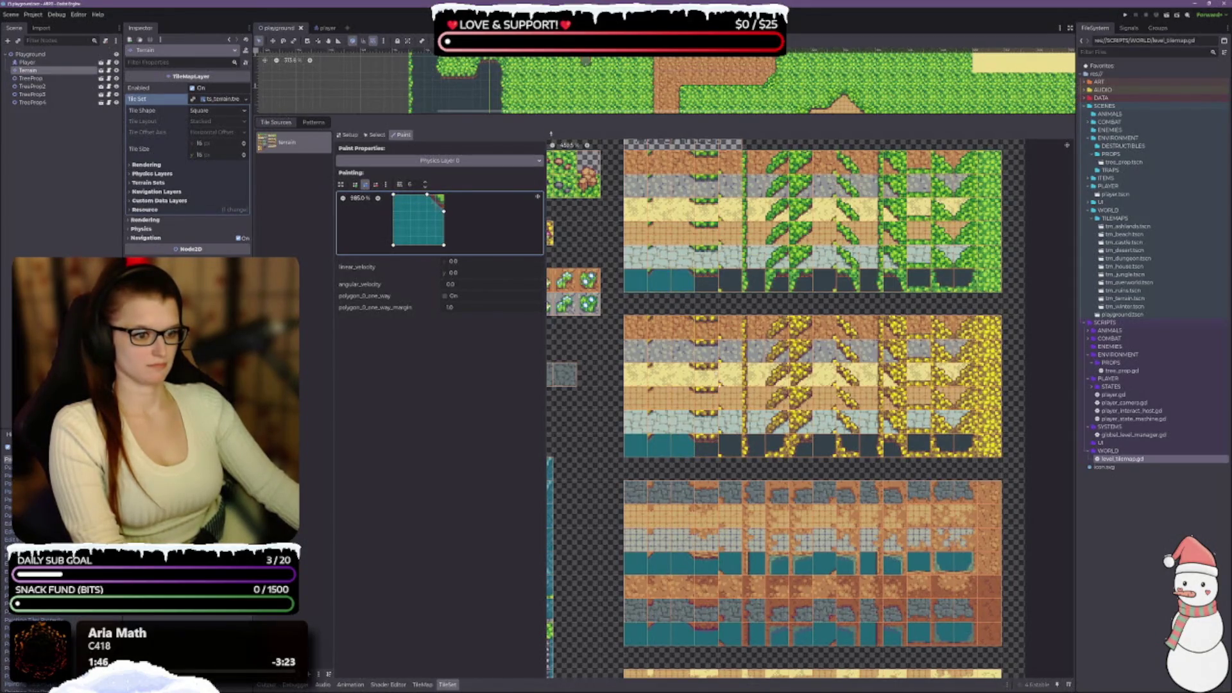
pyautogui.keyDown('ctrl'); pyautogui.click(706, 568); pyautogui.keyUp('ctrl')
pyautogui.click(707, 447)
pyautogui.click(706, 281)
pyautogui.keyDown('ctrl'); pyautogui.click(731, 585); pyautogui.keyUp('ctrl')
pyautogui.click(731, 446)
pyautogui.click(730, 281)
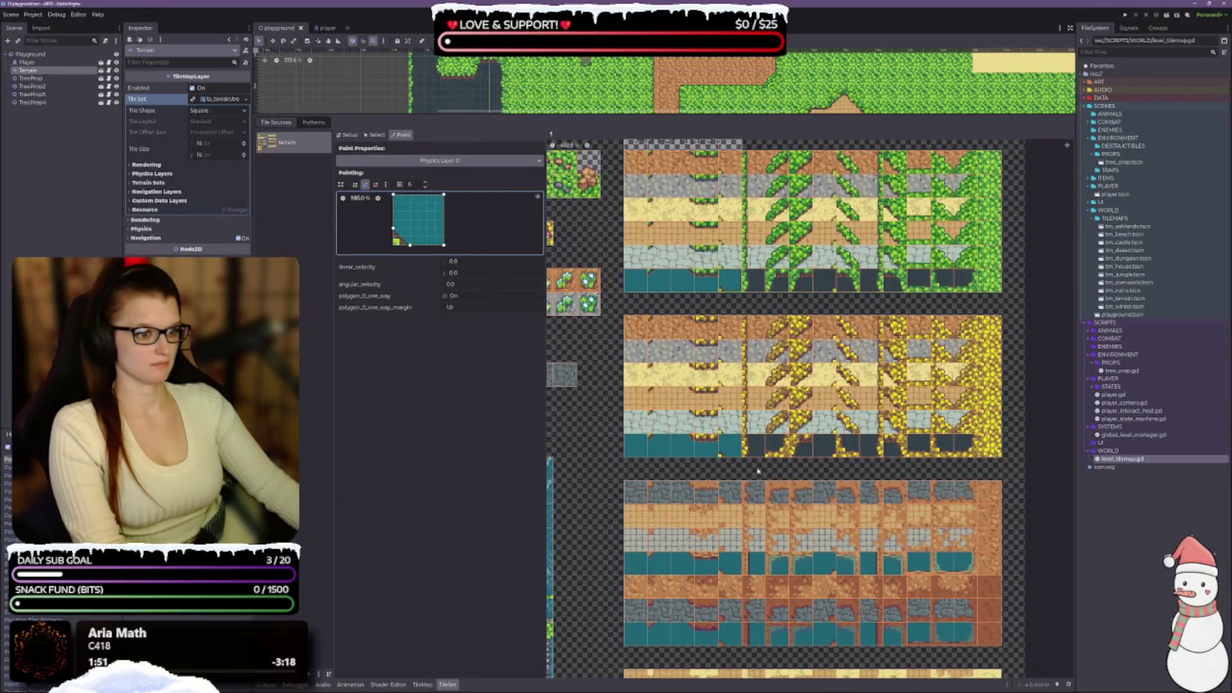
# Paint the right-side rectangle and further shapes onto the middle, far-right and bottom-row edge tiles.
pyautogui.keyDown('ctrl'); pyautogui.click(762, 561); pyautogui.keyUp('ctrl')
pyautogui.click(755, 446)
pyautogui.click(755, 281)
pyautogui.keyDown('ctrl'); pyautogui.click(790, 565); pyautogui.keyUp('ctrl')
pyautogui.click(791, 449)
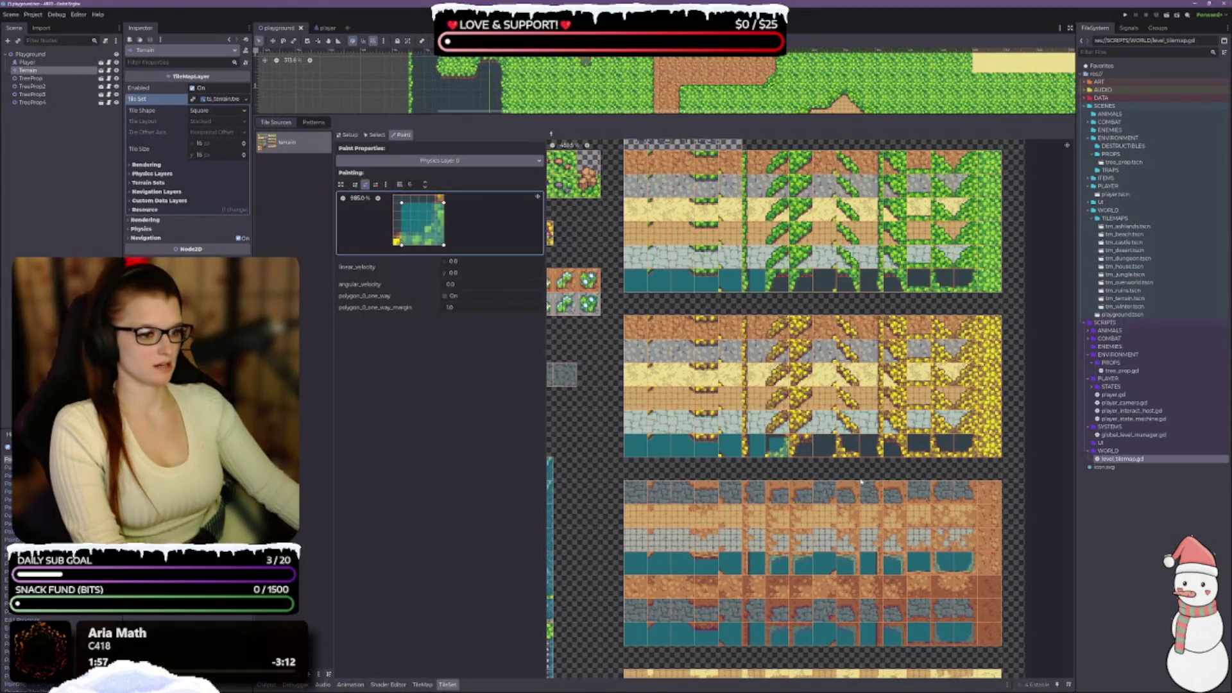
pyautogui.click(898, 447)
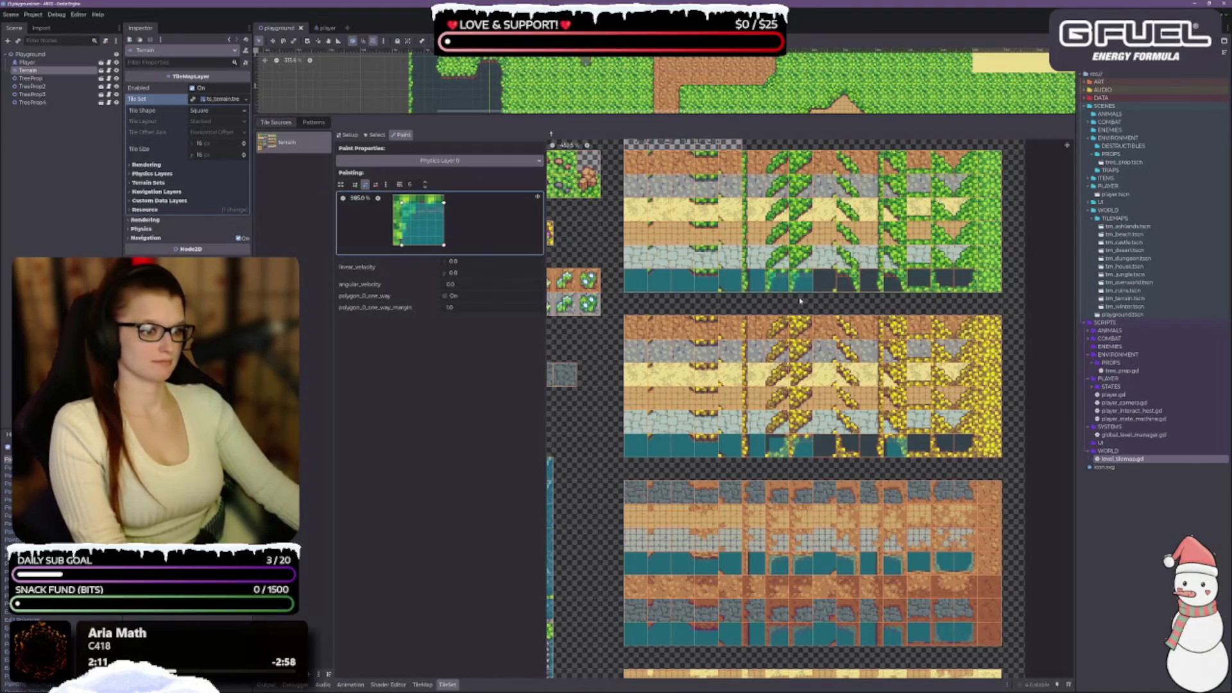
pyautogui.click(777, 447)
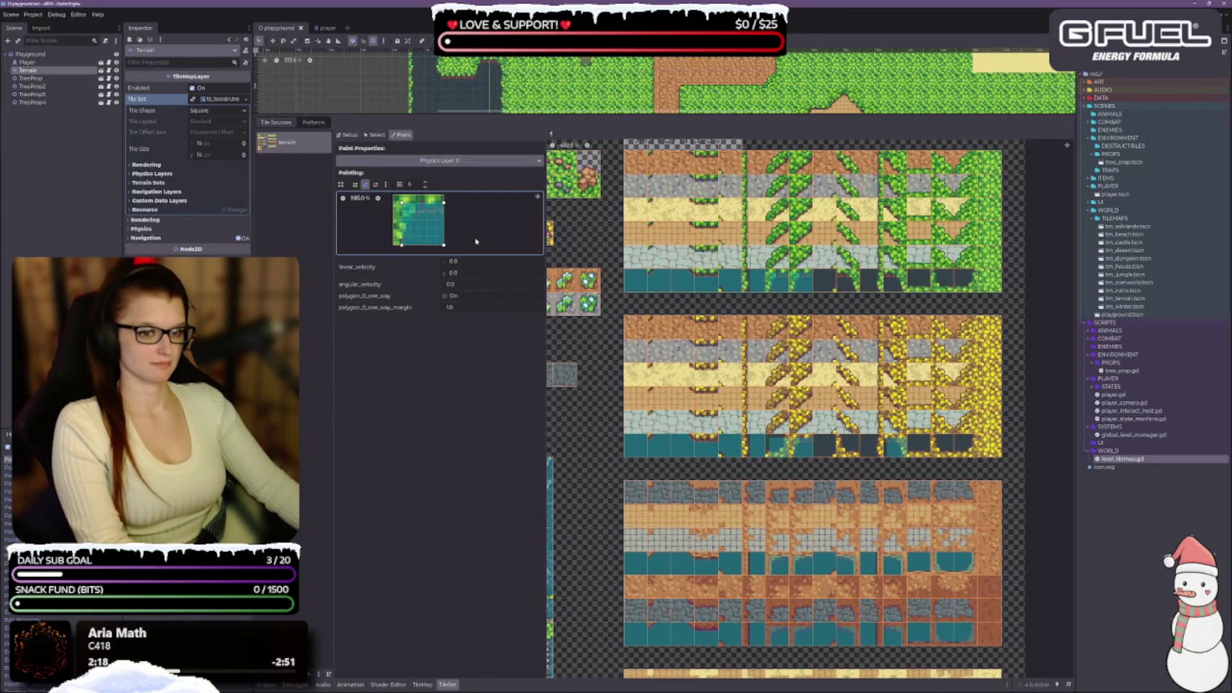
pyautogui.hotkey('ctrl', 'z')
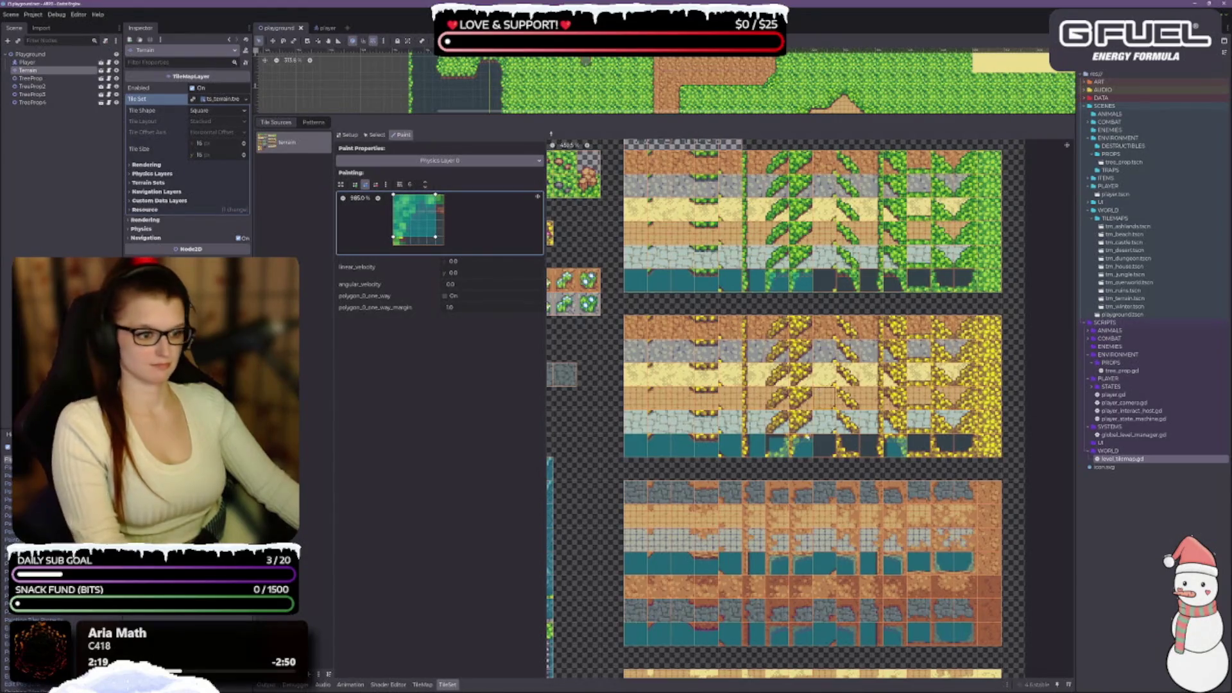
# Sample and apply shapes for the dirt-corner, grass-corner, full-square and flower-edged water tiles.
pyautogui.rightClick(782, 451)
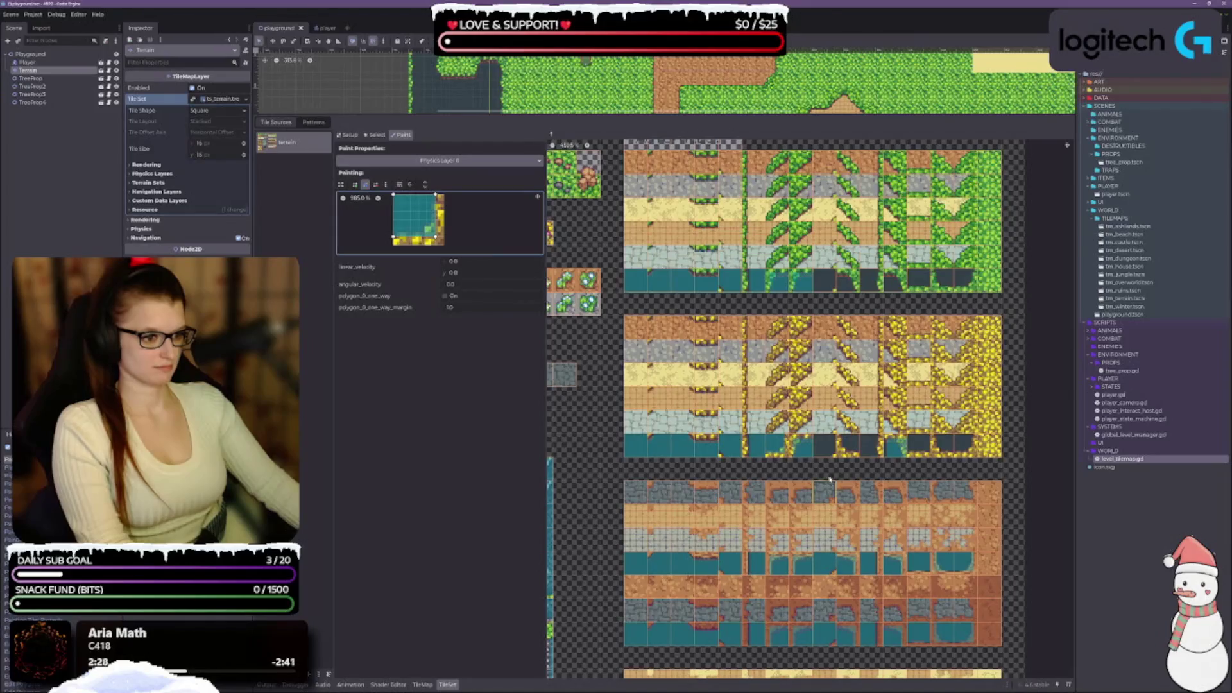
pyautogui.rightClick(827, 564)
pyautogui.rightClick(827, 448)
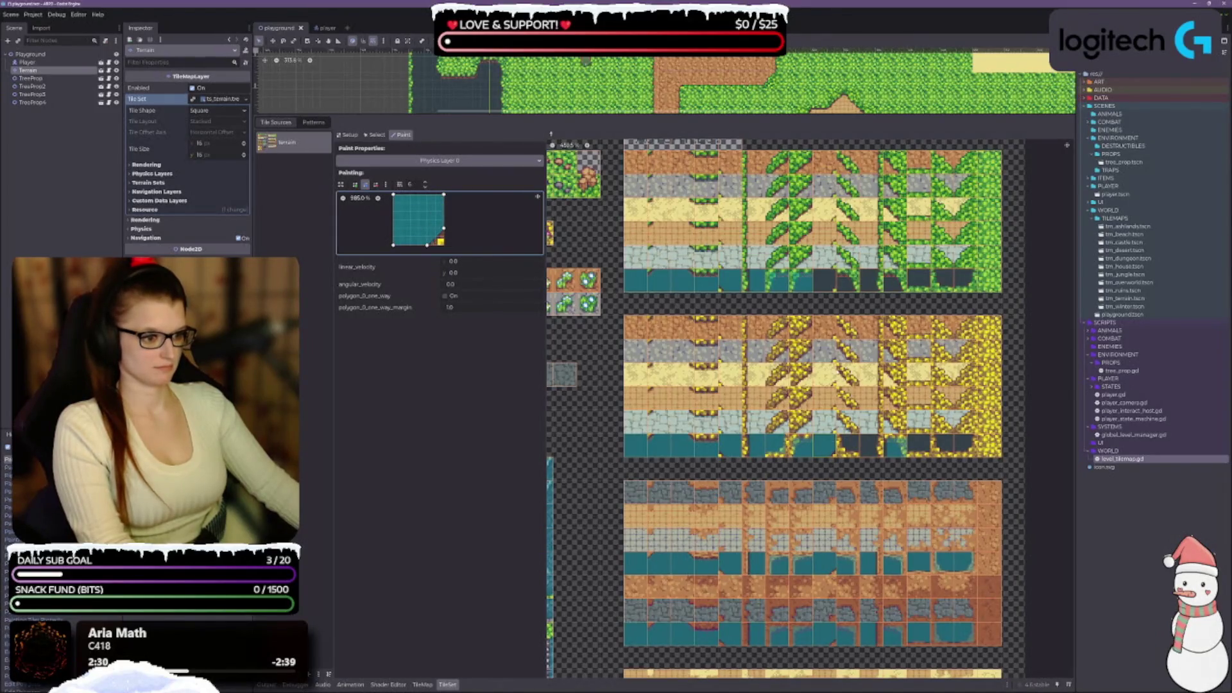
pyautogui.rightClick(850, 563)
pyautogui.rightClick(845, 291)
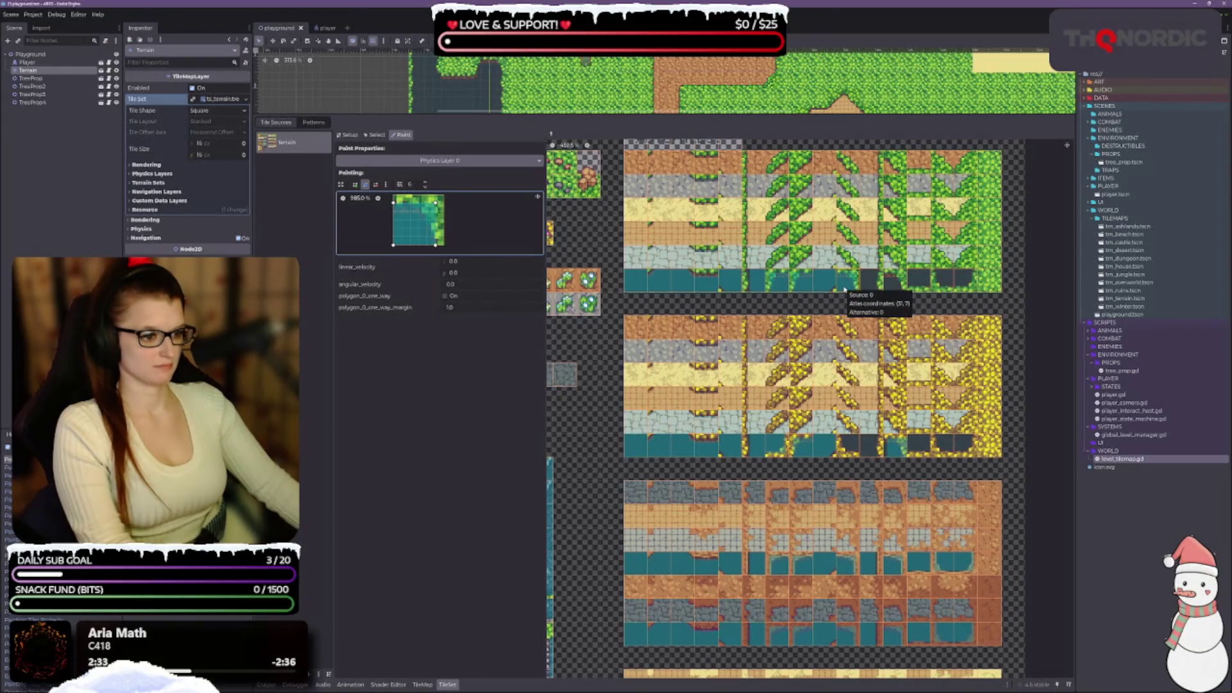
pyautogui.rightClick(902, 451)
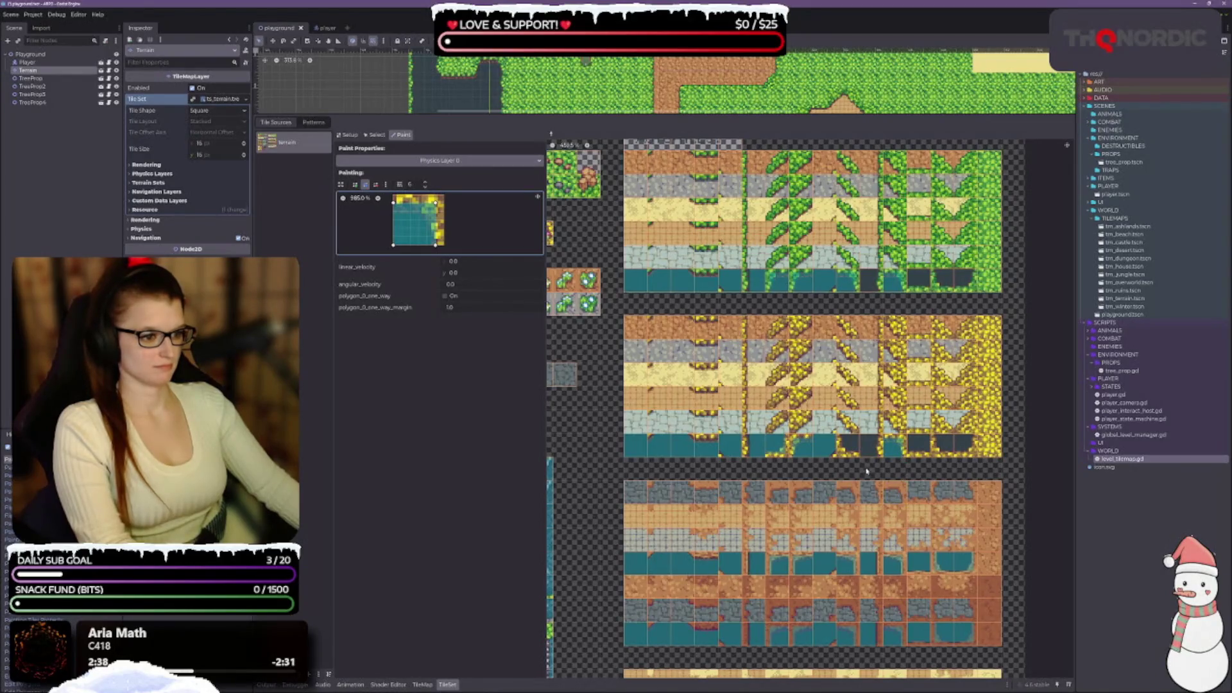
pyautogui.scroll(-1, 501, 236)
# Sample and apply shapes for the remaining yellow-, green- and brown-edged water-row tiles on the right.
pyautogui.rightClick(846, 444)
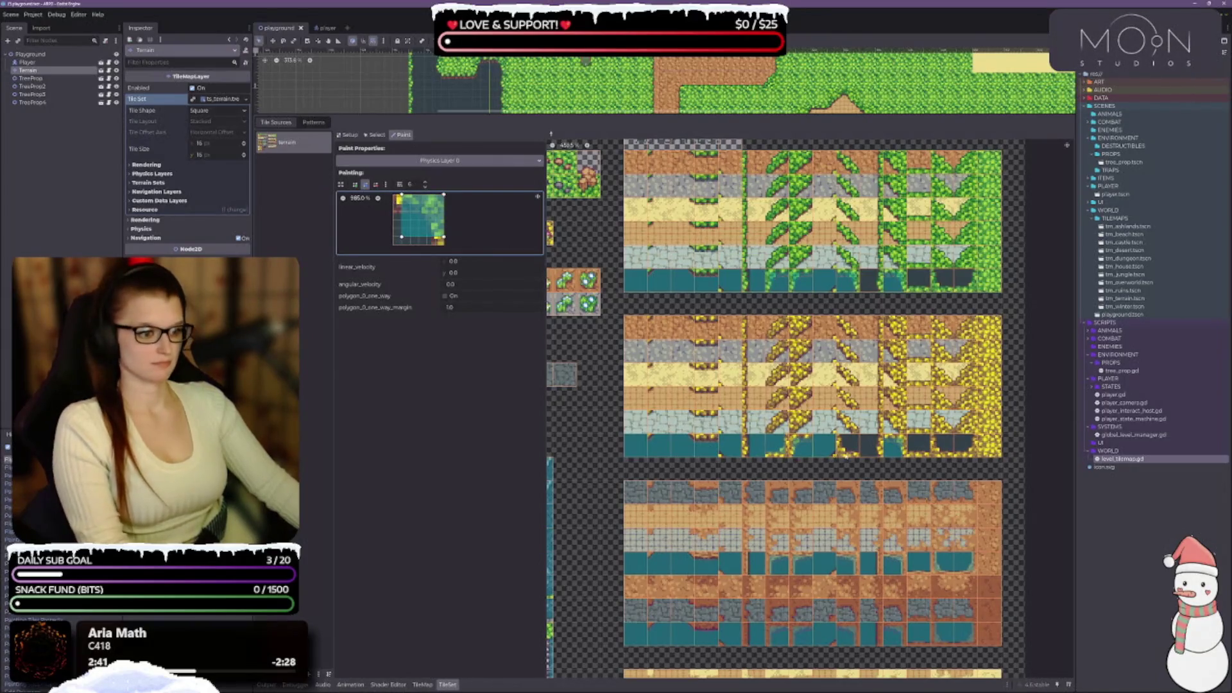
pyautogui.rightClick(850, 449)
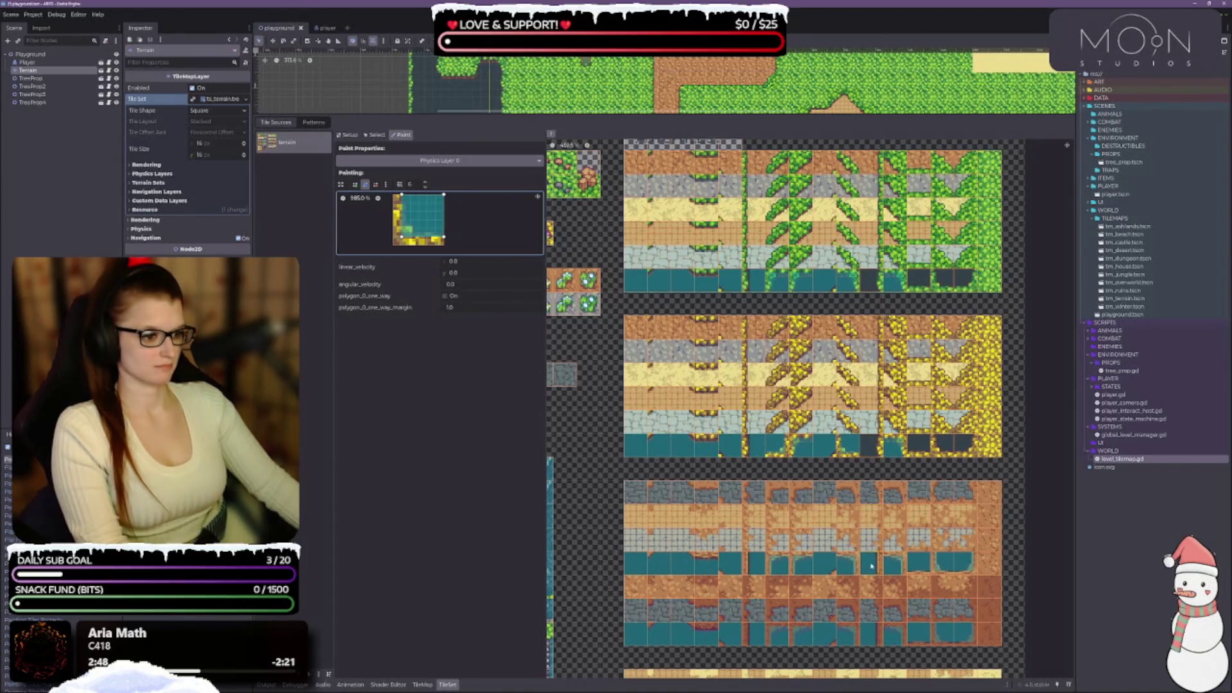
pyautogui.rightClick(872, 448)
pyautogui.rightClick(875, 289)
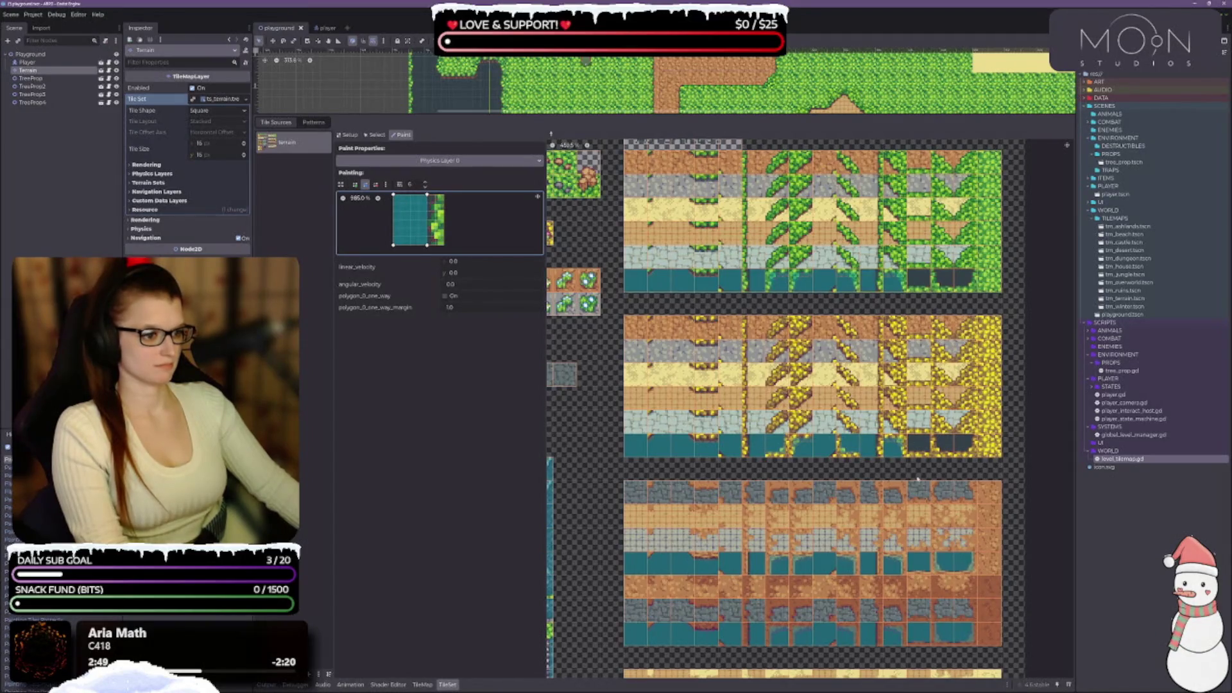
pyautogui.rightClick(919, 443)
pyautogui.rightClick(920, 289)
pyautogui.rightClick(943, 444)
pyautogui.rightClick(955, 558)
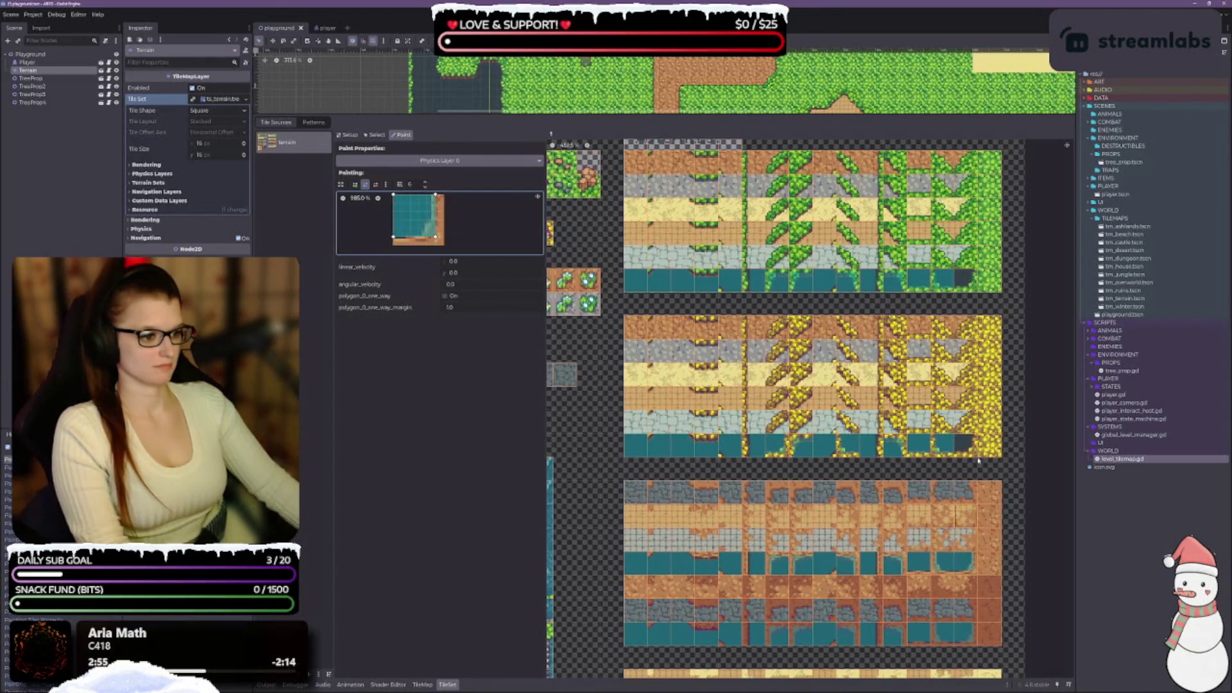
pyautogui.rightClick(965, 444)
pyautogui.rightClick(965, 281)
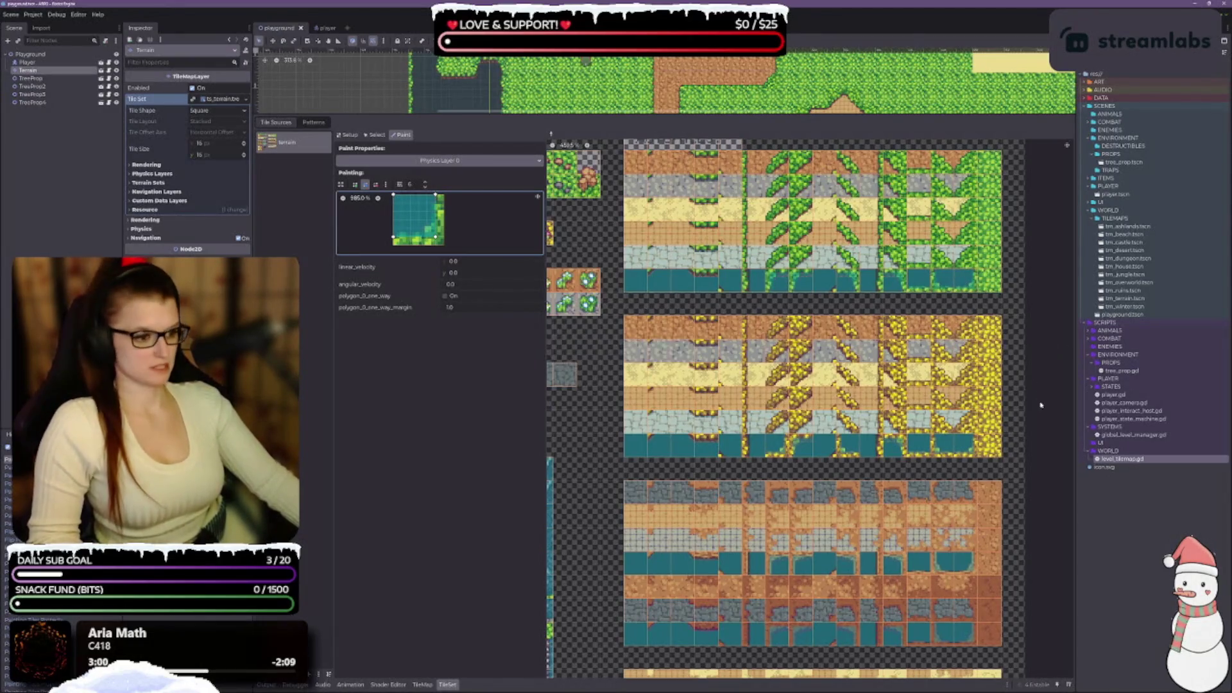
# Scroll to the sand block and paint the plain water full-square shape onto its first two water tiles.
pyautogui.scroll(-1, 1037, 420)
pyautogui.scroll(-5, 1037, 420)
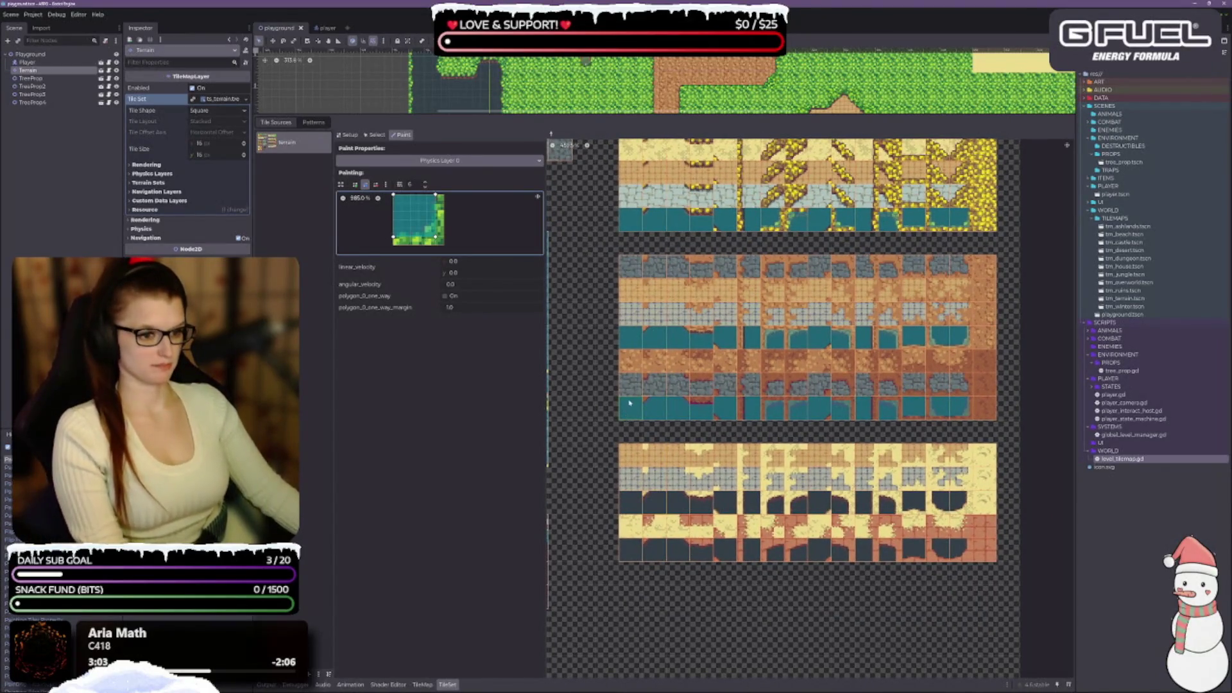
pyautogui.rightClick(634, 417)
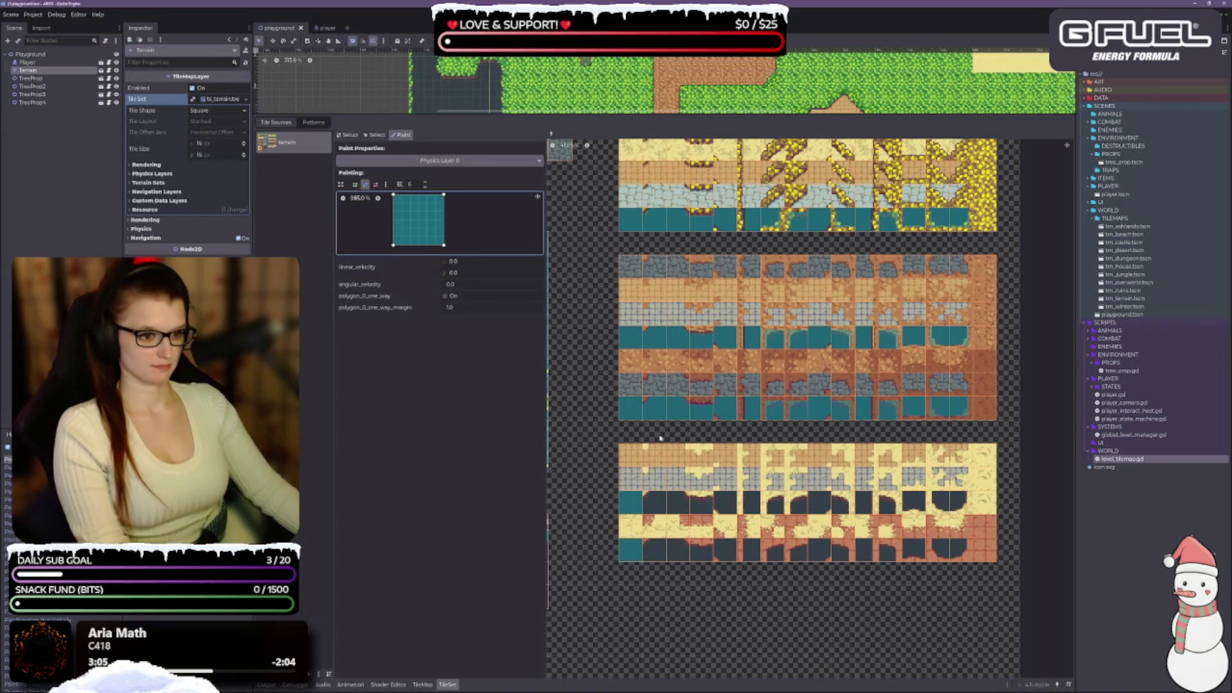
pyautogui.rightClick(655, 385)
pyautogui.rightClick(658, 409)
pyautogui.click(655, 503)
pyautogui.click(655, 549)
# Paint the lower polygon onto a sand tile and the half-width shapes down the next two columns.
pyautogui.rightClick(680, 549)
pyautogui.rightClick(701, 491)
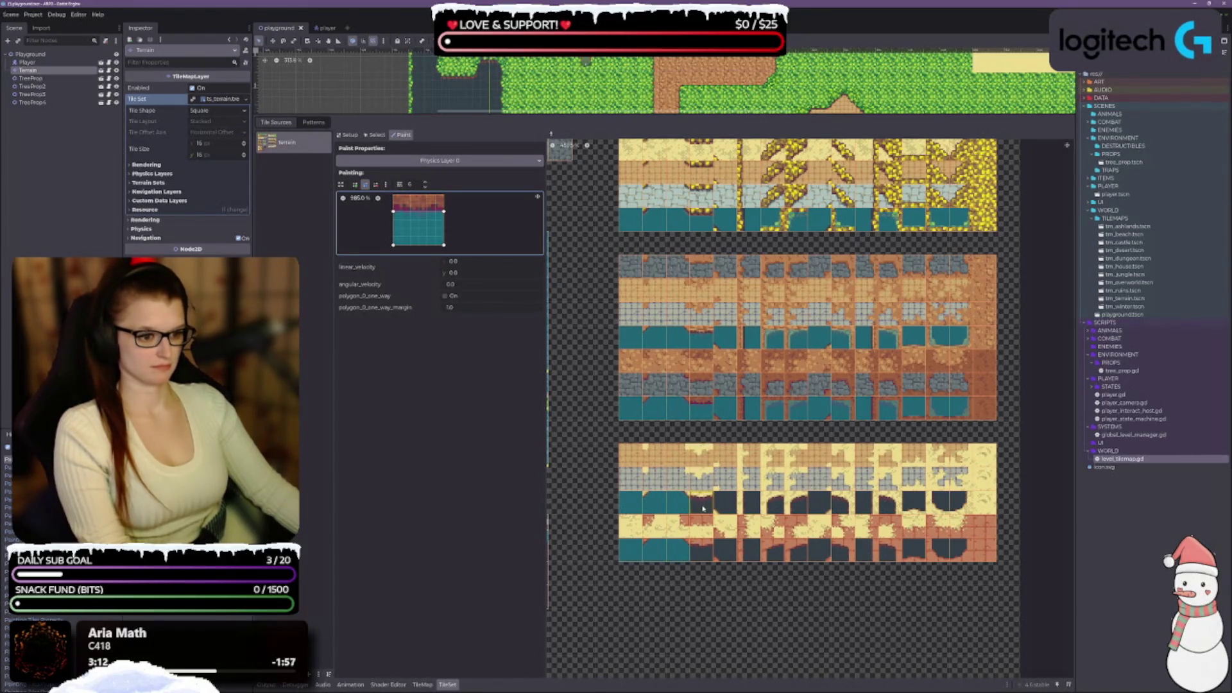
pyautogui.click(702, 553)
pyautogui.rightClick(722, 416)
pyautogui.moveTo(725, 478); pyautogui.dragTo(726, 550)
pyautogui.rightClick(753, 411)
pyautogui.moveTo(753, 478); pyautogui.dragTo(753, 550)
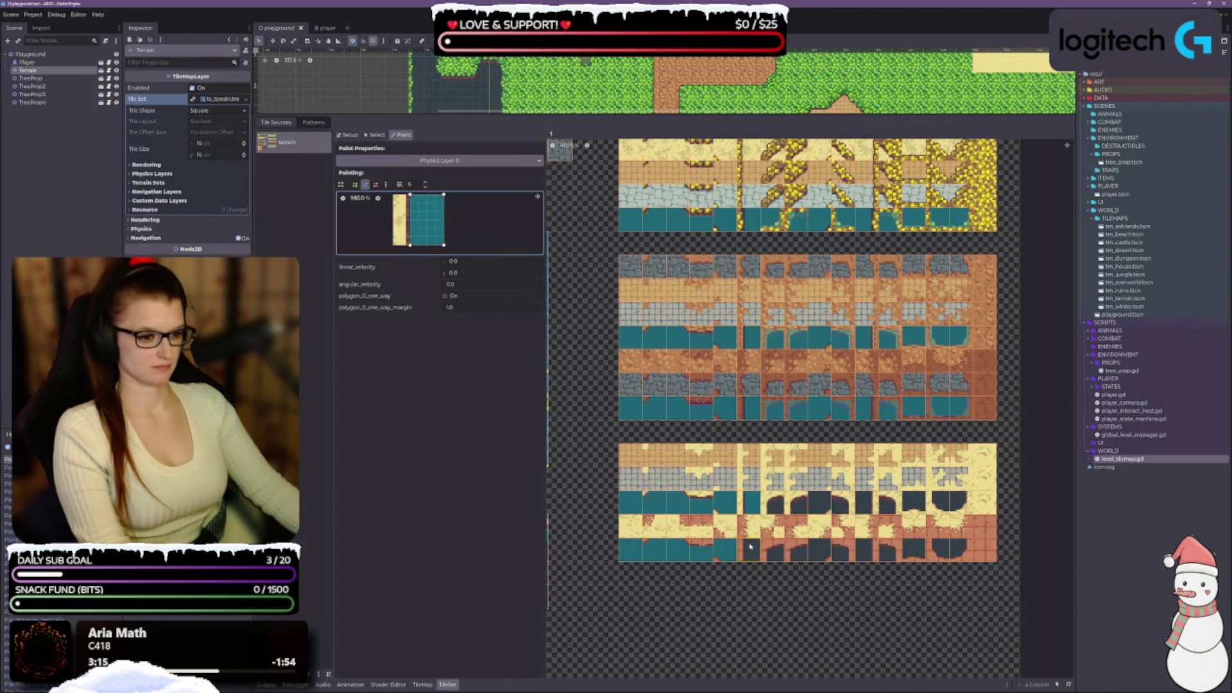
# Sample the corner-square and yellow-topped shapes and paint them onto further sand-block water tiles.
pyautogui.rightClick(783, 411)
pyautogui.rightClick(774, 503)
pyautogui.rightClick(778, 550)
pyautogui.click(800, 553)
pyautogui.rightClick(797, 504)
pyautogui.rightClick(819, 478)
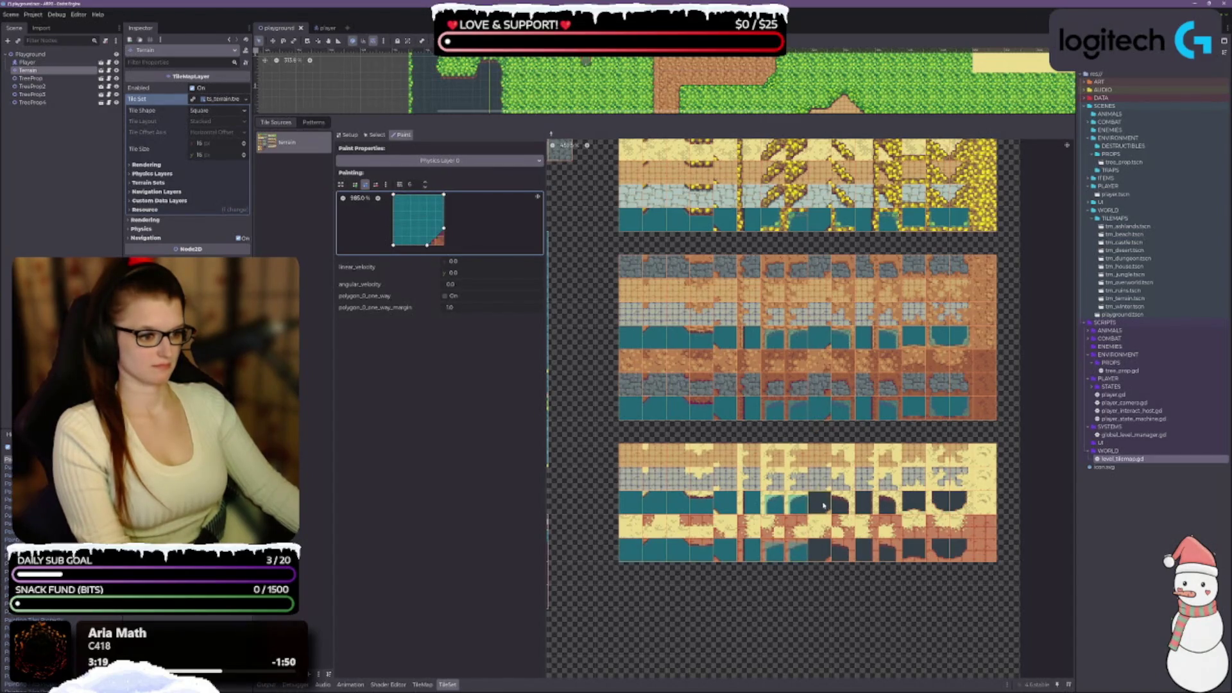